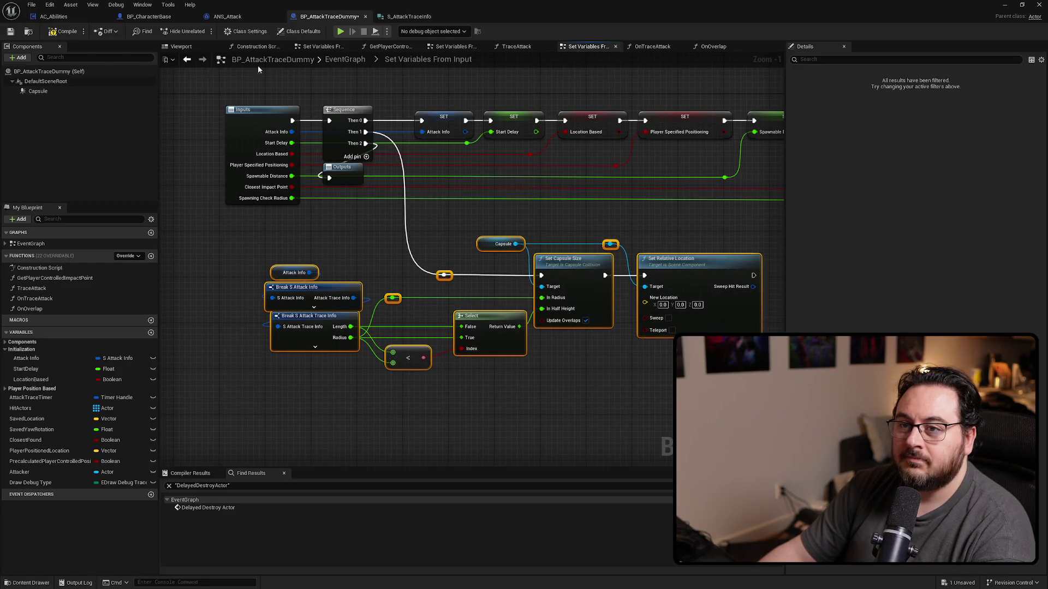
Preview the capsule in the viewport, test-move it and undo, then glance at the OnOverlap graph.
{"action": "left_click", "coordinate": [181, 46]}
{"action": "left_click", "coordinate": [470, 286]}
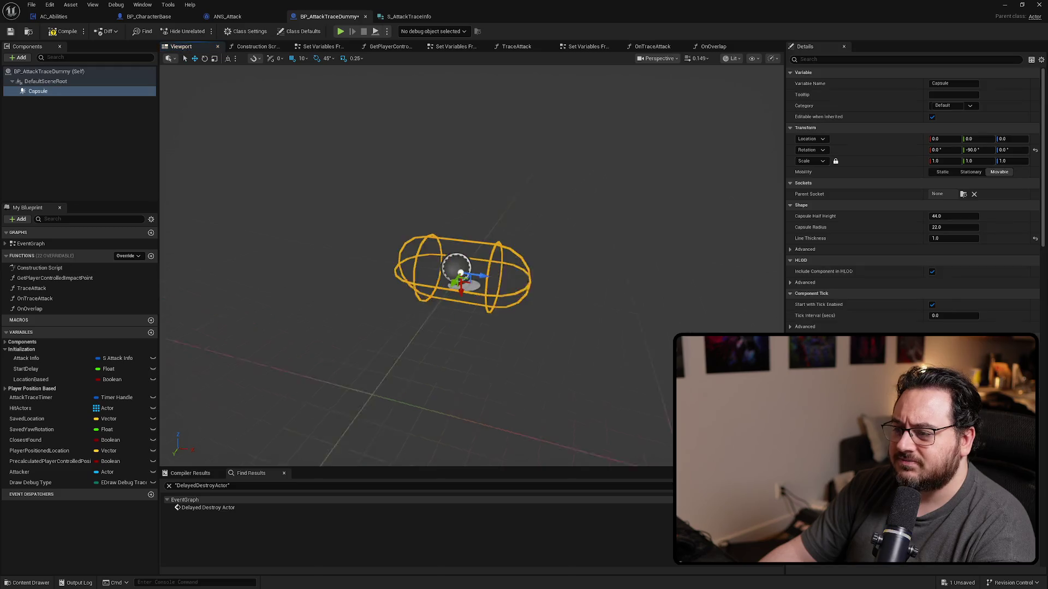
{"action": "mouse_move", "coordinate": [422, 294]}
{"action": "left_mouse_down"}
{"action": "mouse_move", "coordinate": [548, 303]}
{"action": "mouse_move", "coordinate": [441, 300]}
{"action": "mouse_move", "coordinate": [481, 302]}
{"action": "mouse_move", "coordinate": [437, 326]}
{"action": "left_mouse_up"}
{"action": "key", "text": "ctrl+z"}
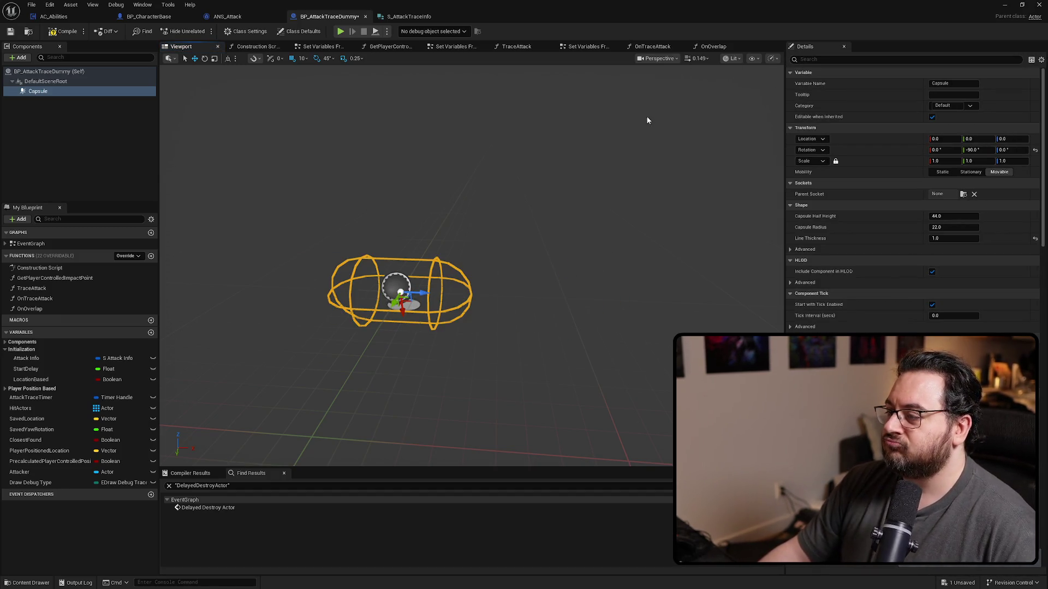
{"action": "left_click", "coordinate": [604, 163]}
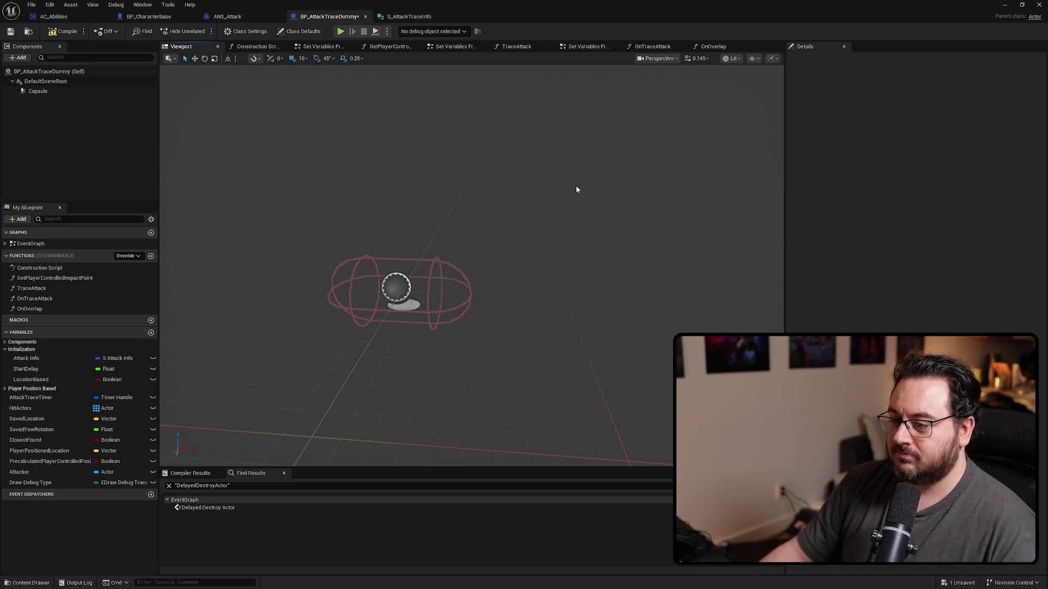
{"action": "left_click", "coordinate": [719, 47]}
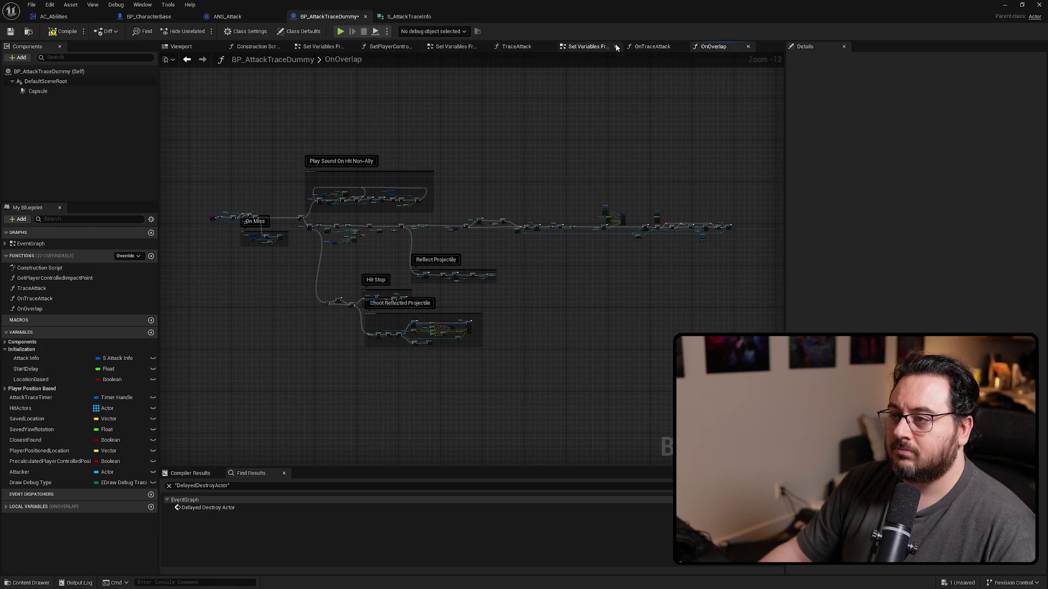
Back in Set Variables From Input, add a Divide node fed by the trace Length.
{"action": "left_click", "coordinate": [576, 47]}
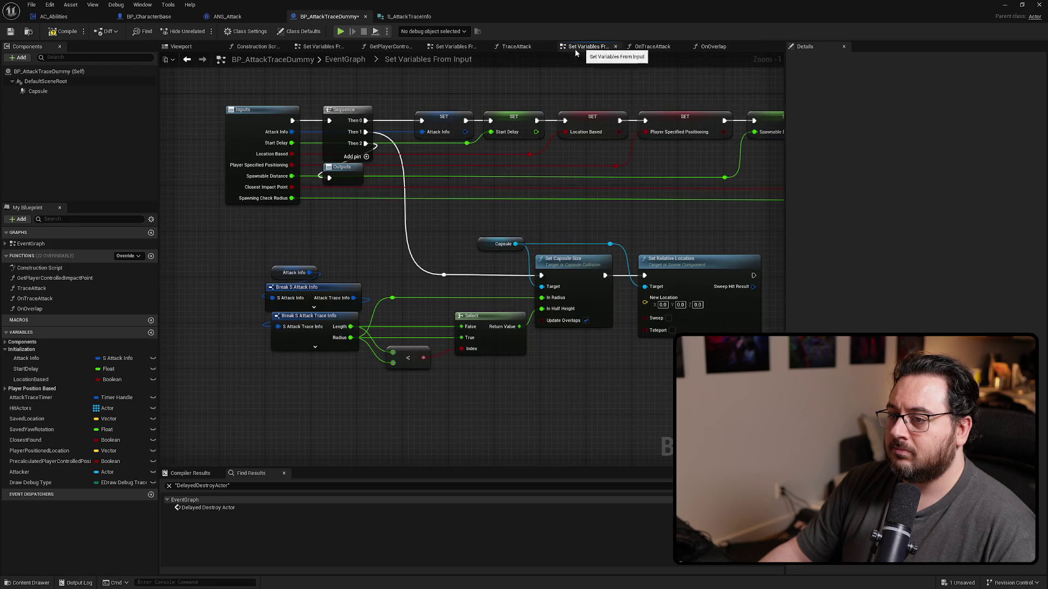
{"action": "mouse_move", "coordinate": [551, 394]}
{"action": "left_mouse_down"}
{"action": "mouse_move", "coordinate": [343, 358]}
{"action": "mouse_move", "coordinate": [464, 325]}
{"action": "mouse_move", "coordinate": [511, 300]}
{"action": "left_mouse_up"}
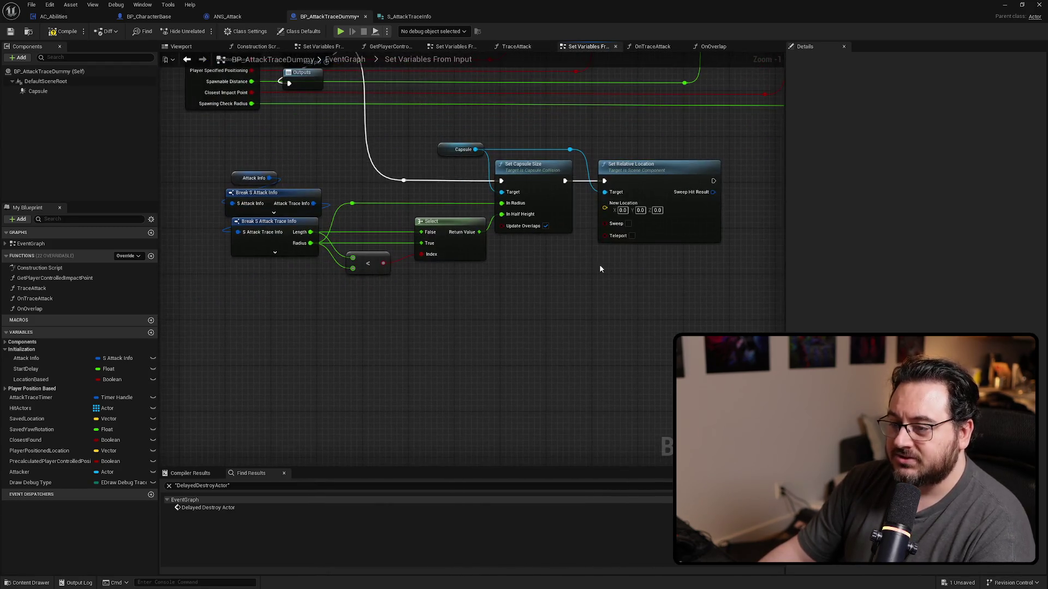
{"action": "scroll", "coordinate": [599, 268], "scroll_direction": "up", "scroll_amount": 1}
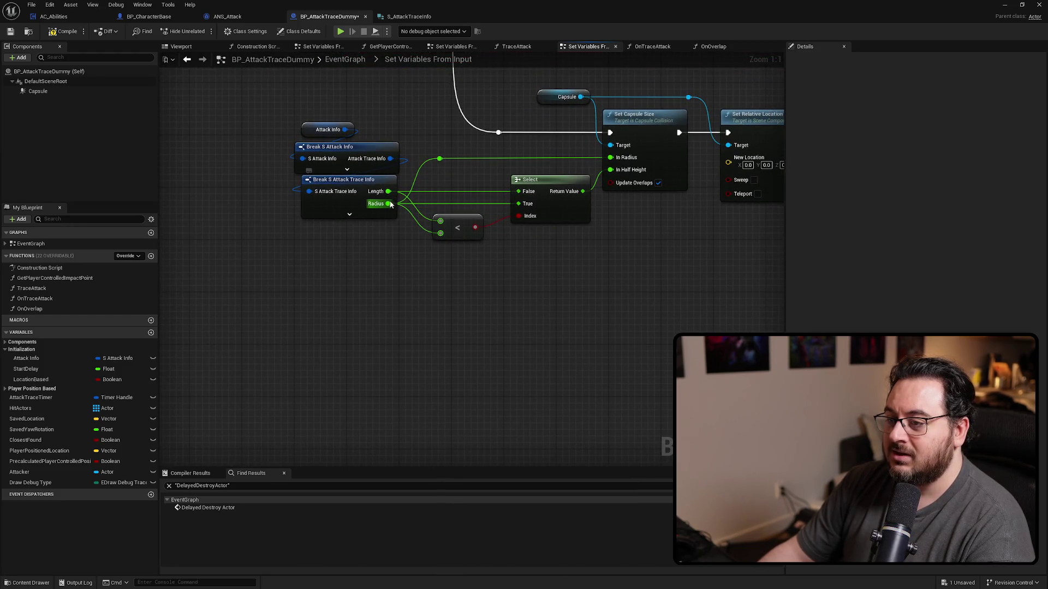
{"action": "mouse_move", "coordinate": [390, 203]}
{"action": "left_mouse_down"}
{"action": "mouse_move", "coordinate": [411, 215]}
{"action": "mouse_move", "coordinate": [440, 294]}
{"action": "left_mouse_up"}
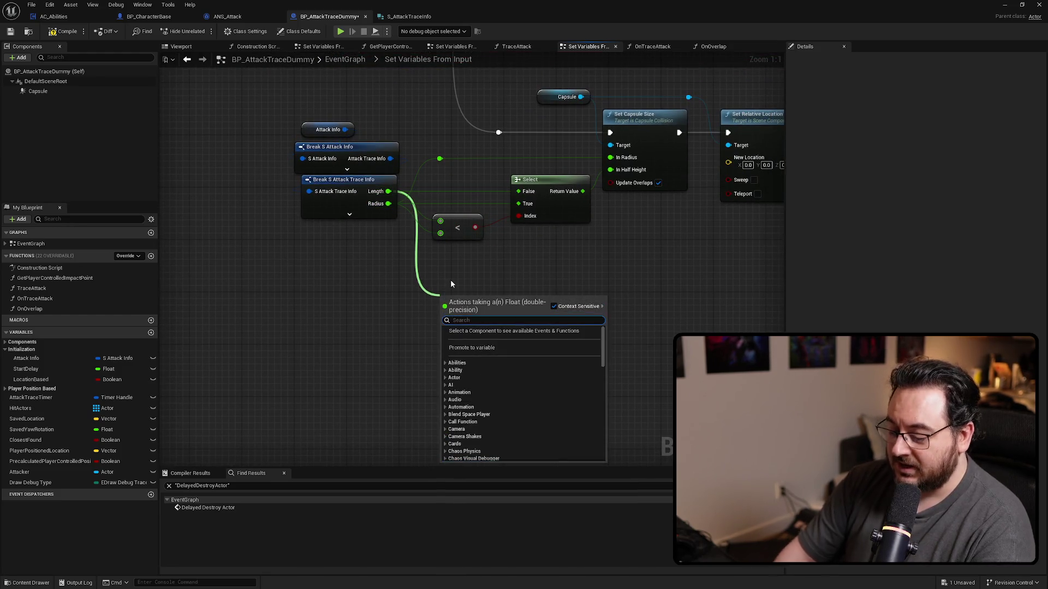
{"action": "type", "text": "subt"}
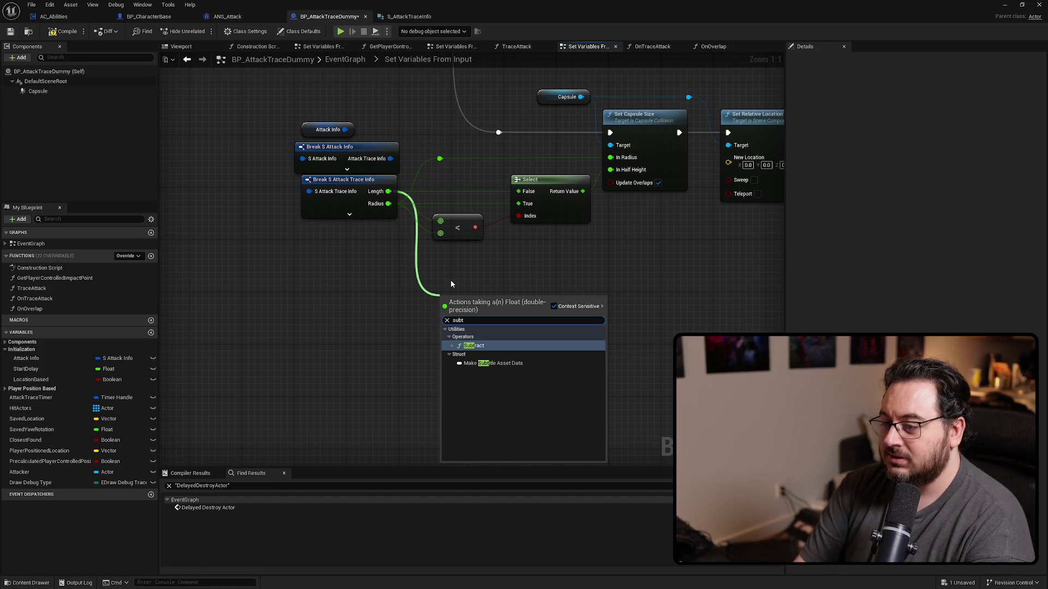
{"action": "key", "text": "BackSpace"}
{"action": "key", "text": "BackSpace"}
{"action": "key", "text": "BackSpace"}
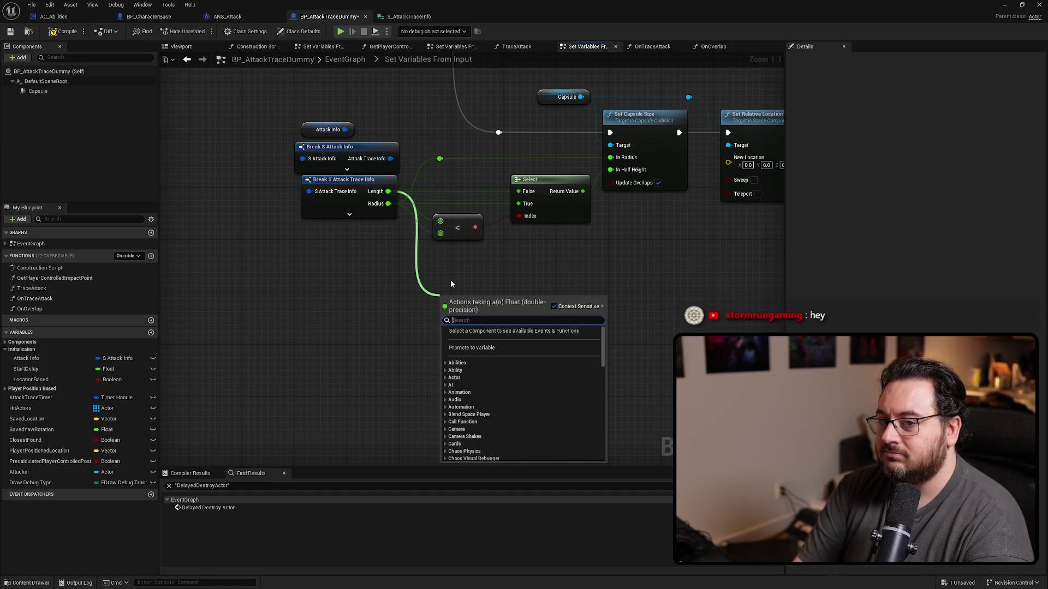
{"action": "type", "text": "divi"}
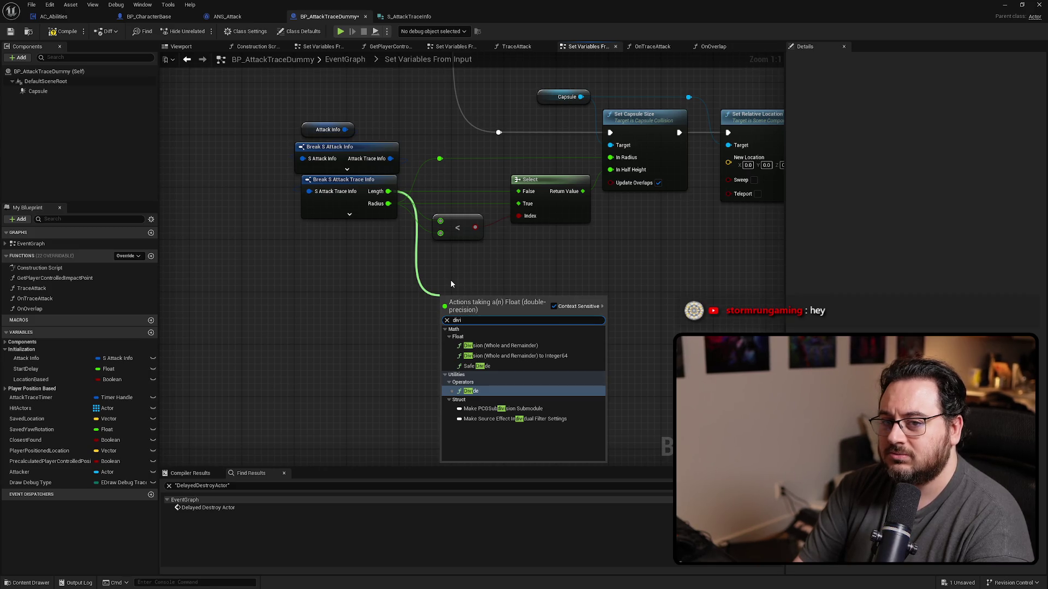
{"action": "key", "text": "Return"}
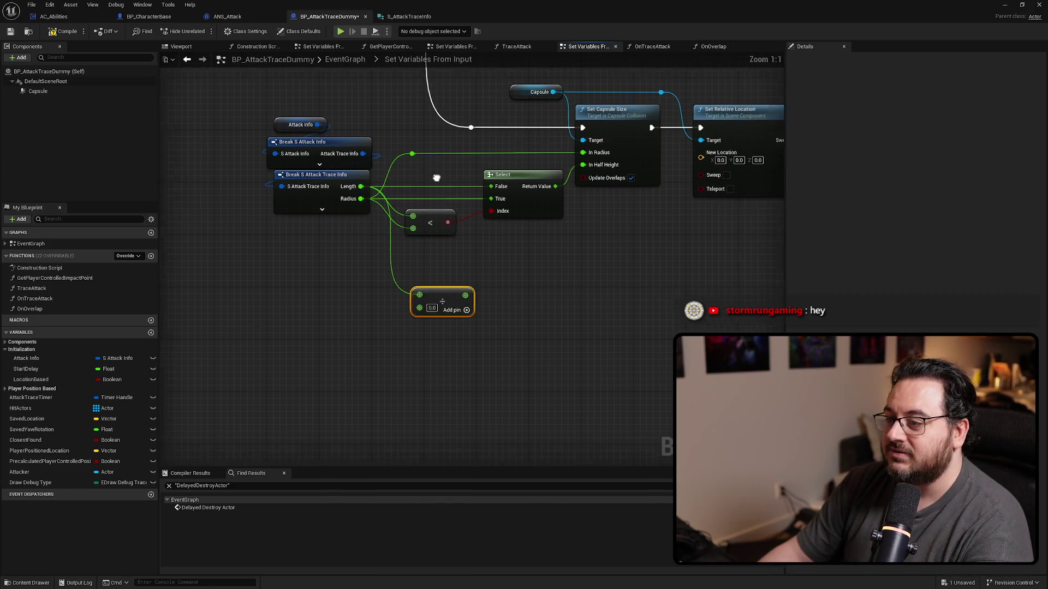
Add a second Divide node from Length and set its divisor to 2.0.
{"action": "left_click_drag", "start_coordinate": [353, 185], "coordinate": [396, 175]}
{"action": "type", "text": "divi"}
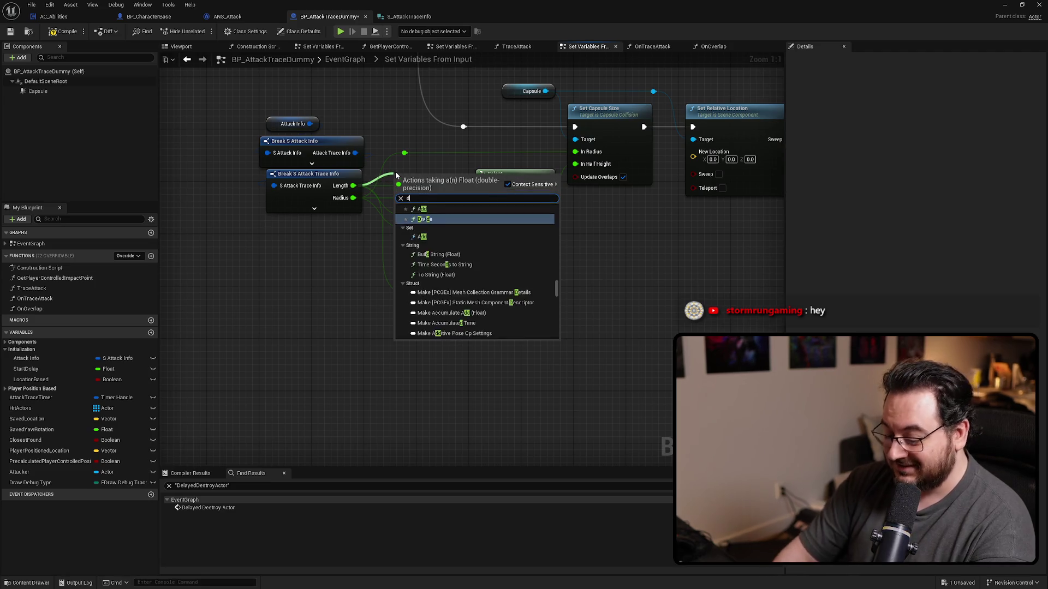
{"action": "key", "text": "Return"}
{"action": "left_click", "coordinate": [411, 190]}
{"action": "type", "text": "2"}
{"action": "key", "text": "Return"}
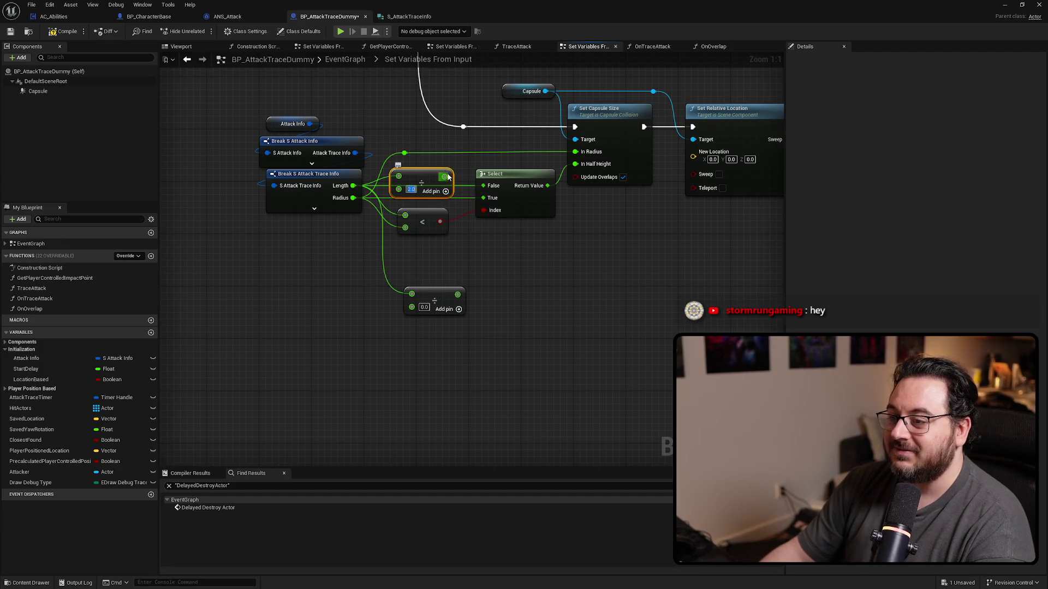
{"action": "mouse_move", "coordinate": [420, 181]}
{"action": "left_mouse_down"}
{"action": "mouse_move", "coordinate": [426, 188]}
{"action": "mouse_move", "coordinate": [422, 172]}
{"action": "left_mouse_up"}
{"action": "left_click", "coordinate": [582, 320]}
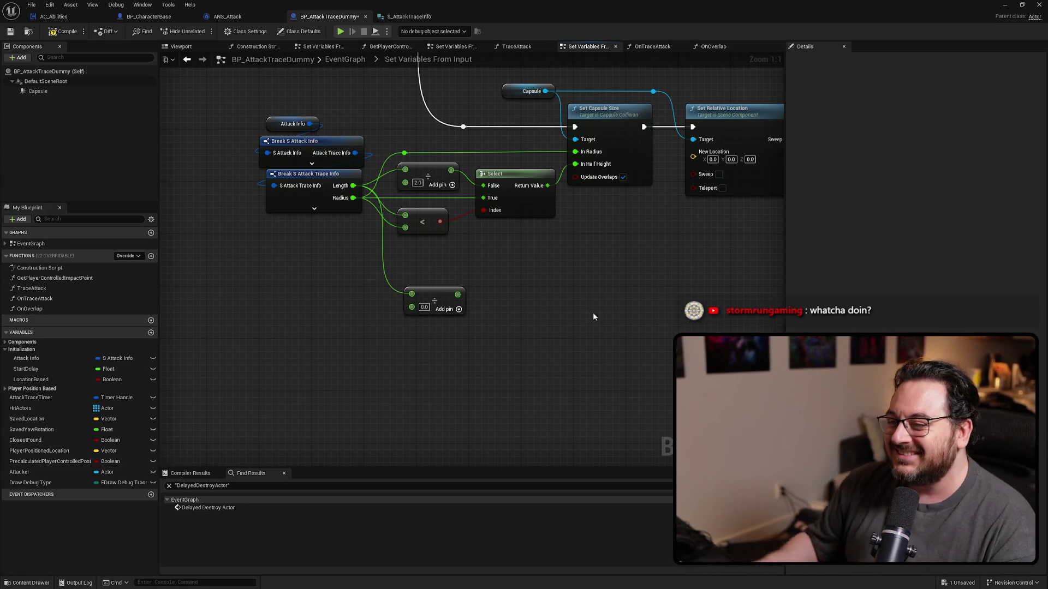
{"action": "scroll", "coordinate": [594, 316], "scroll_direction": "up", "scroll_amount": 1}
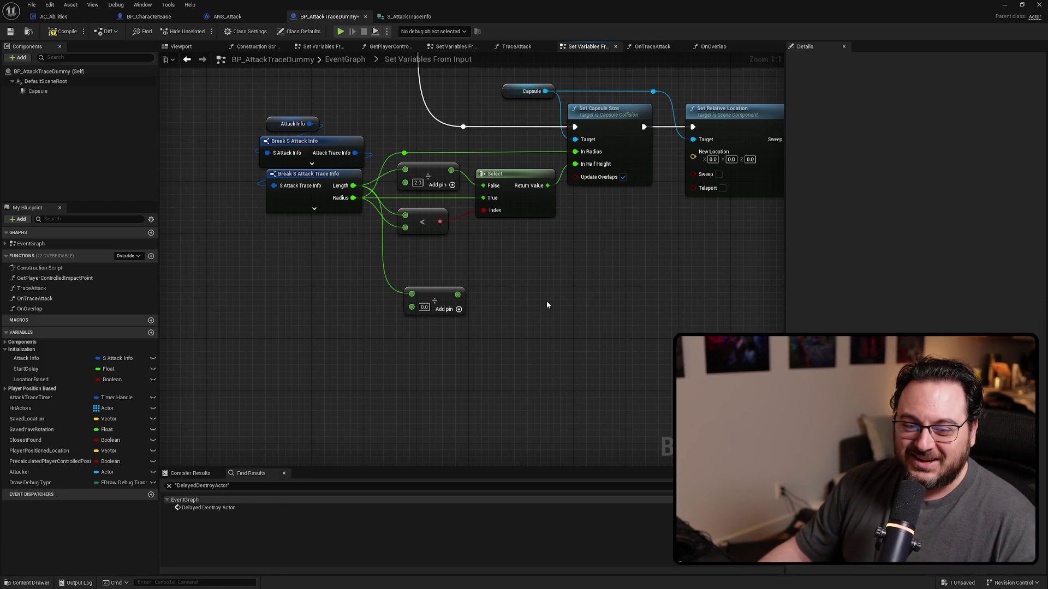
{"action": "left_click_drag", "start_coordinate": [455, 299], "coordinate": [441, 279]}
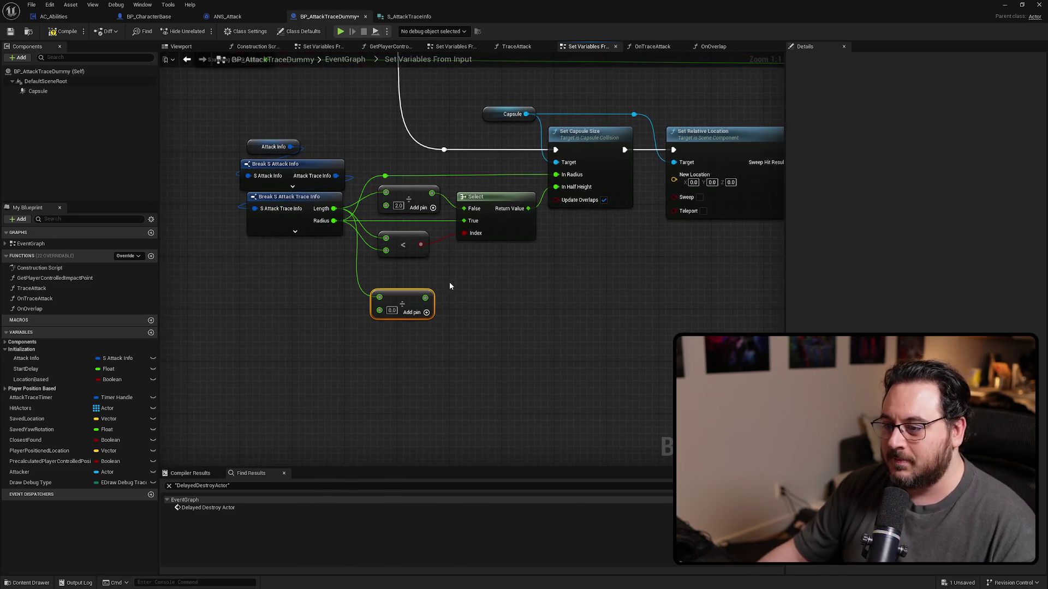
Set the lower Divide node's divisor to 2.
{"action": "left_click", "coordinate": [391, 310]}
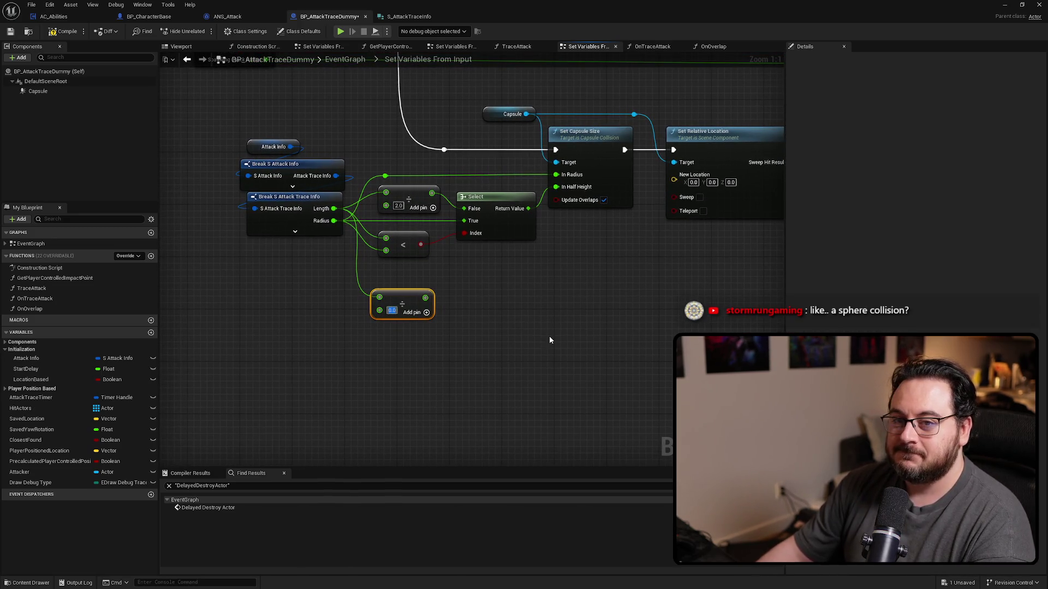
{"action": "type", "text": "2"}
{"action": "key", "text": "Return"}
{"action": "left_click", "coordinate": [549, 340]}
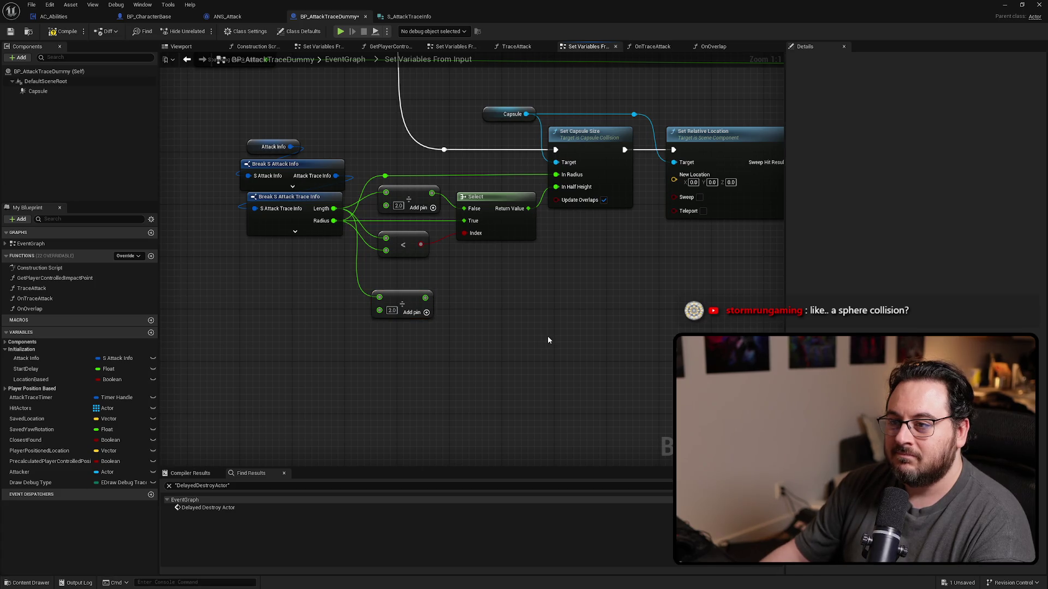
Preview stretching the capsule half height in the viewport, revert it to 44.0, and return to the graph.
{"action": "left_click", "coordinate": [199, 49]}
{"action": "left_click", "coordinate": [467, 284]}
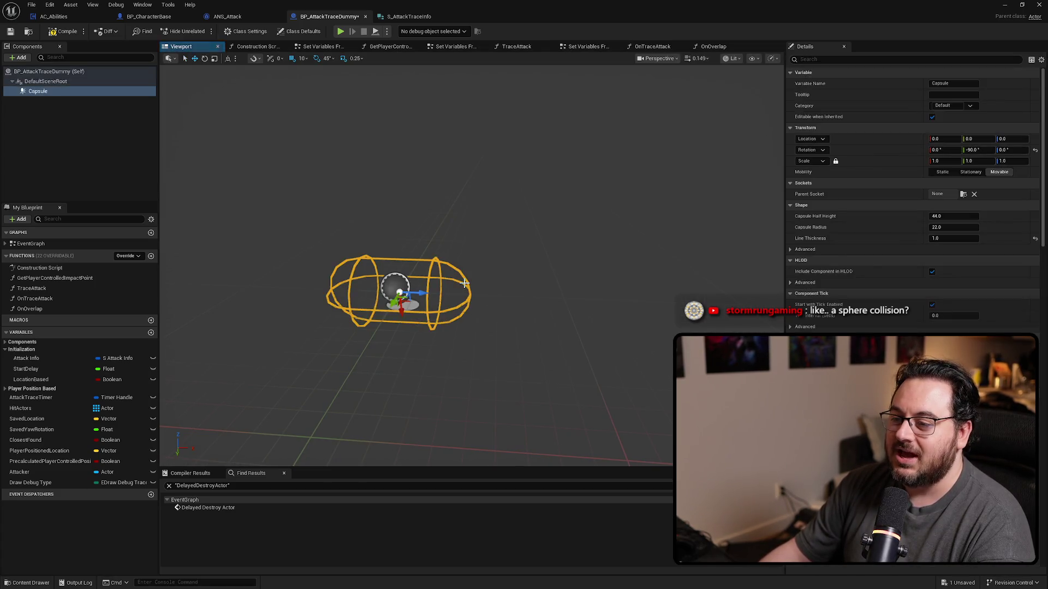
{"action": "left_click_drag", "start_coordinate": [937, 216], "coordinate": [1010, 217]}
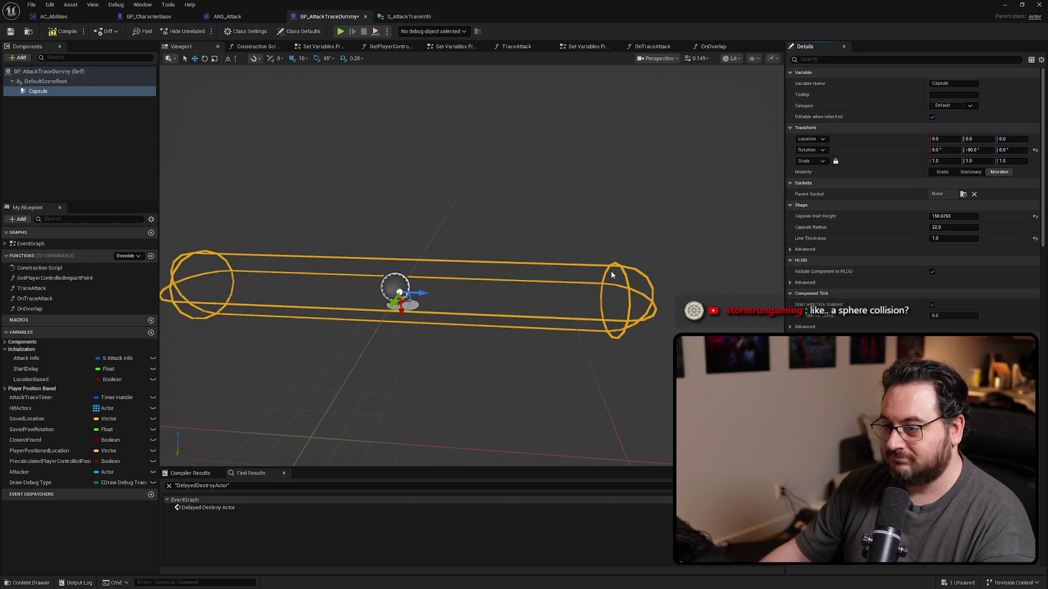
{"action": "key", "text": "ctrl+z"}
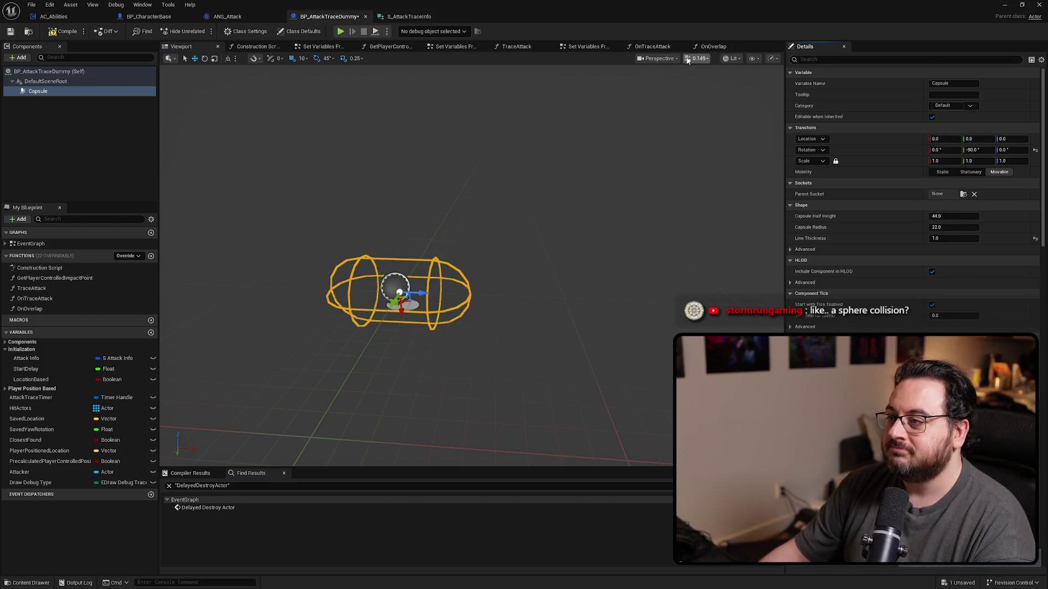
{"action": "left_click", "coordinate": [597, 49]}
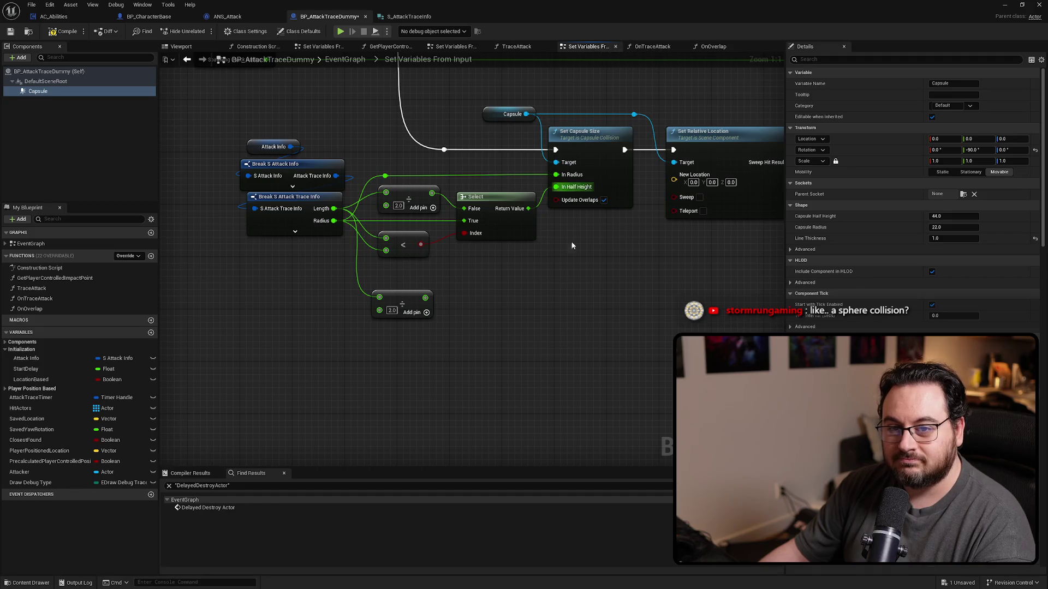
Wire the upper Divide node's halved Length into the less-than comparison input.
{"action": "mouse_move", "coordinate": [361, 364]}
{"action": "left_mouse_down"}
{"action": "mouse_move", "coordinate": [388, 351]}
{"action": "mouse_move", "coordinate": [376, 352]}
{"action": "left_mouse_up"}
{"action": "left_click", "coordinate": [419, 276]}
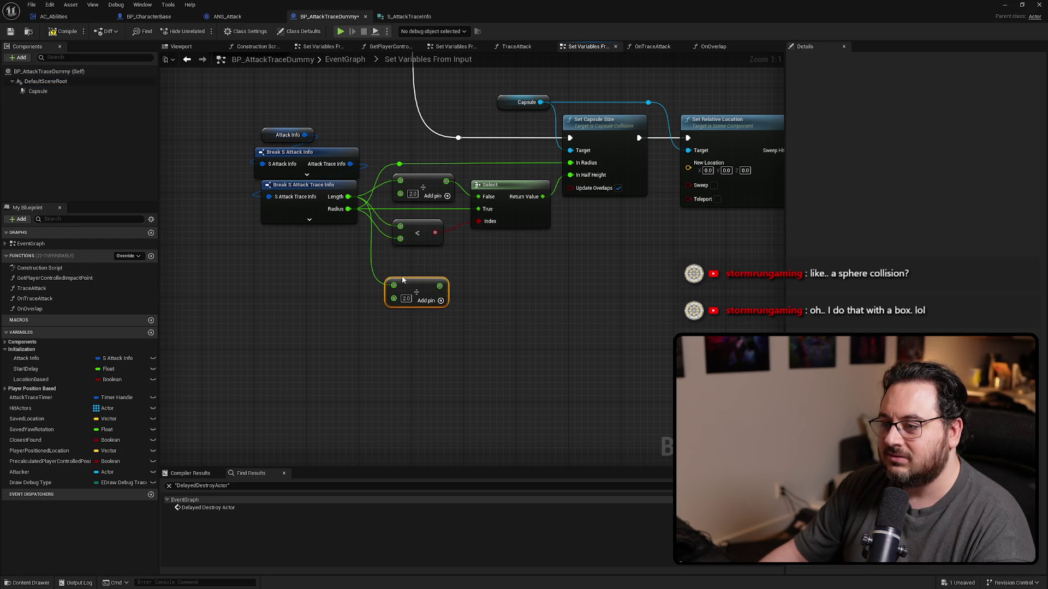
{"action": "left_click_drag", "start_coordinate": [444, 239], "coordinate": [485, 250]}
{"action": "mouse_move", "coordinate": [466, 186]}
{"action": "left_mouse_down"}
{"action": "mouse_move", "coordinate": [419, 230]}
{"action": "mouse_move", "coordinate": [502, 241]}
{"action": "left_mouse_up"}
{"action": "left_click", "coordinate": [510, 204]}
Shift the Attack Info and Break nodes left alongside the Divide node.
{"action": "left_click_drag", "start_coordinate": [510, 204], "coordinate": [508, 211]}
{"action": "mouse_move", "coordinate": [340, 139]}
{"action": "left_mouse_down"}
{"action": "mouse_move", "coordinate": [372, 214]}
{"action": "mouse_move", "coordinate": [390, 227]}
{"action": "mouse_move", "coordinate": [319, 224]}
{"action": "left_mouse_up"}
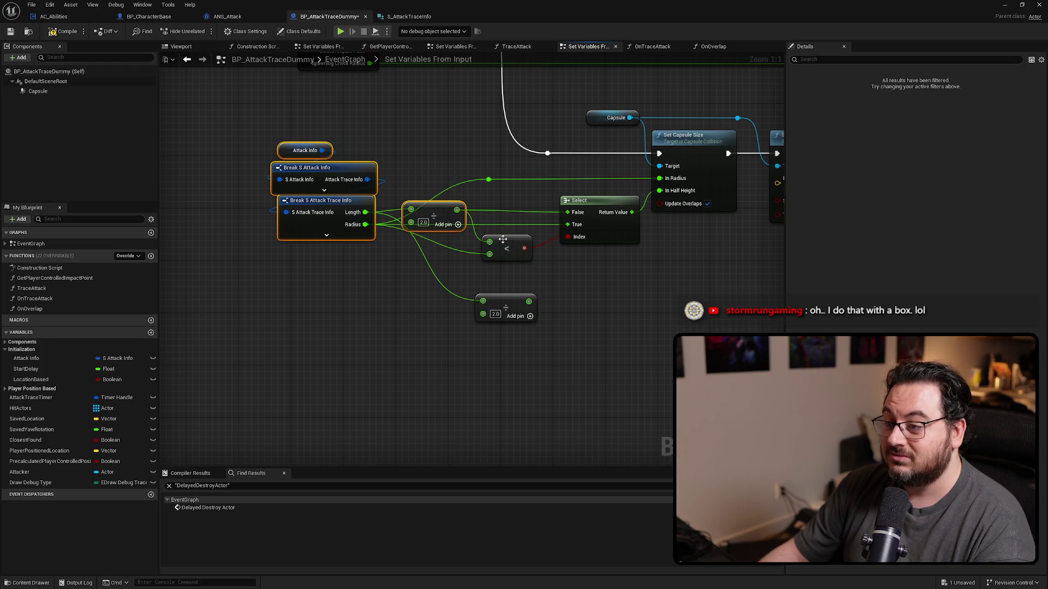
{"action": "mouse_move", "coordinate": [423, 222]}
{"action": "left_mouse_down"}
{"action": "mouse_move", "coordinate": [465, 202]}
{"action": "mouse_move", "coordinate": [419, 209]}
{"action": "mouse_move", "coordinate": [479, 198]}
{"action": "mouse_move", "coordinate": [469, 196]}
{"action": "left_mouse_up"}
{"action": "left_click", "coordinate": [419, 223]}
Route the Radius-to-True wire through reroute points and move the upper Divide node left.
{"action": "left_click", "coordinate": [482, 179]}
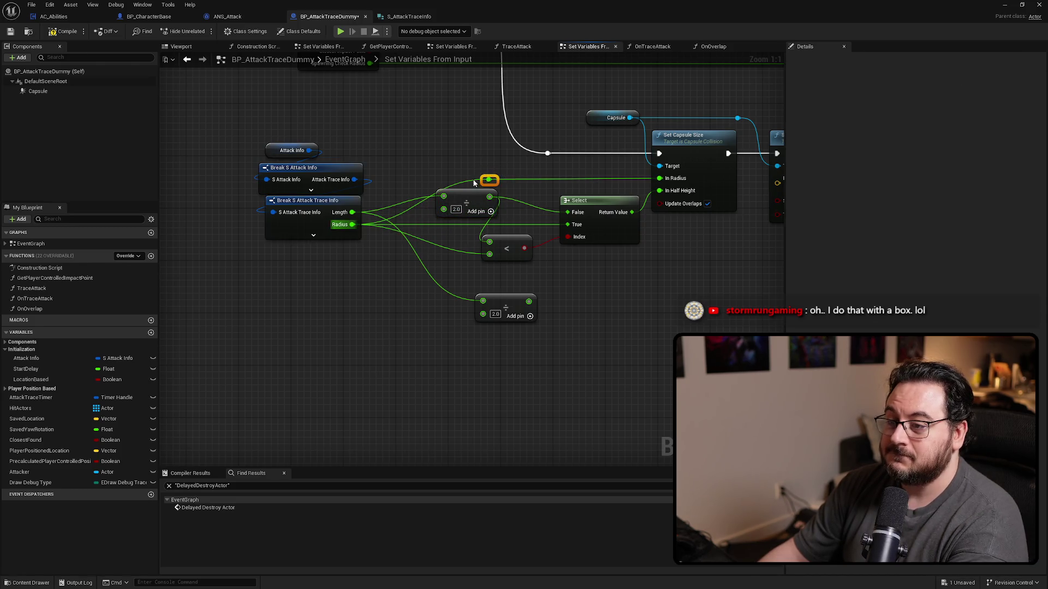
{"action": "double_click", "coordinate": [529, 224]}
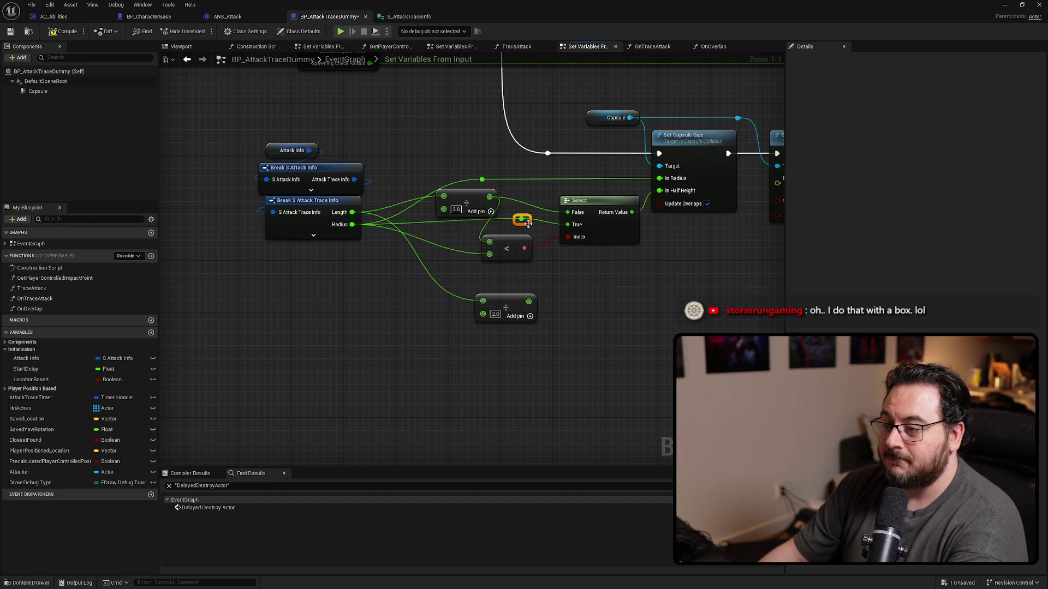
{"action": "left_click_drag", "start_coordinate": [527, 229], "coordinate": [524, 231]}
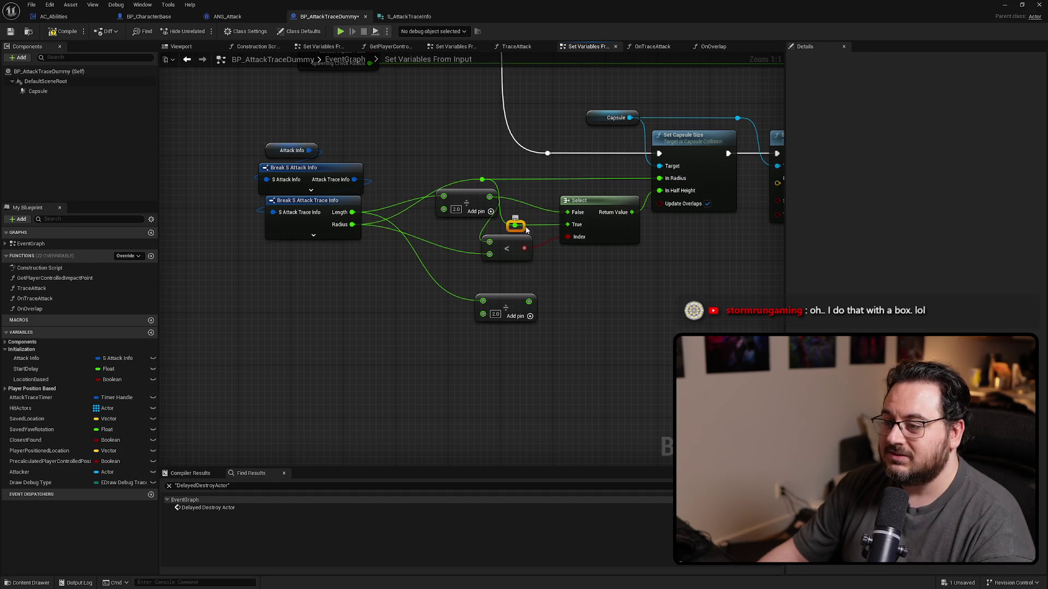
{"action": "left_click", "coordinate": [519, 190]}
{"action": "left_click_drag", "start_coordinate": [482, 179], "coordinate": [567, 180]}
{"action": "mouse_move", "coordinate": [522, 227]}
{"action": "left_mouse_down"}
{"action": "mouse_move", "coordinate": [568, 180]}
{"action": "mouse_move", "coordinate": [546, 184]}
{"action": "left_mouse_up"}
{"action": "left_click_drag", "start_coordinate": [461, 204], "coordinate": [442, 204]}
{"action": "left_click", "coordinate": [453, 246]}
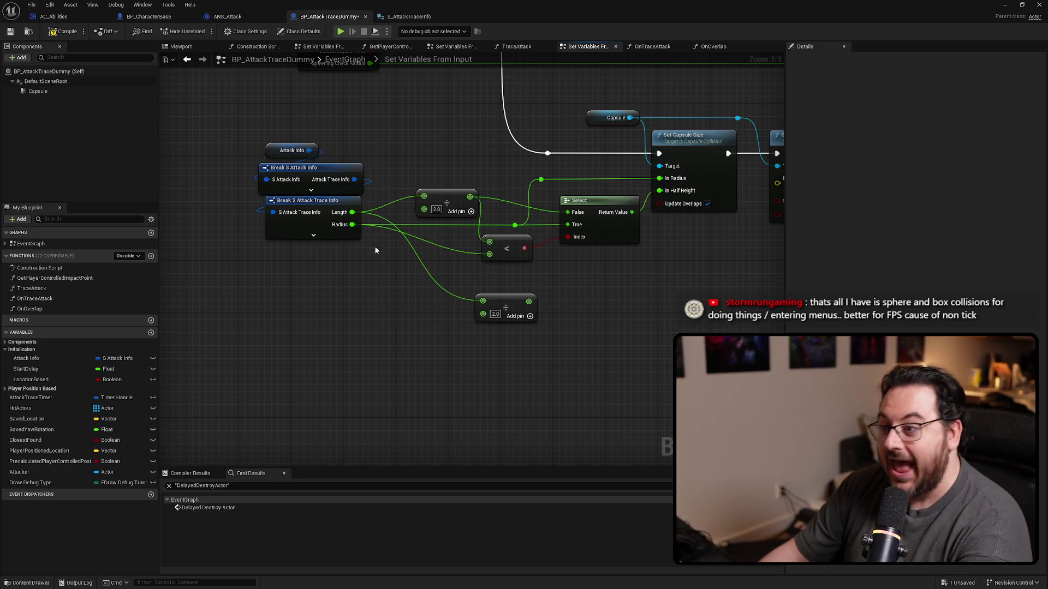
Add a reroute on the Radius wire and move the lower Divide node up and left.
{"action": "double_click", "coordinate": [439, 244]}
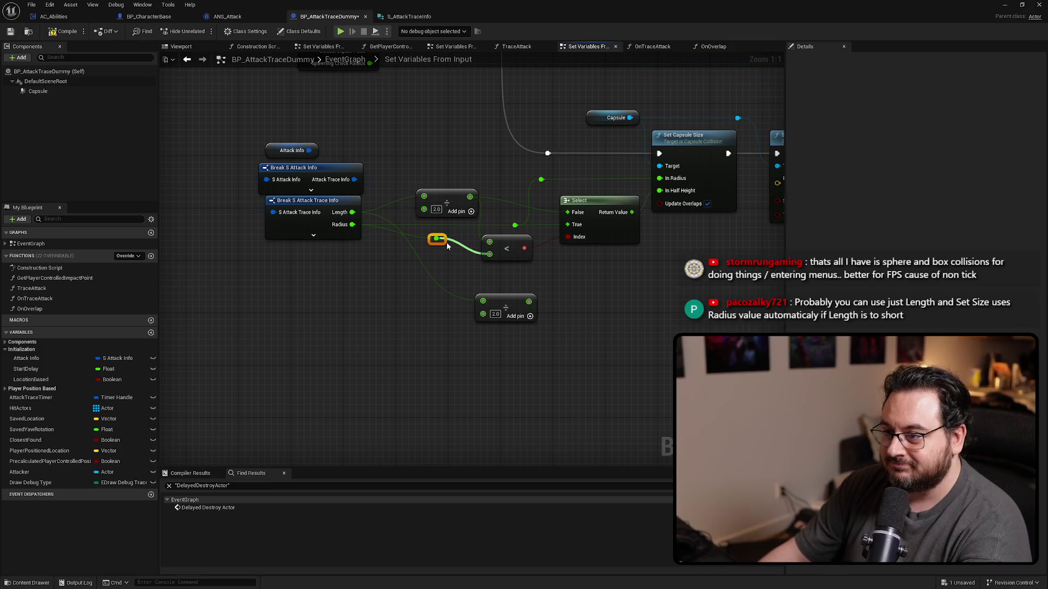
{"action": "mouse_move", "coordinate": [440, 247]}
{"action": "left_mouse_down"}
{"action": "mouse_move", "coordinate": [376, 256]}
{"action": "mouse_move", "coordinate": [386, 264]}
{"action": "left_mouse_up"}
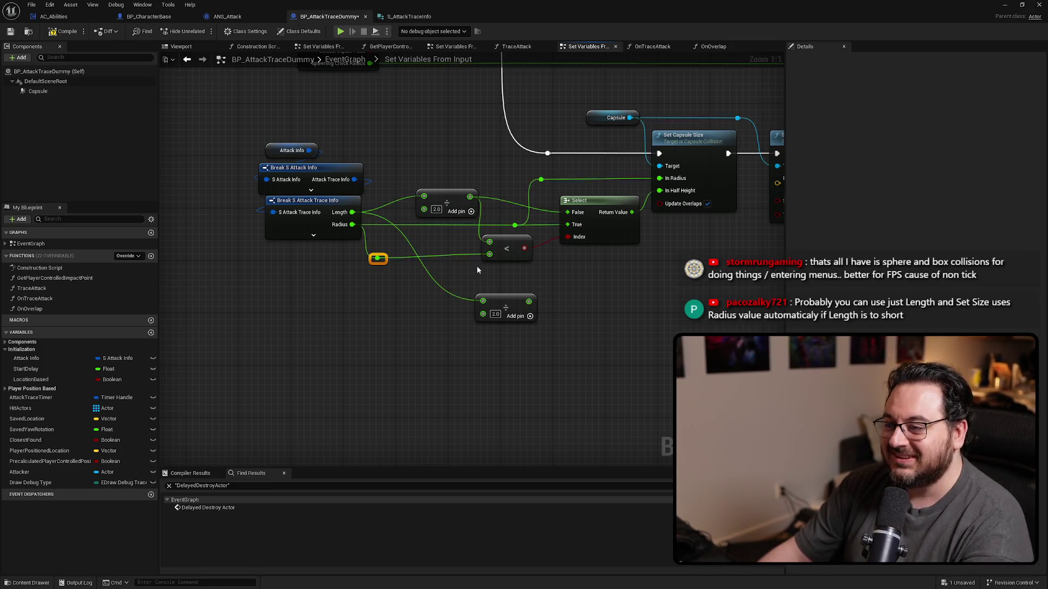
{"action": "left_click", "coordinate": [513, 246]}
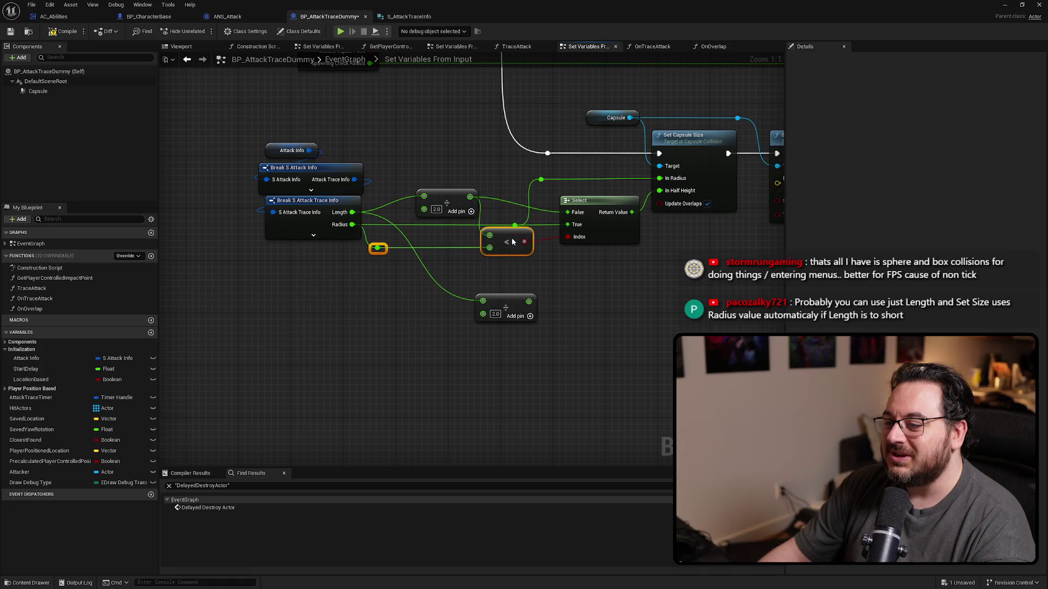
{"action": "mouse_move", "coordinate": [512, 308]}
{"action": "left_mouse_down"}
{"action": "mouse_move", "coordinate": [466, 295]}
{"action": "mouse_move", "coordinate": [446, 308]}
{"action": "left_mouse_up"}
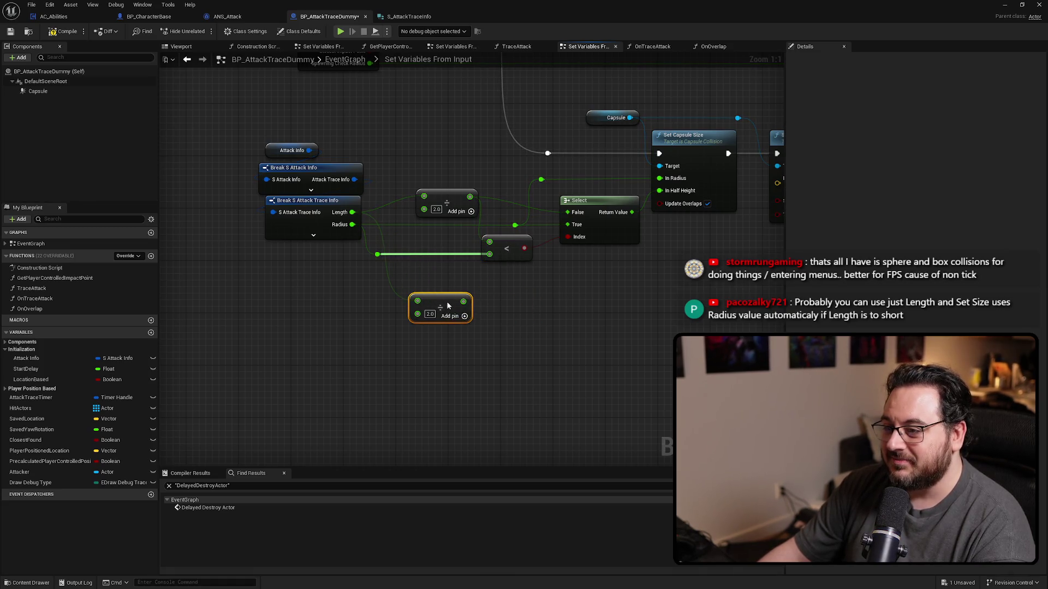
{"action": "left_click", "coordinate": [522, 307]}
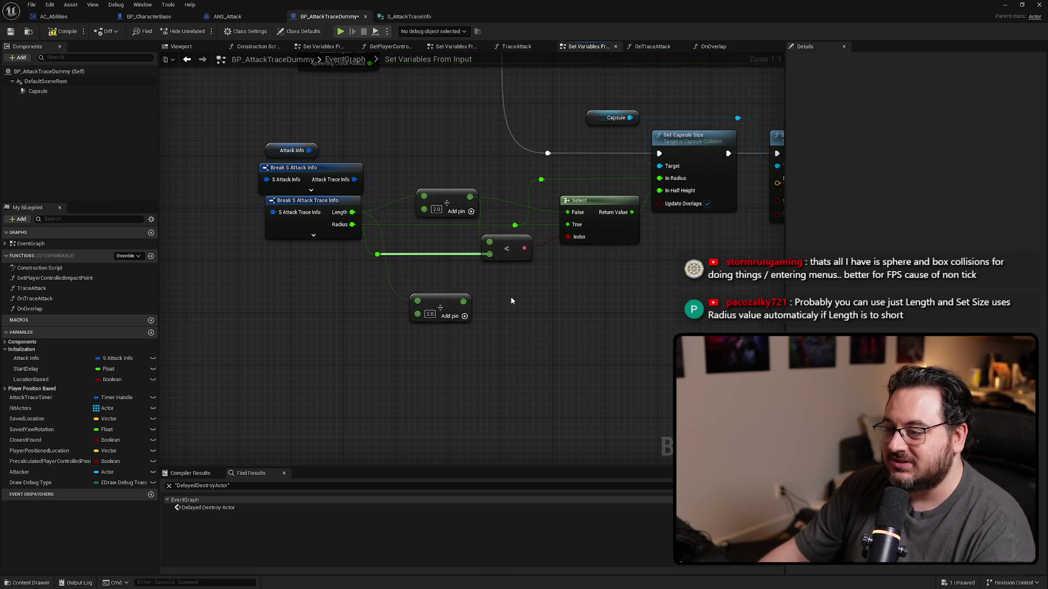
{"action": "left_click_drag", "start_coordinate": [522, 306], "coordinate": [491, 295]}
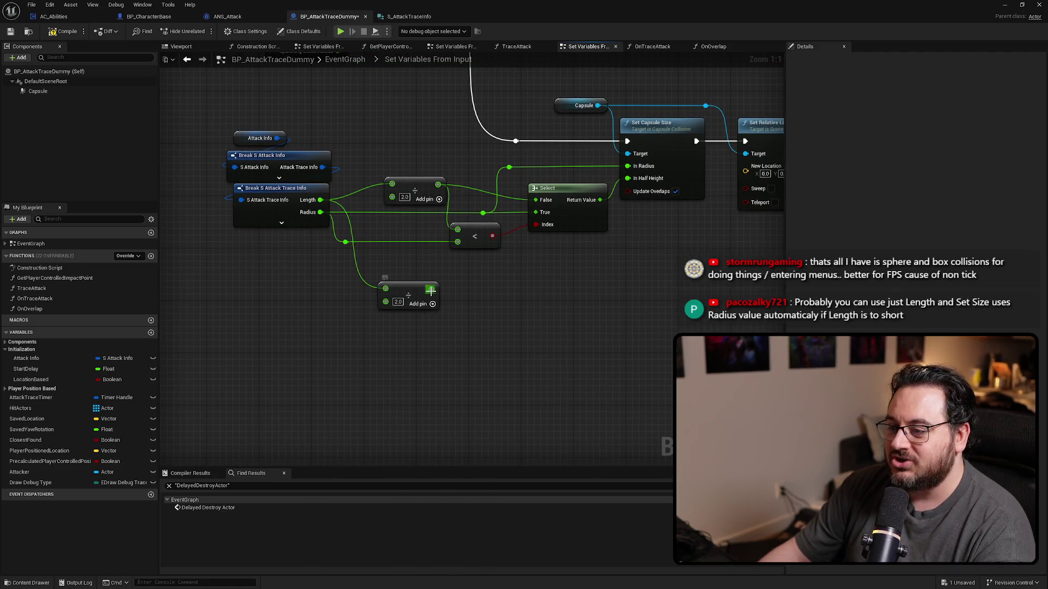
Add a Subtract node fed by the lower Divide node's output.
{"action": "left_click", "coordinate": [409, 290]}
{"action": "left_click_drag", "start_coordinate": [524, 289], "coordinate": [479, 286]}
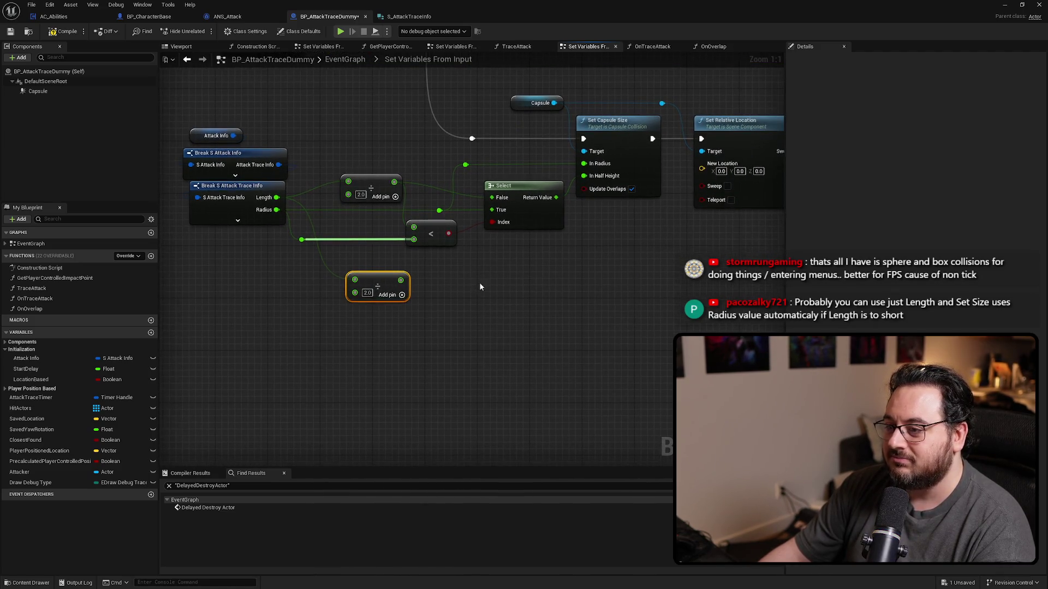
{"action": "mouse_move", "coordinate": [401, 277]}
{"action": "left_mouse_down"}
{"action": "mouse_move", "coordinate": [457, 281]}
{"action": "mouse_move", "coordinate": [467, 295]}
{"action": "mouse_move", "coordinate": [453, 273]}
{"action": "mouse_move", "coordinate": [446, 309]}
{"action": "left_mouse_up"}
{"action": "type", "text": "subt"}
{"action": "key", "text": "Return"}
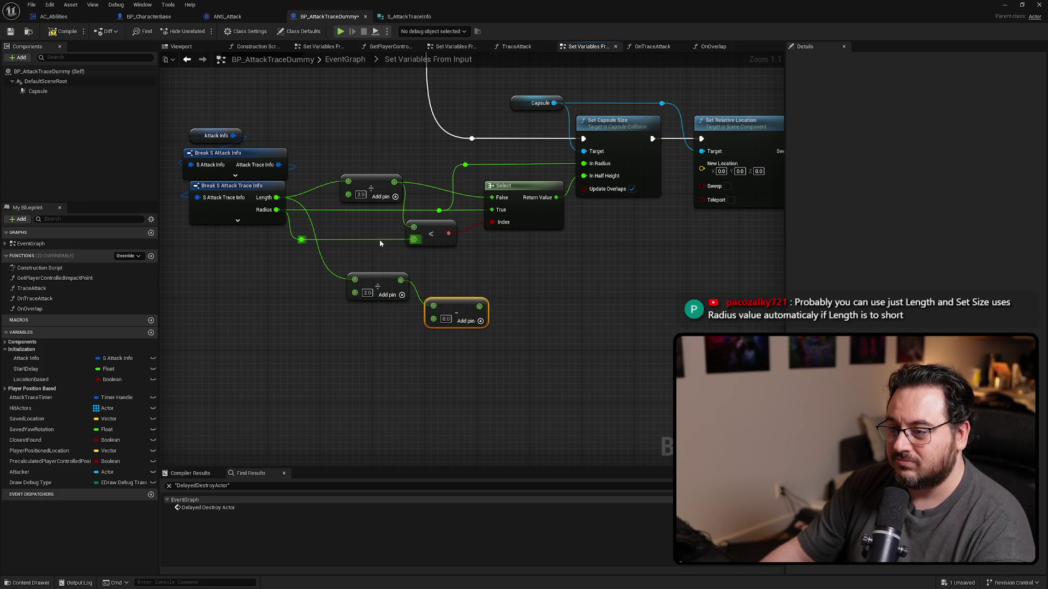
Delete the lower Divide node and wire Length straight into the Subtract node's top input.
{"action": "left_click_drag", "start_coordinate": [440, 273], "coordinate": [452, 298]}
{"action": "left_click_drag", "start_coordinate": [388, 285], "coordinate": [365, 310]}
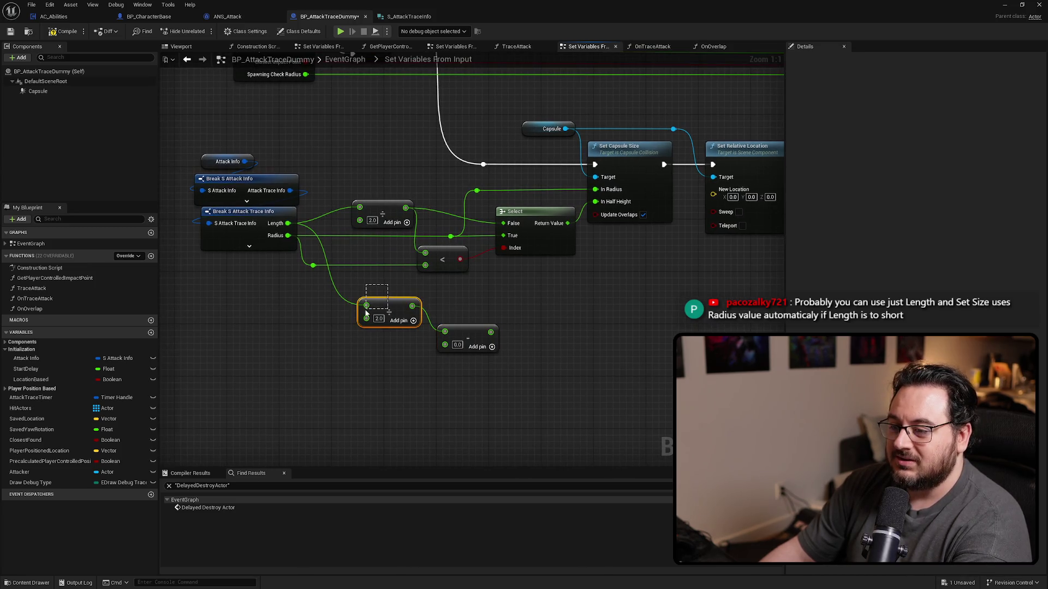
{"action": "key", "text": "Delete"}
{"action": "mouse_move", "coordinate": [445, 332]}
{"action": "left_mouse_down"}
{"action": "mouse_move", "coordinate": [425, 211]}
{"action": "mouse_move", "coordinate": [309, 267]}
{"action": "mouse_move", "coordinate": [445, 345]}
{"action": "mouse_move", "coordinate": [446, 287]}
{"action": "left_mouse_up"}
Add a reroute on the Divide-to-compare wire and tidy the compare and Divide node positions.
{"action": "mouse_move", "coordinate": [402, 225]}
{"action": "left_mouse_down"}
{"action": "mouse_move", "coordinate": [383, 231]}
{"action": "mouse_move", "coordinate": [403, 250]}
{"action": "left_mouse_up"}
{"action": "double_click", "coordinate": [404, 242]}
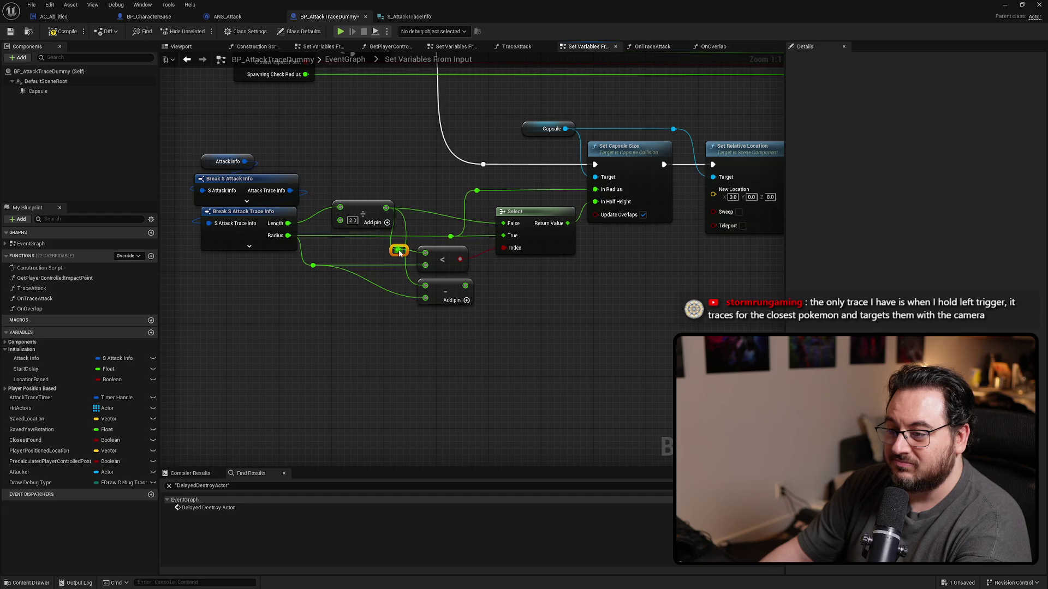
{"action": "mouse_move", "coordinate": [478, 248]}
{"action": "left_mouse_down"}
{"action": "mouse_move", "coordinate": [356, 275]}
{"action": "mouse_move", "coordinate": [306, 271]}
{"action": "left_mouse_up"}
{"action": "left_click", "coordinate": [518, 312]}
{"action": "left_click_drag", "start_coordinate": [443, 261], "coordinate": [450, 260]}
{"action": "left_click", "coordinate": [531, 344]}
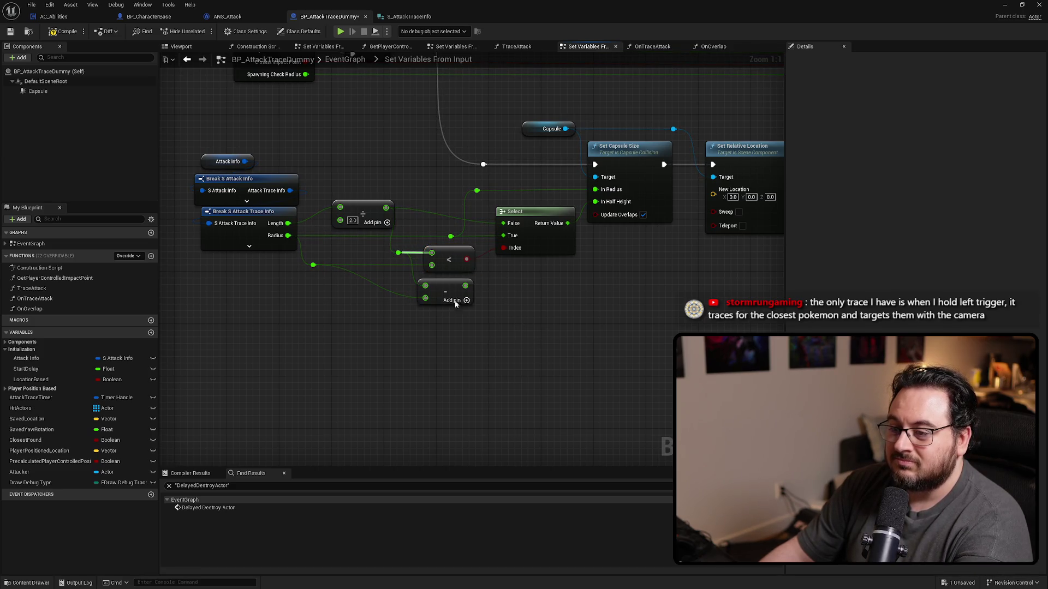
{"action": "left_click", "coordinate": [363, 213]}
{"action": "left_click_drag", "start_coordinate": [363, 213], "coordinate": [350, 212]}
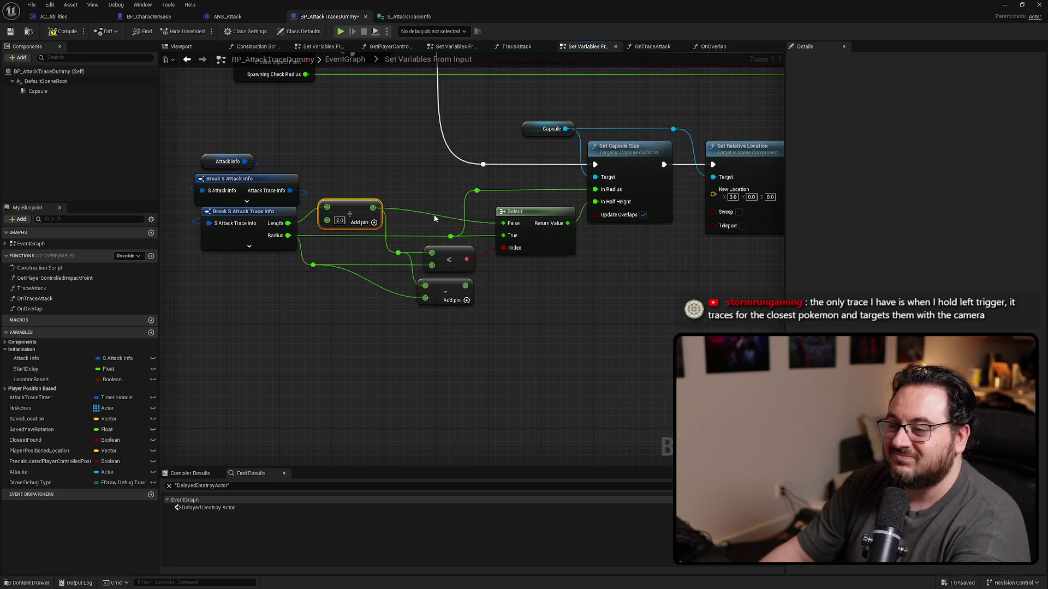
{"action": "left_click", "coordinate": [407, 180]}
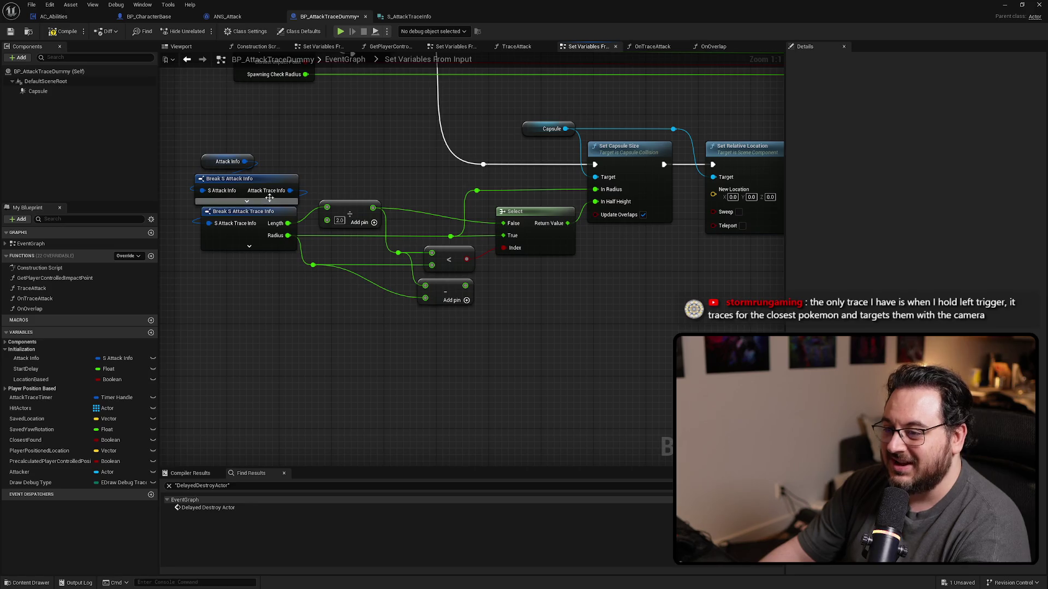
Add a reroute on the Radius wire, then show the blueprint's 3D viewport.
{"action": "double_click", "coordinate": [362, 276]}
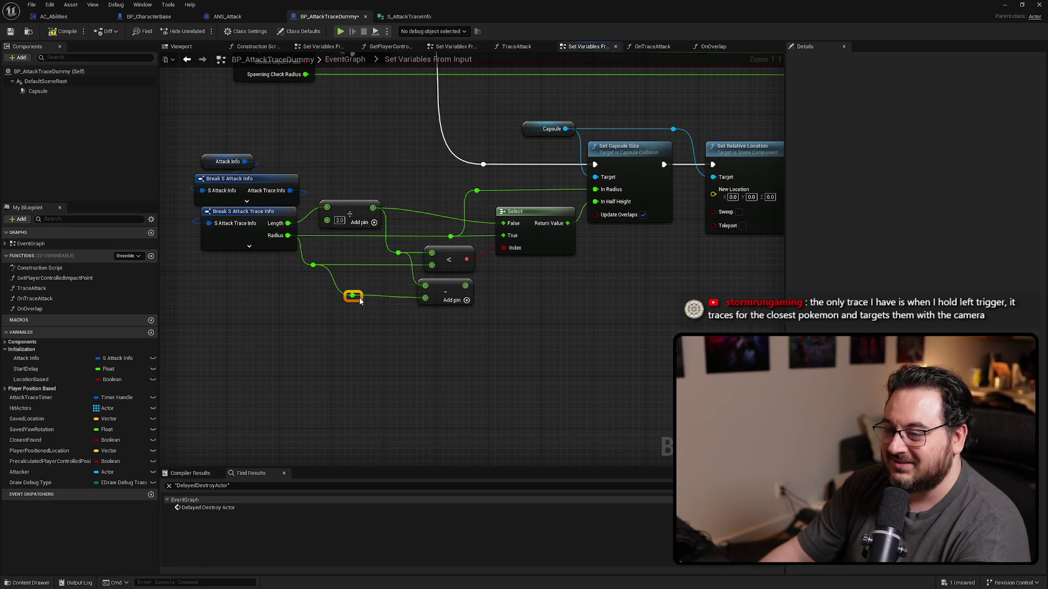
{"action": "left_click_drag", "start_coordinate": [425, 283], "coordinate": [436, 292]}
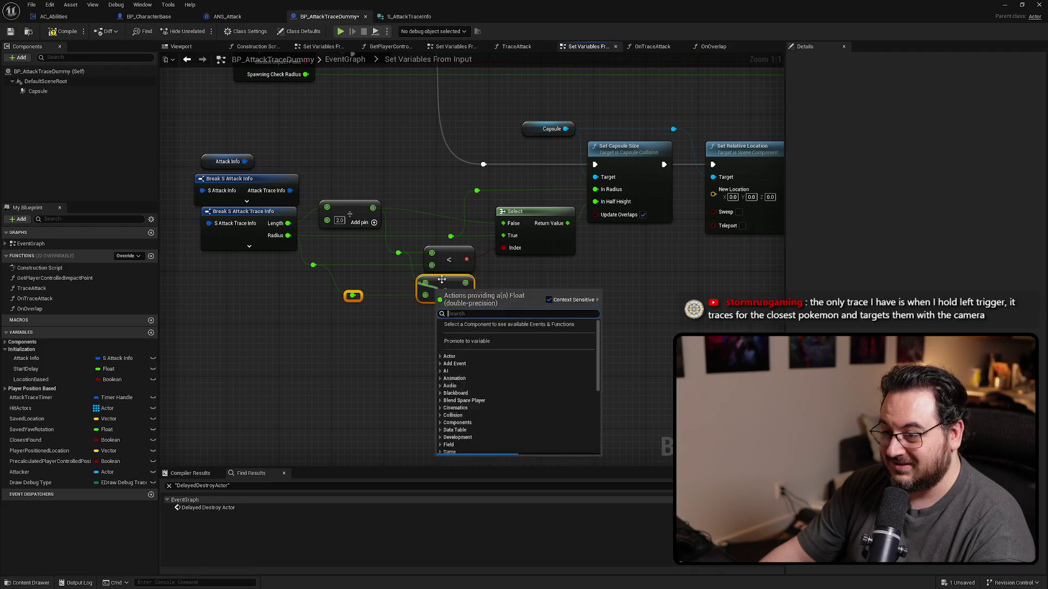
{"action": "key", "text": "Escape"}
{"action": "left_click", "coordinate": [526, 322]}
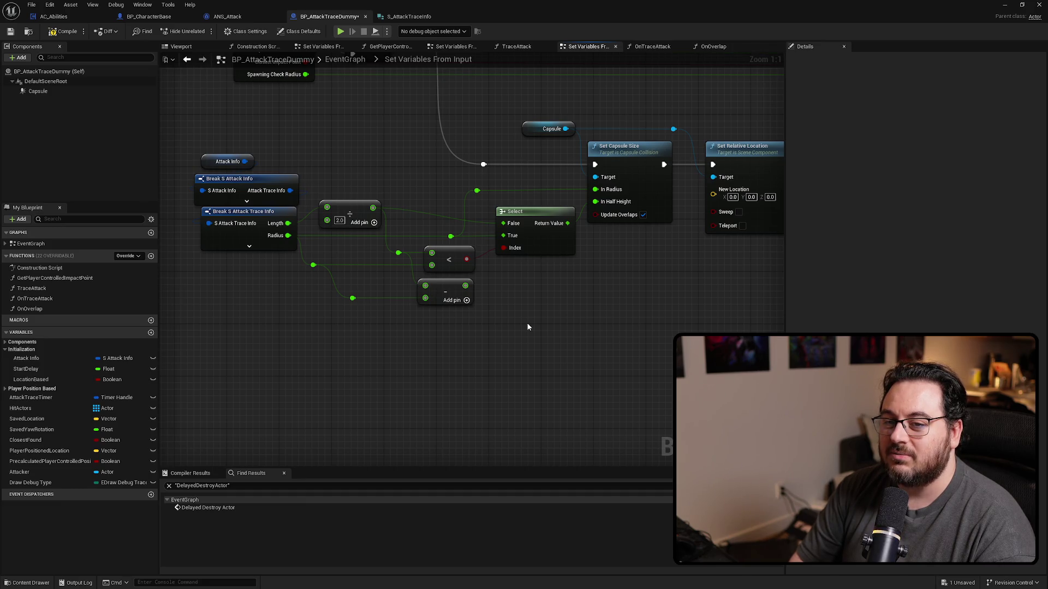
{"action": "left_click_drag", "start_coordinate": [625, 154], "coordinate": [474, 181]}
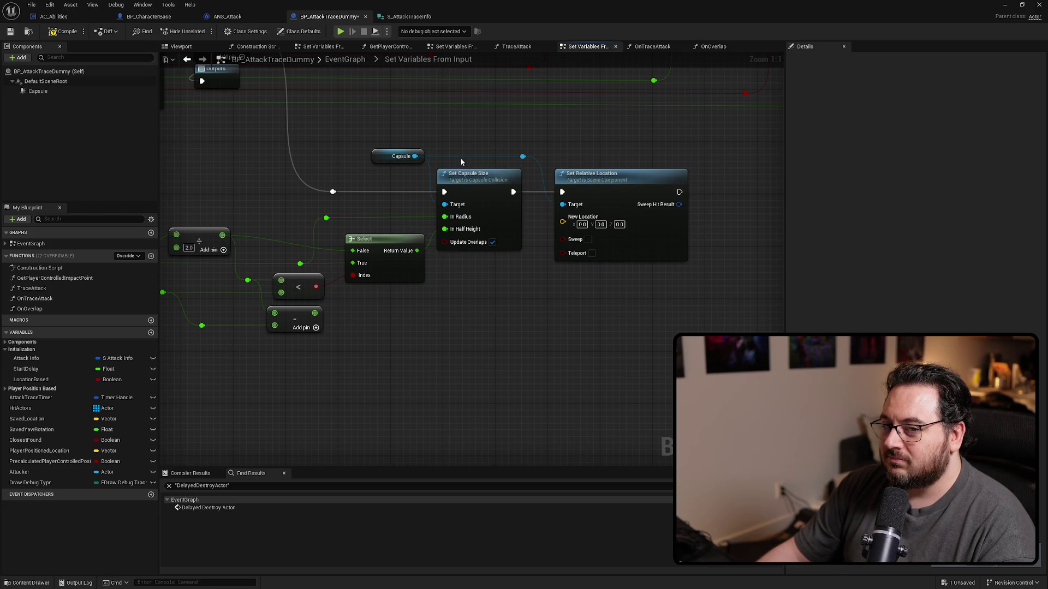
{"action": "mouse_move", "coordinate": [180, 46]}
{"action": "left_mouse_down"}
{"action": "mouse_move", "coordinate": [460, 259]}
{"action": "mouse_move", "coordinate": [299, 119]}
{"action": "mouse_move", "coordinate": [221, 80]}
{"action": "mouse_move", "coordinate": [185, 47]}
{"action": "left_mouse_up"}
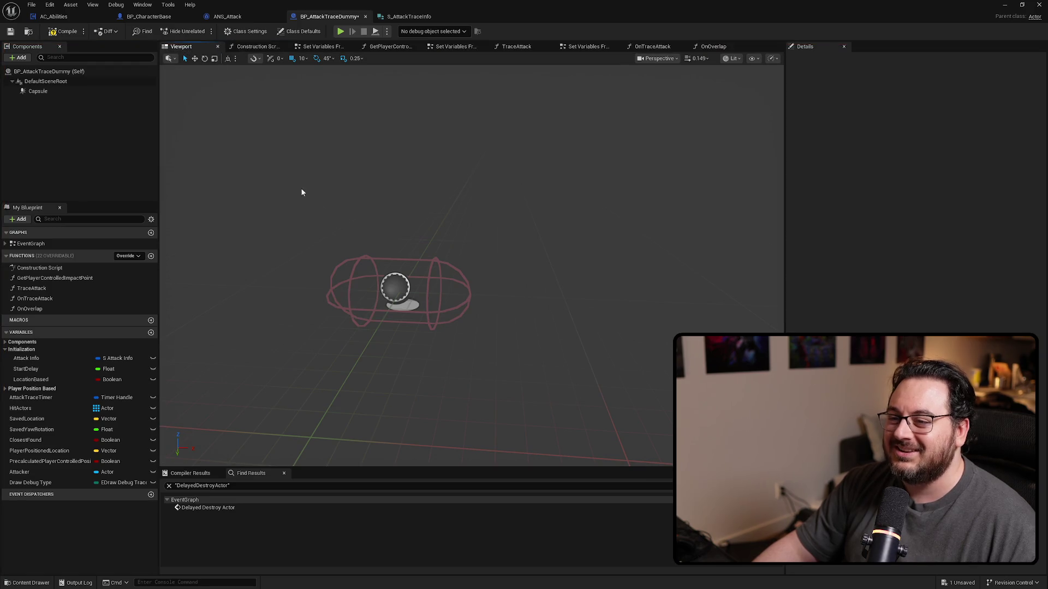
{"action": "left_click", "coordinate": [457, 279]}
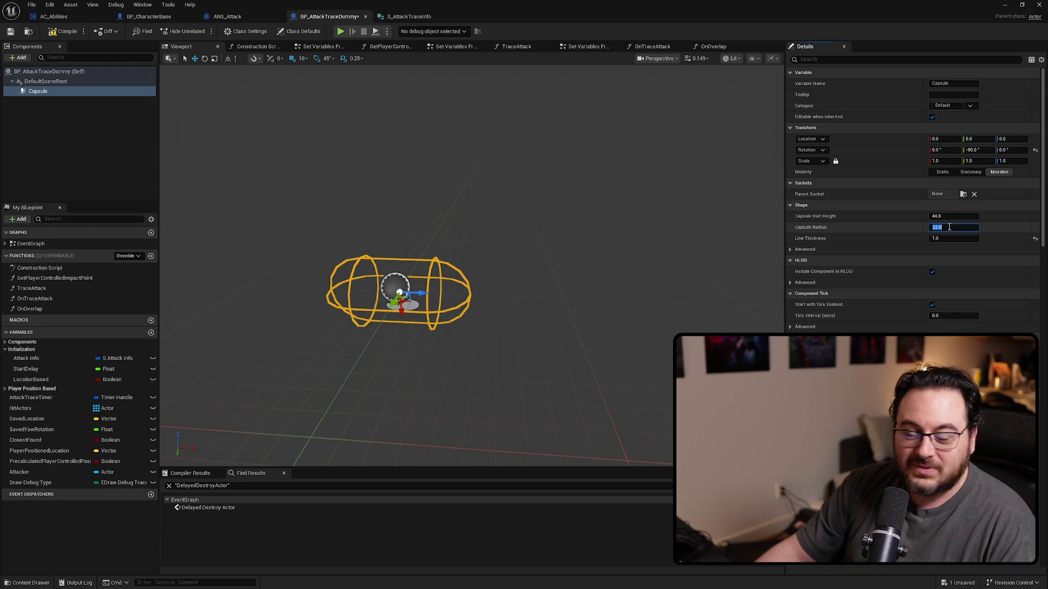
{"action": "key", "text": "Return"}
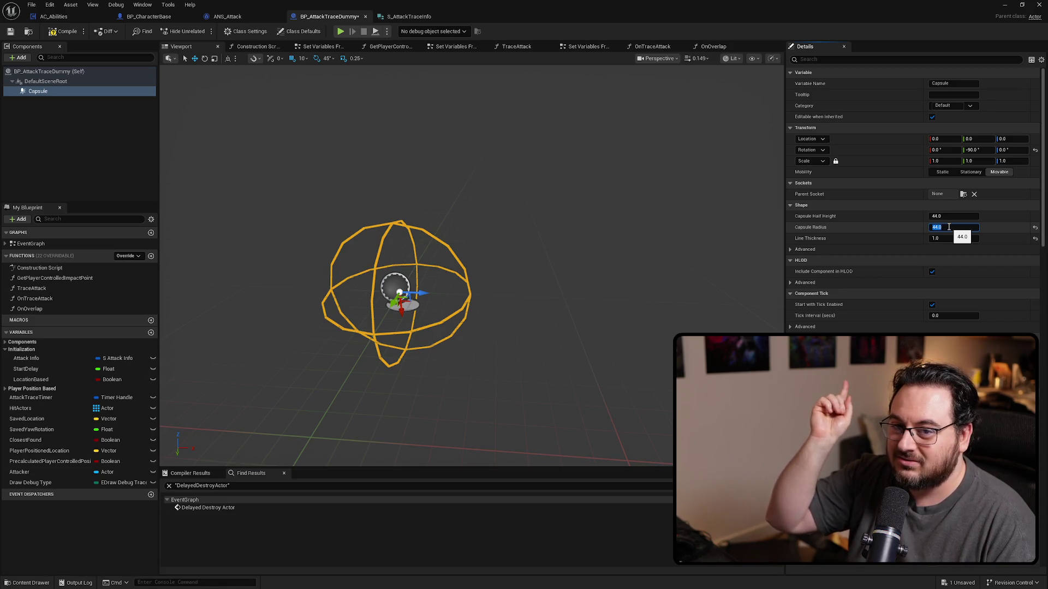
{"action": "type", "text": "2"}
{"action": "key", "text": "Return"}
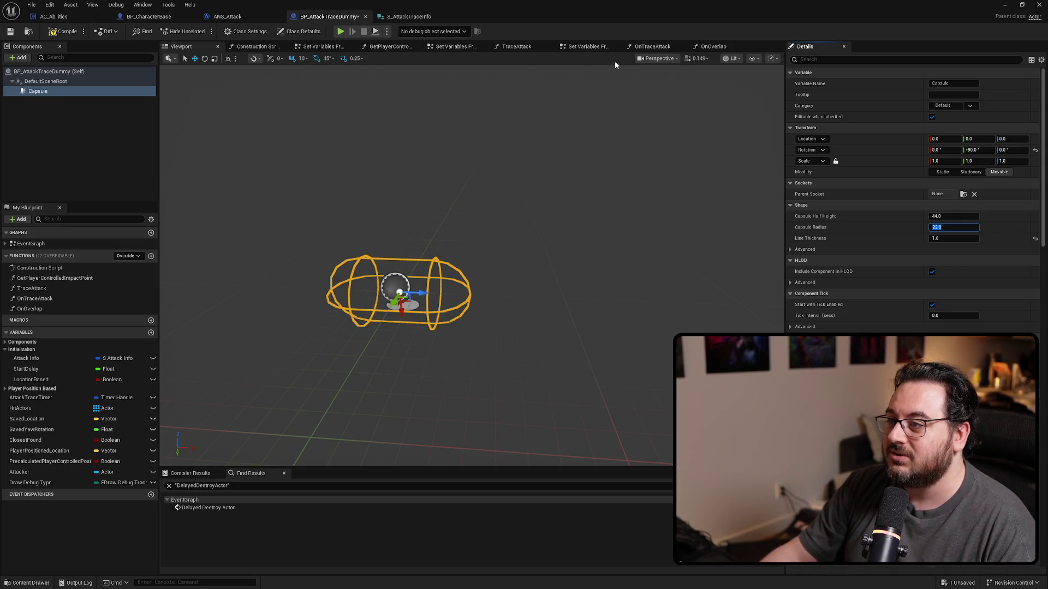
{"action": "left_click", "coordinate": [587, 46]}
Disconnect Set Capsule Size's In Radius and In Half Height inputs.
{"action": "mouse_move", "coordinate": [502, 270]}
{"action": "left_mouse_down"}
{"action": "mouse_move", "coordinate": [623, 309]}
{"action": "mouse_move", "coordinate": [650, 301]}
{"action": "mouse_move", "coordinate": [569, 293]}
{"action": "left_mouse_up"}
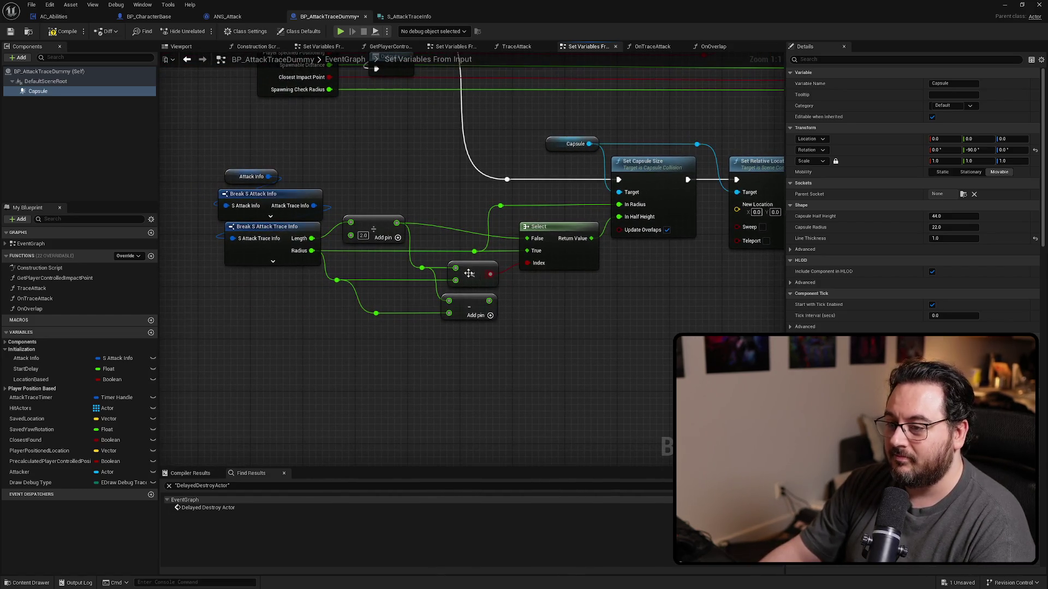
{"action": "left_click", "coordinate": [633, 204], "text": "alt"}
{"action": "left_click", "coordinate": [630, 218], "text": "alt"}
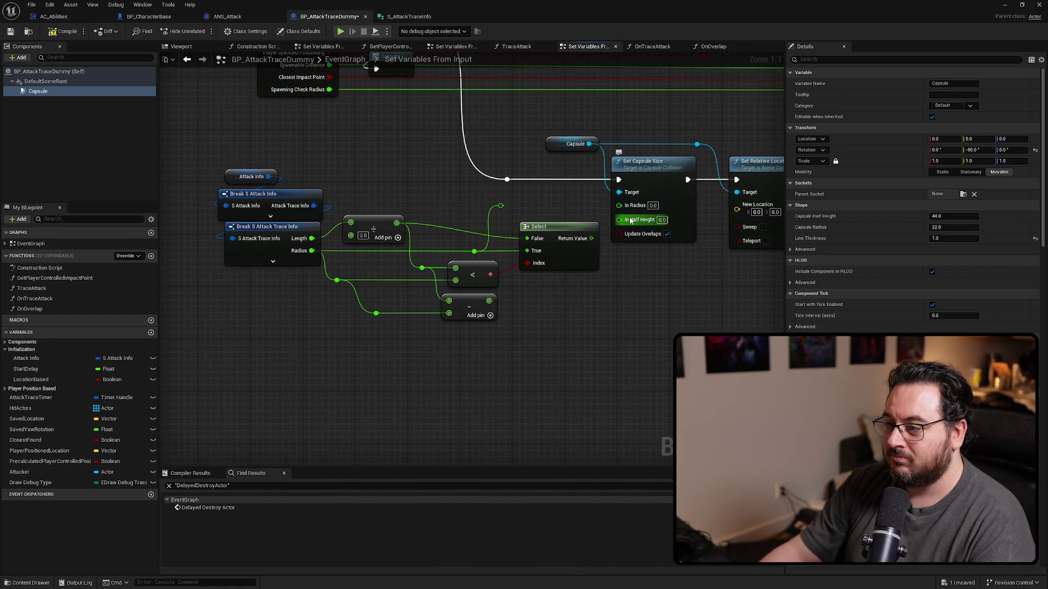
{"action": "mouse_move", "coordinate": [576, 358]}
{"action": "left_mouse_down"}
{"action": "mouse_move", "coordinate": [449, 253]}
{"action": "mouse_move", "coordinate": [672, 345]}
{"action": "mouse_move", "coordinate": [327, 170]}
{"action": "mouse_move", "coordinate": [377, 198]}
{"action": "left_mouse_up"}
{"action": "mouse_move", "coordinate": [672, 219]}
{"action": "left_mouse_down"}
{"action": "mouse_move", "coordinate": [393, 306]}
{"action": "mouse_move", "coordinate": [267, 370]}
{"action": "left_mouse_up"}
{"action": "key", "text": "ctrl+z"}
{"action": "mouse_move", "coordinate": [685, 235]}
{"action": "left_mouse_down"}
{"action": "mouse_move", "coordinate": [588, 235]}
{"action": "mouse_move", "coordinate": [556, 203]}
{"action": "left_mouse_up"}
{"action": "left_click", "coordinate": [587, 290]}
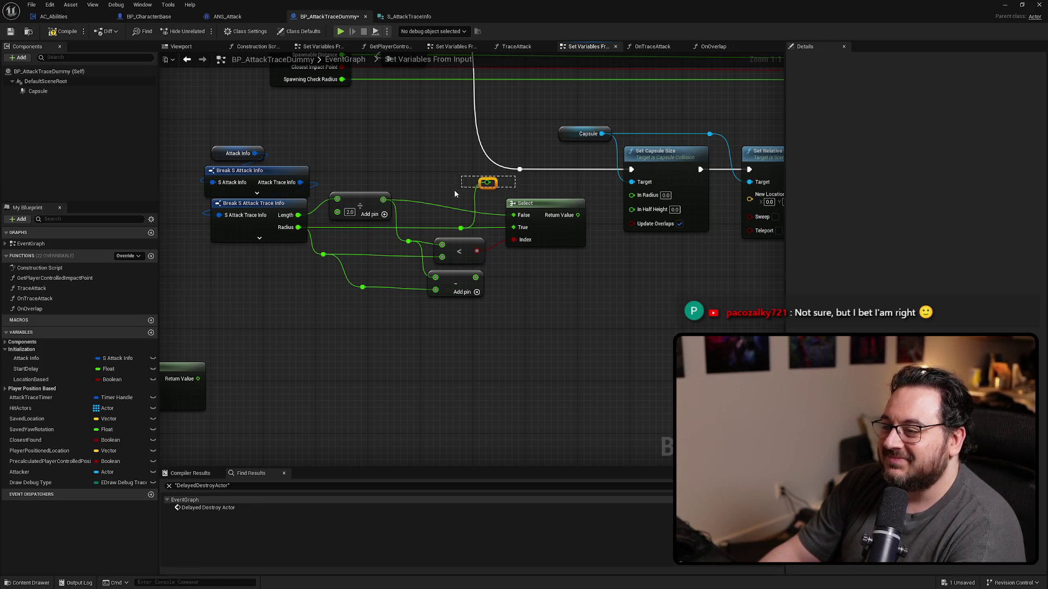
Delete the Select node and its reroute, wiring the Divide result to In Half Height and Radius to In Radius.
{"action": "key", "text": "Delete"}
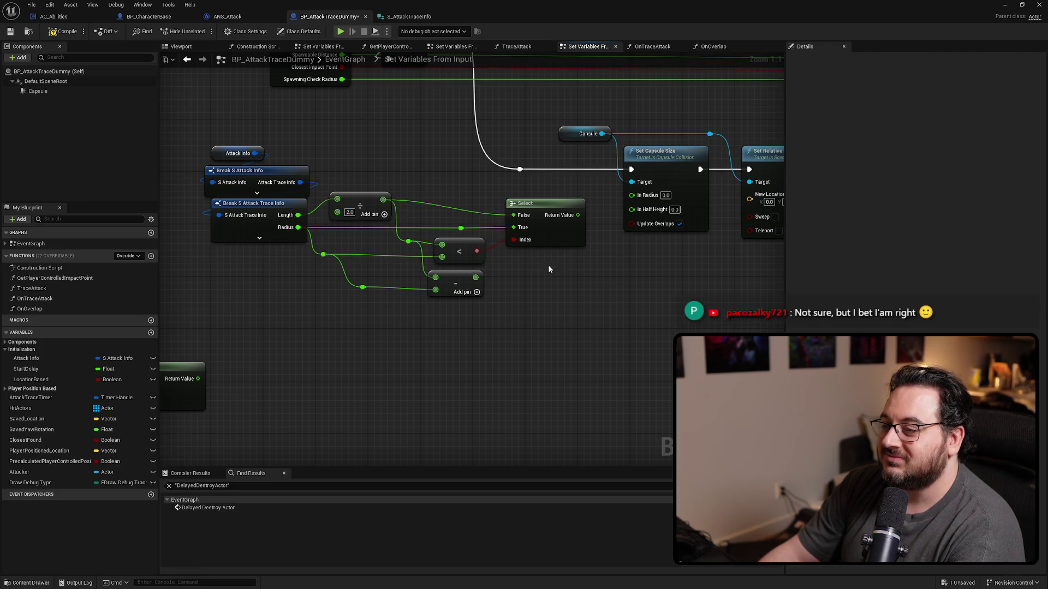
{"action": "key", "text": "Delete"}
{"action": "mouse_move", "coordinate": [383, 199]}
{"action": "left_mouse_down"}
{"action": "mouse_move", "coordinate": [388, 209]}
{"action": "mouse_move", "coordinate": [659, 213]}
{"action": "left_mouse_up"}
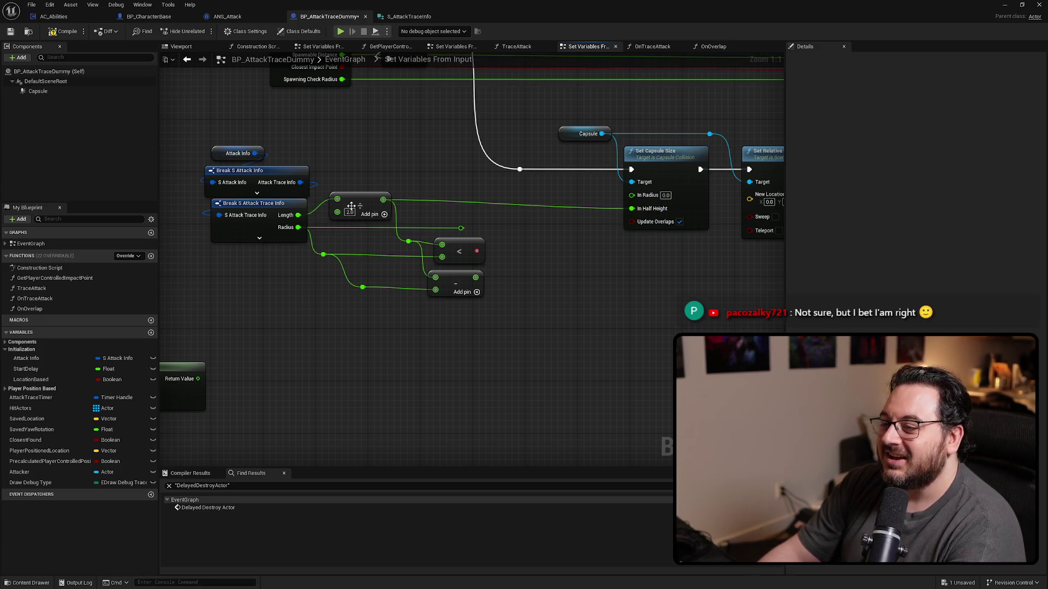
{"action": "left_click_drag", "start_coordinate": [353, 197], "coordinate": [352, 204]}
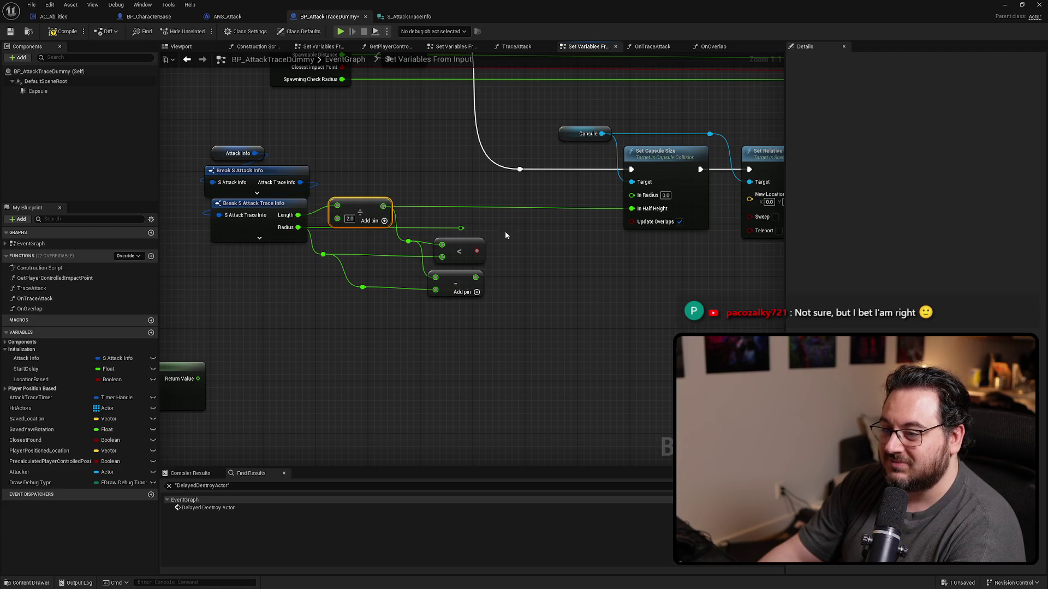
{"action": "left_click_drag", "start_coordinate": [461, 228], "coordinate": [647, 195]}
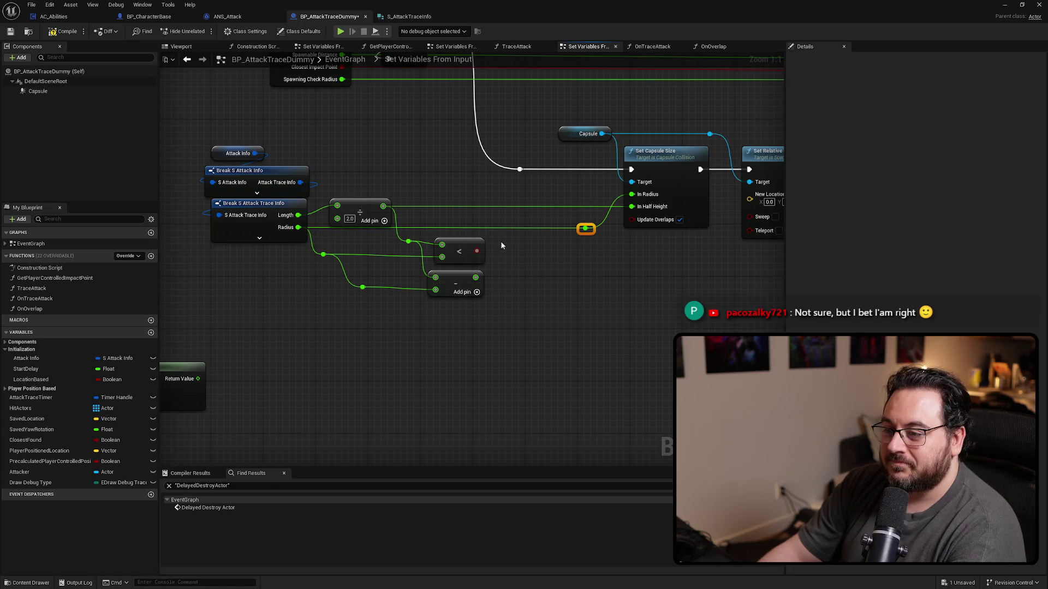
Delete the less-than compare node and wire Radius into the Subtract node's second input.
{"action": "left_click_drag", "start_coordinate": [497, 330], "coordinate": [355, 267]}
{"action": "left_click_drag", "start_coordinate": [455, 284], "coordinate": [455, 281]}
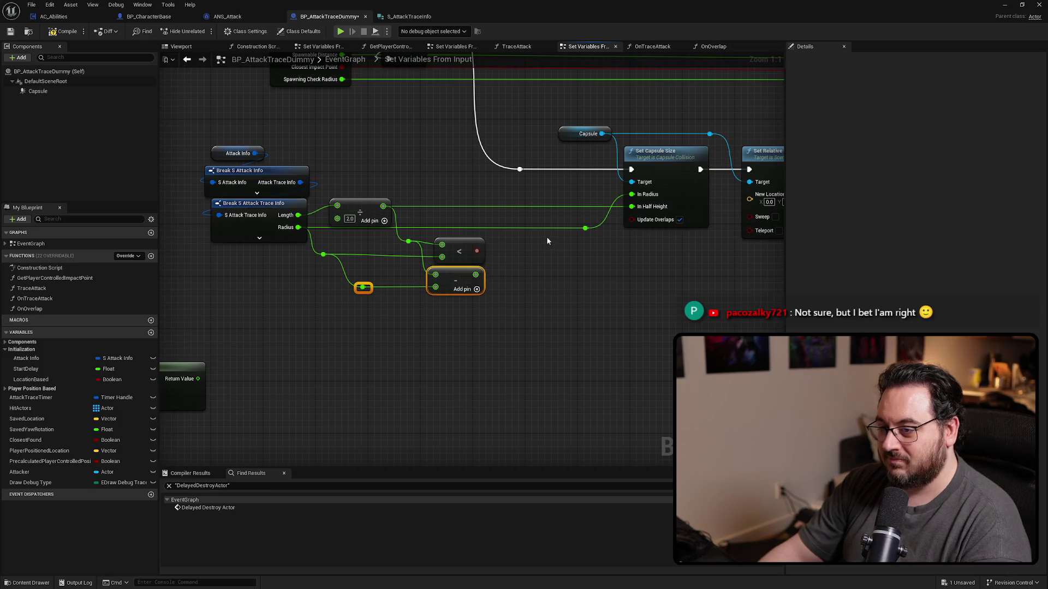
{"action": "left_click", "coordinate": [456, 250]}
{"action": "key", "text": "Delete"}
{"action": "mouse_move", "coordinate": [297, 228]}
{"action": "left_mouse_down"}
{"action": "mouse_move", "coordinate": [434, 287]}
{"action": "mouse_move", "coordinate": [306, 256]}
{"action": "left_mouse_up"}
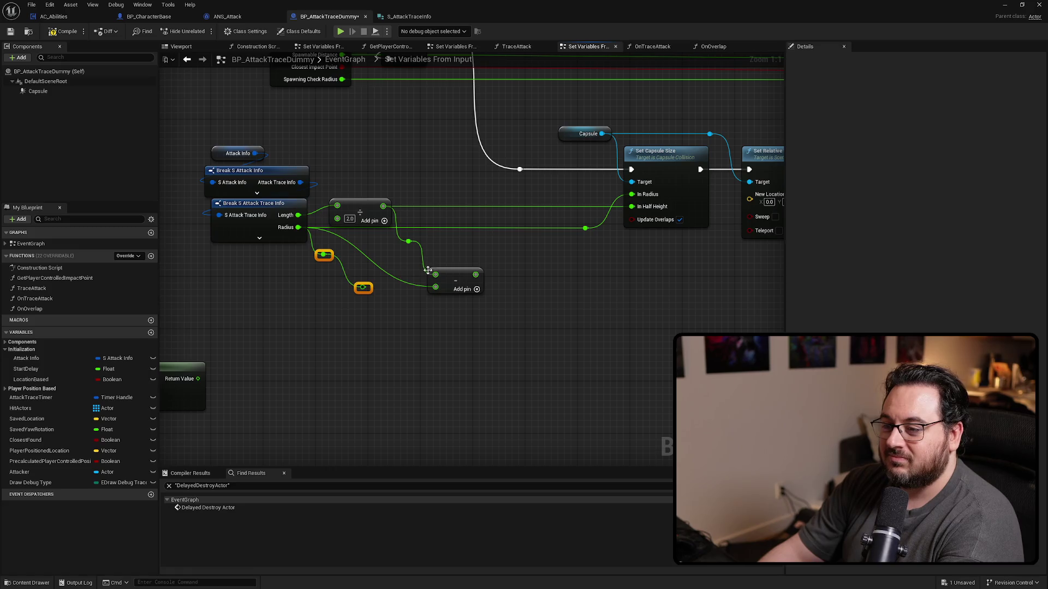
{"action": "mouse_move", "coordinate": [383, 206]}
{"action": "left_mouse_down"}
{"action": "mouse_move", "coordinate": [435, 275]}
{"action": "mouse_move", "coordinate": [434, 262]}
{"action": "left_mouse_up"}
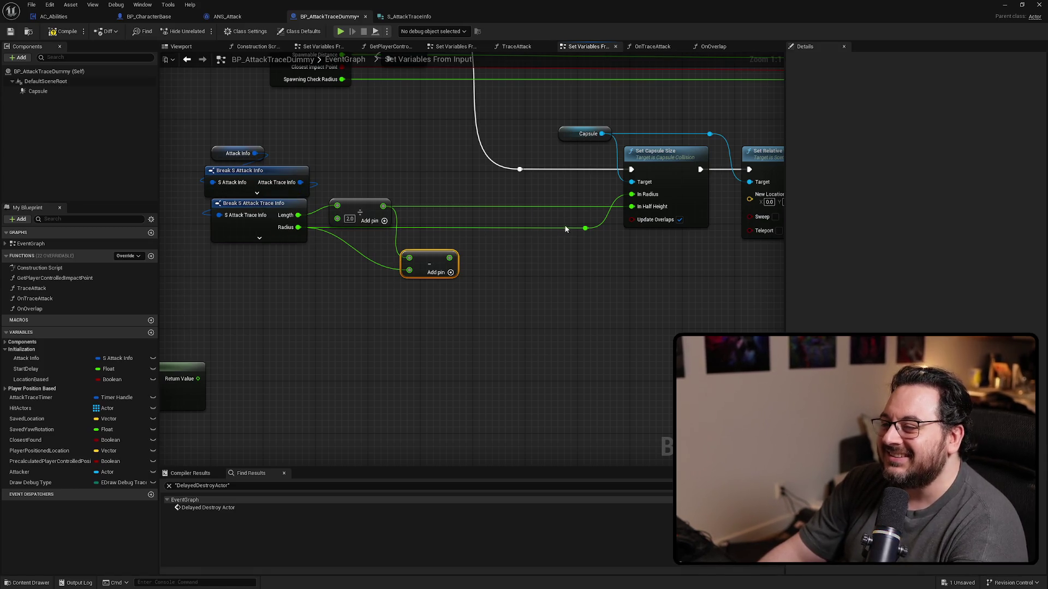
{"action": "left_click_drag", "start_coordinate": [441, 259], "coordinate": [430, 261]}
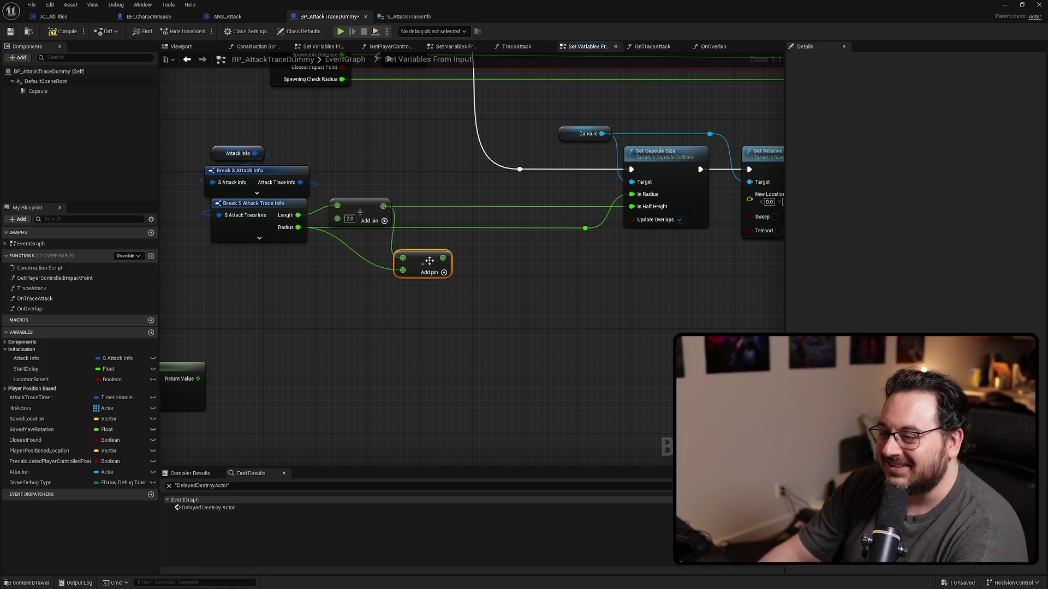
Add a Divide node off the Subtract result with divisor 2.0.
{"action": "mouse_move", "coordinate": [554, 359]}
{"action": "left_mouse_down"}
{"action": "mouse_move", "coordinate": [505, 355]}
{"action": "mouse_move", "coordinate": [524, 322]}
{"action": "mouse_move", "coordinate": [562, 335]}
{"action": "left_mouse_up"}
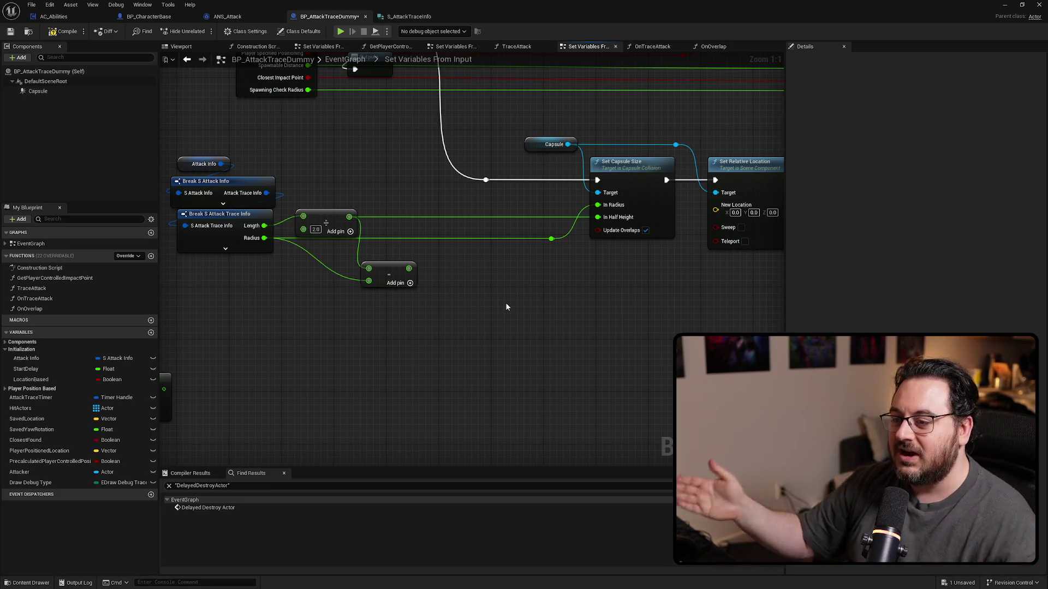
{"action": "left_click_drag", "start_coordinate": [409, 268], "coordinate": [470, 267]}
{"action": "type", "text": "/"}
{"action": "key", "text": "Return"}
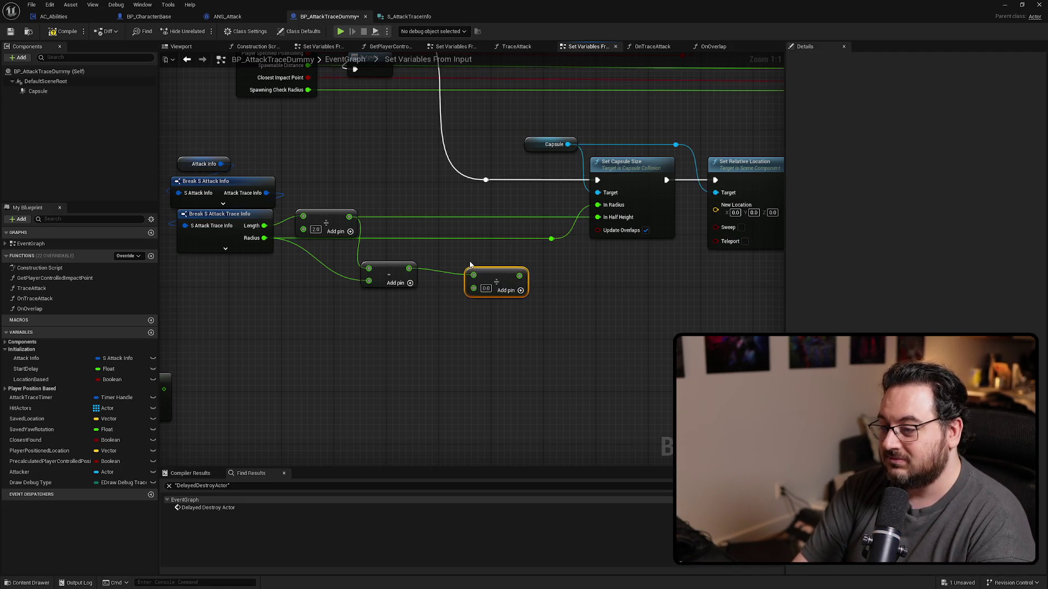
{"action": "type", "text": "2"}
{"action": "key", "text": "Return"}
{"action": "left_click_drag", "start_coordinate": [501, 280], "coordinate": [246, 254]}
Split Set Relative Location's New Location pin and wire the halved value into X via a reroute.
{"action": "right_click", "coordinate": [495, 191]}
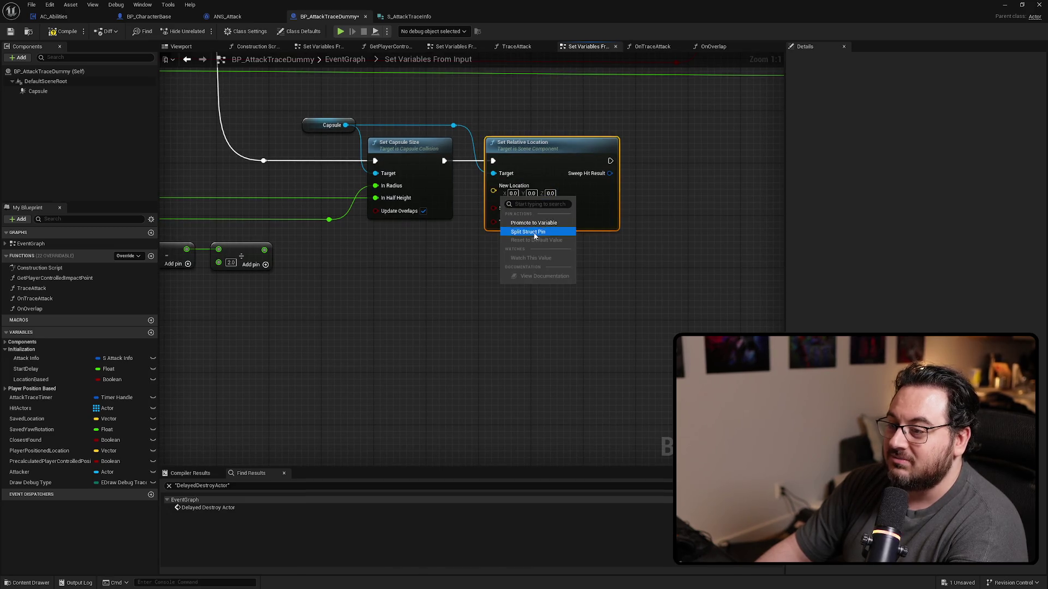
{"action": "left_click", "coordinate": [535, 232]}
{"action": "left_click_drag", "start_coordinate": [380, 289], "coordinate": [550, 315]}
{"action": "mouse_move", "coordinate": [434, 276]}
{"action": "left_mouse_down"}
{"action": "mouse_move", "coordinate": [663, 213]}
{"action": "mouse_move", "coordinate": [631, 280]}
{"action": "left_mouse_up"}
{"action": "double_click", "coordinate": [631, 214]}
Realign the Subtract, Divide and reroute nodes into a tidy row.
{"action": "left_click_drag", "start_coordinate": [632, 322], "coordinate": [267, 259]}
{"action": "left_click_drag", "start_coordinate": [397, 278], "coordinate": [390, 271]}
{"action": "left_click", "coordinate": [636, 348]}
{"action": "left_click_drag", "start_coordinate": [636, 348], "coordinate": [664, 350]}
{"action": "left_click_drag", "start_coordinate": [491, 260], "coordinate": [368, 351]}
{"action": "left_click_drag", "start_coordinate": [382, 278], "coordinate": [404, 275]}
{"action": "left_click_drag", "start_coordinate": [637, 365], "coordinate": [509, 369]}
{"action": "scroll", "coordinate": [509, 369], "scroll_direction": "down", "scroll_amount": 3}
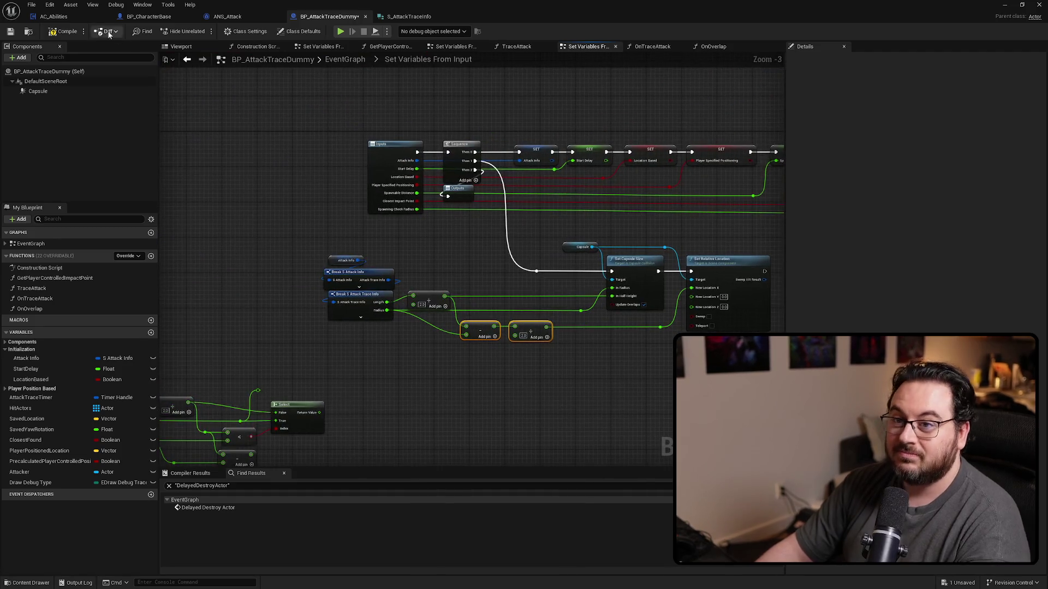
Save, then turn off the Capsule component's Hidden in Game setting.
{"action": "left_click_drag", "start_coordinate": [265, 153], "coordinate": [376, 161]}
{"action": "key", "text": "ctrl+s"}
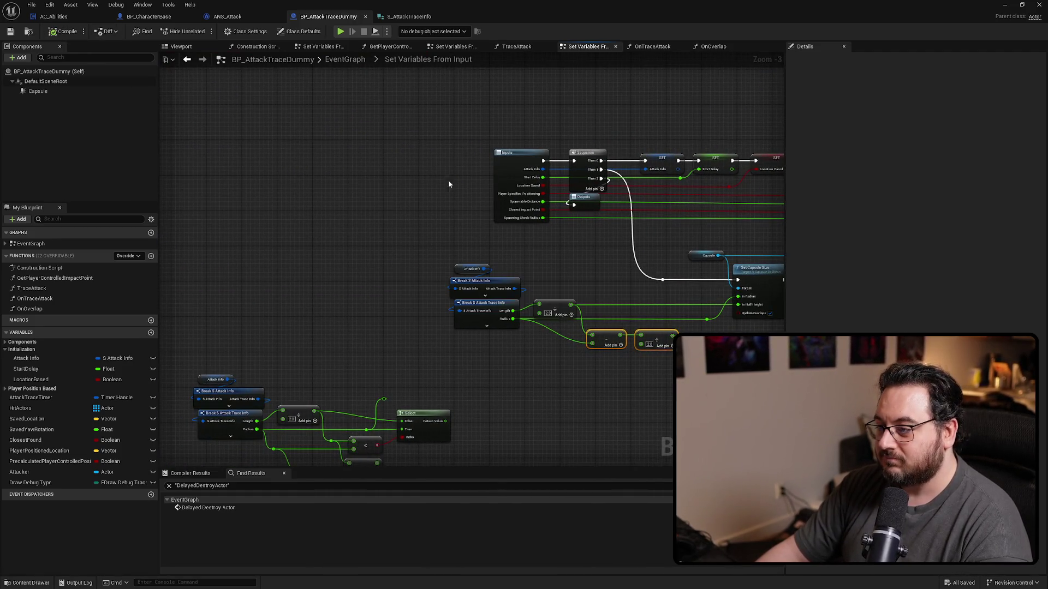
{"action": "left_click_drag", "start_coordinate": [449, 181], "coordinate": [230, 114]}
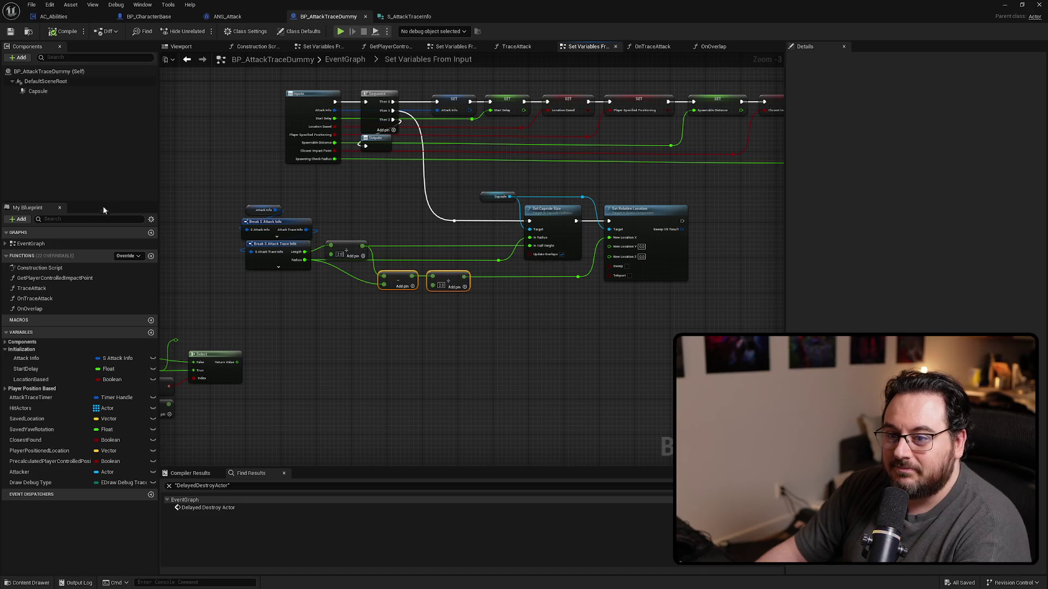
{"action": "left_click", "coordinate": [70, 91]}
{"action": "left_click", "coordinate": [826, 59]}
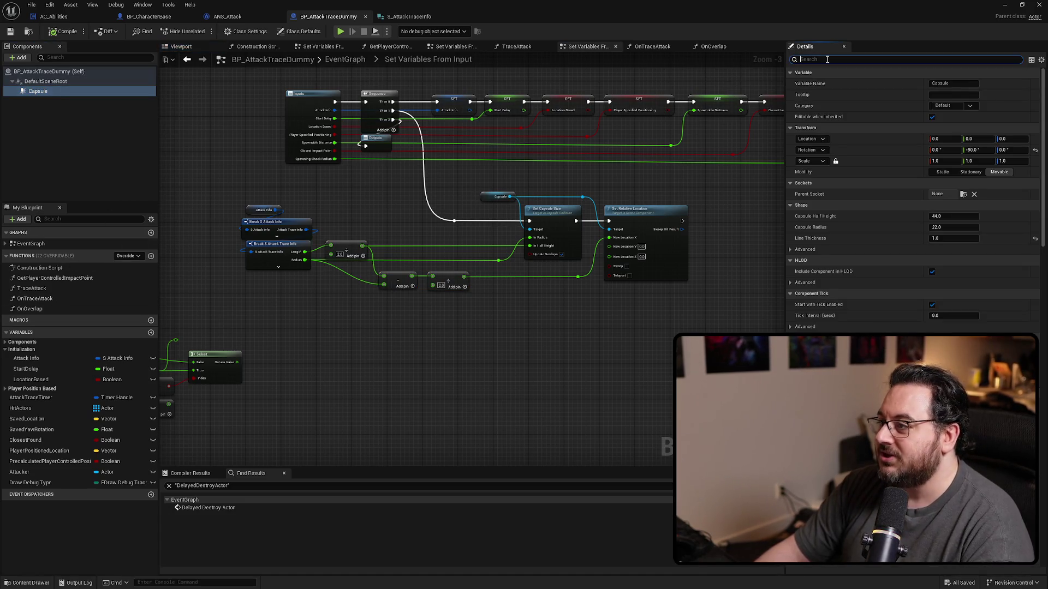
{"action": "type", "text": "hid"}
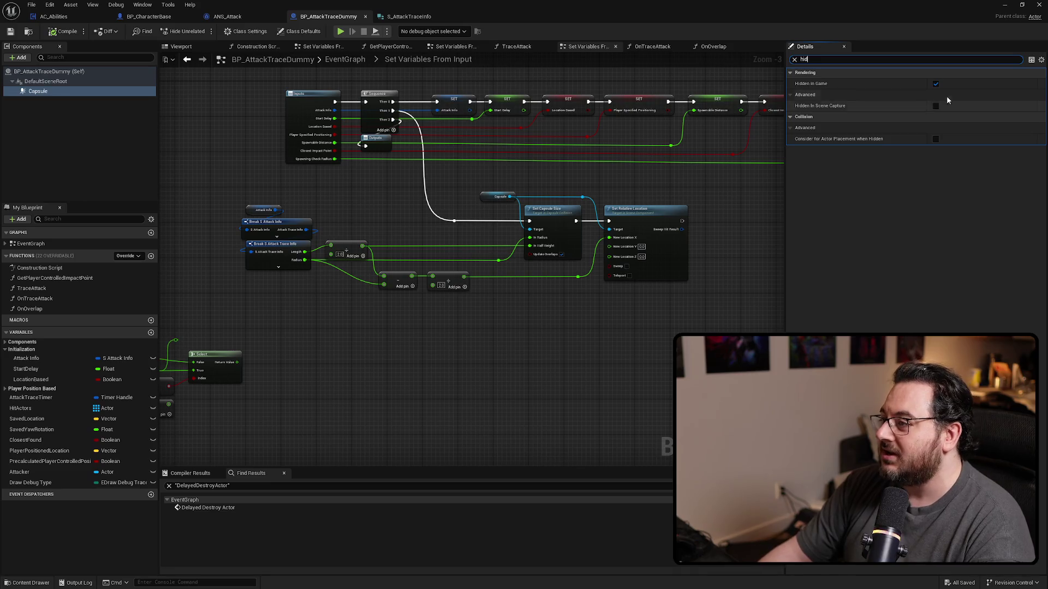
{"action": "left_click", "coordinate": [936, 84]}
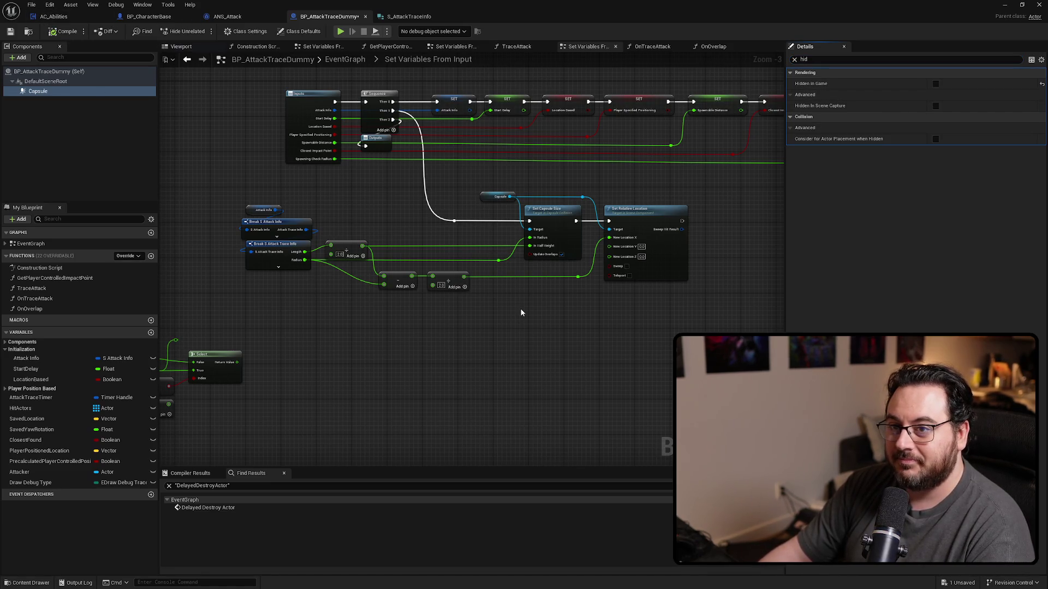
Shift the Break and math nodes right and save BP_AttackTraceDummy again.
{"action": "mouse_move", "coordinate": [505, 339]}
{"action": "left_mouse_down"}
{"action": "mouse_move", "coordinate": [547, 341]}
{"action": "mouse_move", "coordinate": [239, 191]}
{"action": "left_mouse_up"}
{"action": "left_click_drag", "start_coordinate": [501, 279], "coordinate": [572, 279]}
{"action": "left_click", "coordinate": [552, 336]}
{"action": "key", "text": "ctrl+s"}
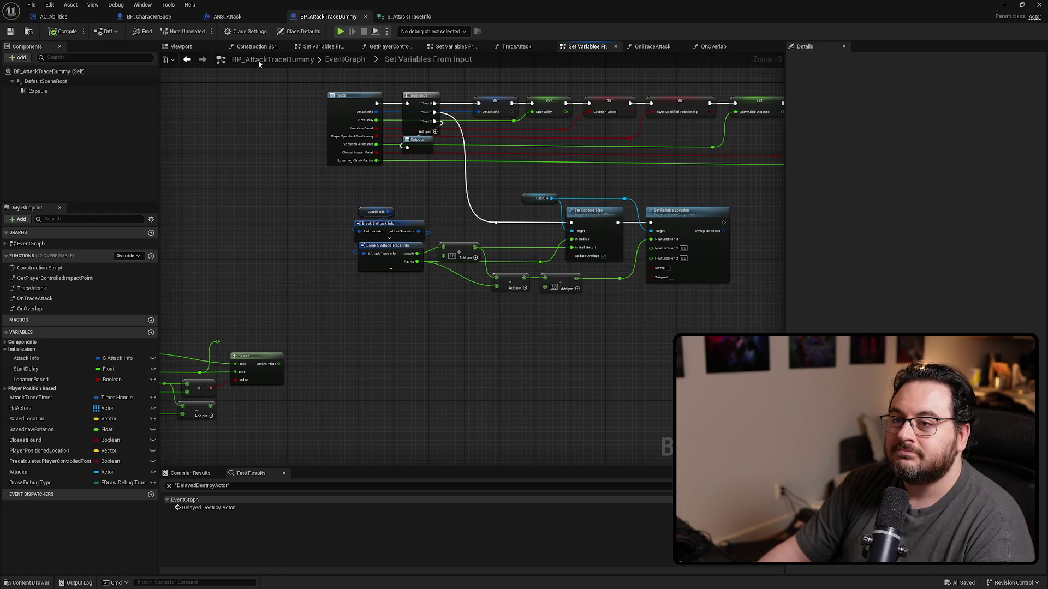
Load the L_Testing level from the recent levels list.
{"action": "key", "text": "alt+Tab"}
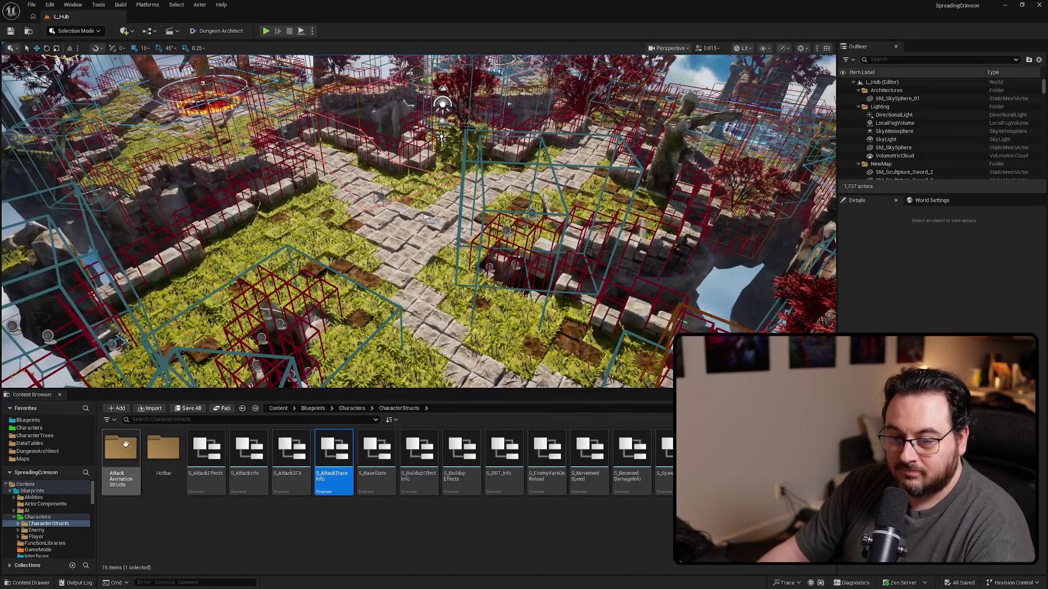
{"action": "left_click", "coordinate": [31, 4]}
{"action": "mouse_move", "coordinate": [109, 63]}
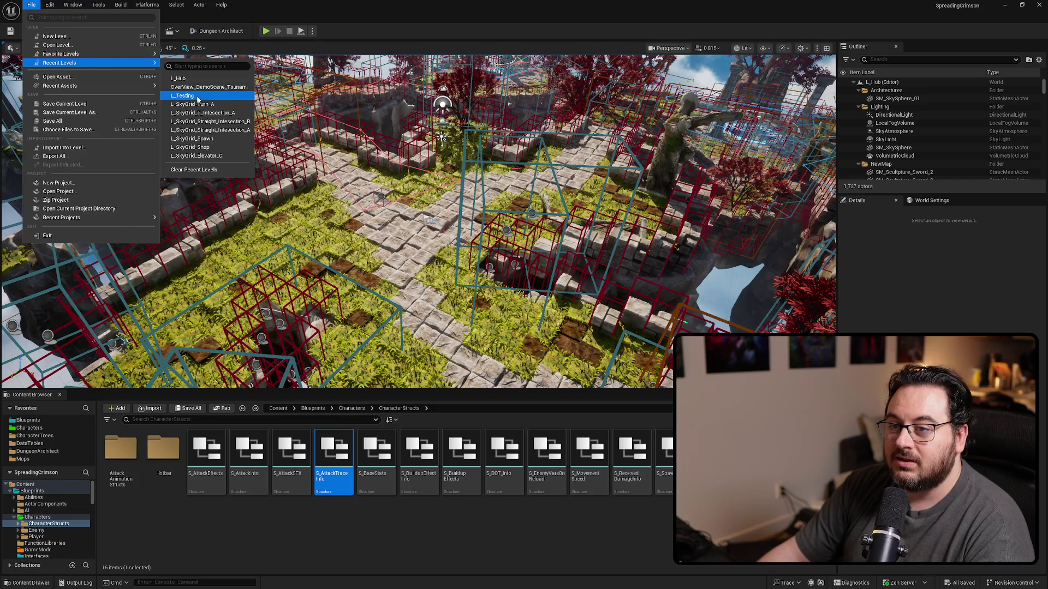
{"action": "left_click", "coordinate": [330, 354]}
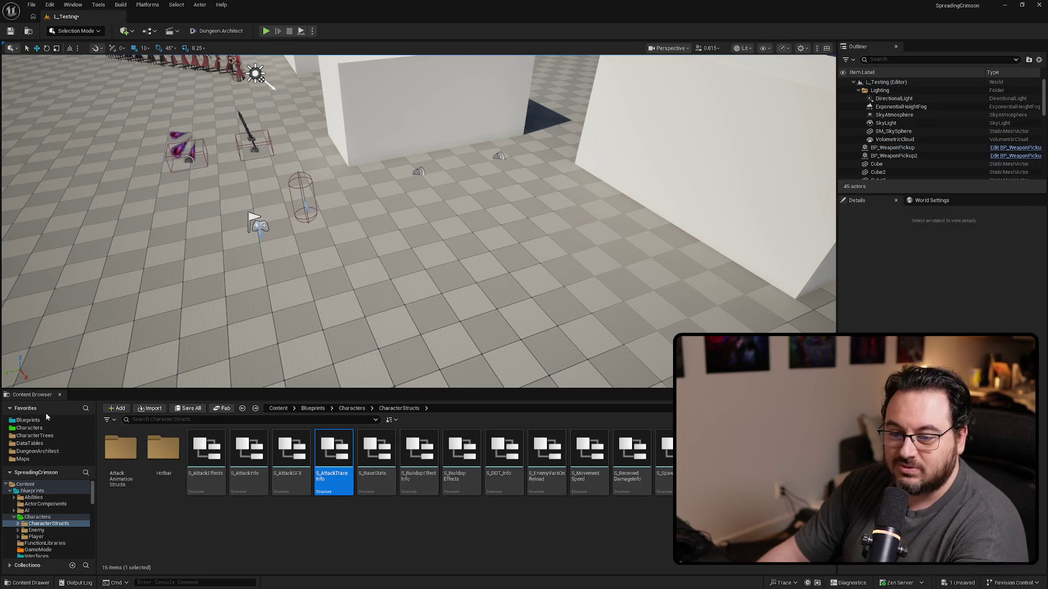
Inspect Manny_Attack_Basic's ANS_Attack_C notify in AS_Player, then the S_AttackTraceInfo defaults.
{"action": "left_click", "coordinate": [36, 537]}
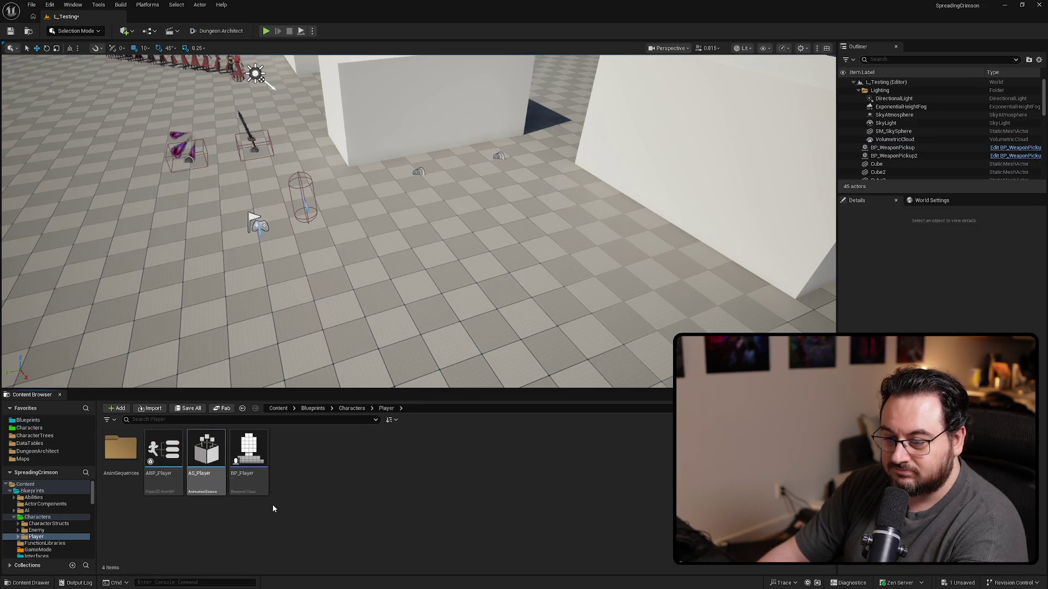
{"action": "left_click", "coordinate": [210, 485]}
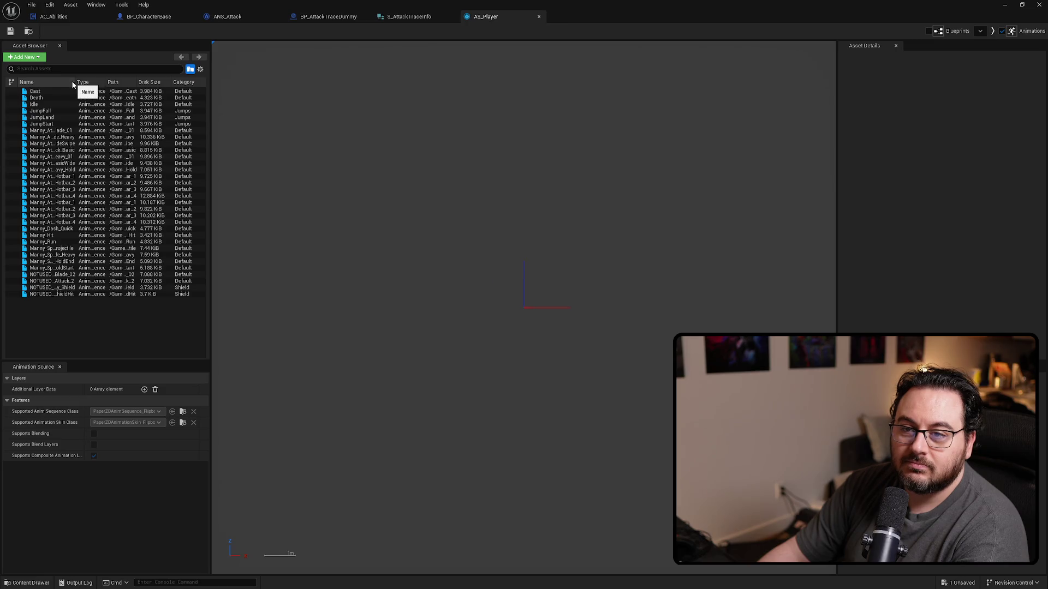
{"action": "left_click_drag", "start_coordinate": [77, 86], "coordinate": [118, 86]}
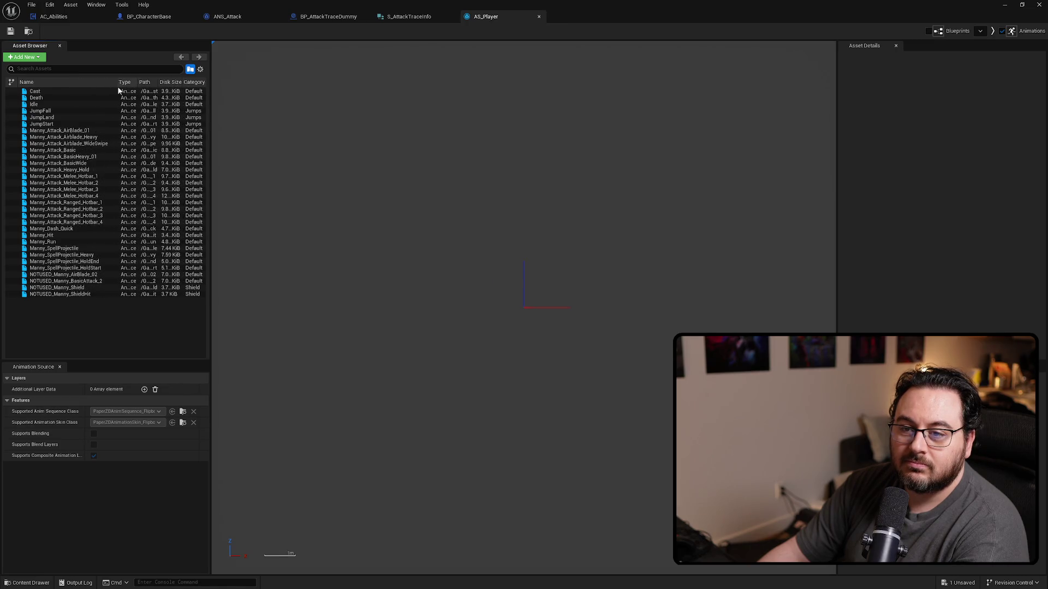
{"action": "left_click", "coordinate": [74, 149]}
{"action": "left_click", "coordinate": [556, 395]}
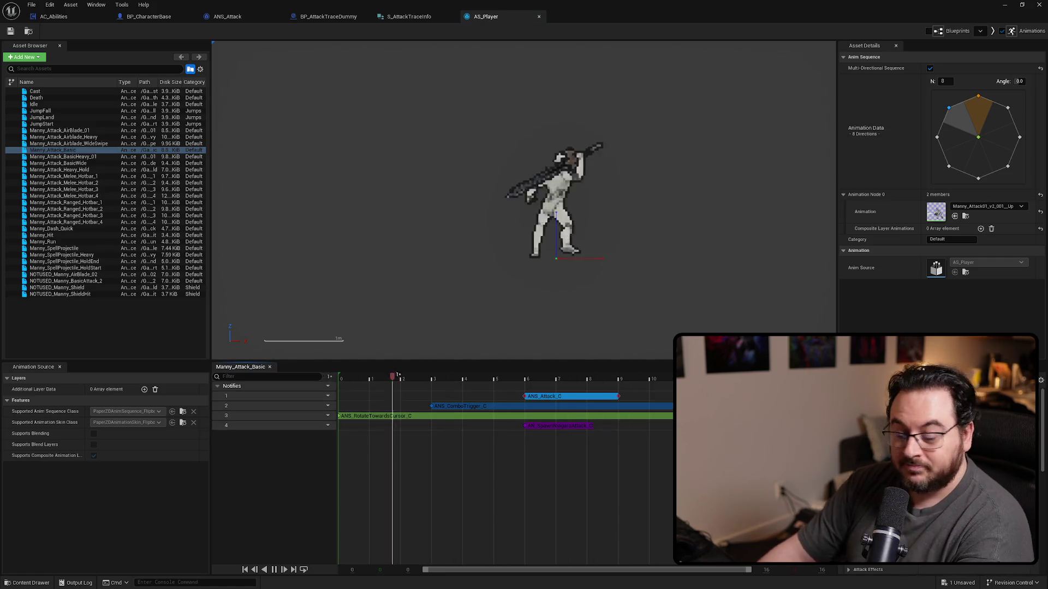
{"action": "scroll", "coordinate": [856, 426], "scroll_direction": "down", "scroll_amount": 5}
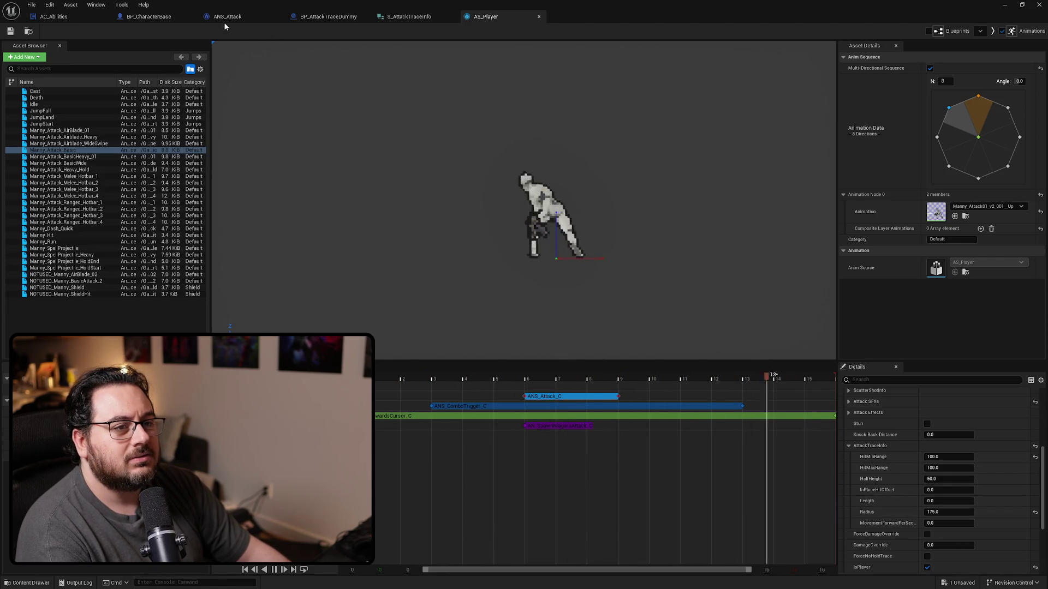
{"action": "left_click", "coordinate": [414, 18]}
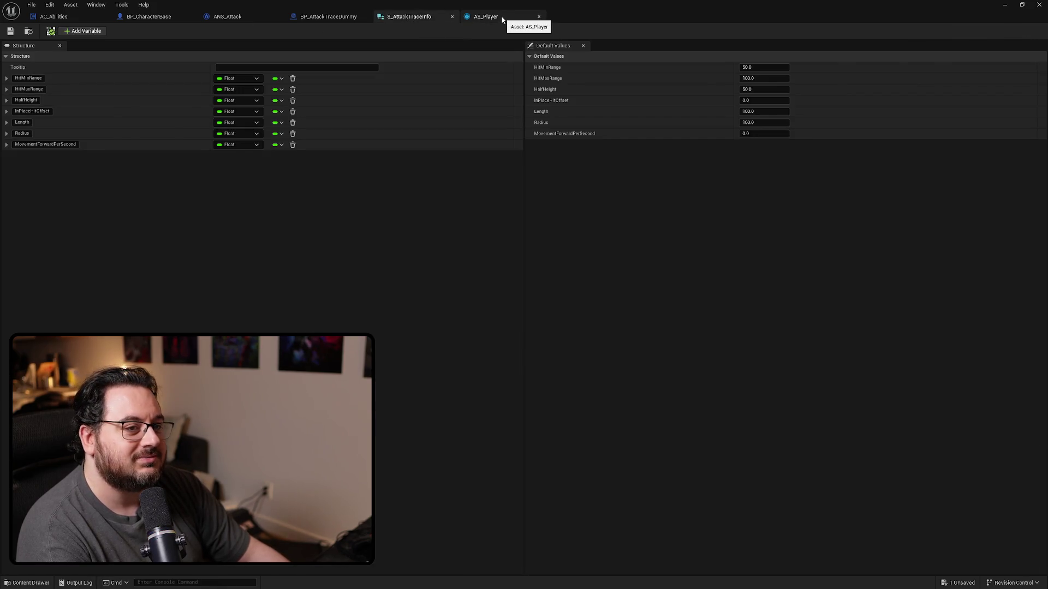
{"action": "left_click", "coordinate": [503, 17]}
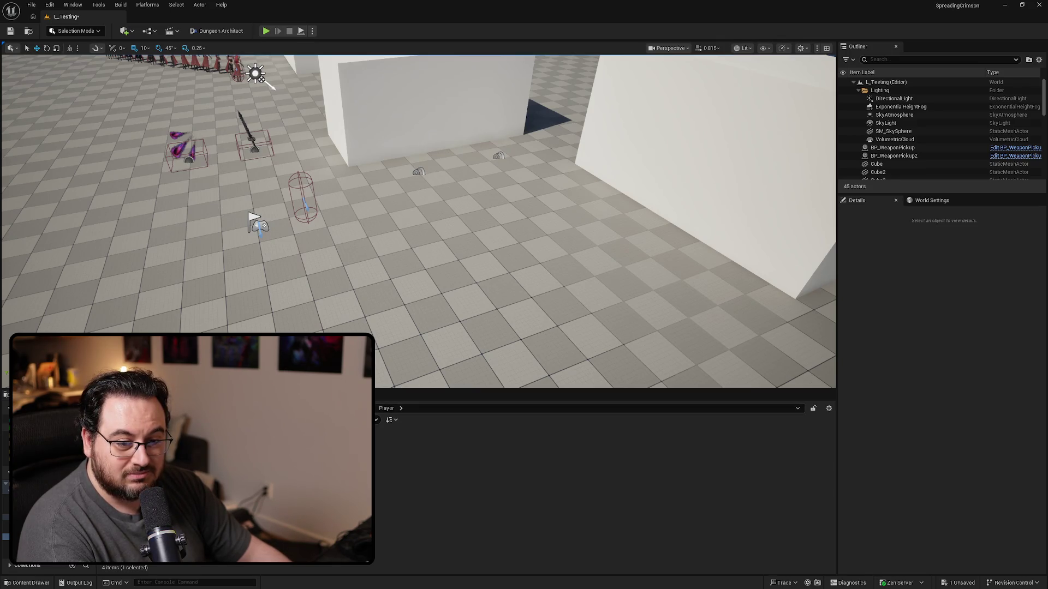
Set S_AttackInfo's default AttackTraceInfo Length to 100.0 and close the structure.
{"action": "left_click", "coordinate": [66, 491]}
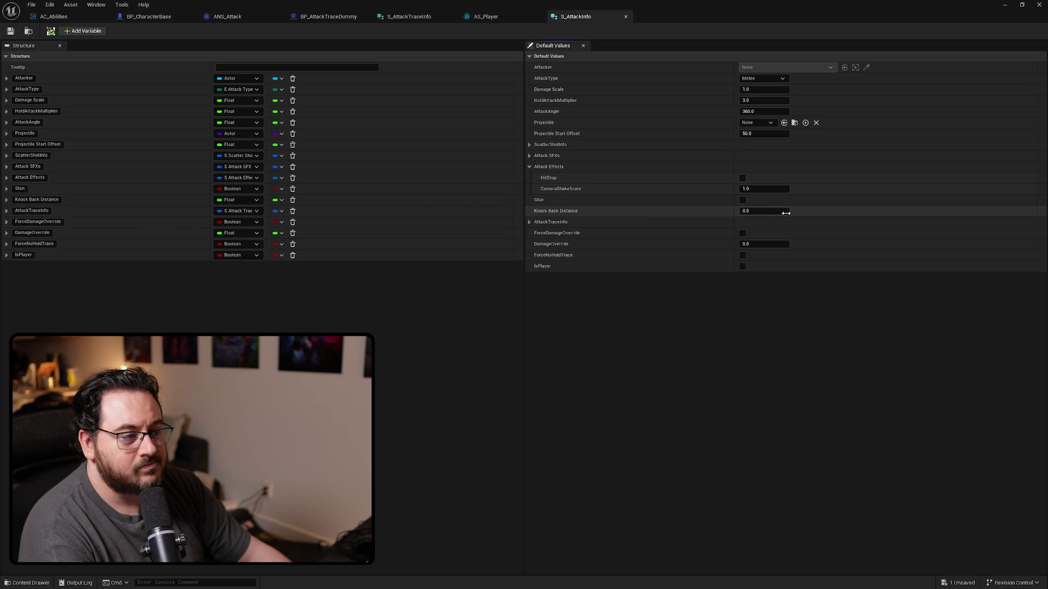
{"action": "left_click", "coordinate": [529, 222]}
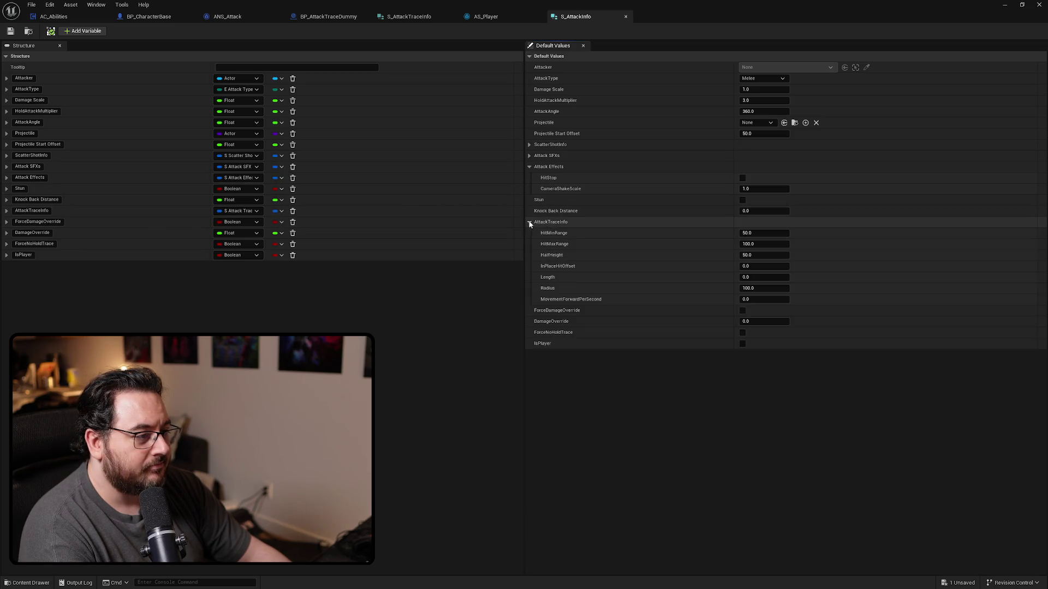
{"action": "left_click", "coordinate": [756, 278]}
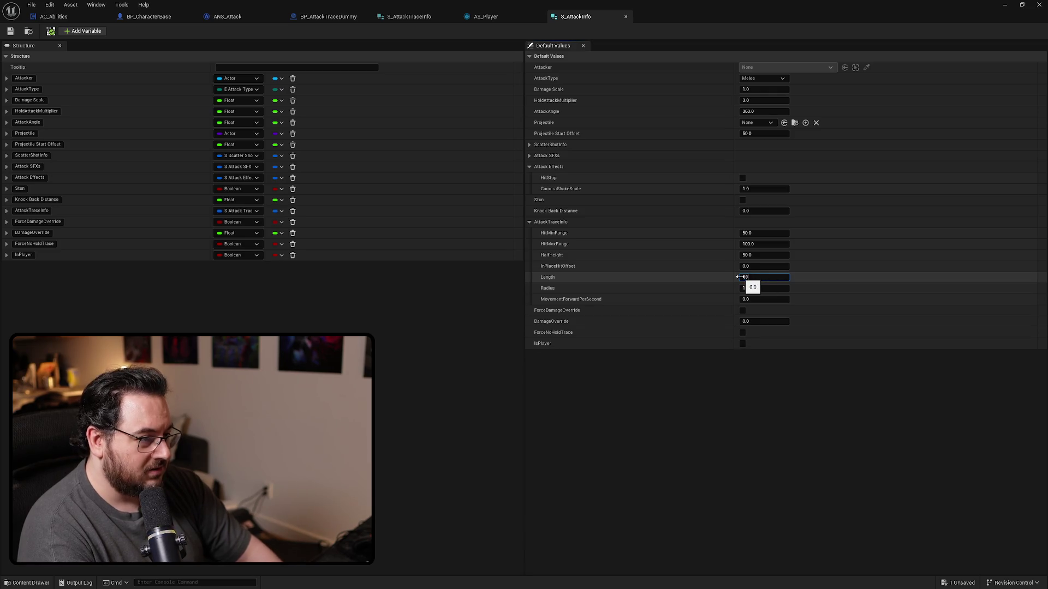
{"action": "key", "text": "Return"}
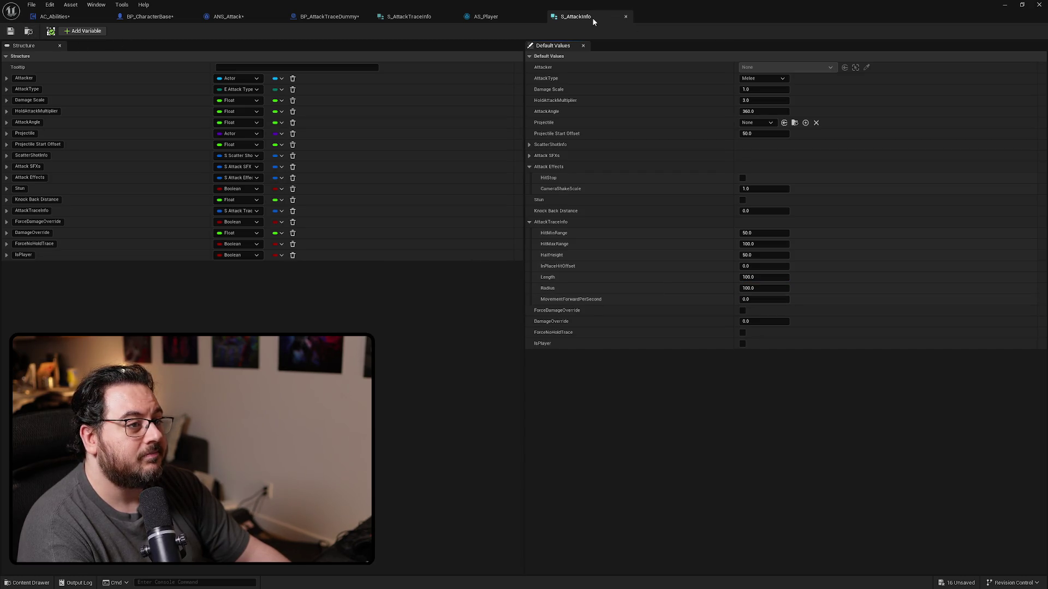
{"action": "left_click", "coordinate": [625, 16]}
Save the AC_Abilities blueprint and step through the open editor tabs to AS_Player.
{"action": "left_click", "coordinate": [55, 17]}
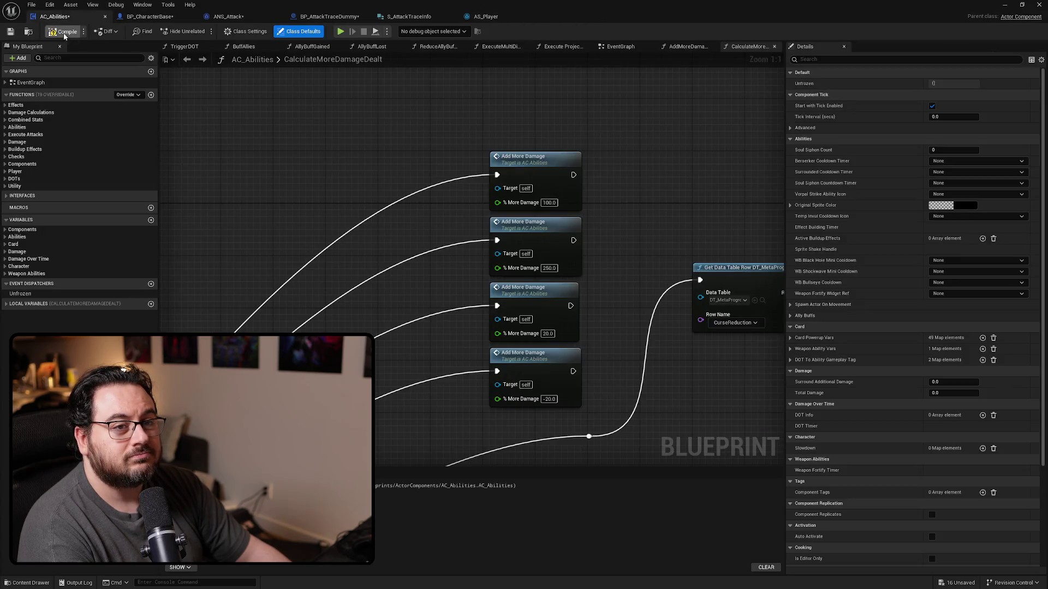
{"action": "left_click", "coordinate": [9, 32]}
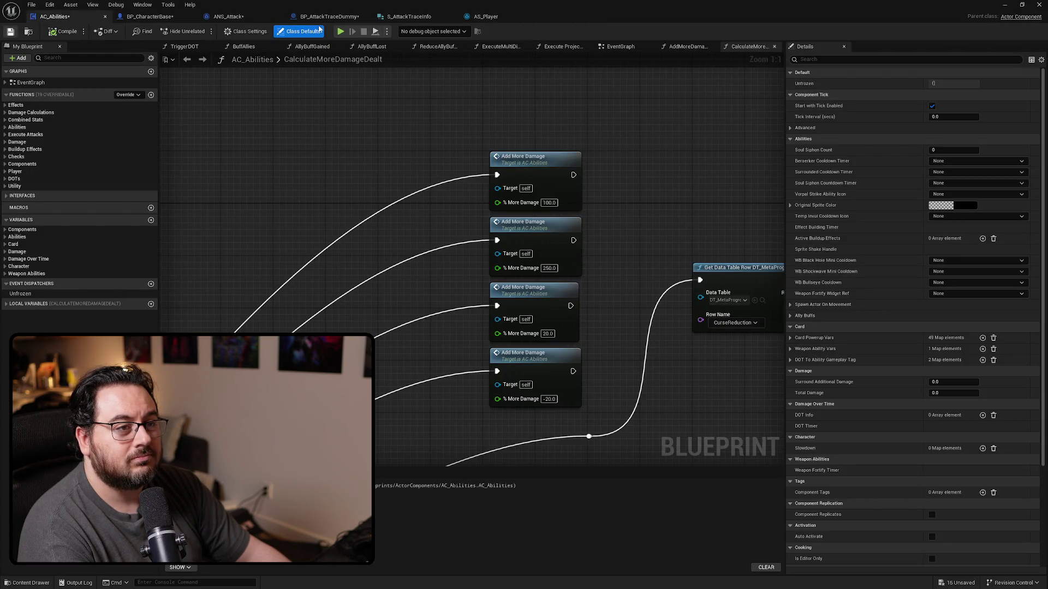
{"action": "left_click", "coordinate": [349, 18]}
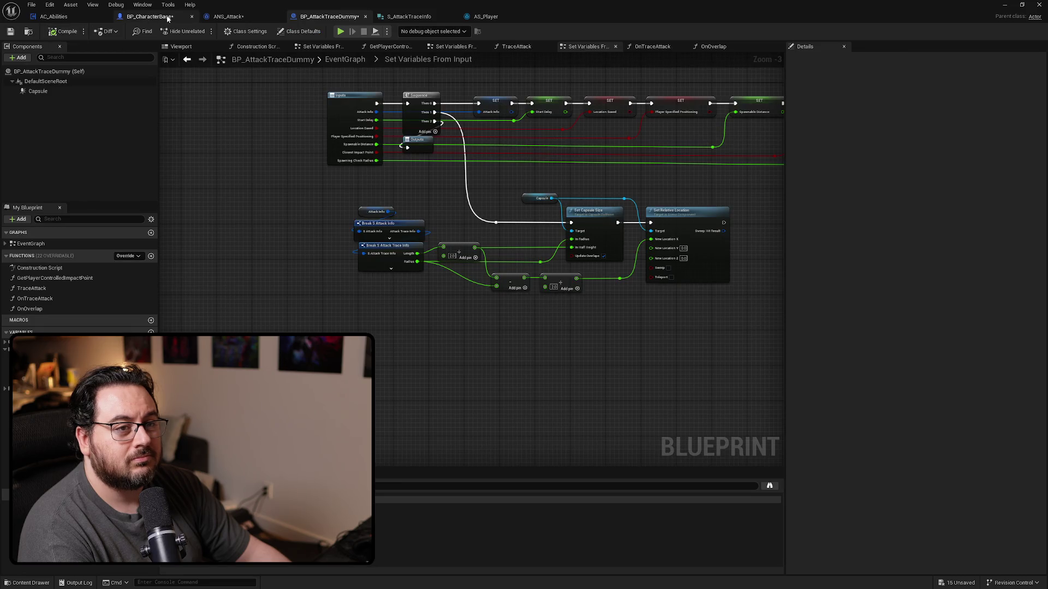
{"action": "left_click", "coordinate": [168, 19]}
{"action": "left_click", "coordinate": [234, 18]}
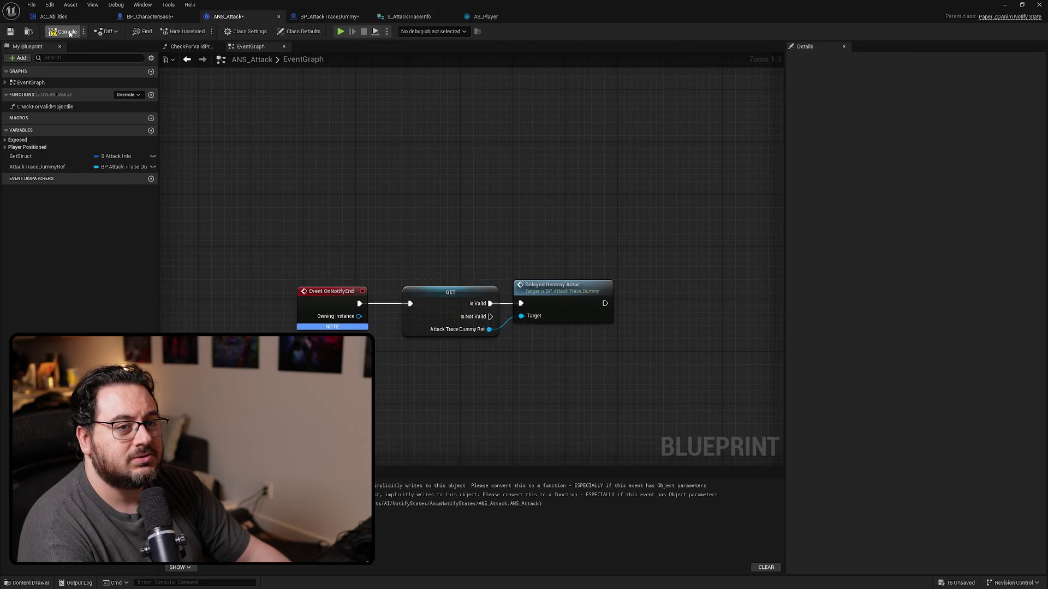
{"action": "left_click", "coordinate": [397, 17]}
{"action": "left_click", "coordinate": [488, 16]}
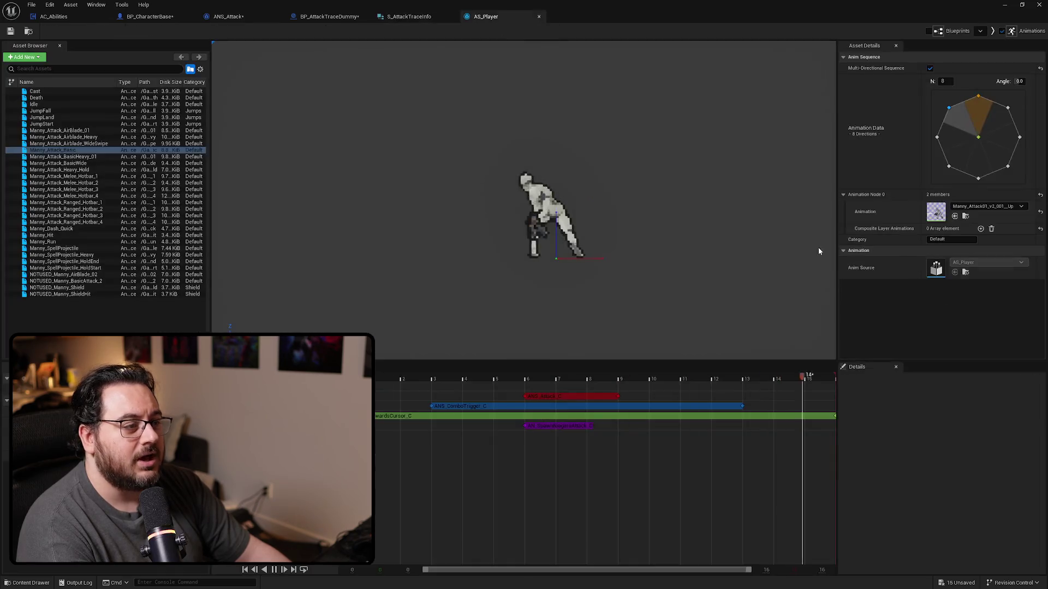
Check the ANS_Attack_C notify's Attack Info: trace Length 100.0 and Radius 175.0.
{"action": "left_click", "coordinate": [576, 400]}
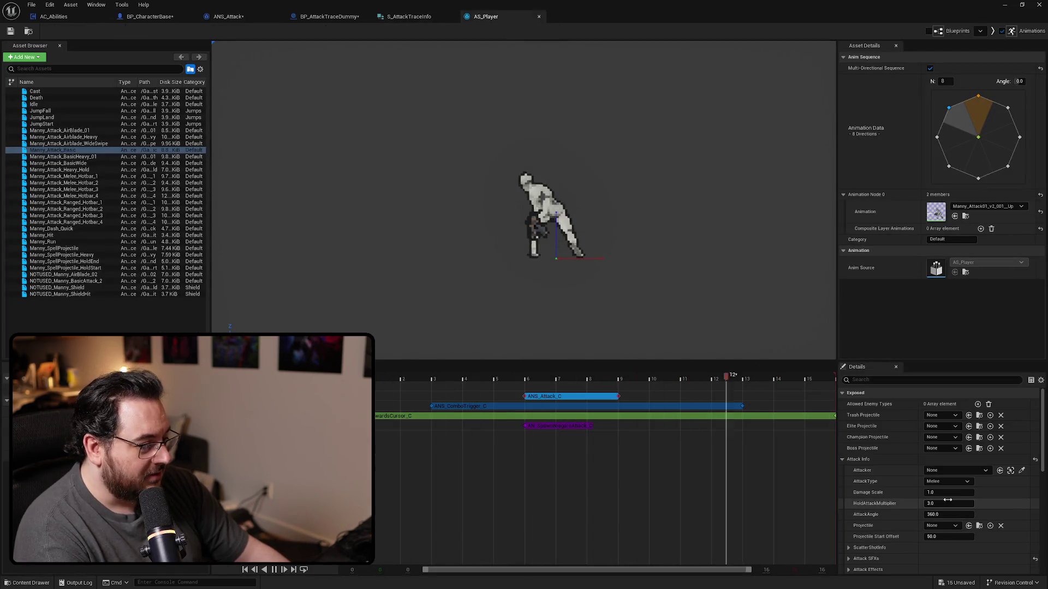
{"action": "scroll", "coordinate": [894, 509], "scroll_direction": "down", "scroll_amount": 3}
{"action": "scroll", "coordinate": [895, 509], "scroll_direction": "down", "scroll_amount": 3}
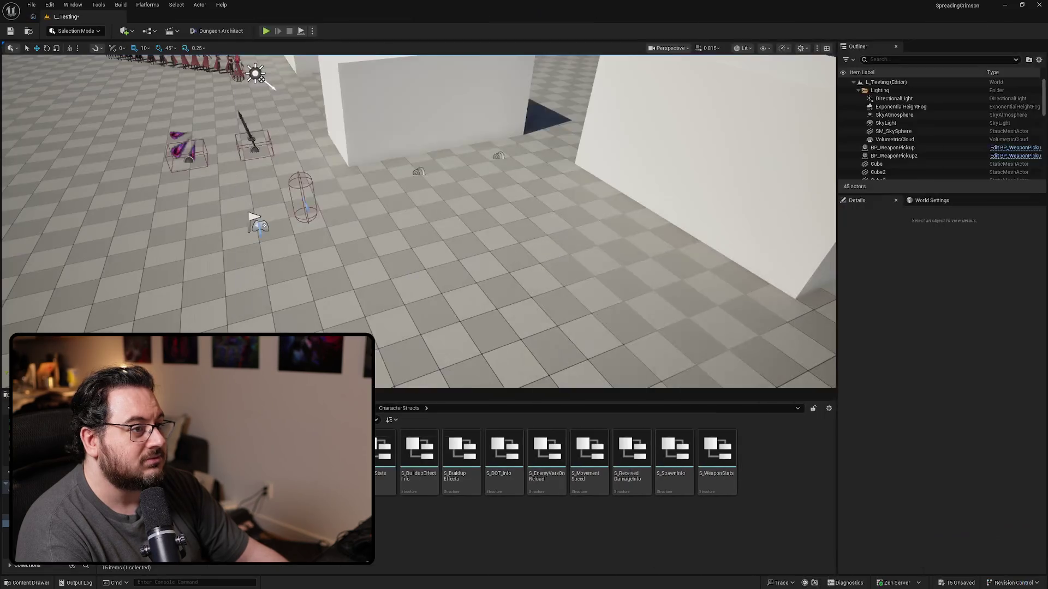
Play-test two basic attacks in a full-screen viewport to see the large debug trace sphere.
{"action": "key", "text": "F11"}
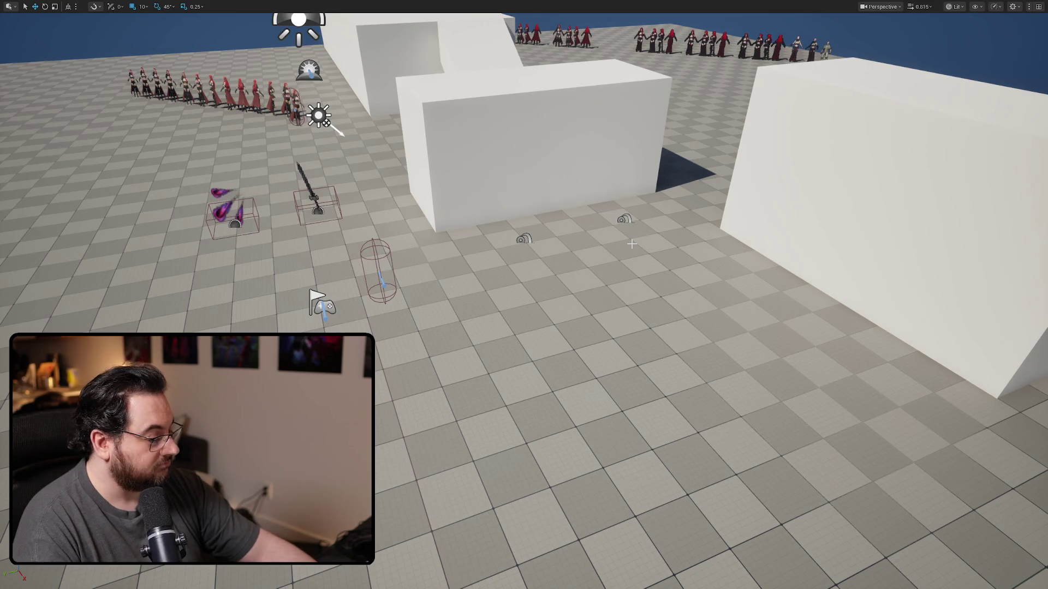
{"action": "key", "text": "alt+p"}
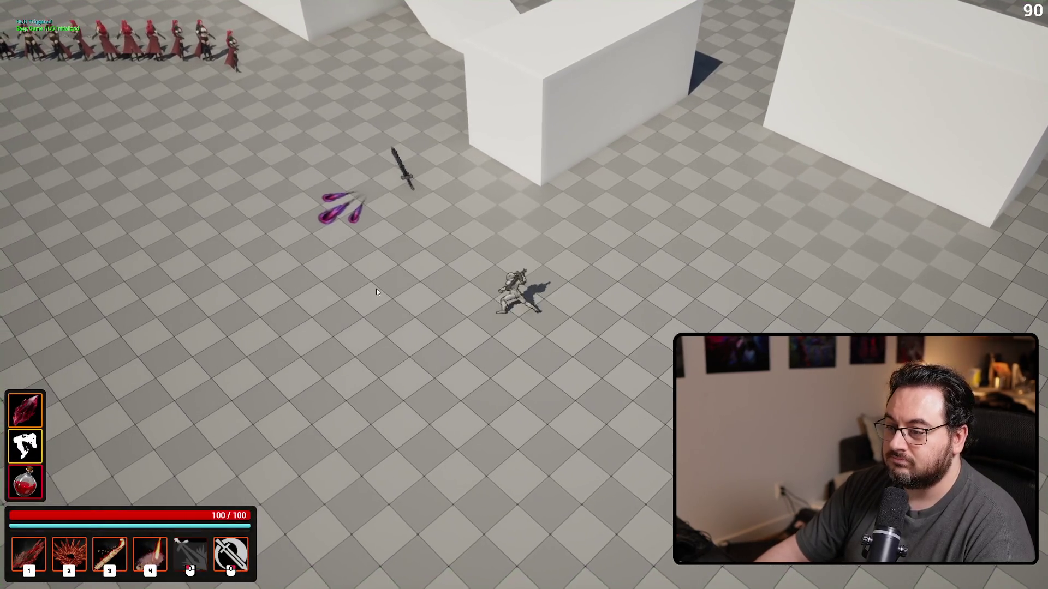
{"action": "left_click", "coordinate": [376, 288]}
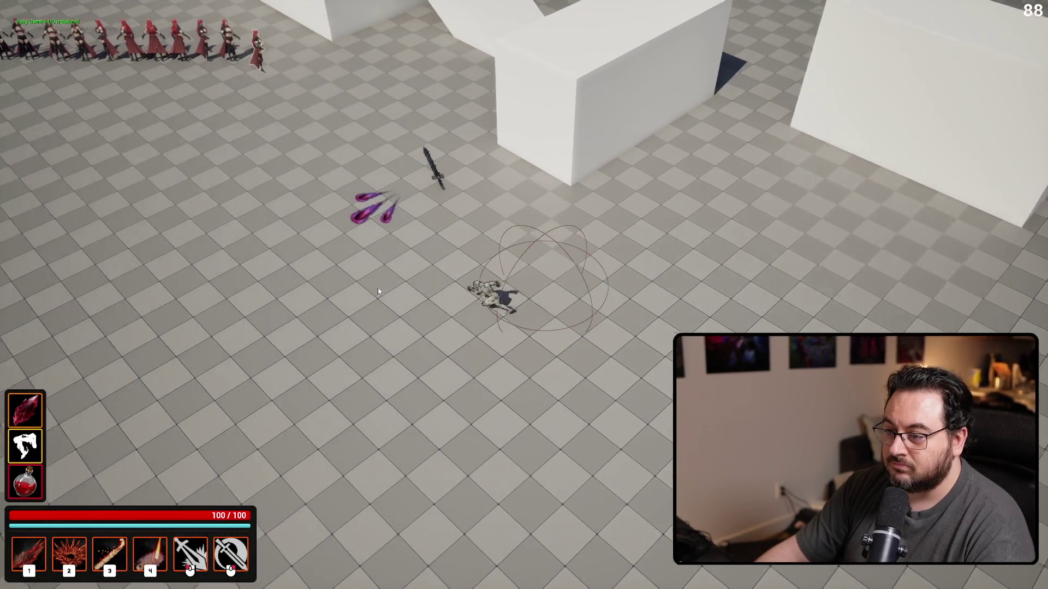
{"action": "left_click", "coordinate": [378, 287]}
{"action": "key", "text": "Escape"}
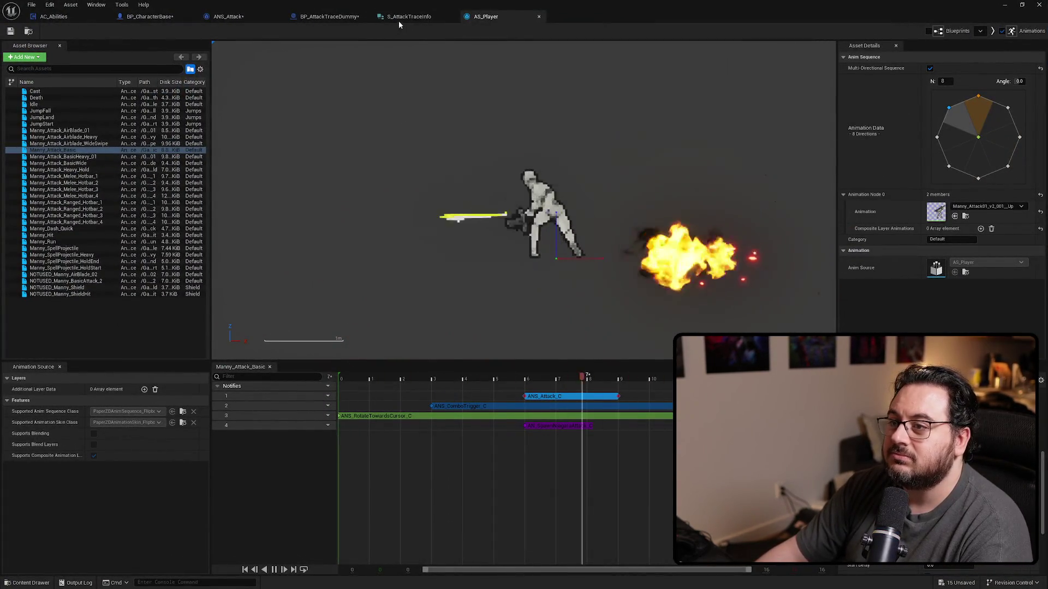
Look over BP_AttackTraceDummy's OnOverlap and OnTraceAttack graphs, including the On Miss section.
{"action": "left_click", "coordinate": [325, 18]}
{"action": "scroll", "coordinate": [610, 246], "scroll_direction": "down", "scroll_amount": 6}
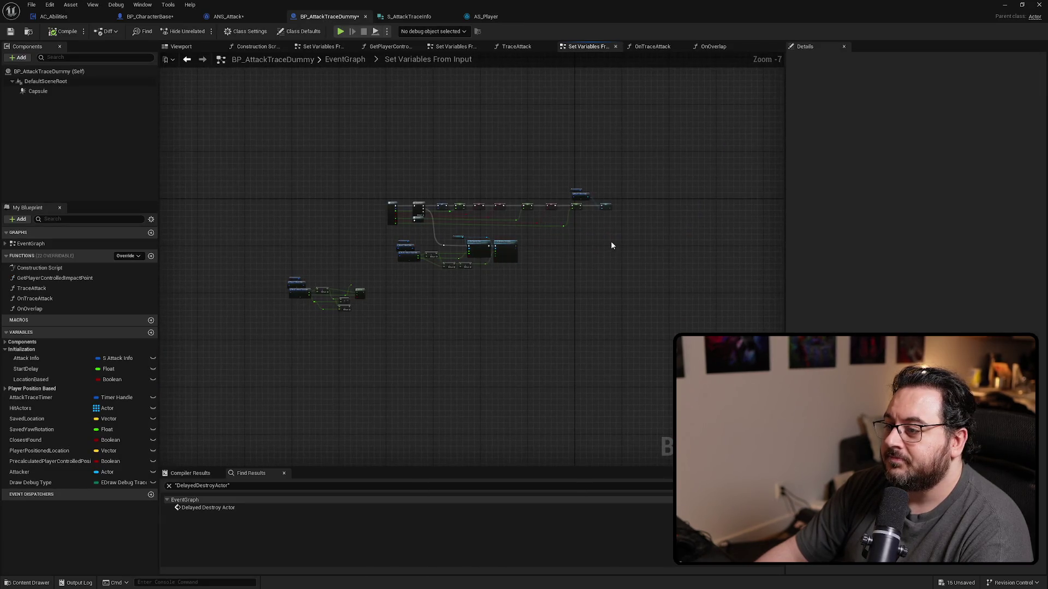
{"action": "scroll", "coordinate": [611, 246], "scroll_direction": "up", "scroll_amount": 3}
{"action": "left_click", "coordinate": [710, 47]}
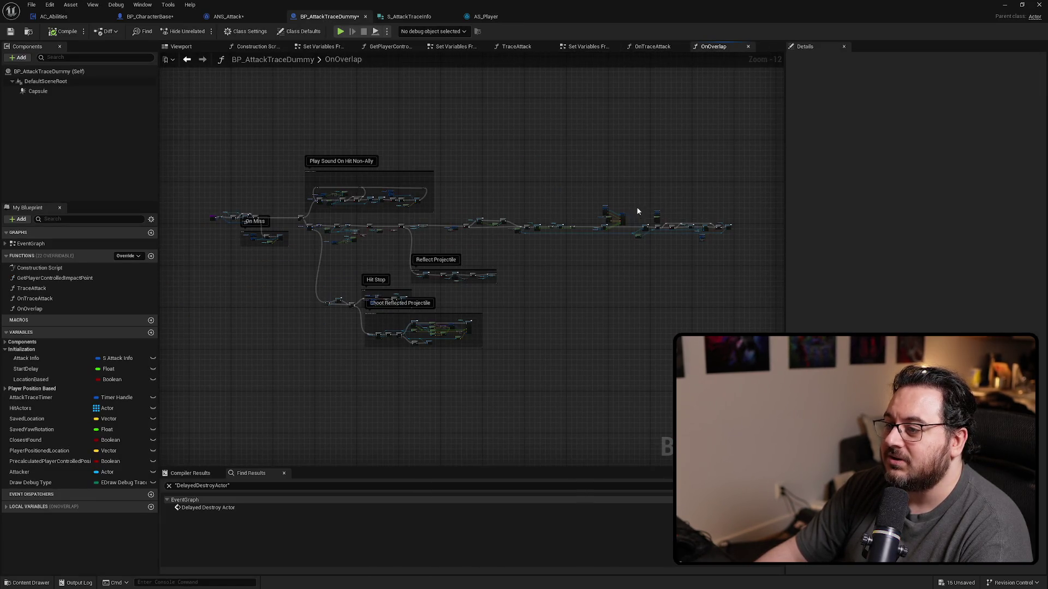
{"action": "scroll", "coordinate": [715, 247], "scroll_direction": "down", "scroll_amount": 2}
{"action": "scroll", "coordinate": [568, 264], "scroll_direction": "down", "scroll_amount": 2}
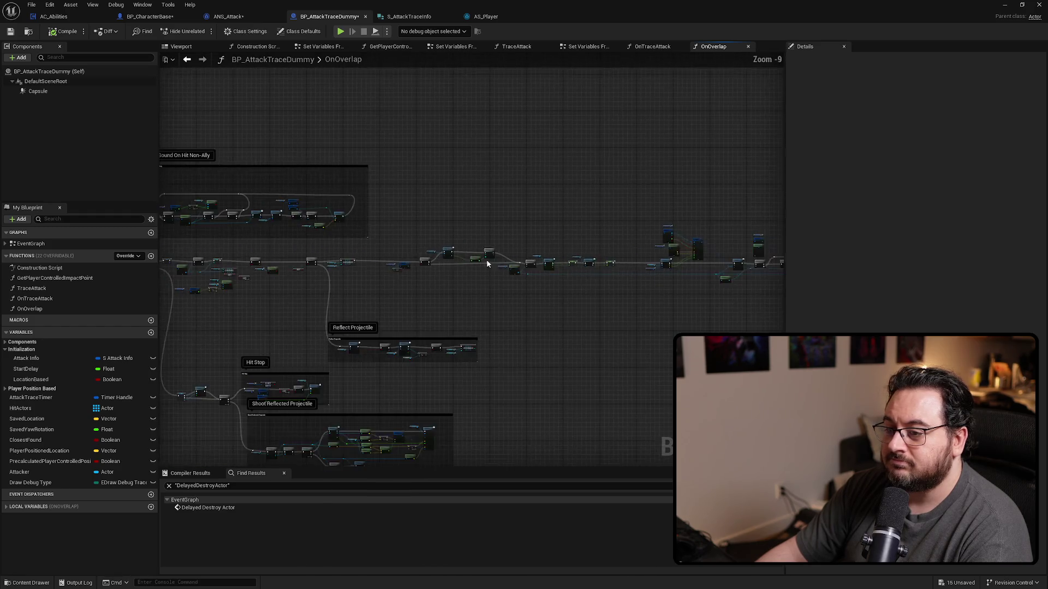
{"action": "left_click", "coordinate": [653, 47]}
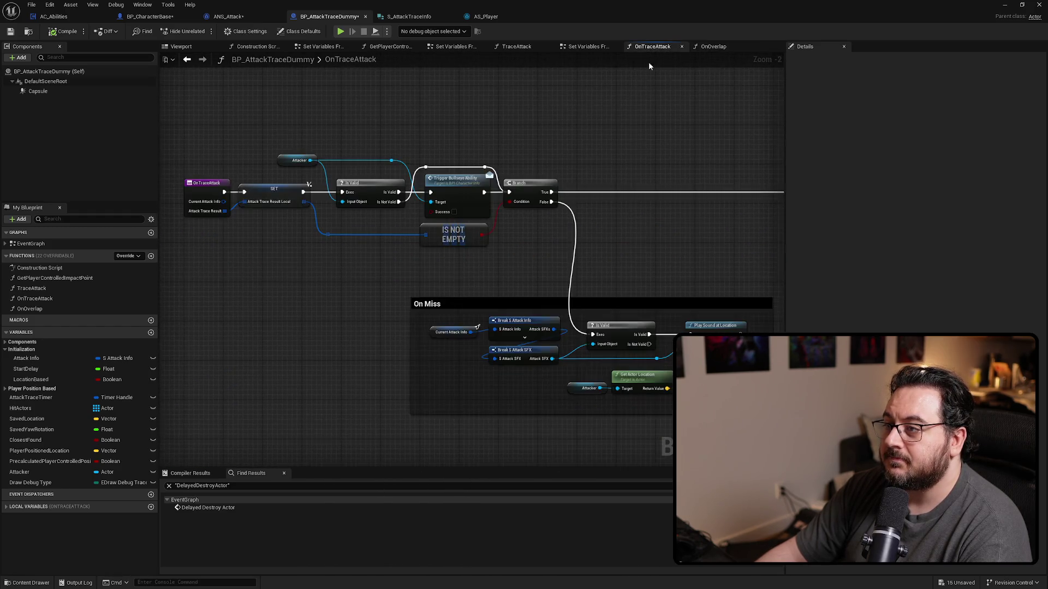
{"action": "scroll", "coordinate": [355, 240], "scroll_direction": "down", "scroll_amount": 4}
{"action": "mouse_move", "coordinate": [344, 142]}
{"action": "left_mouse_down"}
{"action": "mouse_move", "coordinate": [262, 171]}
{"action": "mouse_move", "coordinate": [550, 273]}
{"action": "mouse_move", "coordinate": [607, 281]}
{"action": "left_mouse_up"}
{"action": "scroll", "coordinate": [472, 218], "scroll_direction": "up", "scroll_amount": 4}
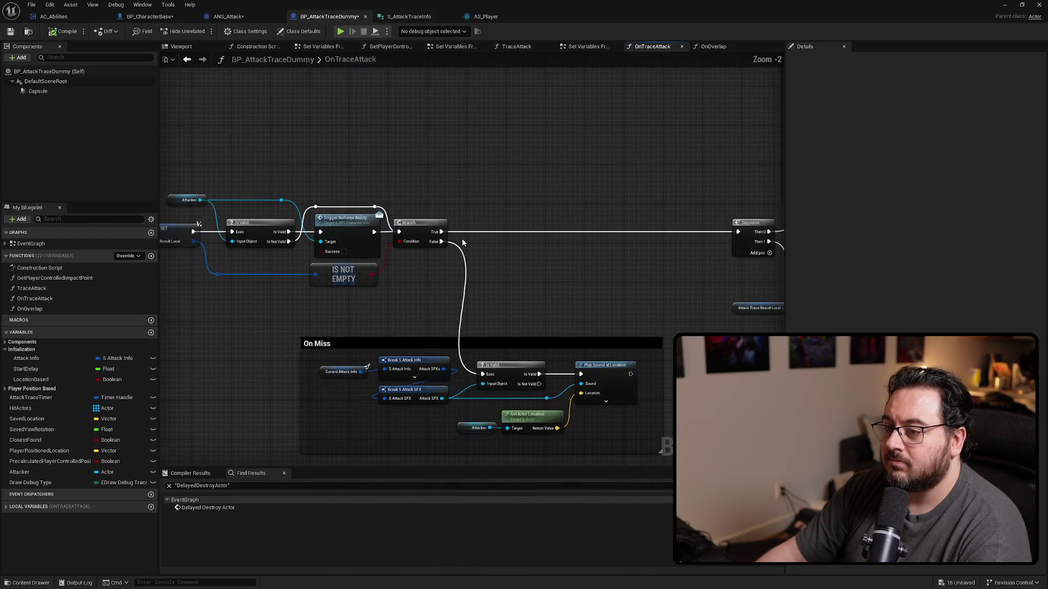
{"action": "scroll", "coordinate": [461, 238], "scroll_direction": "down", "scroll_amount": 3}
Inspect the Draw Debug Type node's properties in the TraceAttack graph.
{"action": "left_click", "coordinate": [525, 48]}
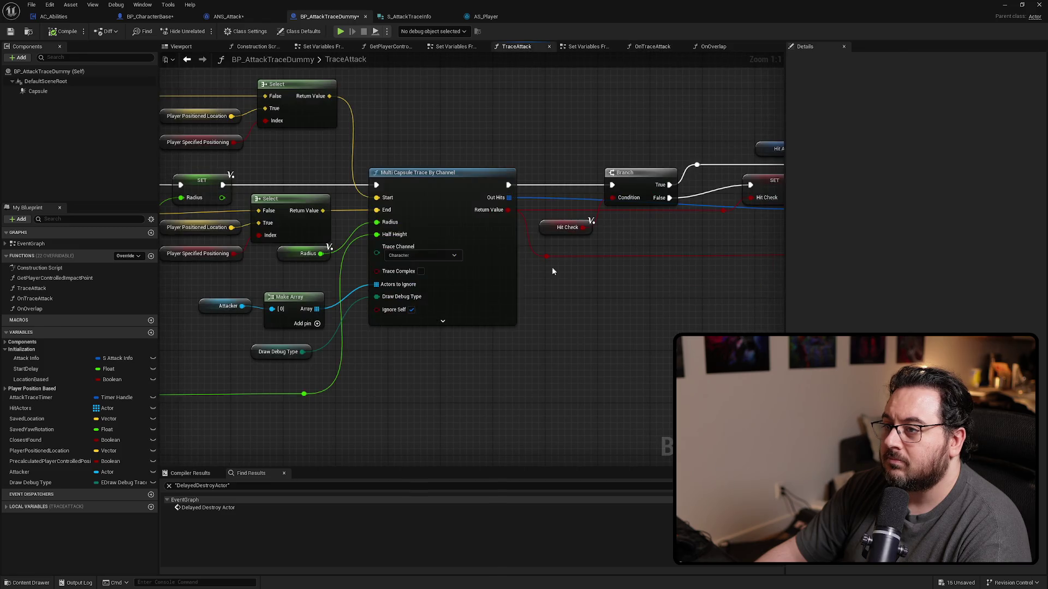
{"action": "left_click", "coordinate": [279, 352]}
{"action": "left_click", "coordinate": [794, 59]}
{"action": "left_click", "coordinate": [398, 421]}
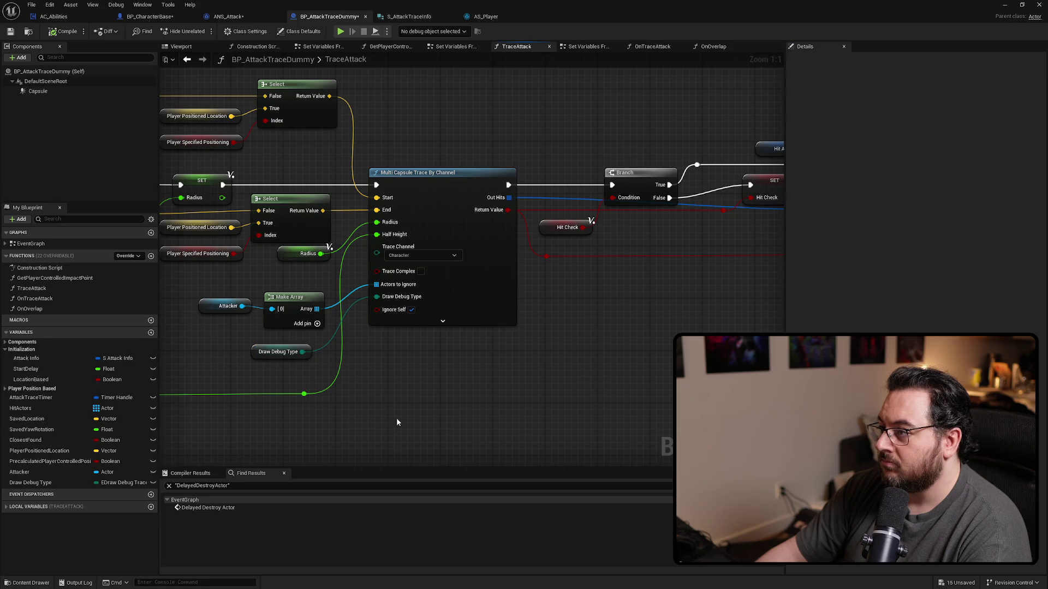
{"action": "left_click", "coordinate": [278, 352]}
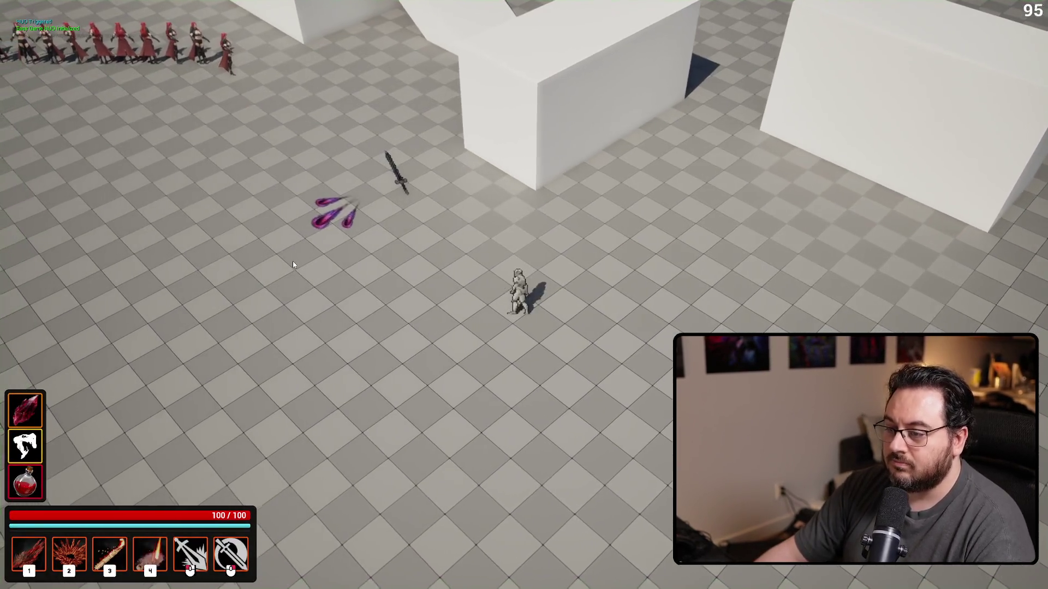
Play-test a single attack while moving the character left.
{"action": "left_click", "coordinate": [293, 263]}
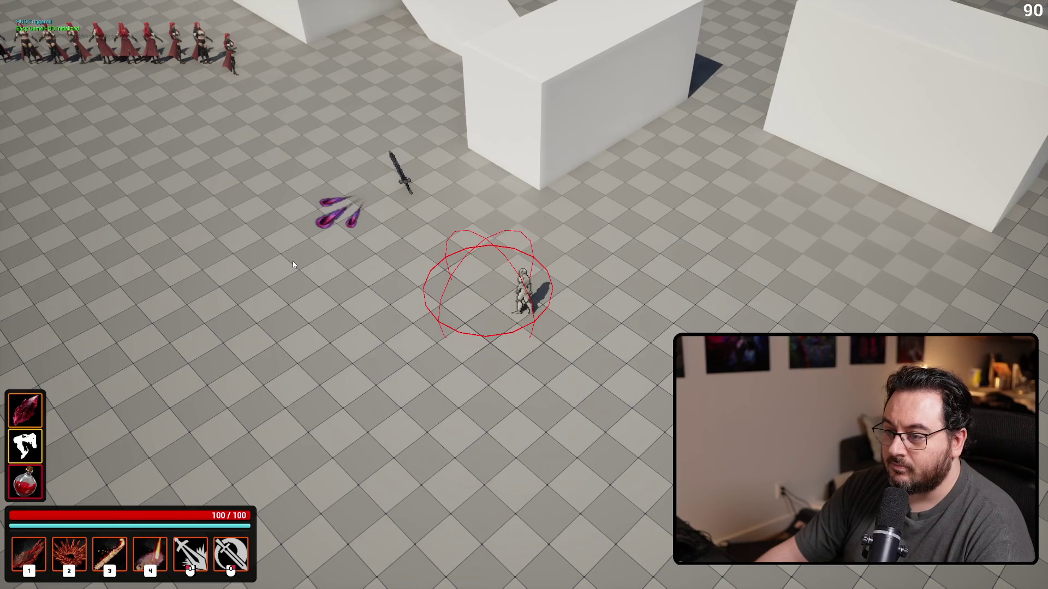
{"action": "key", "text": "a"}
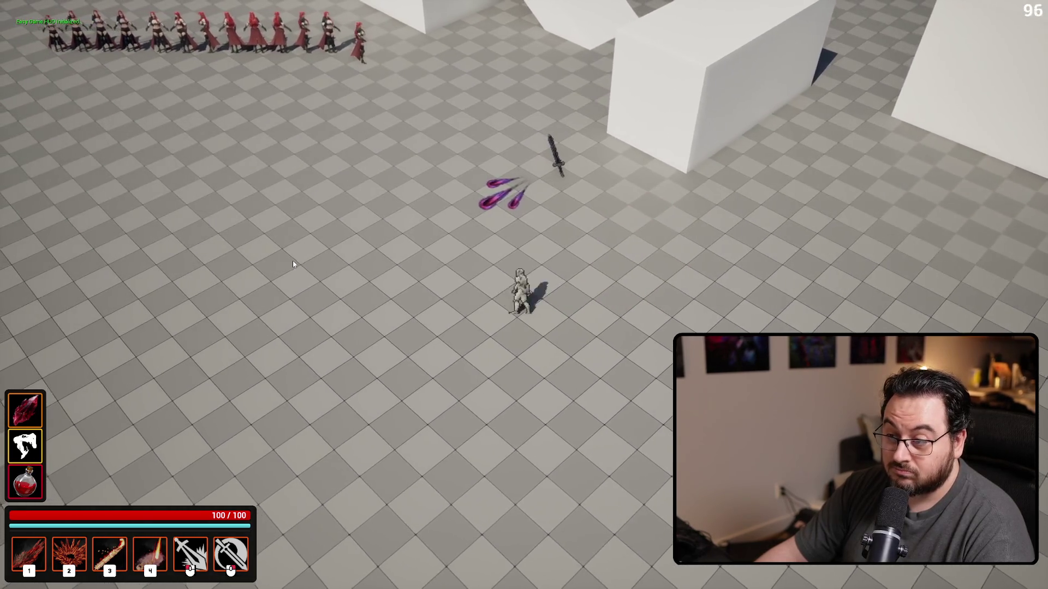
{"action": "left_click", "coordinate": [292, 261]}
{"action": "key", "text": "Escape"}
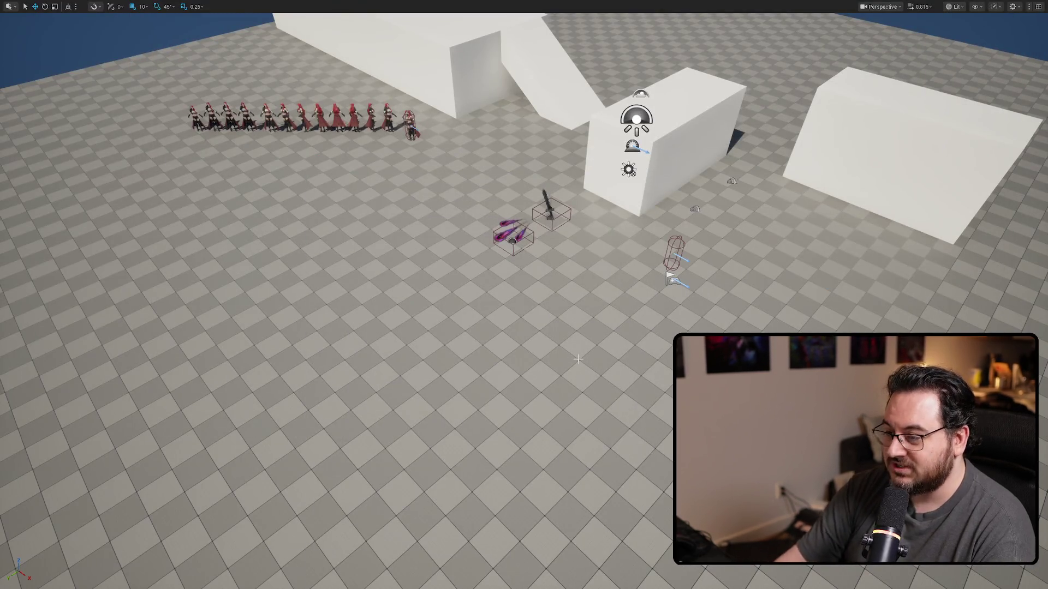
Play-test repeated slash and fire-burst attacks, moving right, to check the red trace spheres.
{"action": "key", "text": "alt+p"}
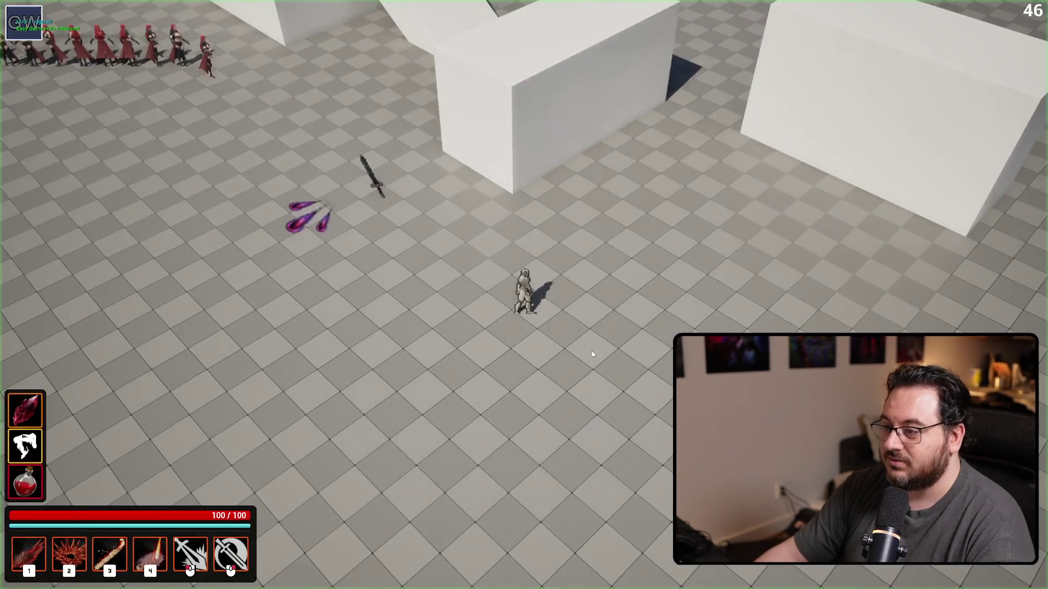
{"action": "left_click", "coordinate": [373, 316]}
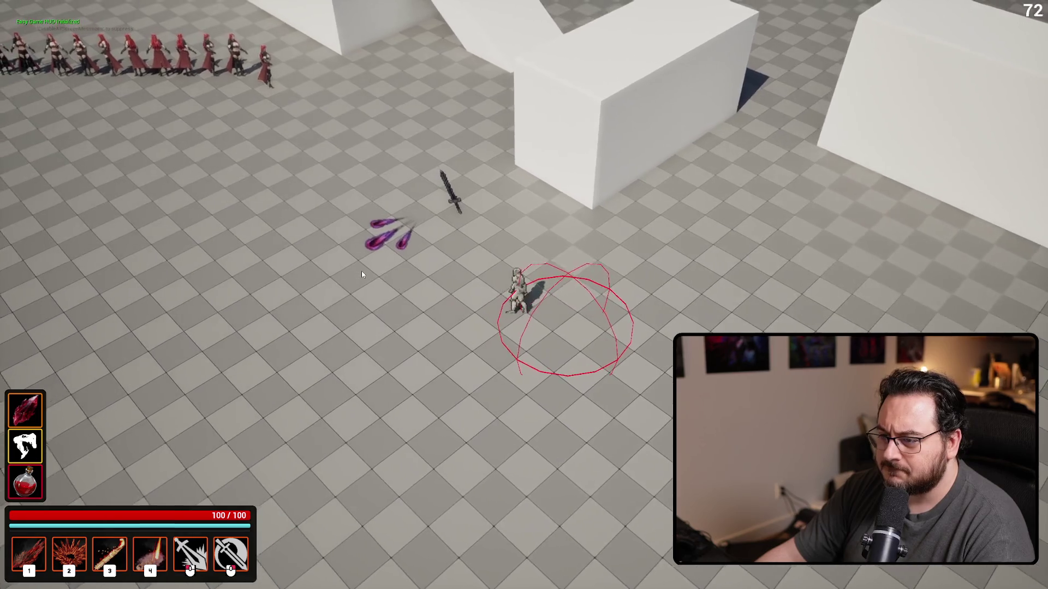
{"action": "left_click", "coordinate": [361, 271]}
{"action": "left_click", "coordinate": [362, 270]}
{"action": "left_click", "coordinate": [362, 271]}
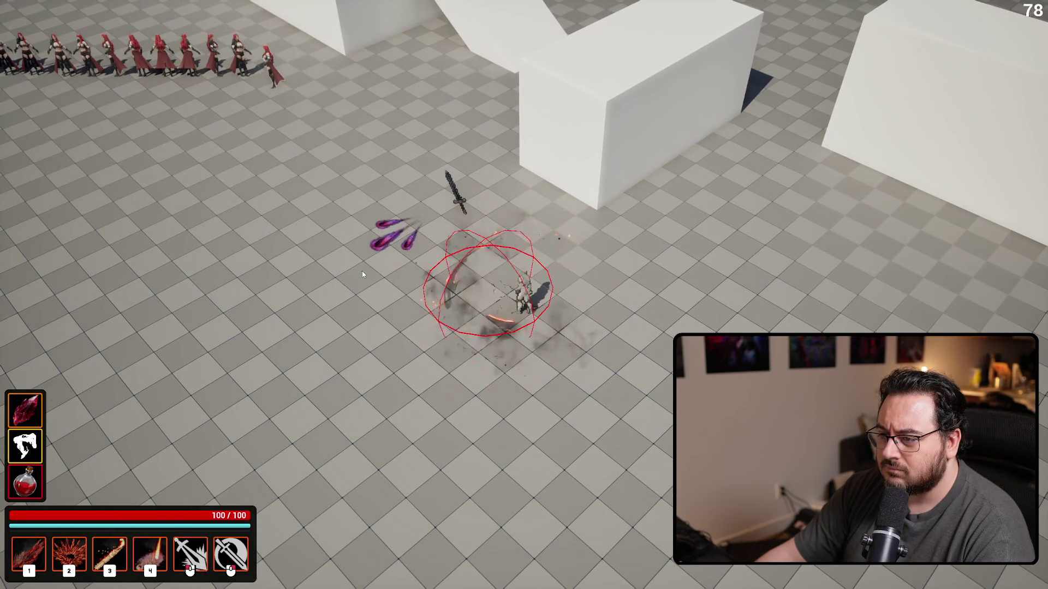
{"action": "left_click", "coordinate": [361, 271]}
{"action": "left_click", "coordinate": [365, 274]}
{"action": "key", "text": "d"}
{"action": "left_click", "coordinate": [706, 258]}
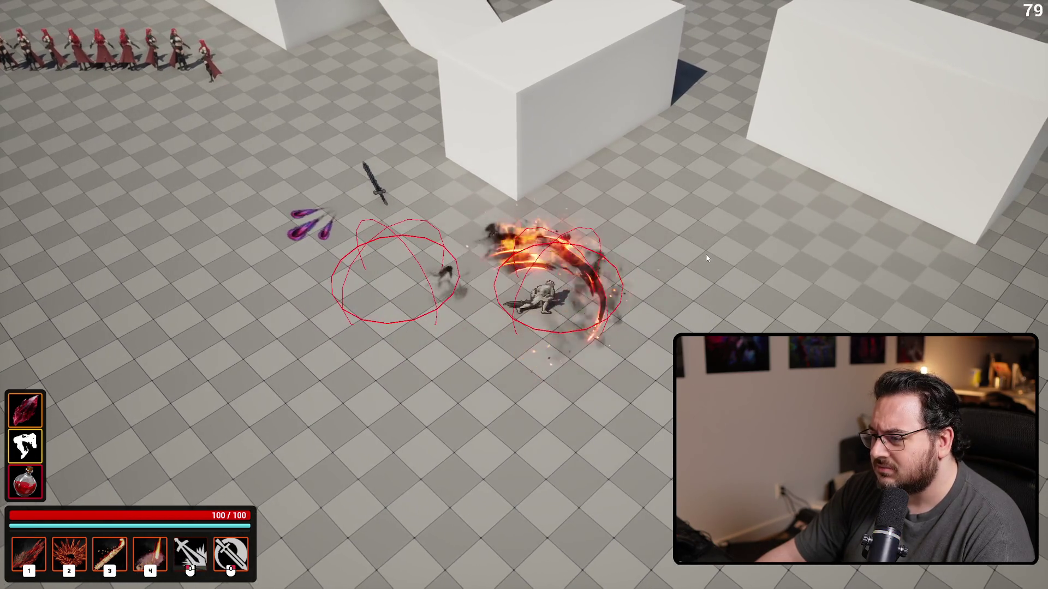
{"action": "key", "text": "Escape"}
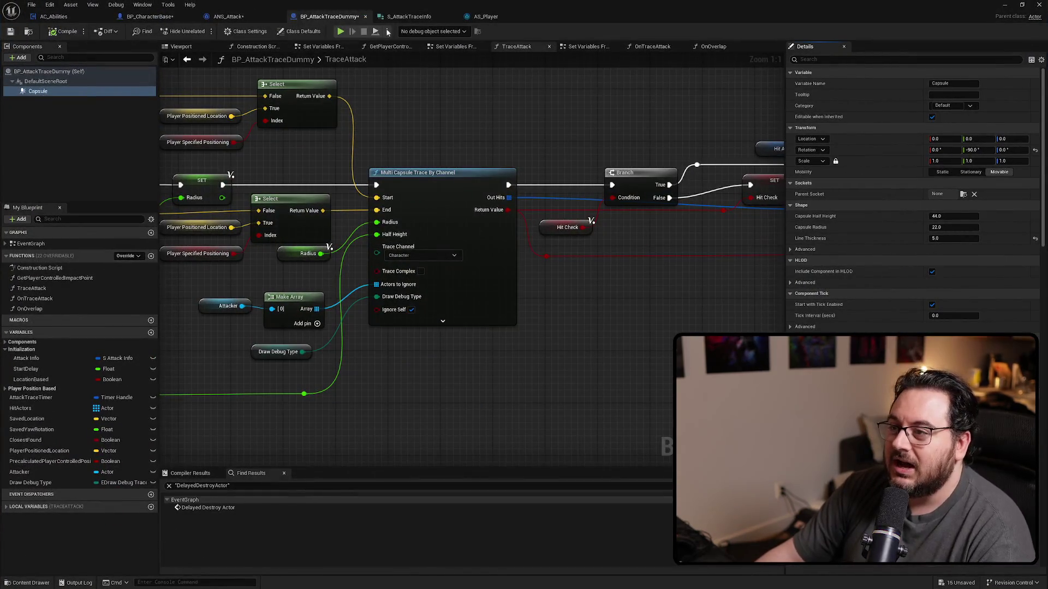
{"action": "left_click", "coordinate": [488, 17]}
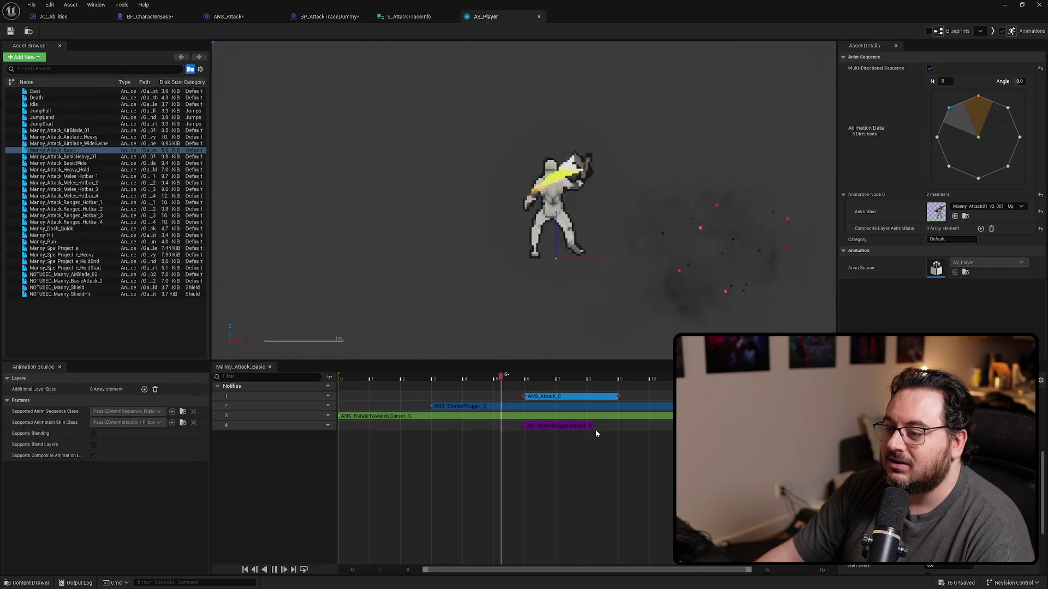
Extend the ANS_Attack_C notify later on the timeline and play-test the elongated capsule traces.
{"action": "right_click", "coordinate": [609, 400]}
{"action": "left_click_drag", "start_coordinate": [618, 397], "coordinate": [677, 397]}
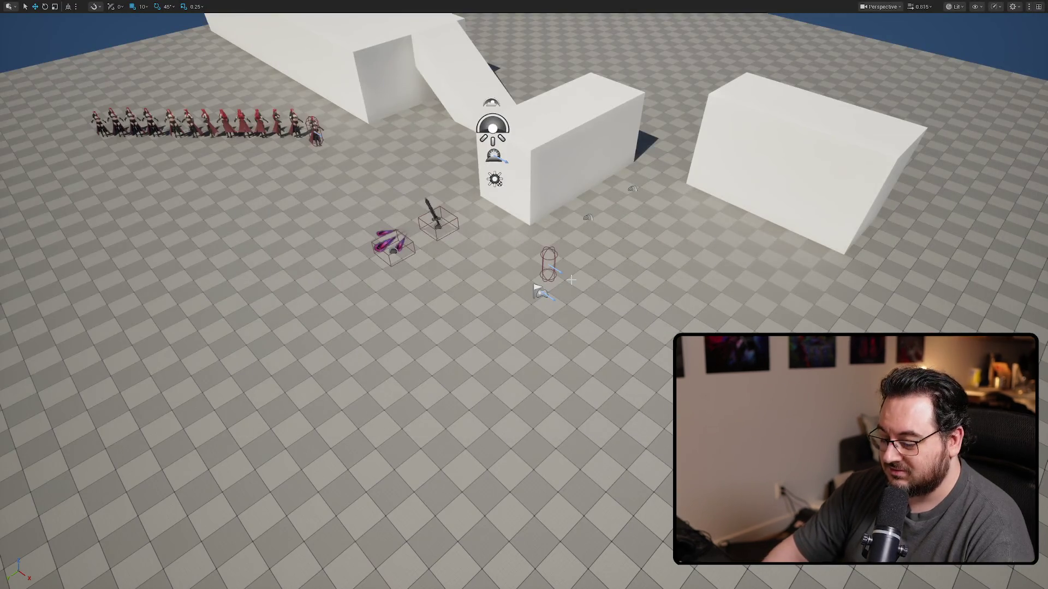
{"action": "key", "text": "alt+p"}
{"action": "left_click", "coordinate": [339, 280]}
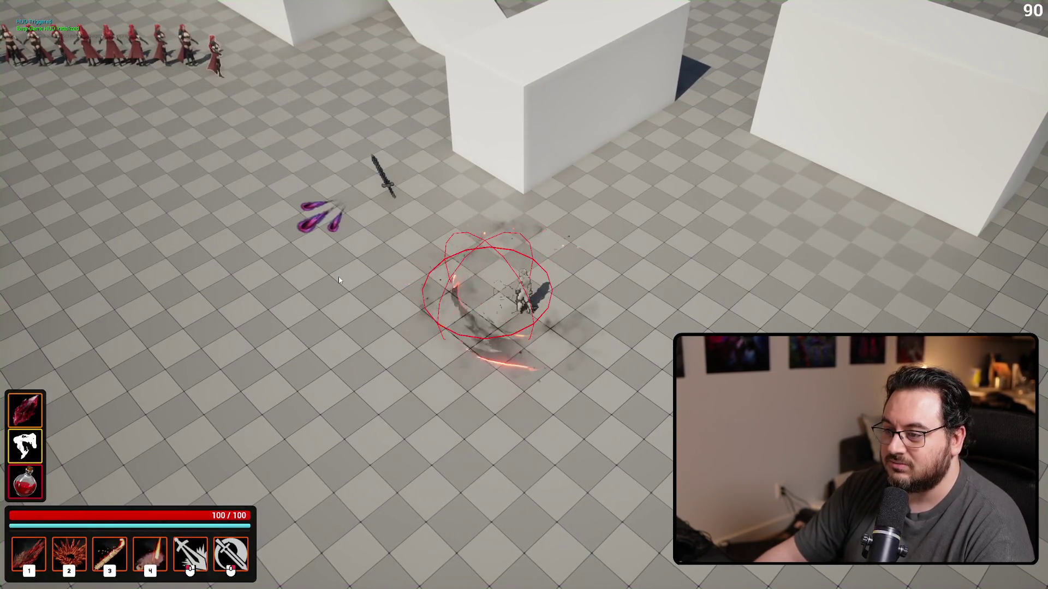
{"action": "left_click", "coordinate": [339, 280]}
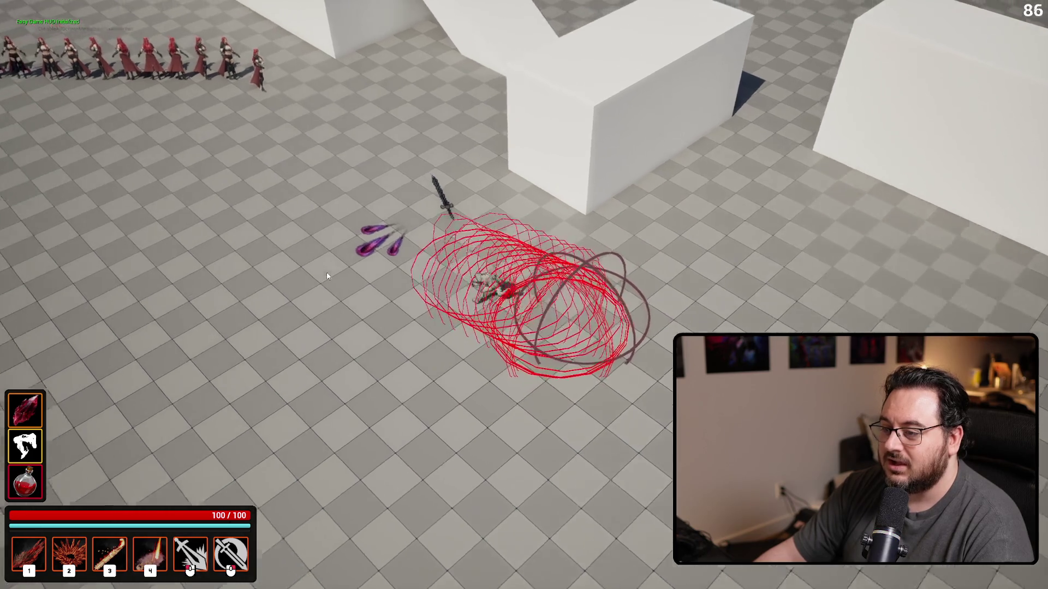
{"action": "key", "text": "d"}
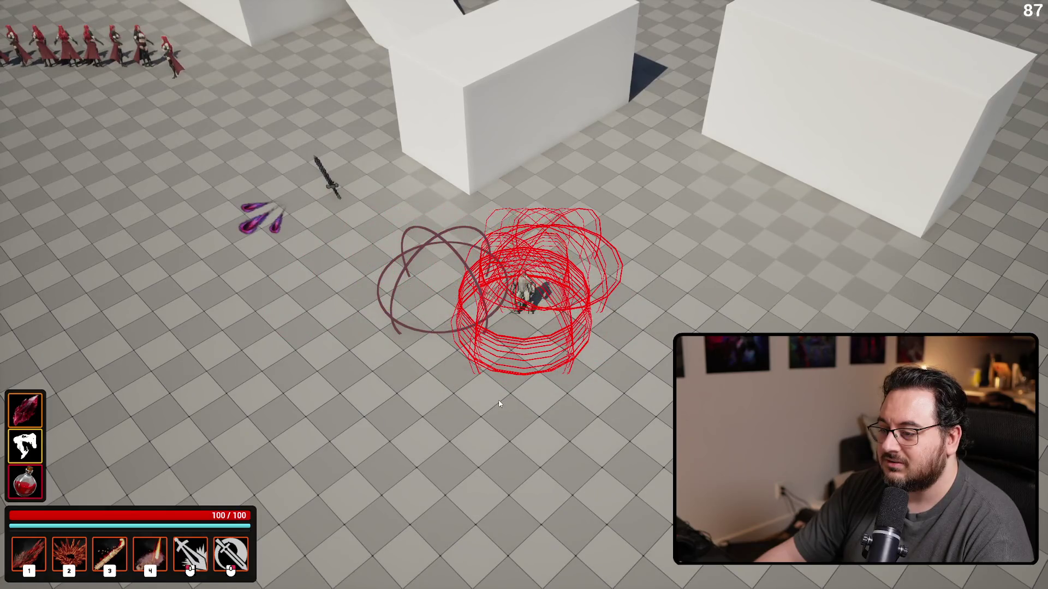
{"action": "left_click", "coordinate": [492, 394]}
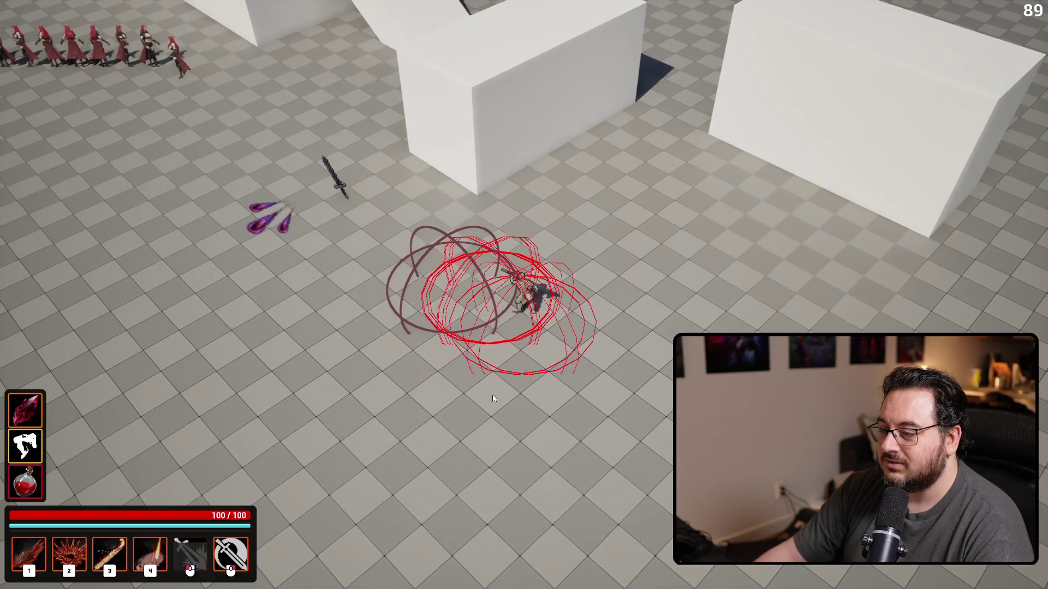
{"action": "key", "text": "Escape"}
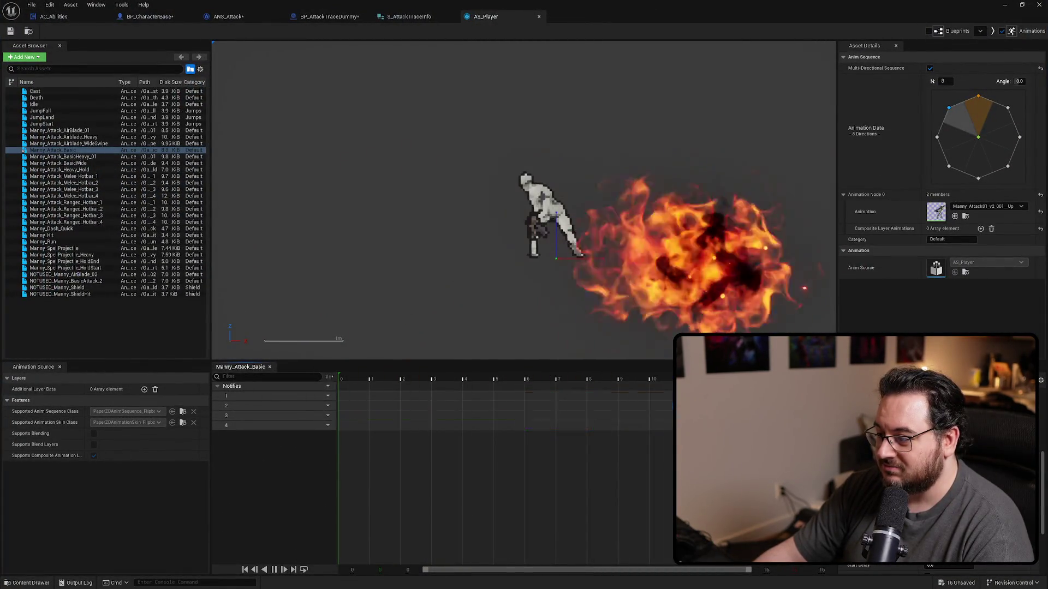
{"action": "left_click", "coordinate": [1003, 4]}
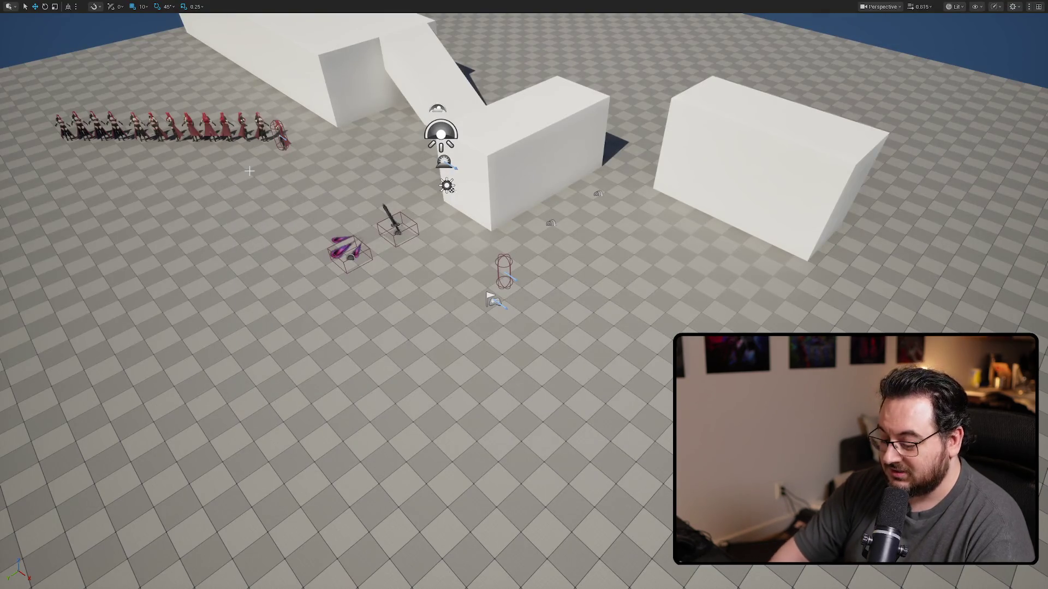
Play-test nine attacks in the level to check the trace capsules.
{"action": "key", "text": "alt+p"}
{"action": "left_click", "coordinate": [223, 221]}
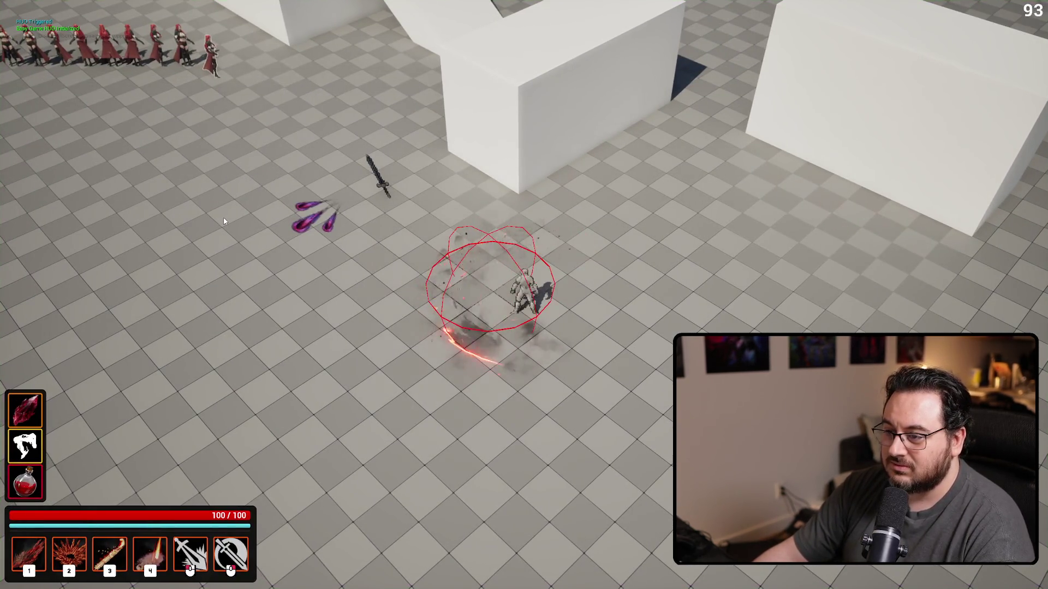
{"action": "left_click", "coordinate": [224, 221]}
{"action": "left_click", "coordinate": [224, 221]}
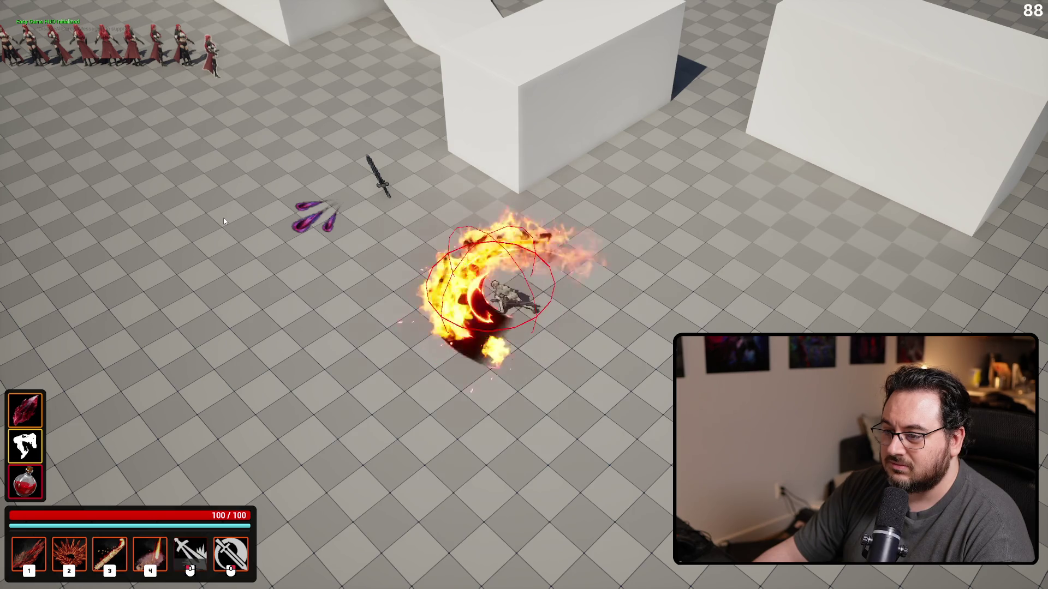
{"action": "left_click", "coordinate": [224, 221]}
{"action": "left_click", "coordinate": [224, 221]}
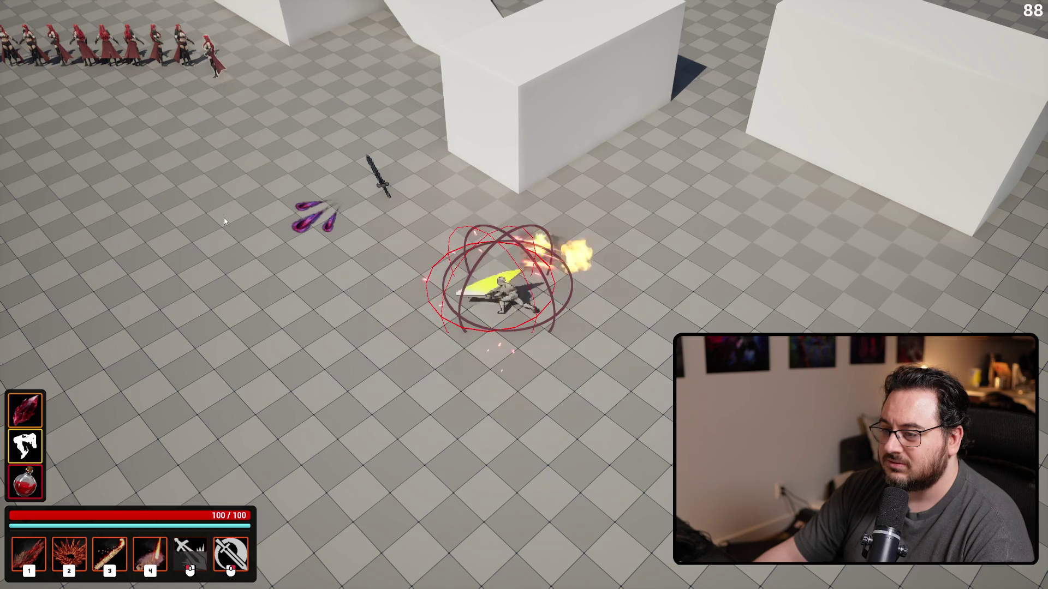
{"action": "left_click", "coordinate": [339, 402]}
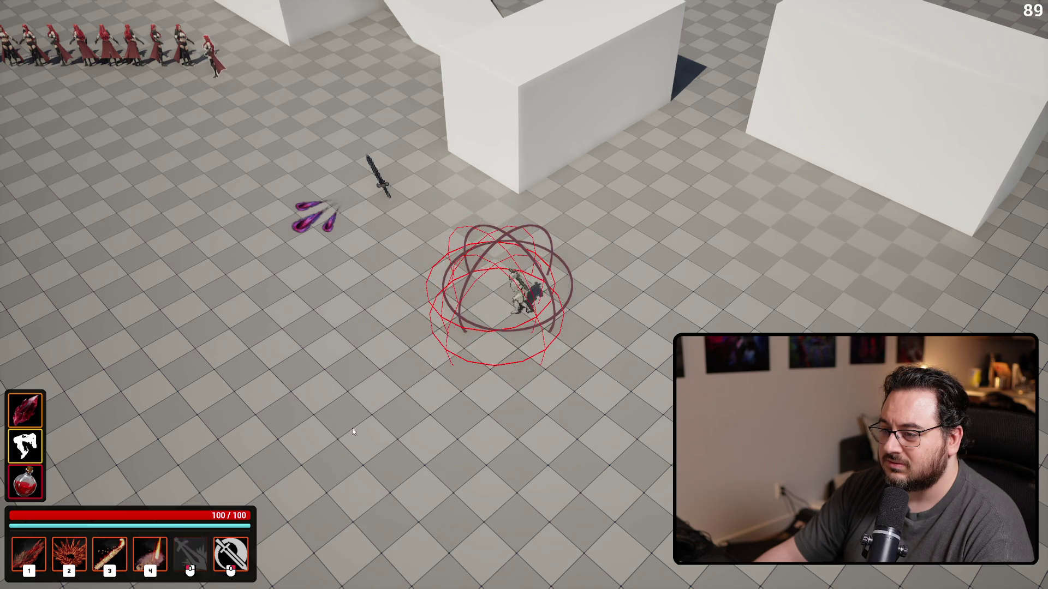
{"action": "left_click", "coordinate": [352, 431]}
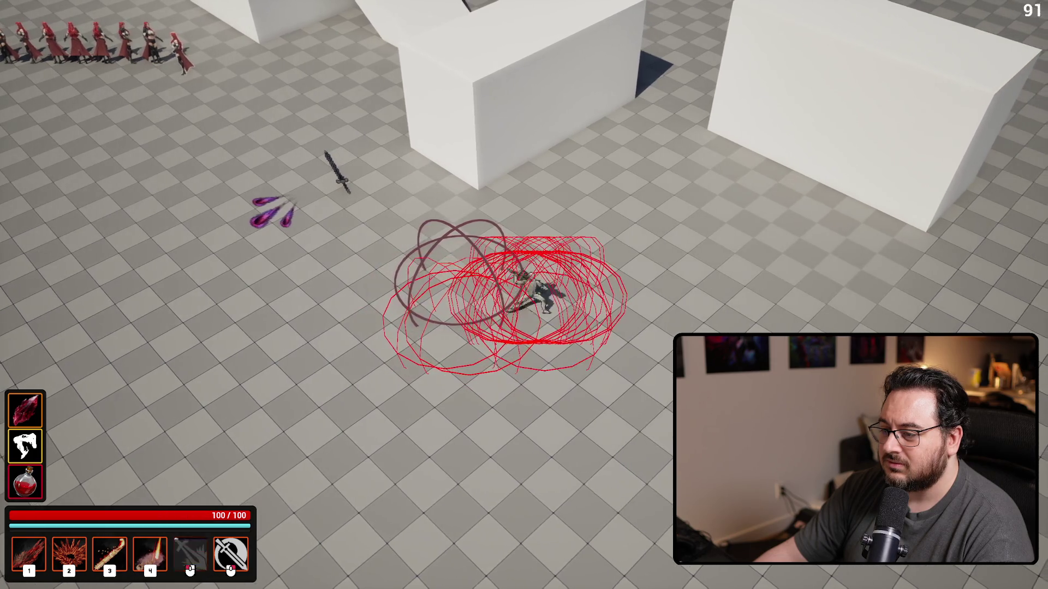
{"action": "left_click", "coordinate": [357, 431]}
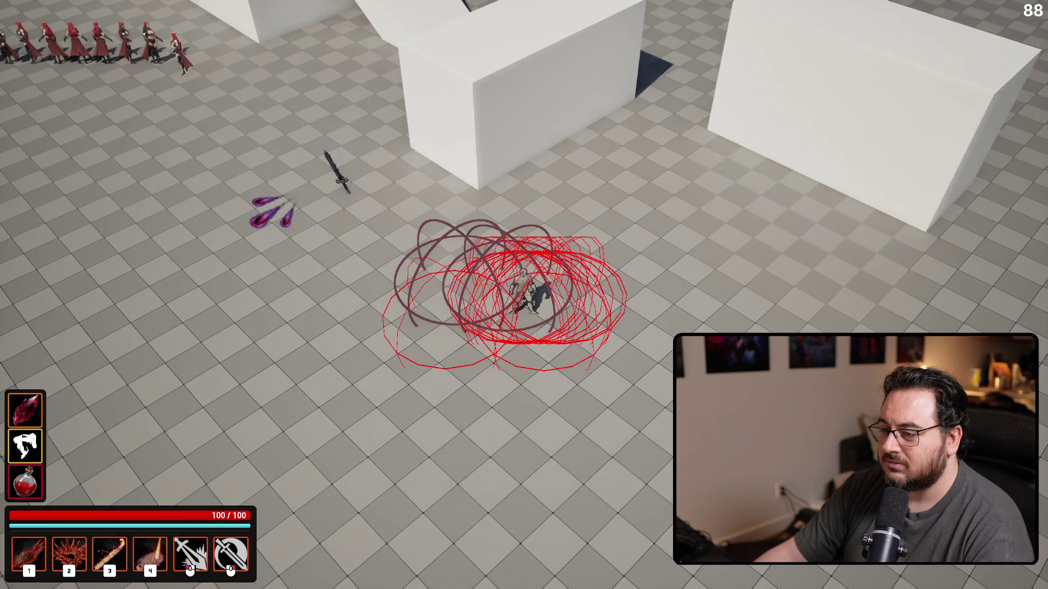
{"action": "left_click", "coordinate": [357, 431]}
{"action": "key", "text": "Escape"}
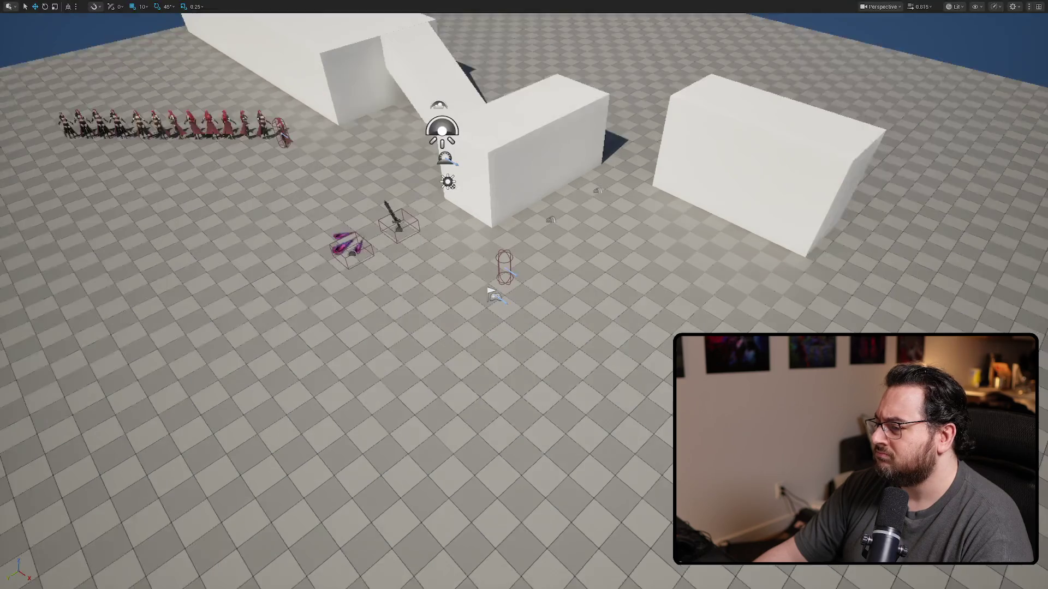
Return to BP_AttackTraceDummy's TraceAttack graph via the S_AttackTraceInfo tab.
{"action": "key", "text": "alt+Tab"}
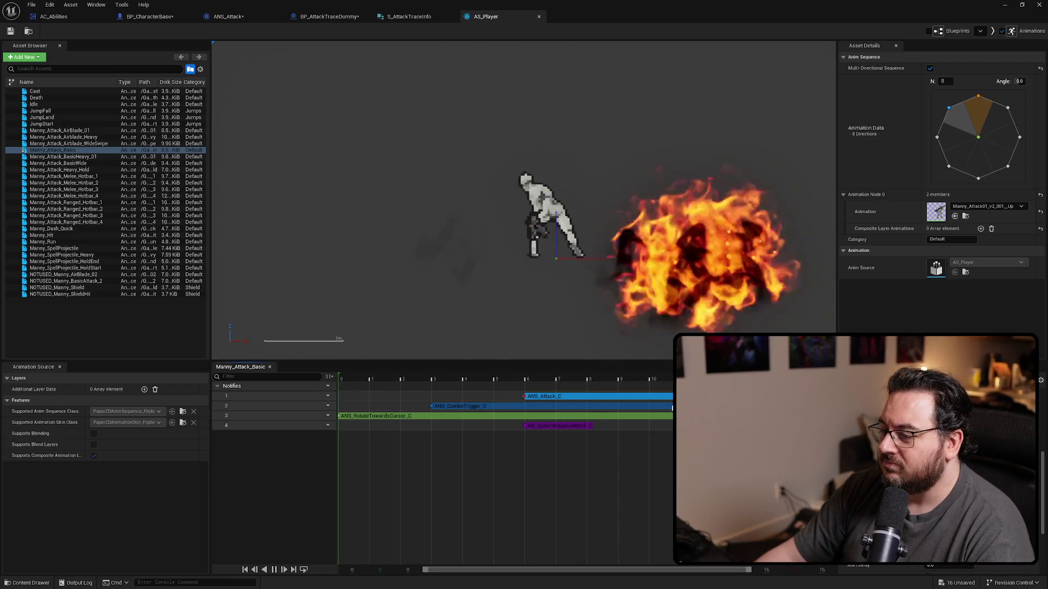
{"action": "left_click", "coordinate": [407, 17]}
{"action": "left_click", "coordinate": [333, 17]}
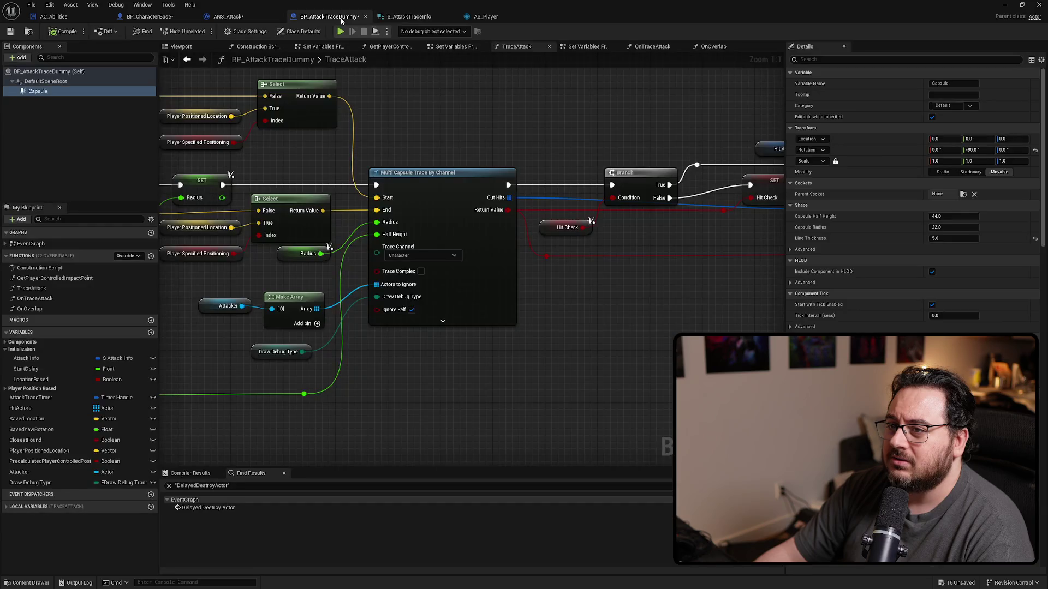
In Set Variables From Input, compare half the Length against Radius with a Greater node.
{"action": "scroll", "coordinate": [381, 138], "scroll_direction": "down", "scroll_amount": 2}
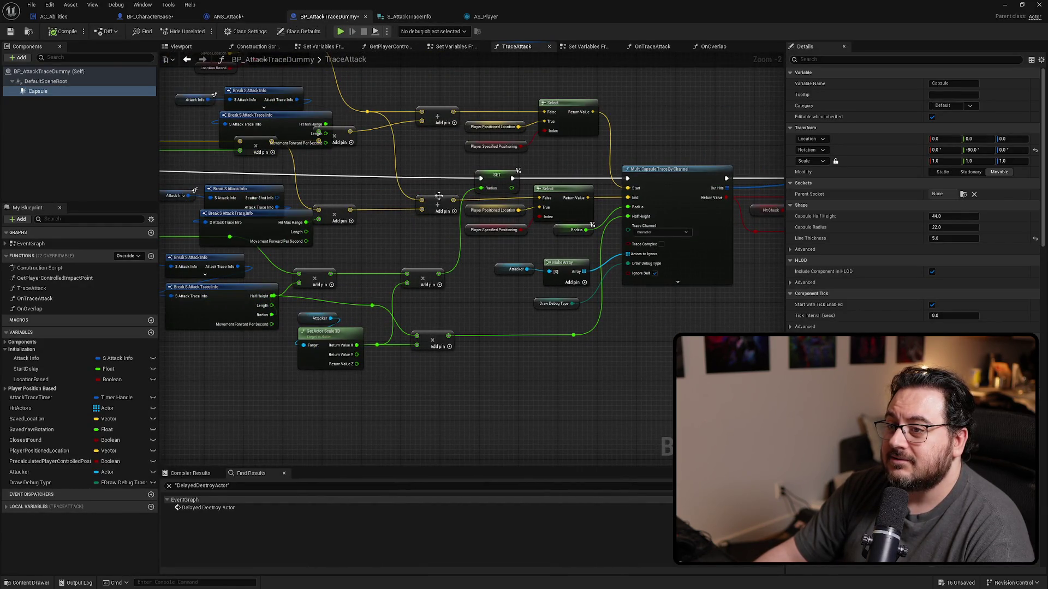
{"action": "left_click", "coordinate": [586, 47]}
{"action": "scroll", "coordinate": [395, 358], "scroll_direction": "up", "scroll_amount": 5}
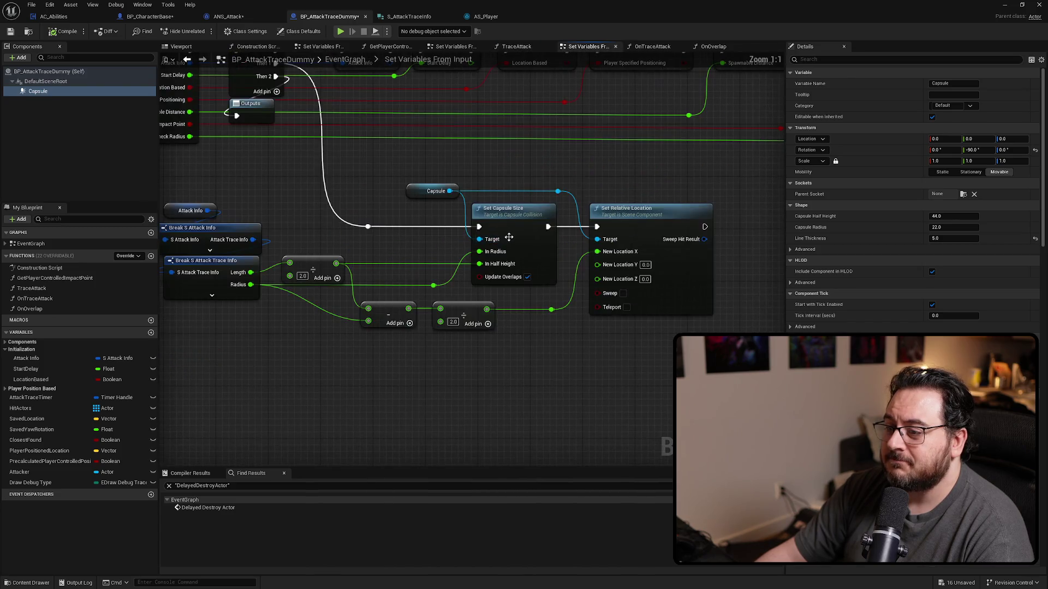
{"action": "mouse_move", "coordinate": [454, 336]}
{"action": "left_mouse_down"}
{"action": "mouse_move", "coordinate": [551, 335]}
{"action": "mouse_move", "coordinate": [537, 337]}
{"action": "left_mouse_up"}
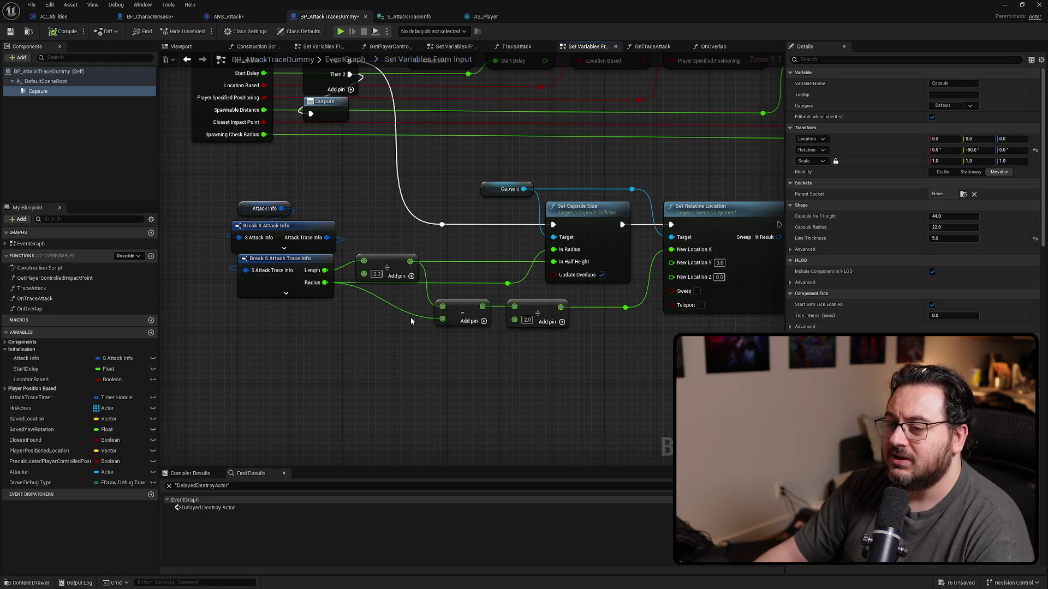
{"action": "left_click_drag", "start_coordinate": [414, 358], "coordinate": [349, 350]}
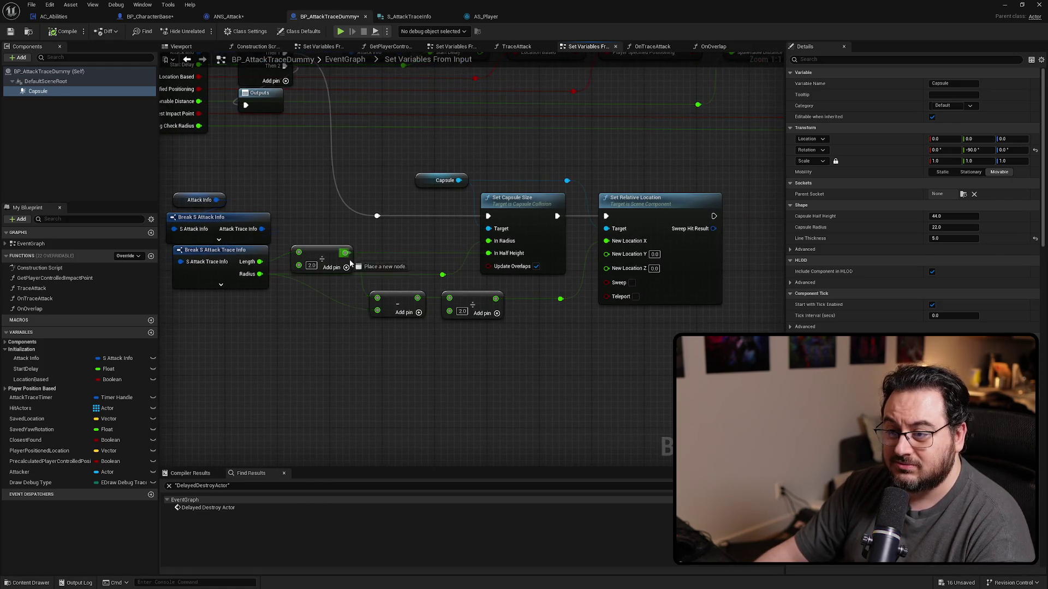
{"action": "left_click_drag", "start_coordinate": [350, 262], "coordinate": [321, 348]}
{"action": "type", "text": "t"}
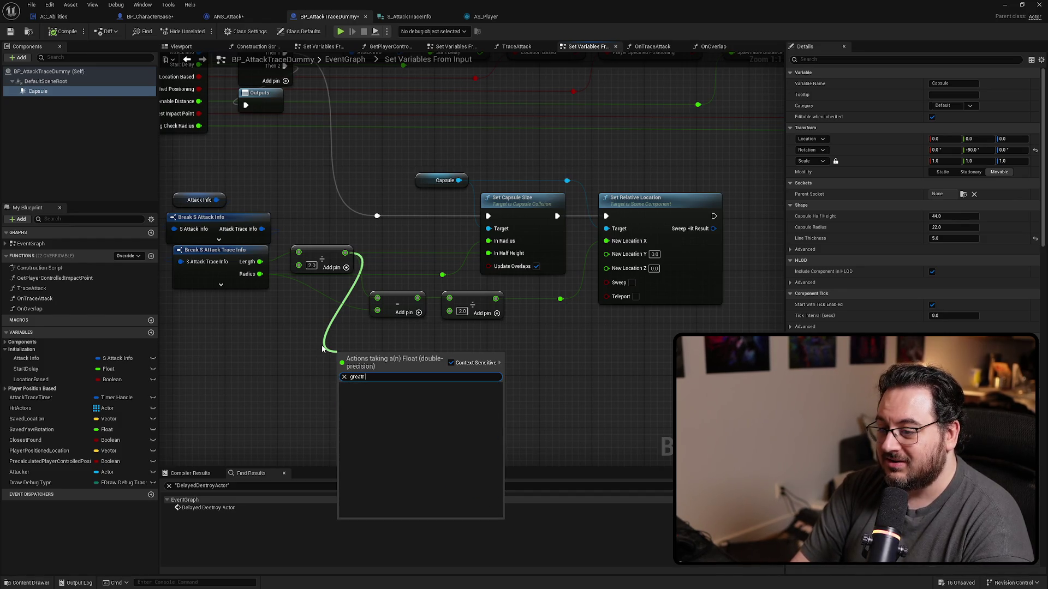
{"action": "key", "text": "Return"}
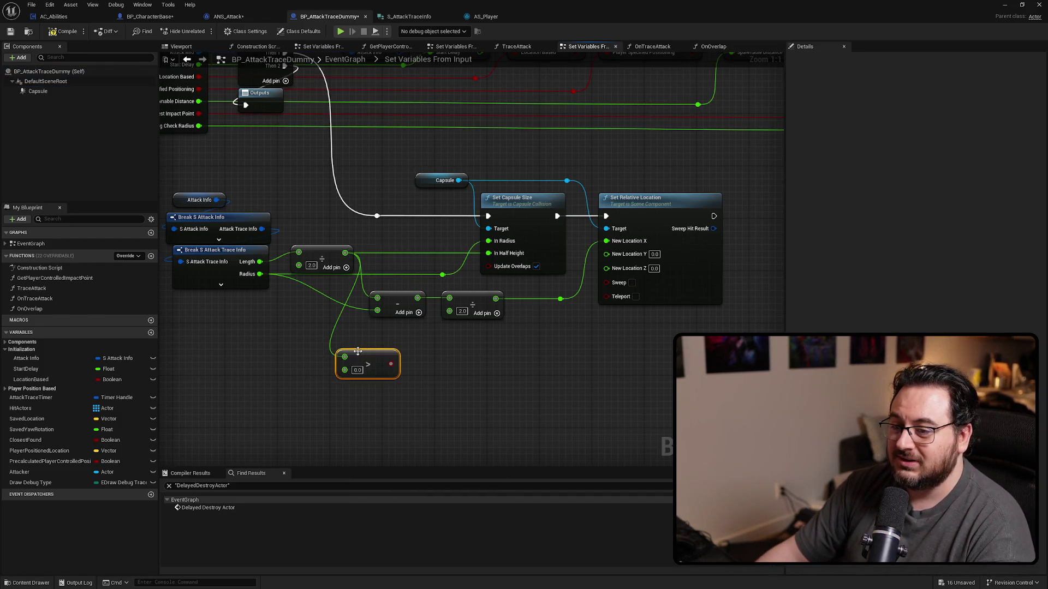
{"action": "left_click_drag", "start_coordinate": [258, 274], "coordinate": [368, 353]}
Insert a Branch after Set Capsule Size, using the comparison result as its condition.
{"action": "left_click_drag", "start_coordinate": [607, 386], "coordinate": [476, 174]}
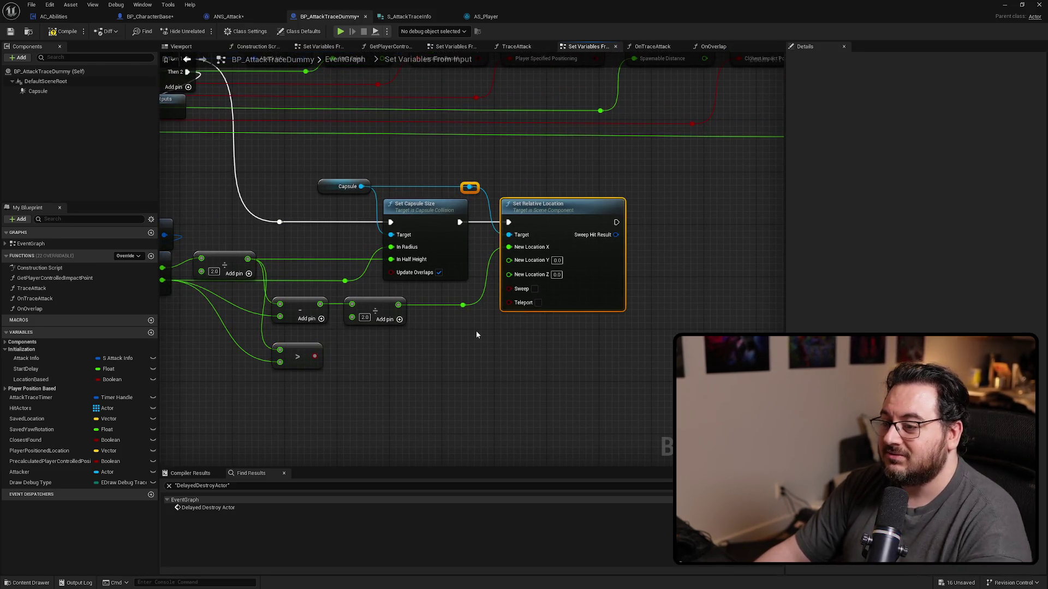
{"action": "left_click_drag", "start_coordinate": [544, 221], "coordinate": [682, 221]}
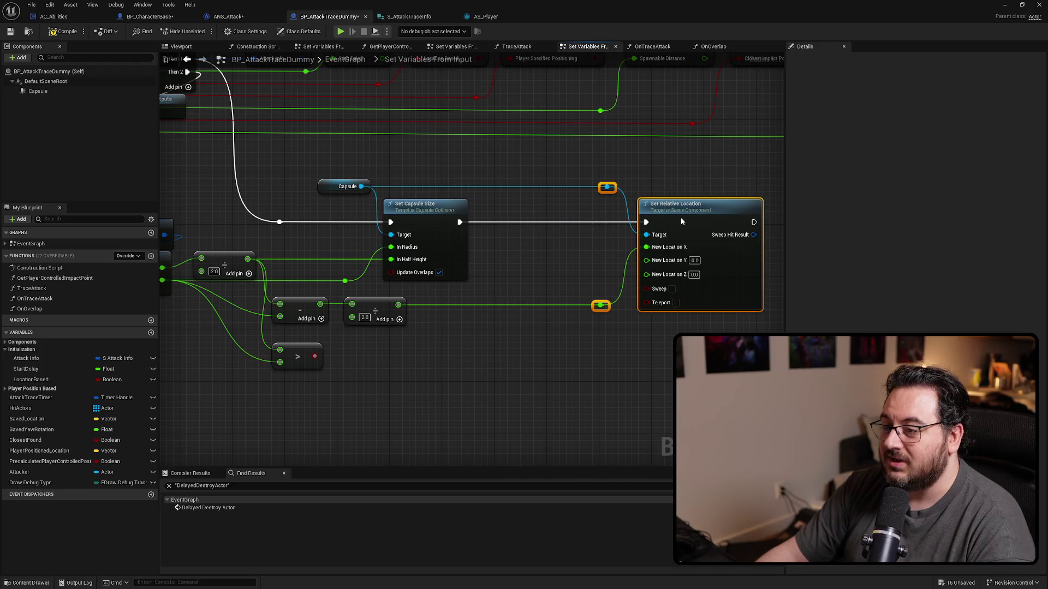
{"action": "left_click", "coordinate": [523, 216]}
{"action": "left_click_drag", "start_coordinate": [466, 228], "coordinate": [529, 222]}
{"action": "mouse_move", "coordinate": [315, 356]}
{"action": "left_mouse_down"}
{"action": "mouse_move", "coordinate": [377, 377]}
{"action": "mouse_move", "coordinate": [542, 234]}
{"action": "mouse_move", "coordinate": [529, 235]}
{"action": "left_mouse_up"}
{"action": "double_click", "coordinate": [498, 238]}
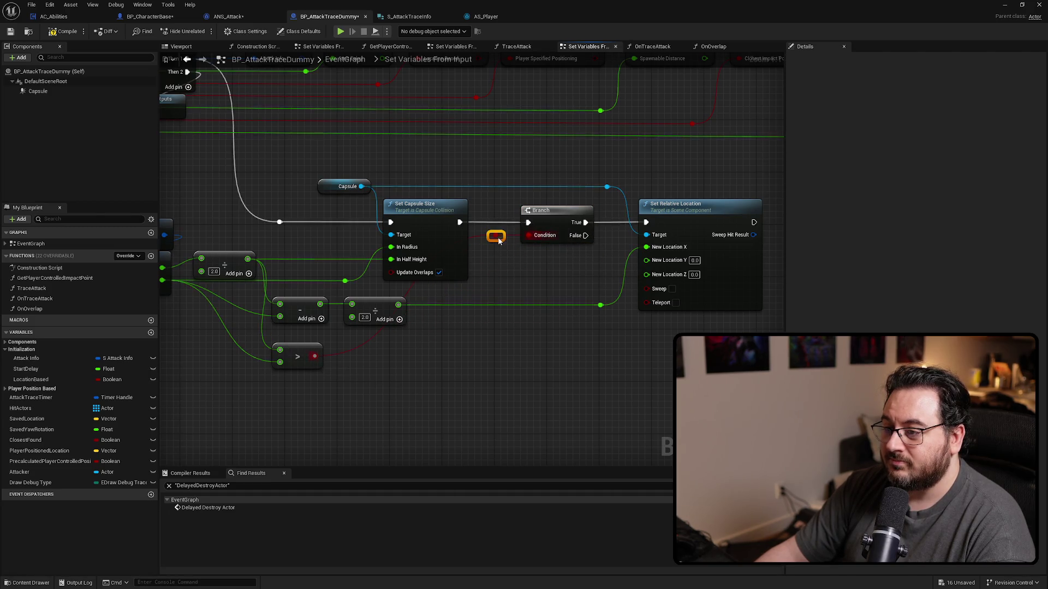
{"action": "left_click_drag", "start_coordinate": [297, 348], "coordinate": [296, 347]}
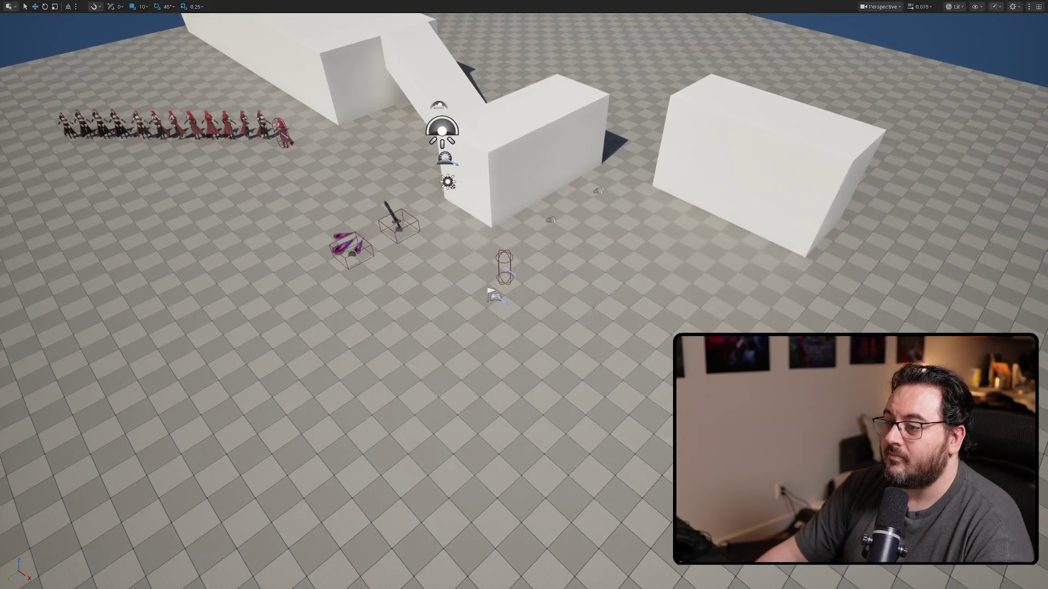
Play-test ten attacks to check the red debug capsules with the new Branch check.
{"action": "key", "text": "alt+p"}
{"action": "left_click", "coordinate": [404, 240]}
{"action": "left_click", "coordinate": [401, 257]}
{"action": "left_click", "coordinate": [385, 338]}
{"action": "left_click", "coordinate": [374, 376]}
{"action": "left_click", "coordinate": [373, 376]}
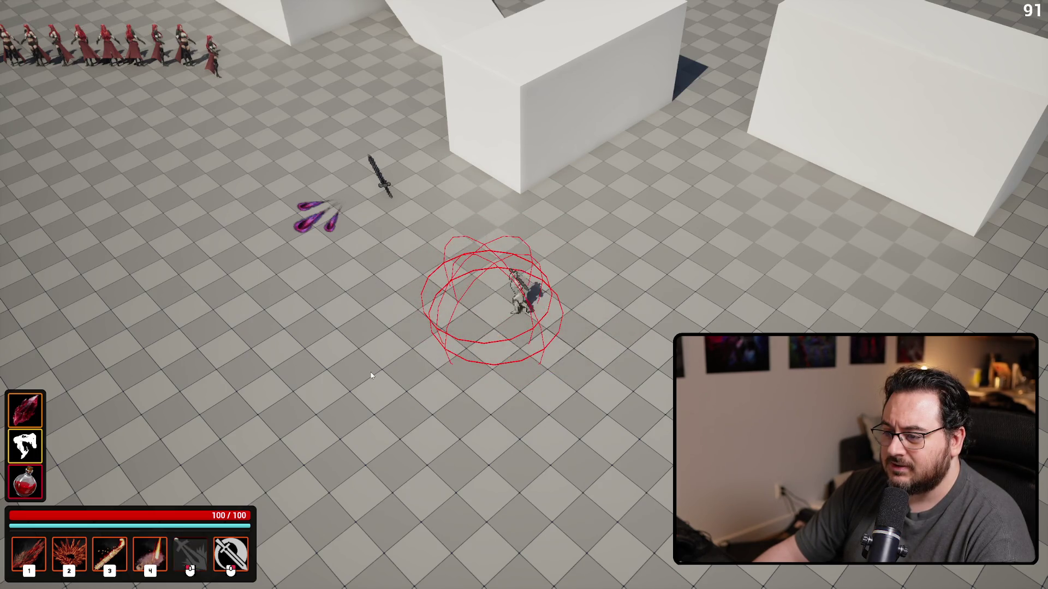
{"action": "left_click", "coordinate": [372, 376]}
{"action": "left_click", "coordinate": [371, 376]}
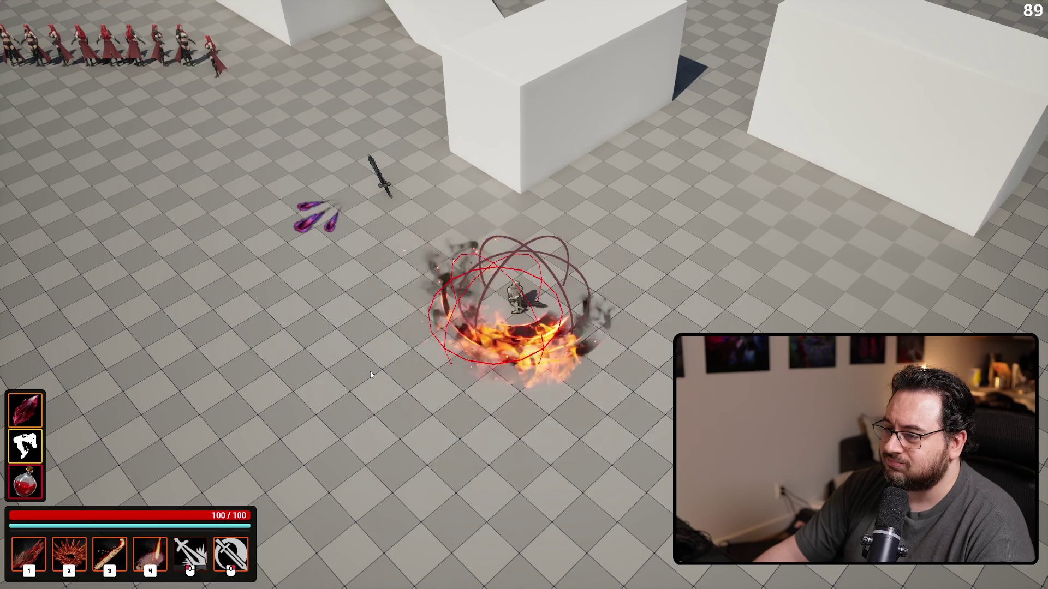
{"action": "left_click", "coordinate": [371, 375]}
{"action": "left_click", "coordinate": [371, 374]}
{"action": "left_click", "coordinate": [371, 374]}
{"action": "key", "text": "Escape"}
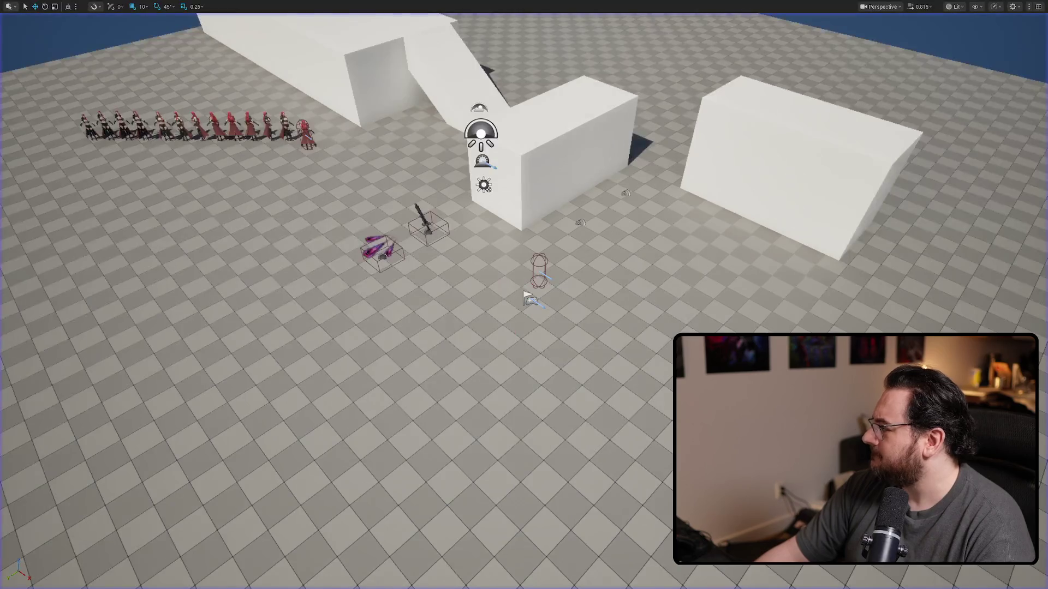
{"action": "key", "text": "alt+Tab"}
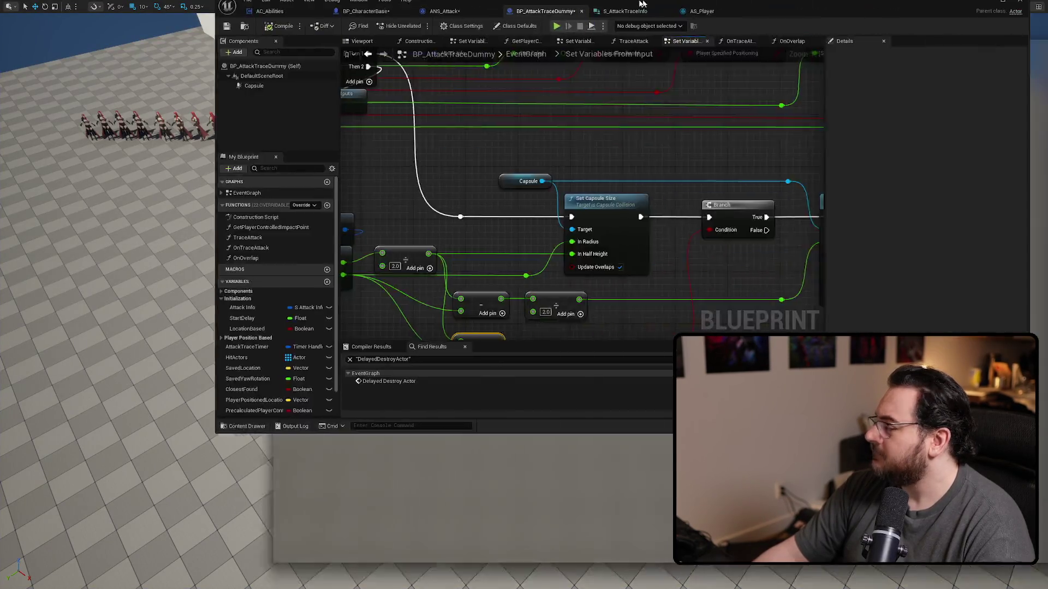
Pan across the Set Variables From Input graph to review the new check, Break S Attack Info and SET nodes.
{"action": "scroll", "coordinate": [569, 351], "scroll_direction": "down", "scroll_amount": 2}
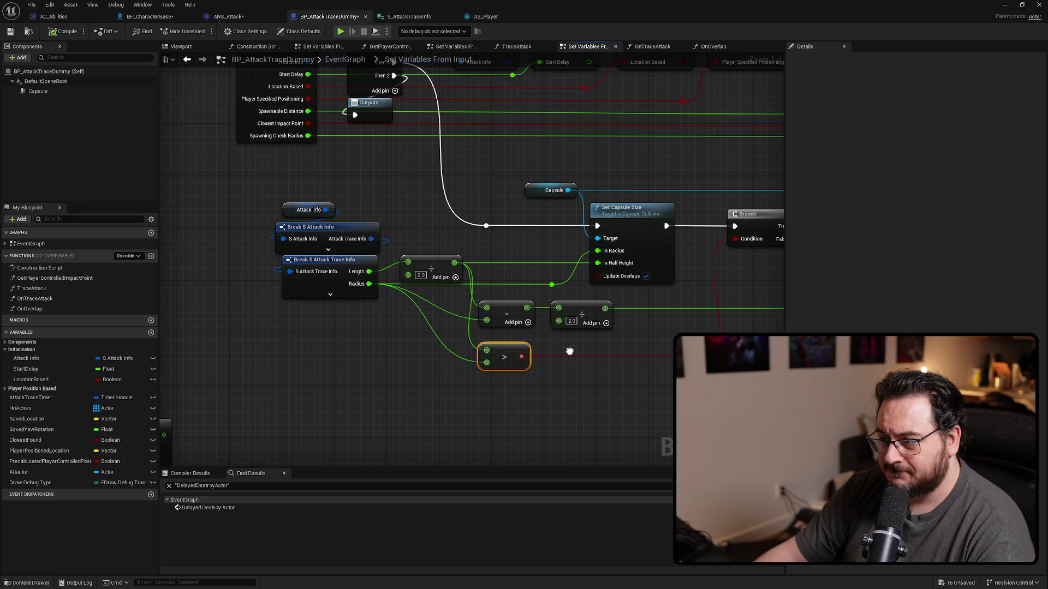
{"action": "mouse_move", "coordinate": [570, 351]}
{"action": "left_mouse_down"}
{"action": "mouse_move", "coordinate": [440, 327]}
{"action": "mouse_move", "coordinate": [513, 363]}
{"action": "left_mouse_up"}
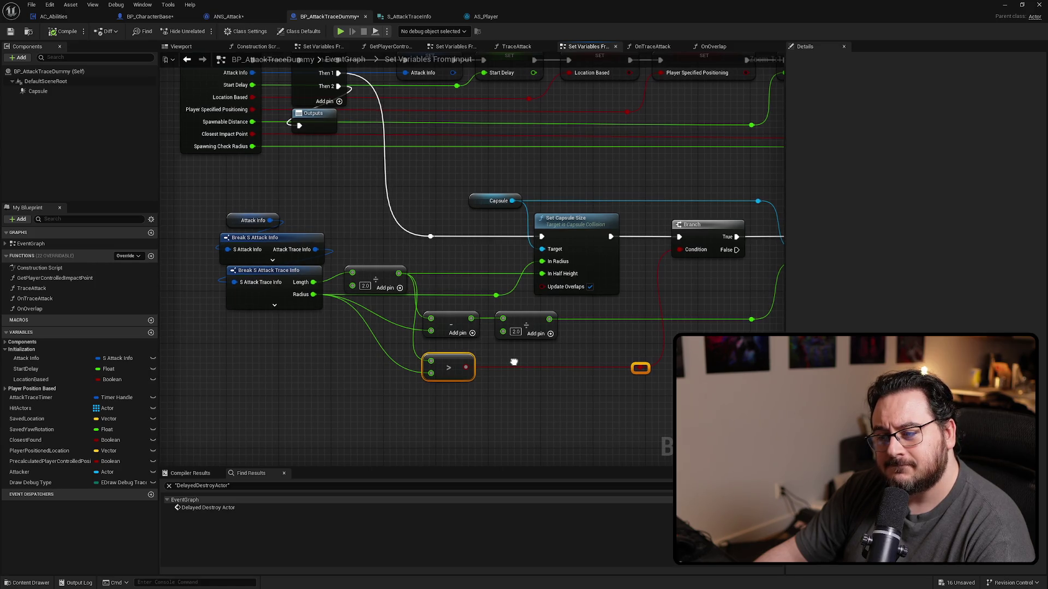
{"action": "left_click_drag", "start_coordinate": [513, 362], "coordinate": [375, 345]}
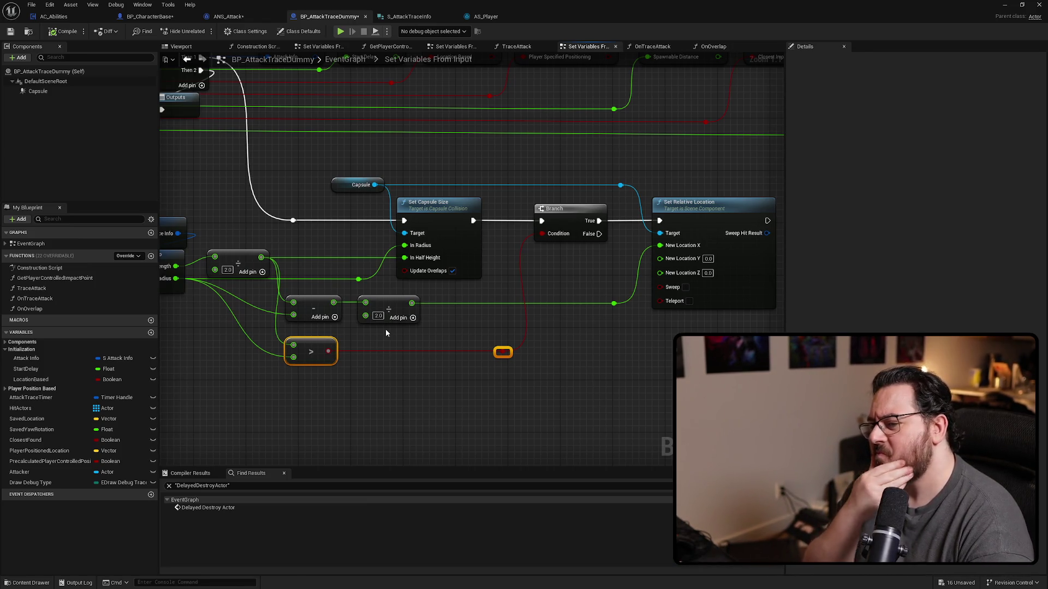
{"action": "mouse_move", "coordinate": [385, 329]}
{"action": "left_mouse_down"}
{"action": "mouse_move", "coordinate": [521, 355]}
{"action": "mouse_move", "coordinate": [521, 465]}
{"action": "mouse_move", "coordinate": [486, 442]}
{"action": "mouse_move", "coordinate": [469, 409]}
{"action": "mouse_move", "coordinate": [123, 408]}
{"action": "left_mouse_up"}
{"action": "mouse_move", "coordinate": [296, 432]}
{"action": "left_mouse_down"}
{"action": "mouse_move", "coordinate": [161, 432]}
{"action": "mouse_move", "coordinate": [460, 419]}
{"action": "mouse_move", "coordinate": [483, 437]}
{"action": "left_mouse_up"}
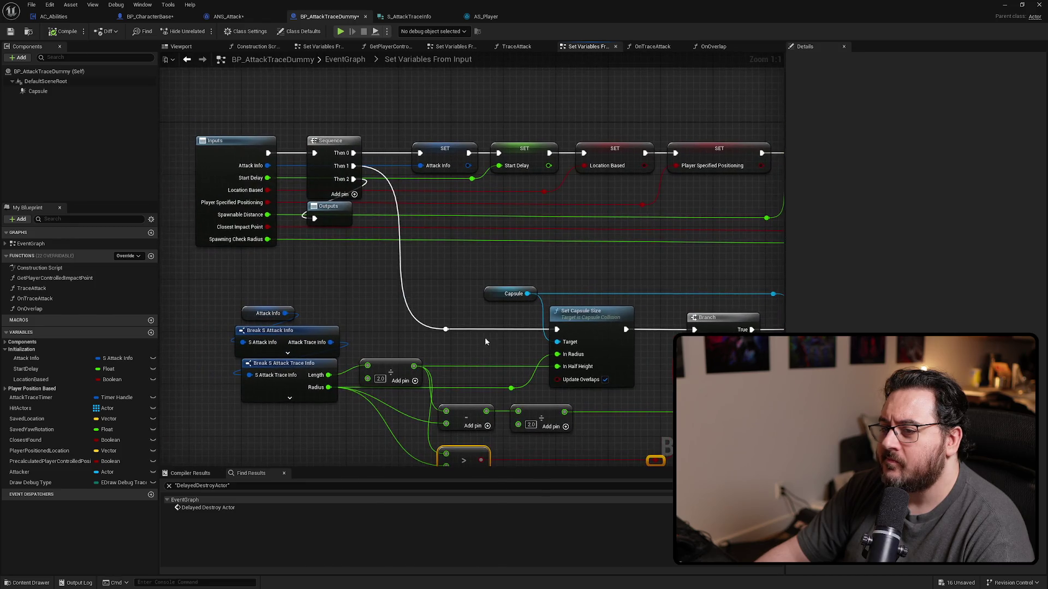
Glance at the TraceAttack graph, then go back up to the EventGraph.
{"action": "key", "text": "alt+Left"}
{"action": "key", "text": "alt+Right"}
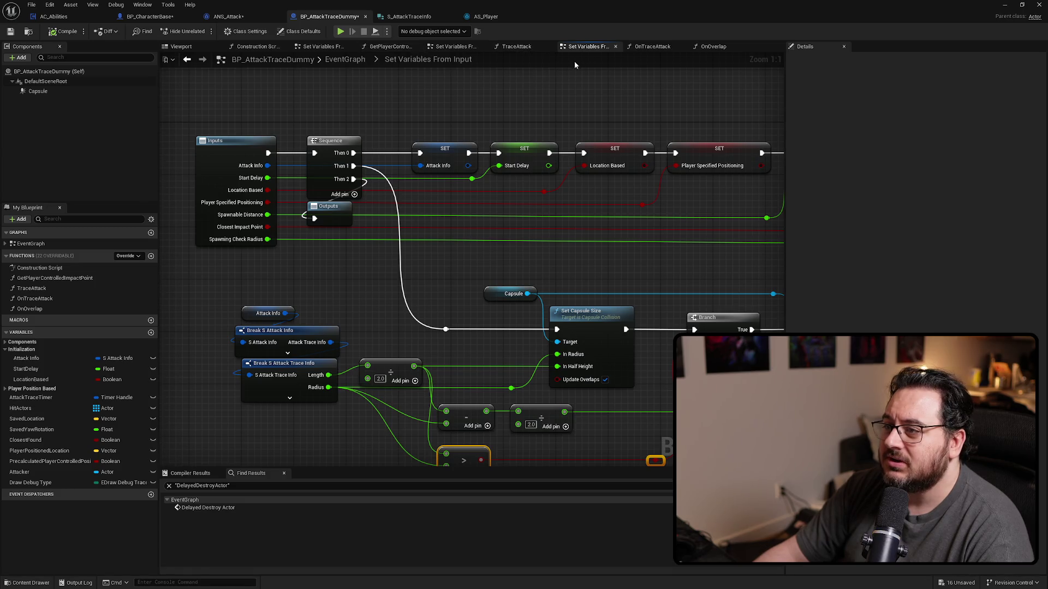
{"action": "left_click", "coordinate": [355, 60]}
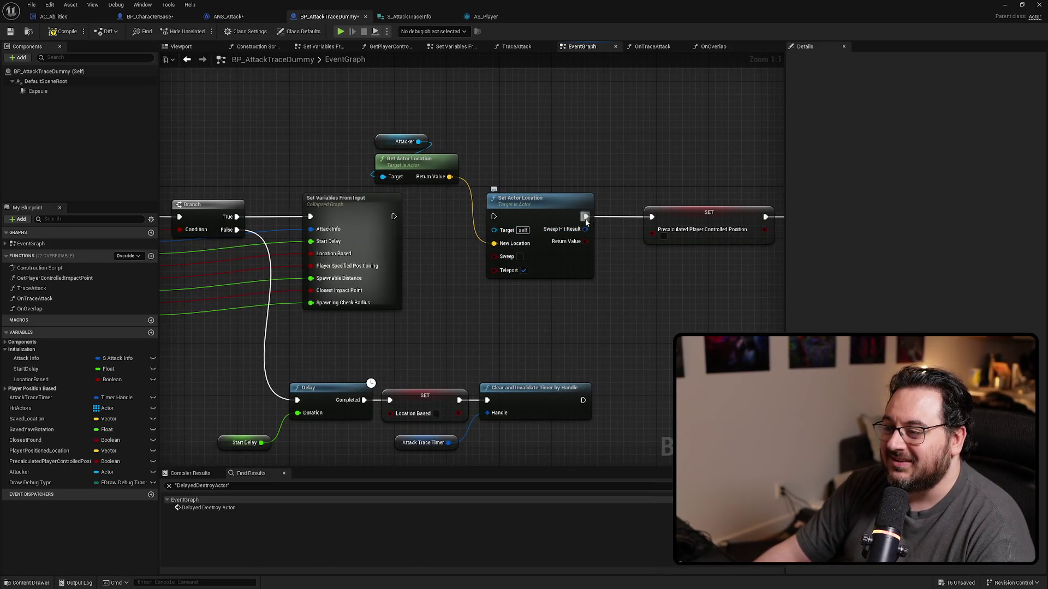
Rearrange the Attacker and Get/Set Actor Location nodes, moving Set Variables From Input to the right.
{"action": "left_click", "coordinate": [563, 198]}
{"action": "left_click", "coordinate": [415, 160], "text": "ctrl"}
{"action": "mouse_move", "coordinate": [562, 197]}
{"action": "left_mouse_down"}
{"action": "mouse_move", "coordinate": [322, 73]}
{"action": "mouse_move", "coordinate": [306, 86]}
{"action": "left_mouse_up"}
{"action": "left_click_drag", "start_coordinate": [365, 208], "coordinate": [567, 207]}
{"action": "left_click_drag", "start_coordinate": [454, 71], "coordinate": [297, 174]}
Wire Branch True into Set Actor Location, then through Set Variables From Input to SET.
{"action": "left_click_drag", "start_coordinate": [389, 296], "coordinate": [394, 186]}
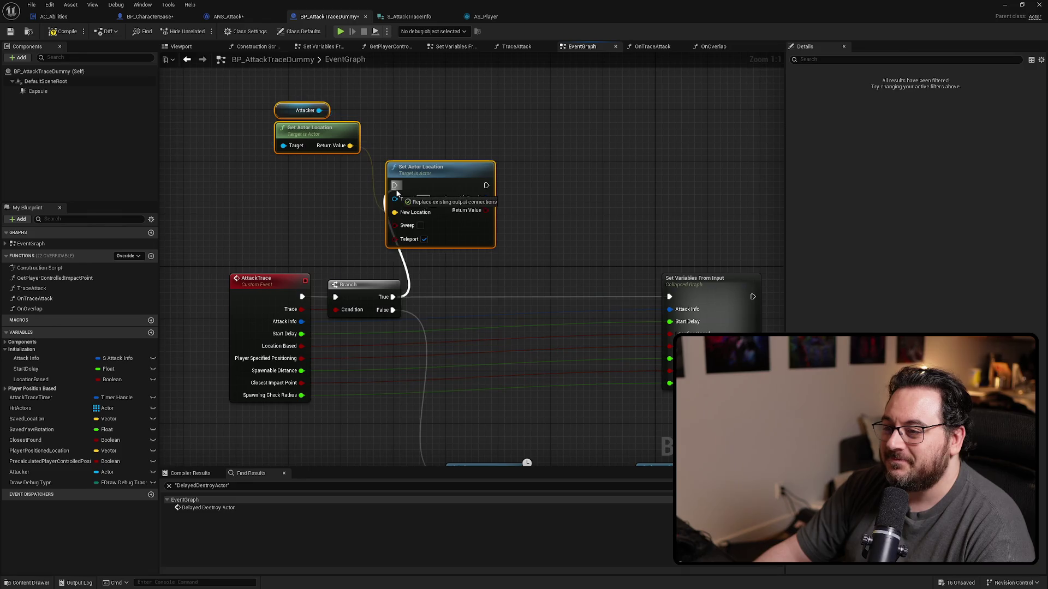
{"action": "left_click_drag", "start_coordinate": [297, 127], "coordinate": [481, 239]}
{"action": "left_click_drag", "start_coordinate": [564, 239], "coordinate": [619, 238]}
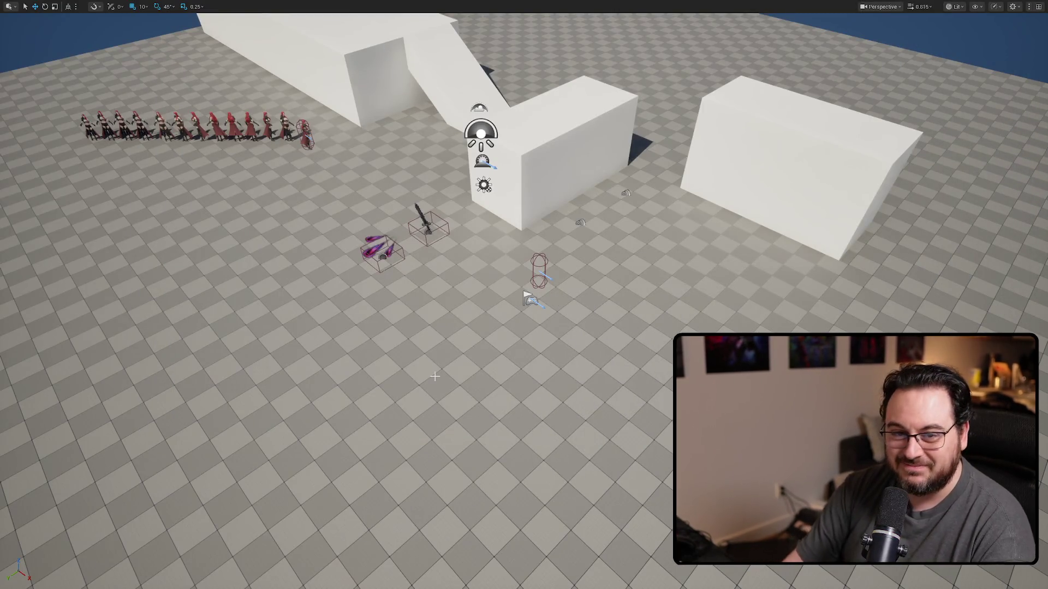
{"action": "key", "text": "alt+p"}
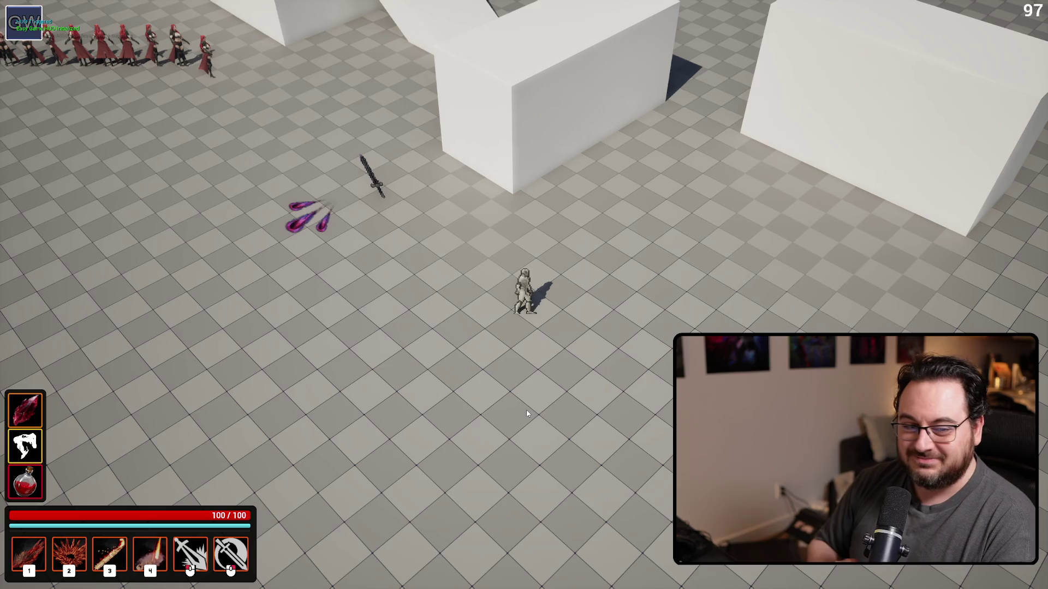
{"action": "left_click", "coordinate": [373, 252]}
{"action": "left_click", "coordinate": [367, 255]}
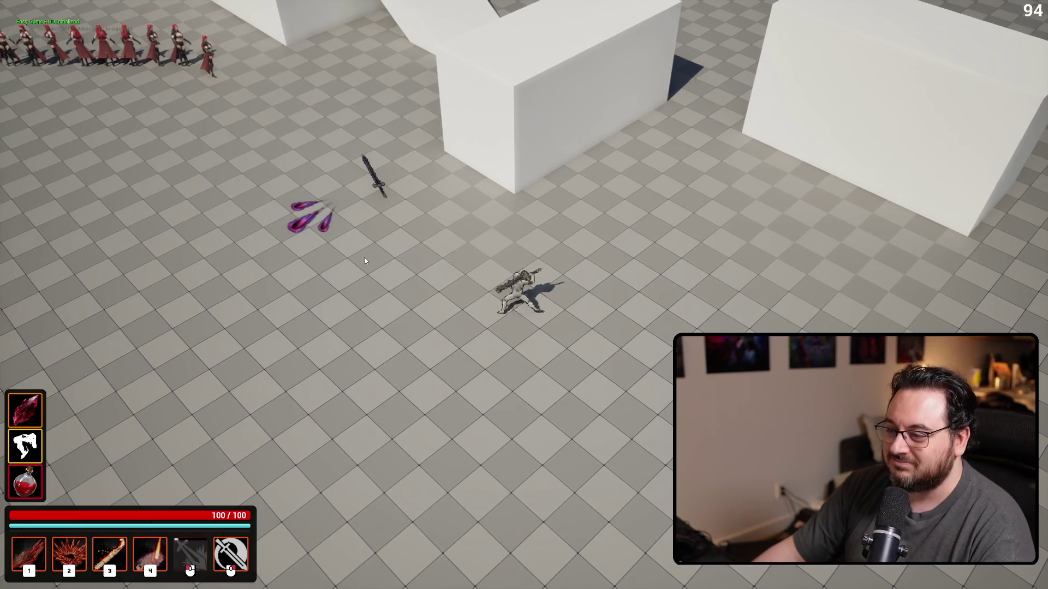
{"action": "left_click", "coordinate": [336, 346]}
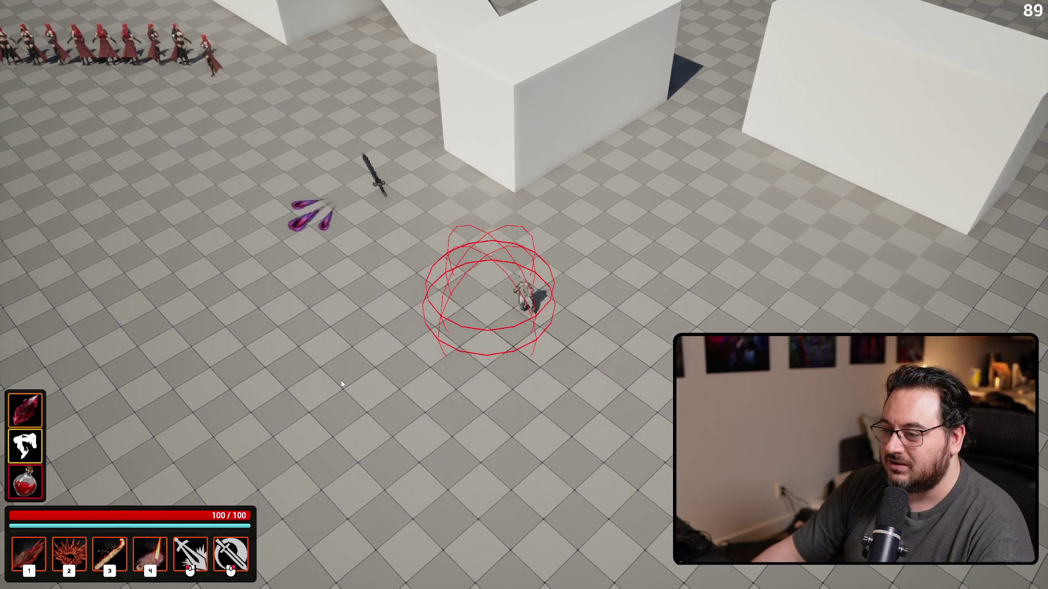
{"action": "key", "text": "d"}
{"action": "left_click", "coordinate": [335, 347]}
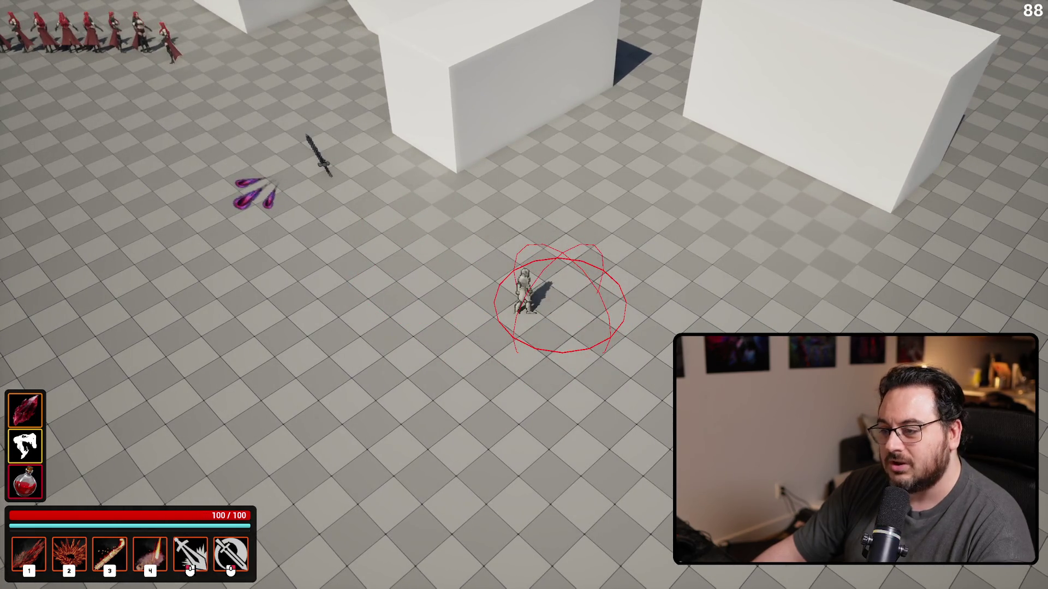
{"action": "key", "text": "Escape"}
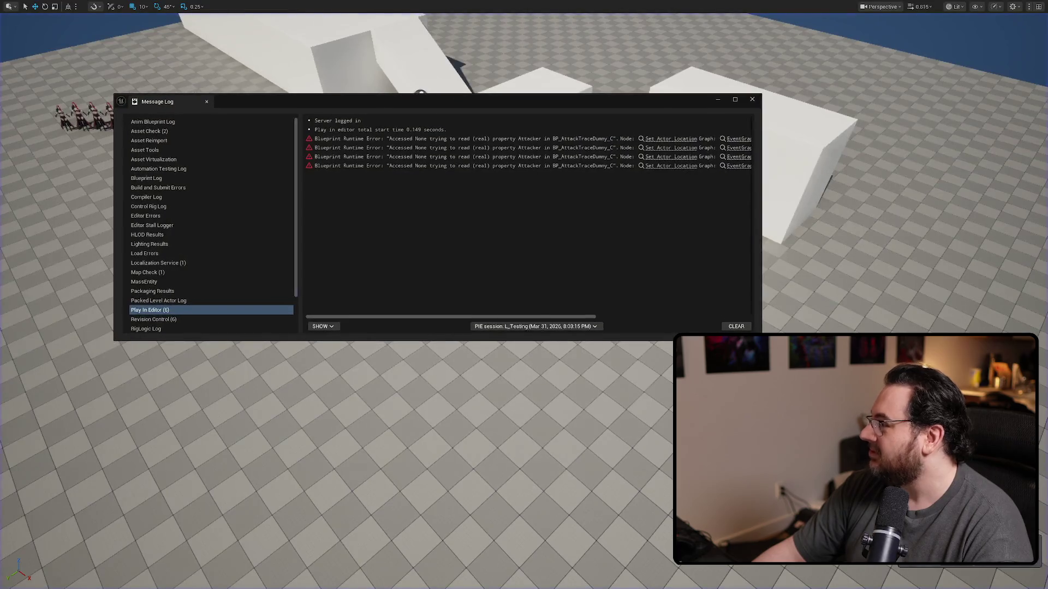
{"action": "left_click", "coordinate": [743, 104]}
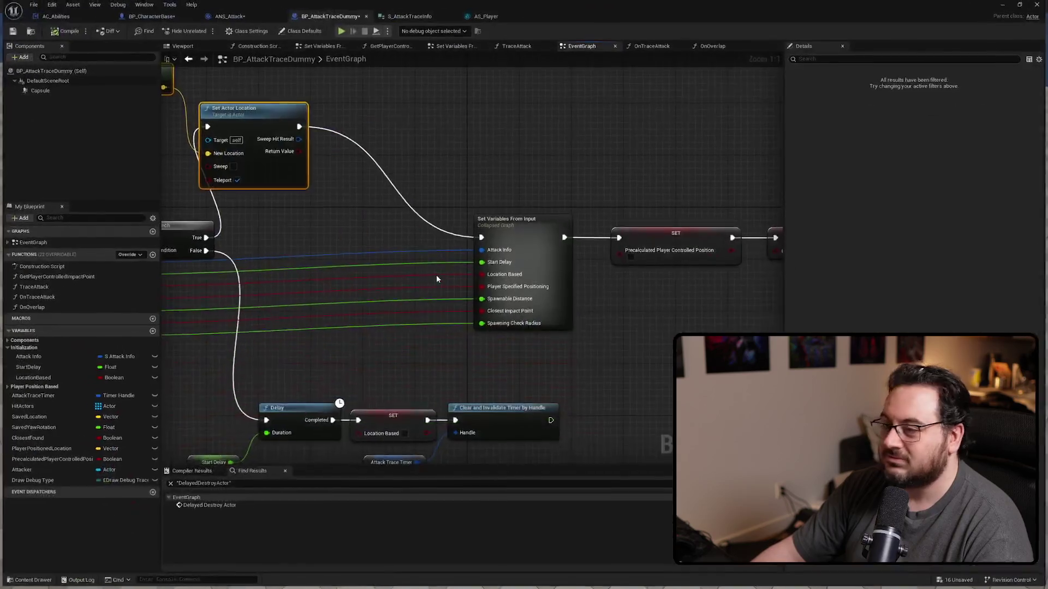
{"action": "scroll", "coordinate": [491, 289], "scroll_direction": "up", "scroll_amount": 4}
Open the collapsed Set Variables From Input graph and remove the extra Sequence output pin.
{"action": "left_click_drag", "start_coordinate": [499, 296], "coordinate": [640, 327]}
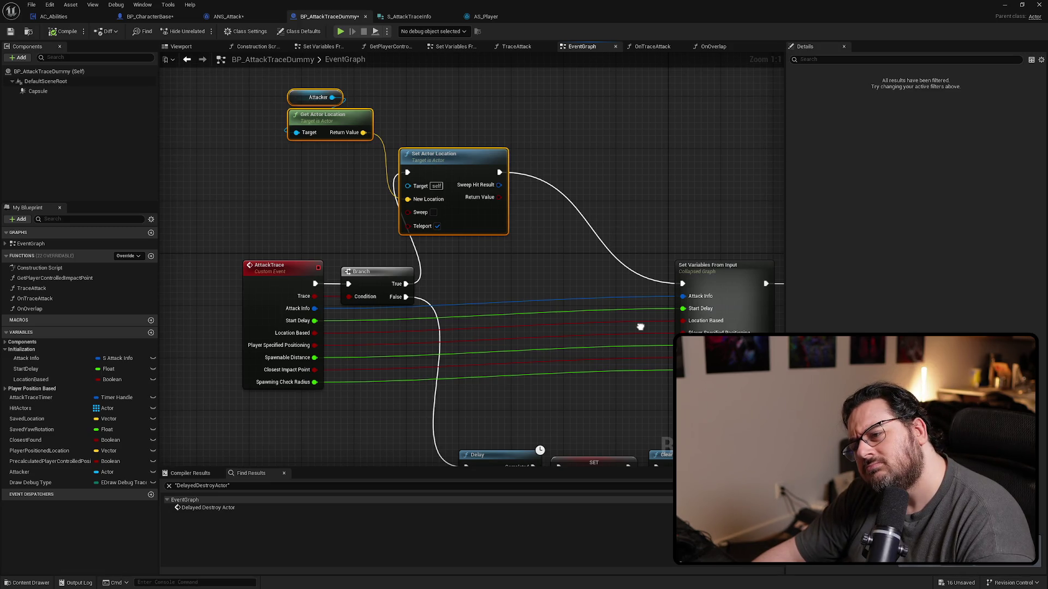
{"action": "mouse_move", "coordinate": [640, 326]}
{"action": "left_mouse_down"}
{"action": "mouse_move", "coordinate": [517, 307]}
{"action": "mouse_move", "coordinate": [574, 308]}
{"action": "left_mouse_up"}
{"action": "left_click", "coordinate": [598, 237]}
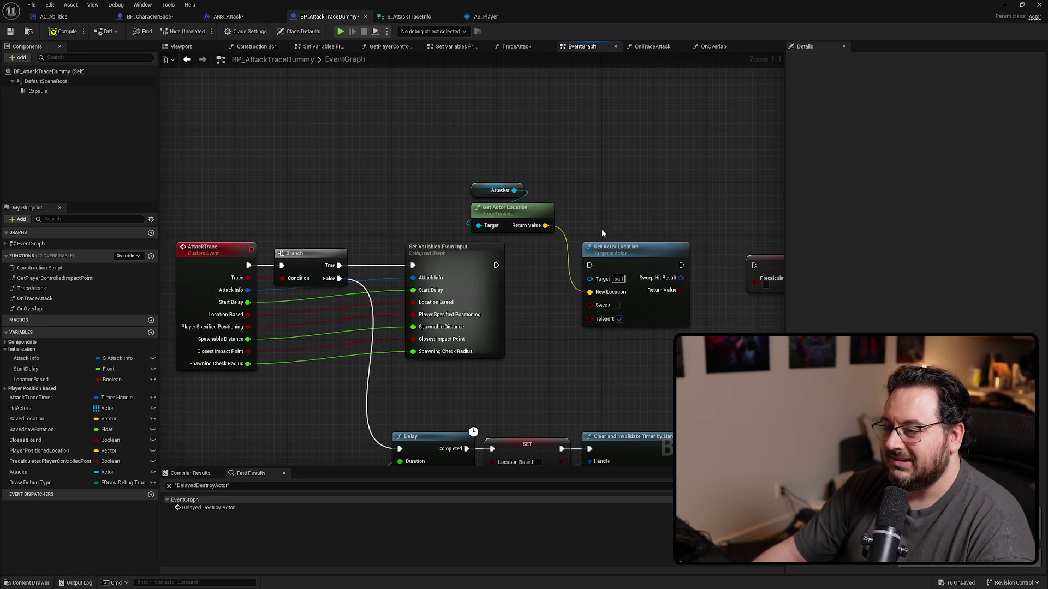
{"action": "double_click", "coordinate": [469, 258]}
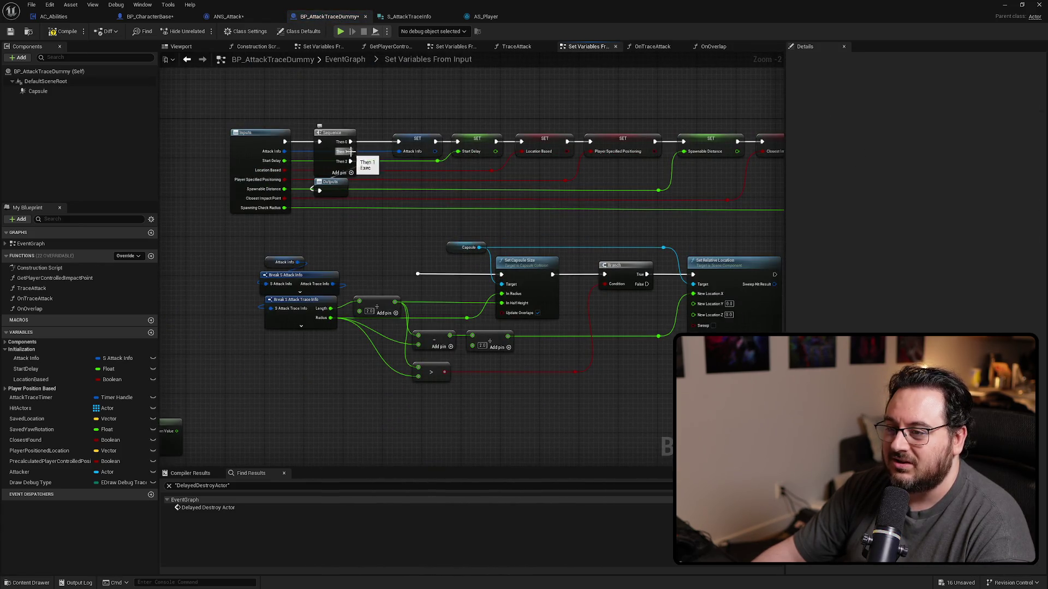
{"action": "right_click", "coordinate": [350, 153]}
{"action": "left_click", "coordinate": [385, 199]}
Cut the capsule-sizing nodes and paste them into the EventGraph above the AttackTrace chain.
{"action": "scroll", "coordinate": [490, 313], "scroll_direction": "down", "scroll_amount": 3}
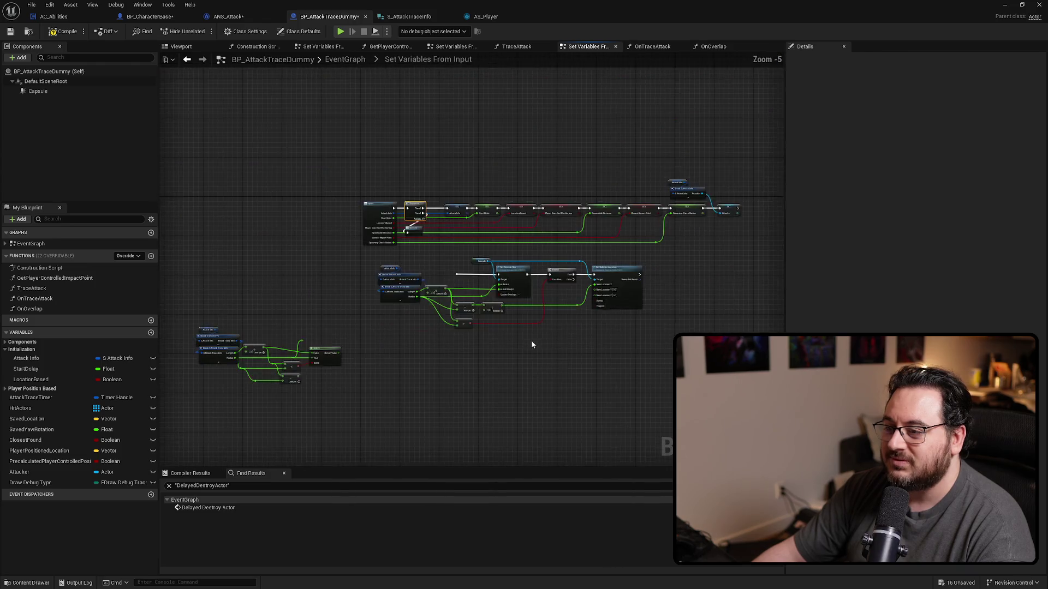
{"action": "mouse_move", "coordinate": [710, 388]}
{"action": "left_mouse_down"}
{"action": "mouse_move", "coordinate": [223, 273]}
{"action": "mouse_move", "coordinate": [224, 254]}
{"action": "left_mouse_up"}
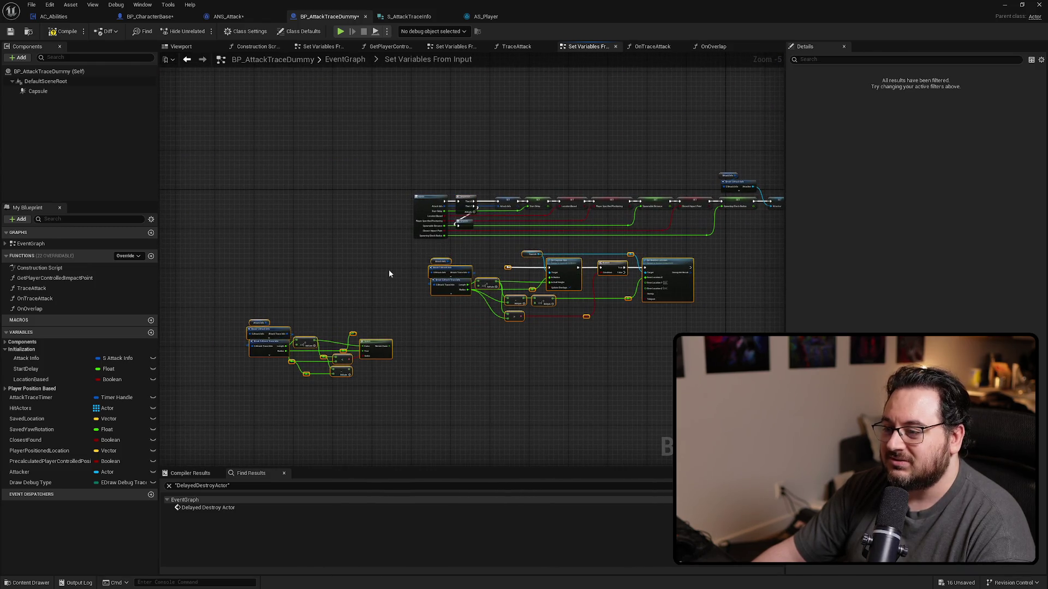
{"action": "key", "text": "Delete"}
{"action": "key", "text": "alt+Left"}
{"action": "key", "text": "ctrl+v"}
{"action": "mouse_move", "coordinate": [538, 225]}
{"action": "left_mouse_down"}
{"action": "mouse_move", "coordinate": [401, 264]}
{"action": "mouse_move", "coordinate": [481, 323]}
{"action": "mouse_move", "coordinate": [539, 291]}
{"action": "mouse_move", "coordinate": [446, 342]}
{"action": "left_mouse_up"}
Run capsule sizing after Set Actor Location and connect Set Relative Location onward to SET.
{"action": "scroll", "coordinate": [481, 323], "scroll_direction": "down", "scroll_amount": 3}
{"action": "left_click_drag", "start_coordinate": [403, 436], "coordinate": [499, 167]}
{"action": "scroll", "coordinate": [606, 158], "scroll_direction": "down", "scroll_amount": 1}
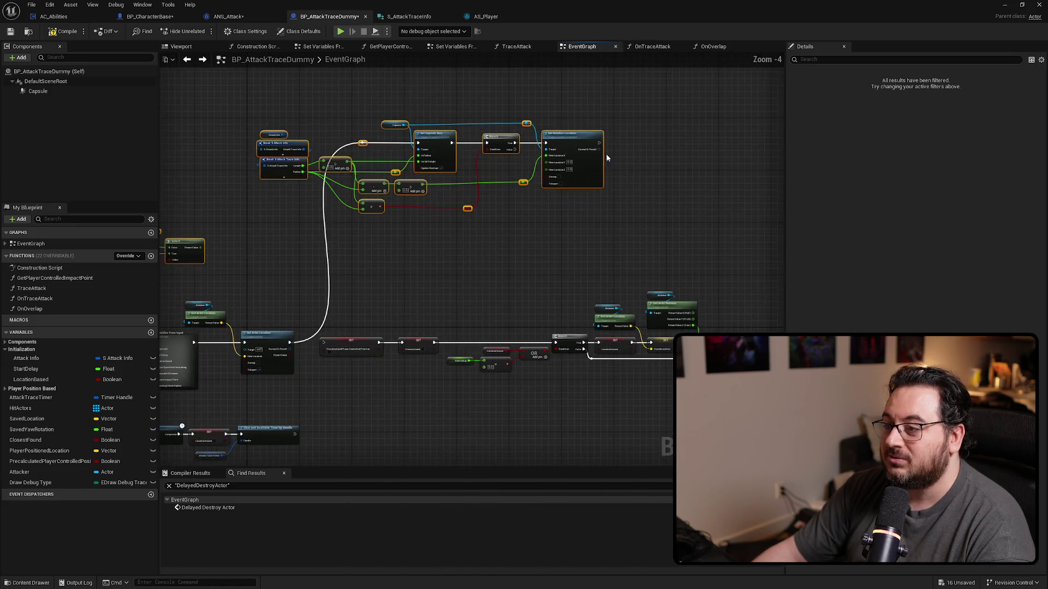
{"action": "mouse_move", "coordinate": [599, 142]}
{"action": "left_mouse_down"}
{"action": "mouse_move", "coordinate": [636, 276]}
{"action": "mouse_move", "coordinate": [315, 333]}
{"action": "mouse_move", "coordinate": [323, 342]}
{"action": "left_mouse_up"}
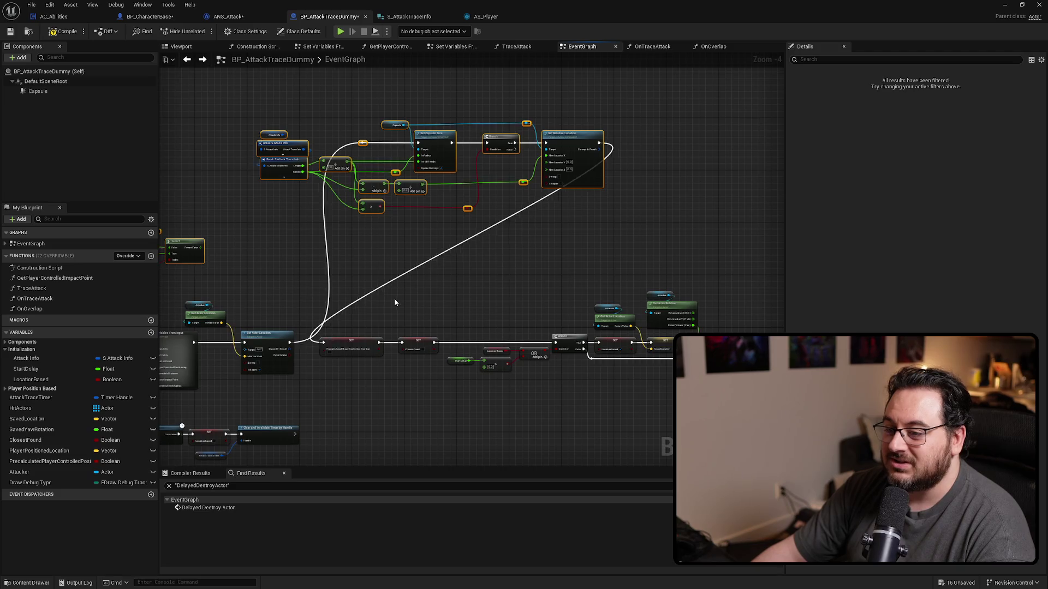
{"action": "left_click_drag", "start_coordinate": [258, 226], "coordinate": [471, 235]}
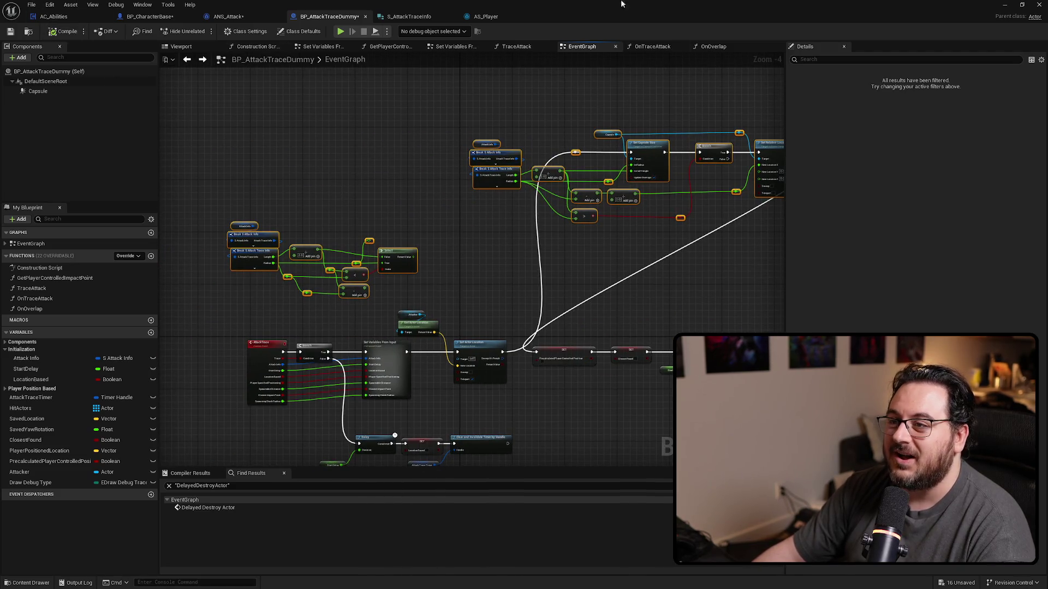
Minimize the Blueprint editor and start a play test in the level.
{"action": "double_click", "coordinate": [621, 4]}
{"action": "key", "text": "super+Down"}
{"action": "key", "text": "alt+p"}
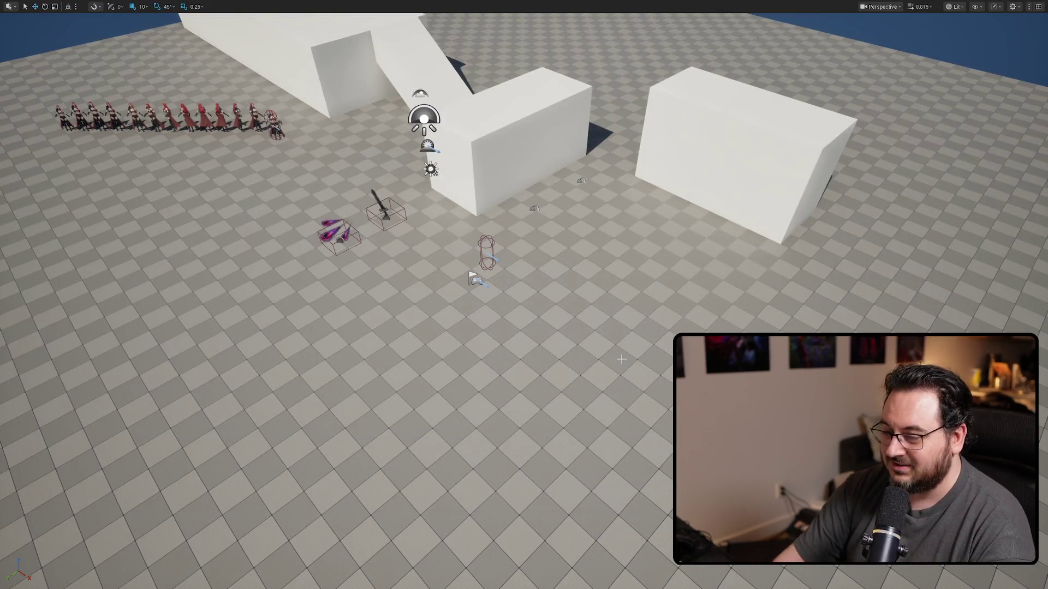
Perform several attacks and fiery spin bursts to test the trace, then stop playing.
{"action": "left_click", "coordinate": [362, 310]}
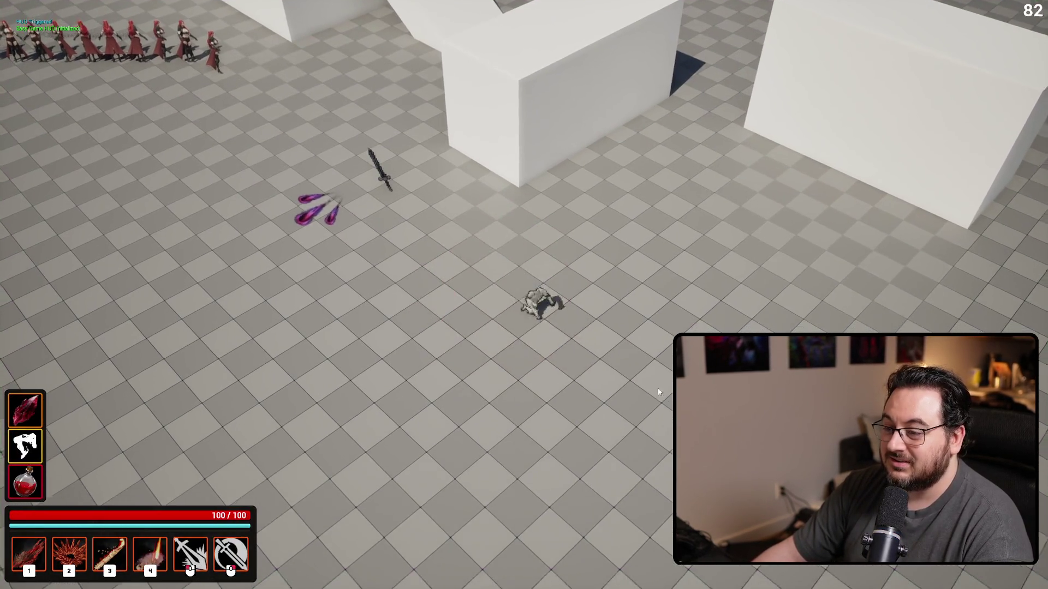
{"action": "left_click", "coordinate": [355, 321]}
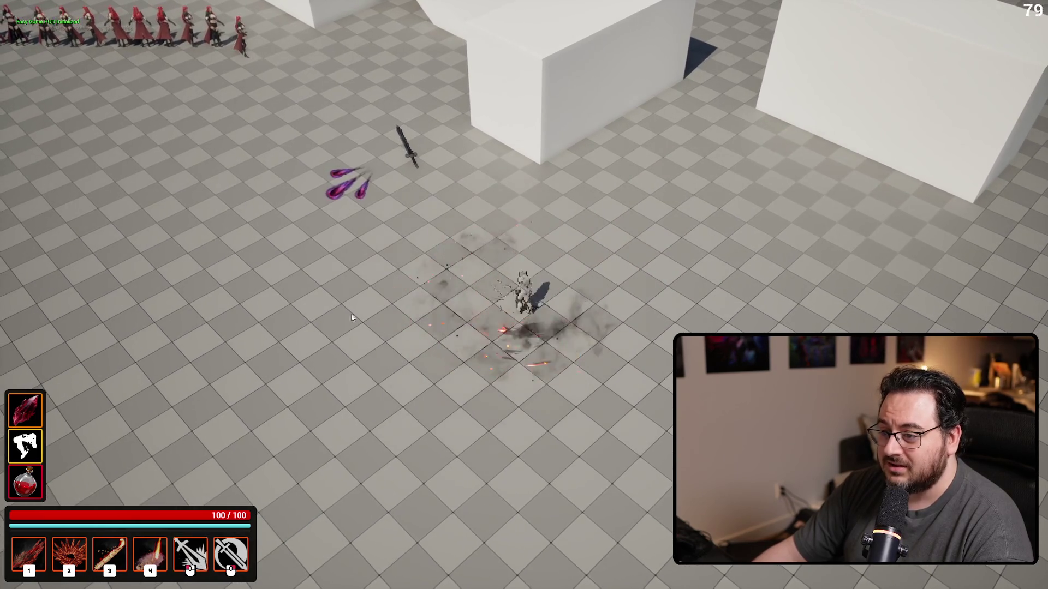
{"action": "left_click", "coordinate": [360, 349]}
{"action": "left_click", "coordinate": [371, 366]}
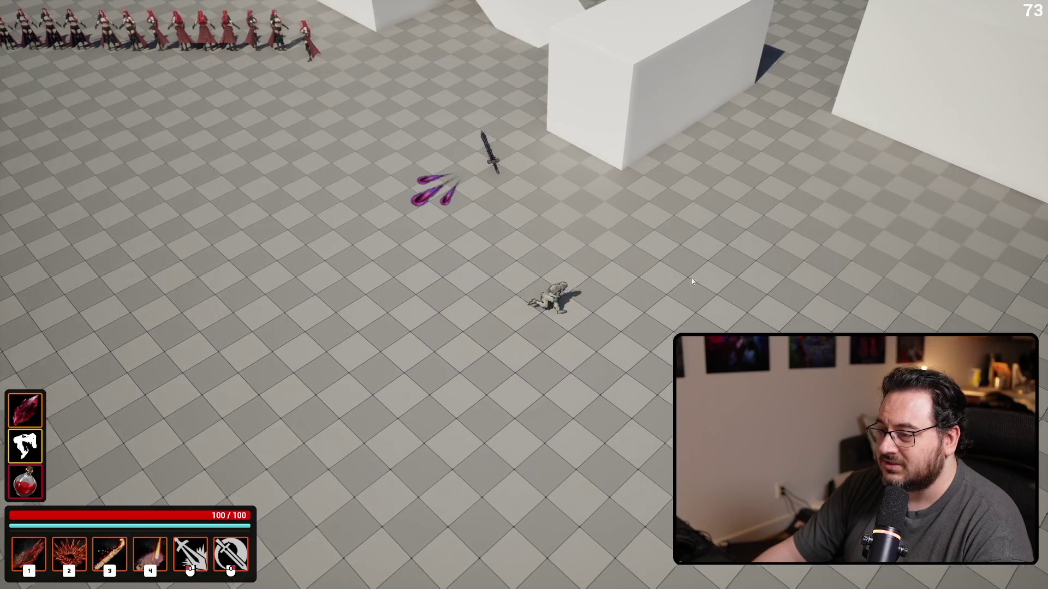
{"action": "left_click", "coordinate": [709, 218]}
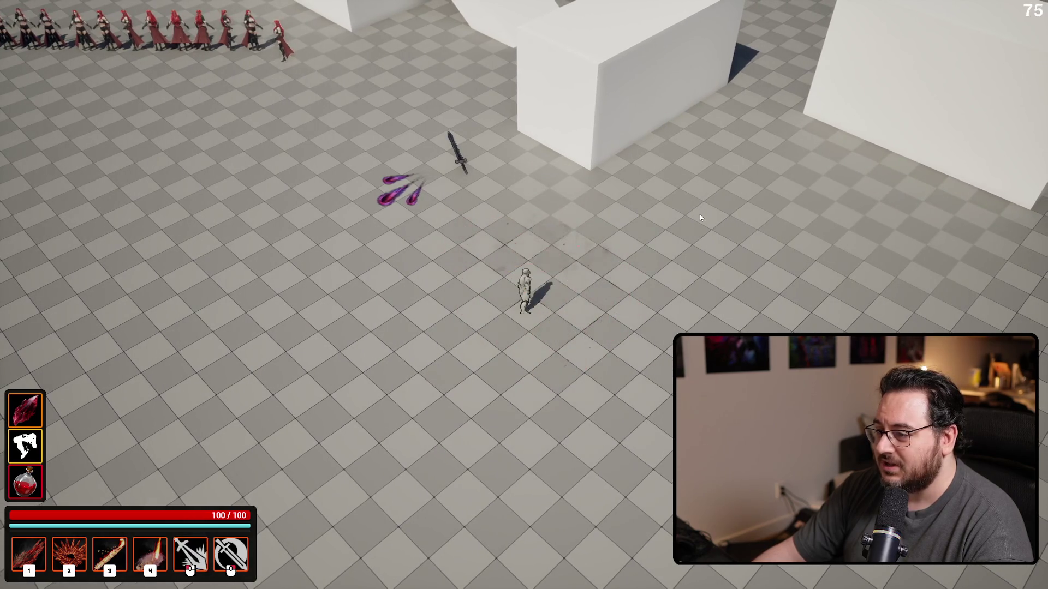
{"action": "left_click", "coordinate": [617, 381]}
{"action": "left_click", "coordinate": [384, 299]}
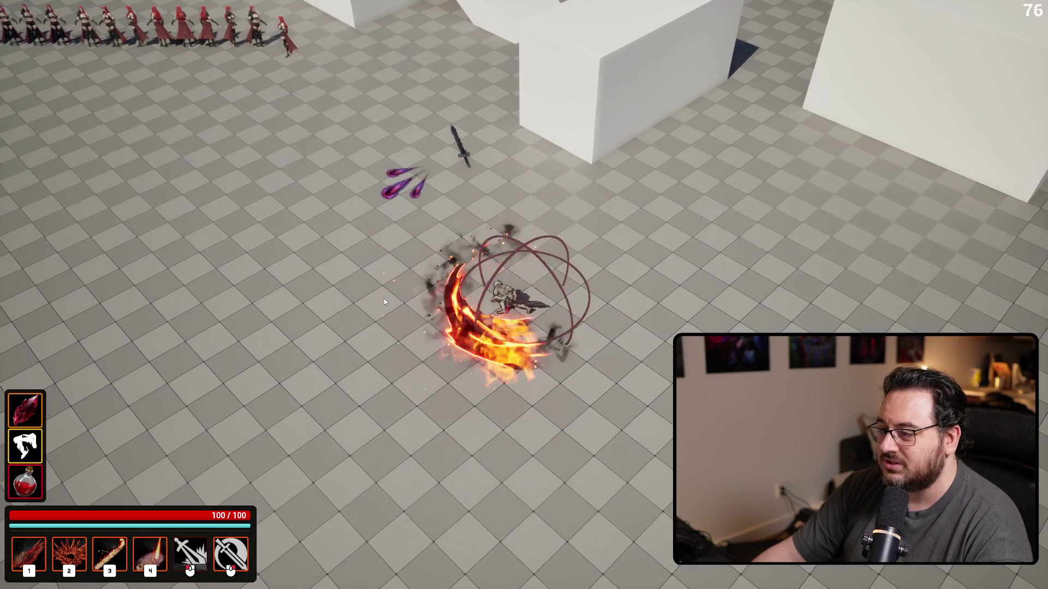
{"action": "key", "text": "Escape"}
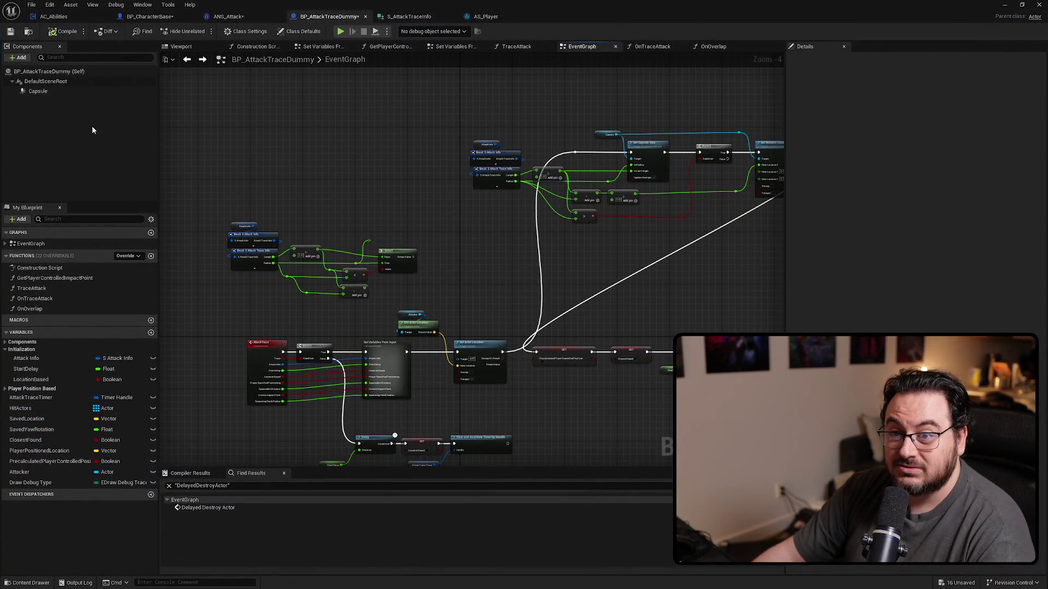
Switch the Capsule's Hidden in Game back on, re-test an attack, and return to the graph.
{"action": "left_click", "coordinate": [90, 91]}
{"action": "left_click", "coordinate": [845, 59]}
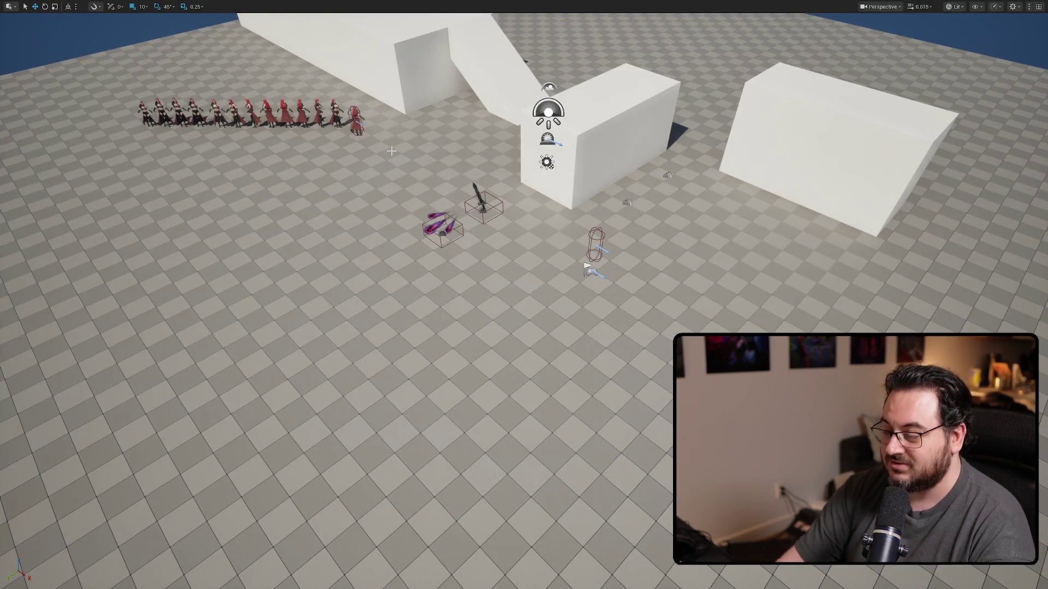
{"action": "key", "text": "alt+p"}
{"action": "left_click", "coordinate": [377, 257]}
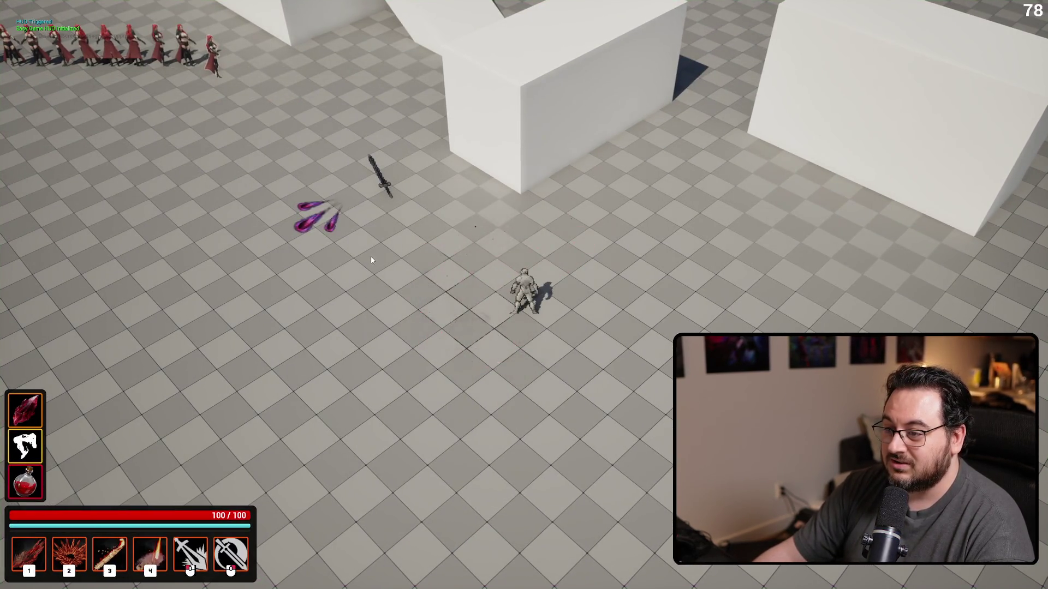
{"action": "key", "text": "Escape"}
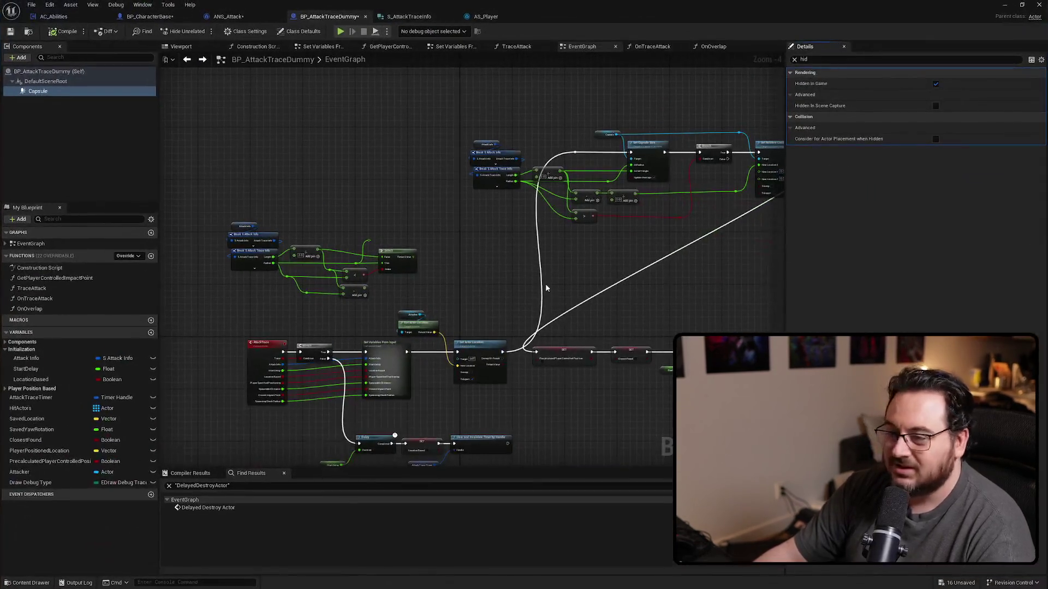
{"action": "mouse_move", "coordinate": [546, 287]}
{"action": "left_mouse_down"}
{"action": "mouse_move", "coordinate": [459, 206]}
{"action": "mouse_move", "coordinate": [382, 185]}
{"action": "mouse_move", "coordinate": [393, 191]}
{"action": "left_mouse_up"}
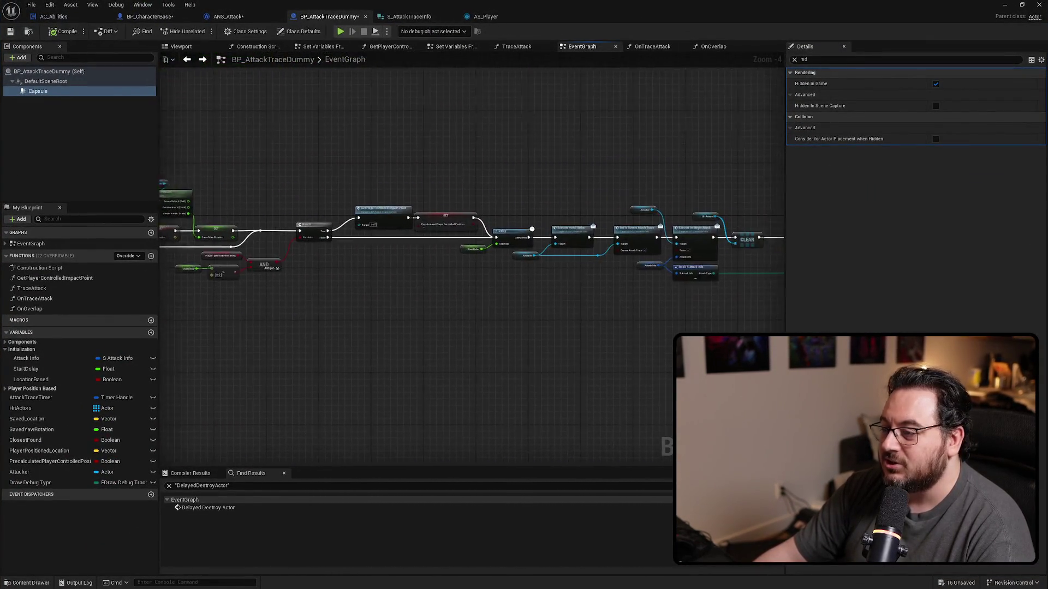
{"action": "left_click_drag", "start_coordinate": [641, 281], "coordinate": [604, 284]}
{"action": "mouse_move", "coordinate": [543, 297]}
{"action": "left_mouse_down"}
{"action": "mouse_move", "coordinate": [375, 283]}
{"action": "mouse_move", "coordinate": [615, 108]}
{"action": "left_mouse_up"}
{"action": "left_click", "coordinate": [652, 47]}
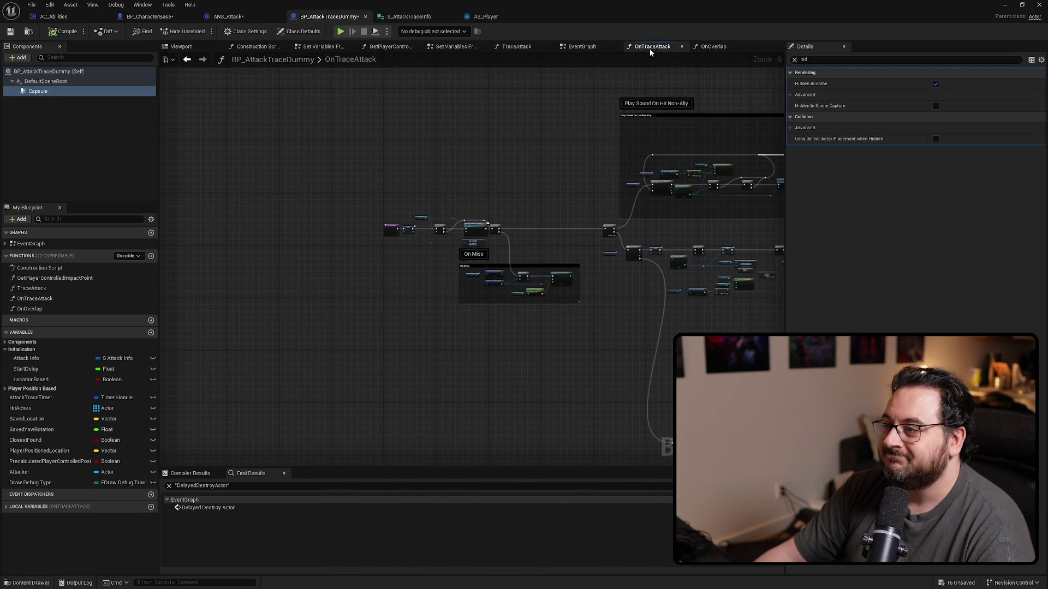
{"action": "left_click", "coordinate": [517, 47]}
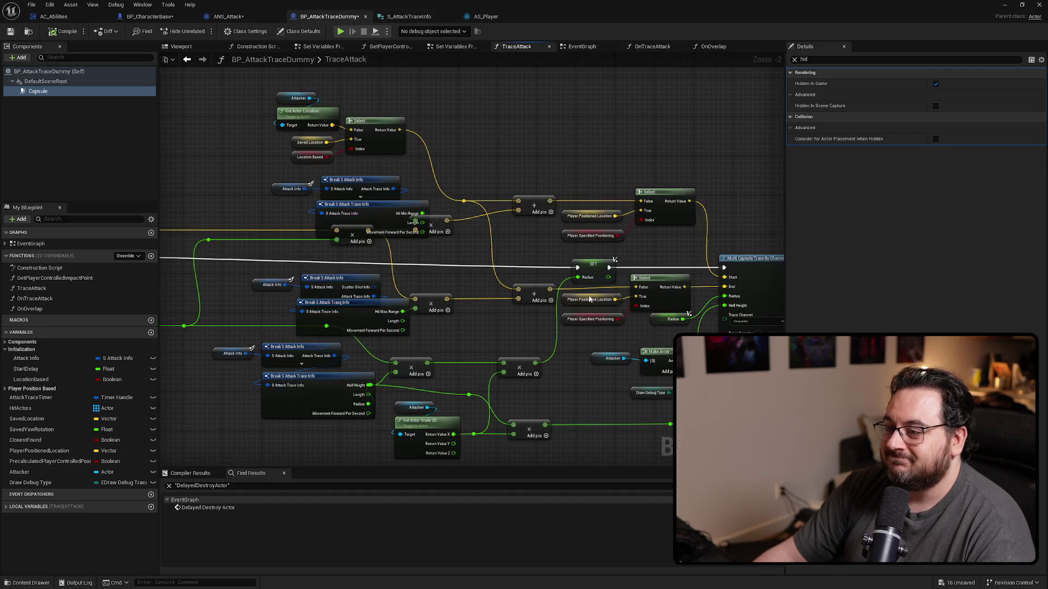
{"action": "mouse_move", "coordinate": [586, 423]}
{"action": "left_mouse_down"}
{"action": "mouse_move", "coordinate": [538, 377]}
{"action": "mouse_move", "coordinate": [503, 311]}
{"action": "left_mouse_up"}
{"action": "left_click", "coordinate": [576, 306]}
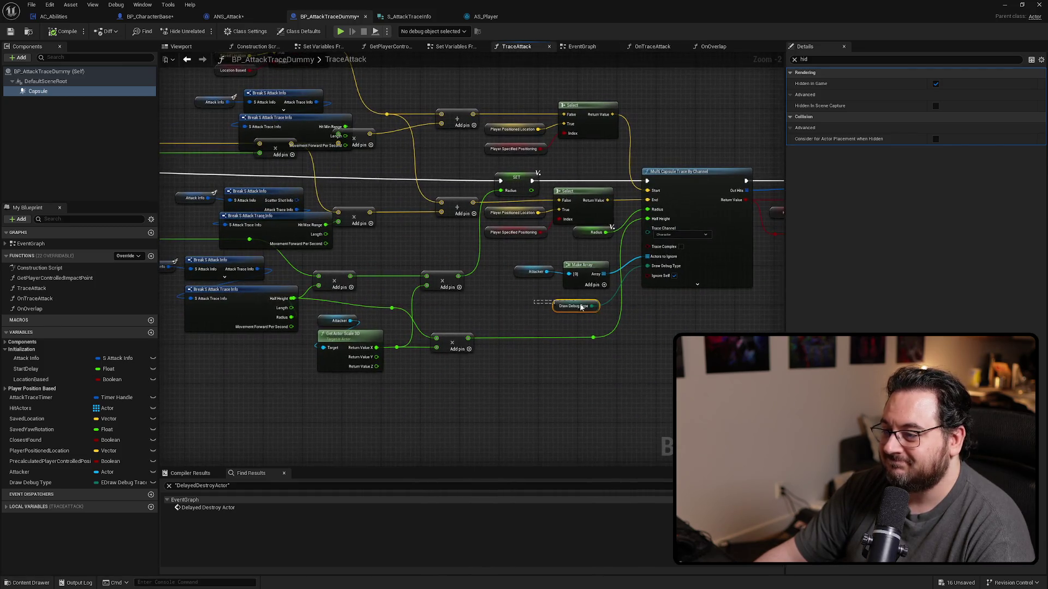
{"action": "left_click", "coordinate": [795, 60]}
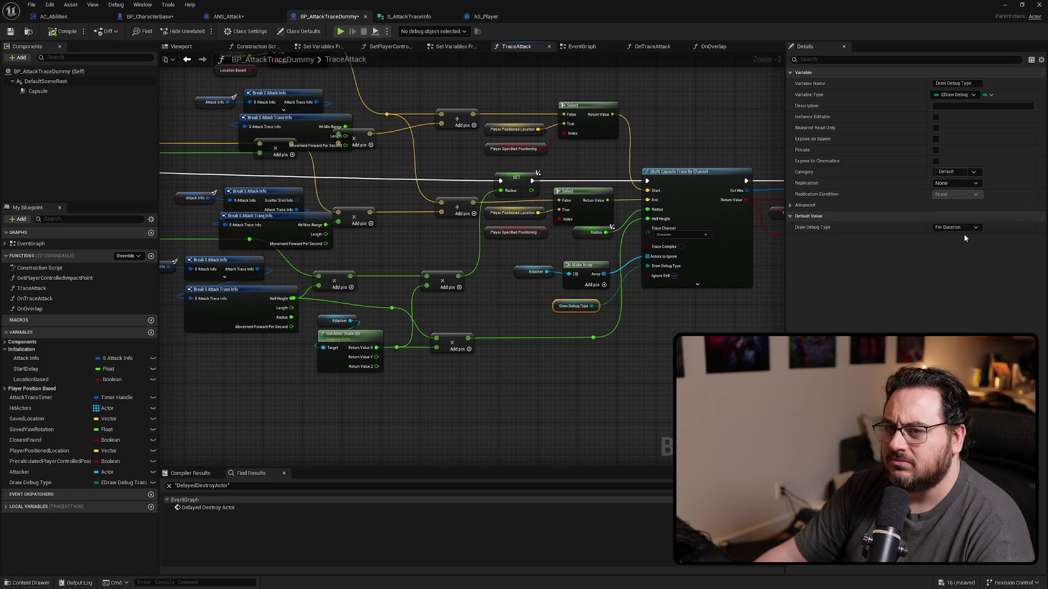
{"action": "left_click_drag", "start_coordinate": [297, 281], "coordinate": [687, 311]}
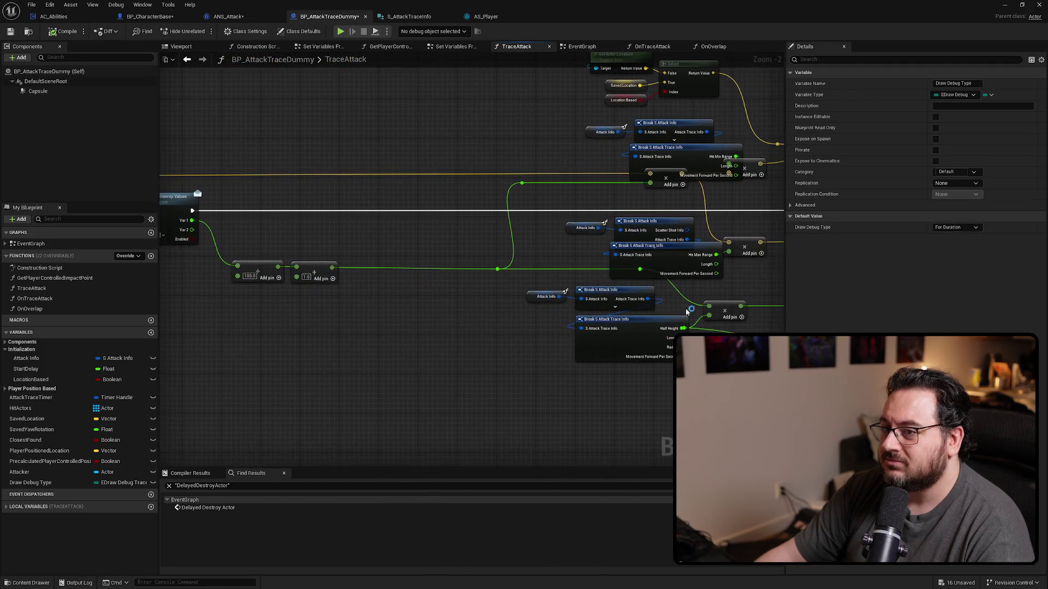
{"action": "left_click", "coordinate": [582, 48]}
{"action": "mouse_move", "coordinate": [477, 183]}
{"action": "left_mouse_down"}
{"action": "mouse_move", "coordinate": [676, 210]}
{"action": "mouse_move", "coordinate": [692, 260]}
{"action": "left_mouse_up"}
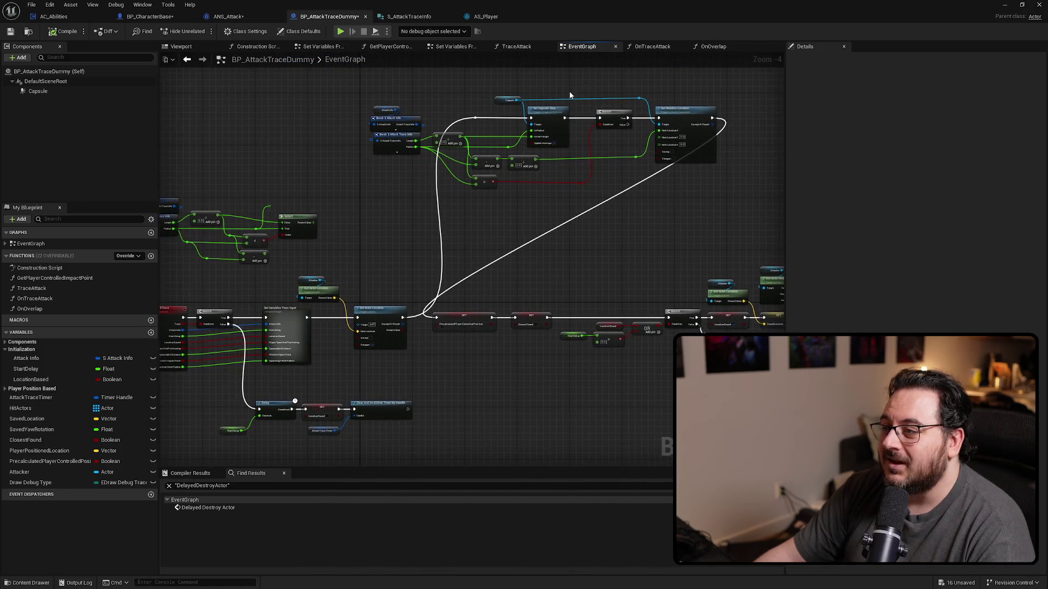
{"action": "left_click_drag", "start_coordinate": [568, 91], "coordinate": [487, 101]}
{"action": "mouse_move", "coordinate": [543, 137]}
{"action": "left_mouse_down"}
{"action": "mouse_move", "coordinate": [484, 230]}
{"action": "mouse_move", "coordinate": [355, 331]}
{"action": "left_mouse_up"}
{"action": "left_click_drag", "start_coordinate": [318, 232], "coordinate": [544, 243]}
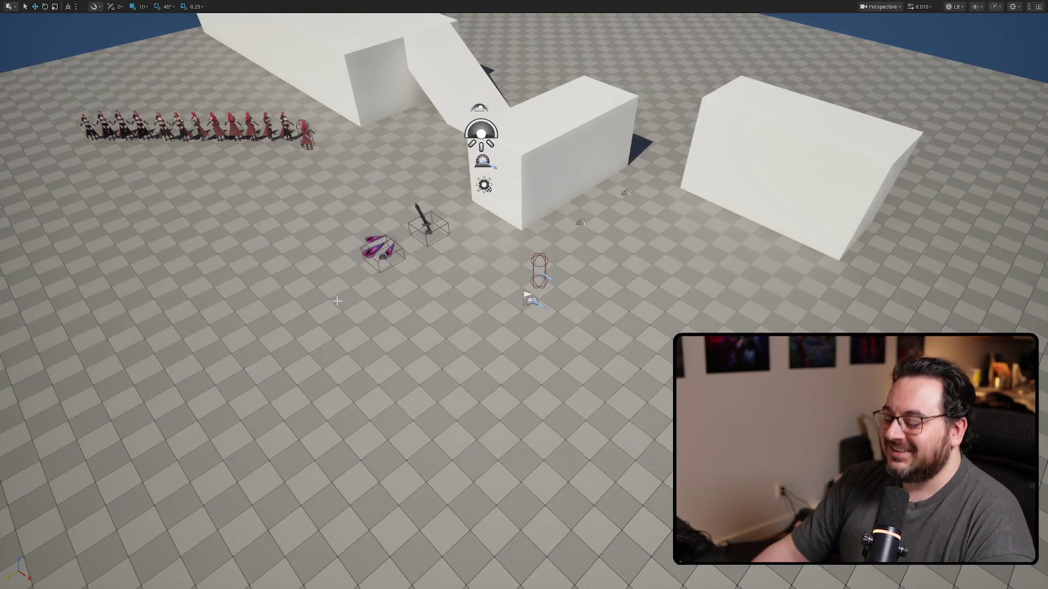
{"action": "key", "text": "alt+p"}
{"action": "left_click", "coordinate": [327, 293]}
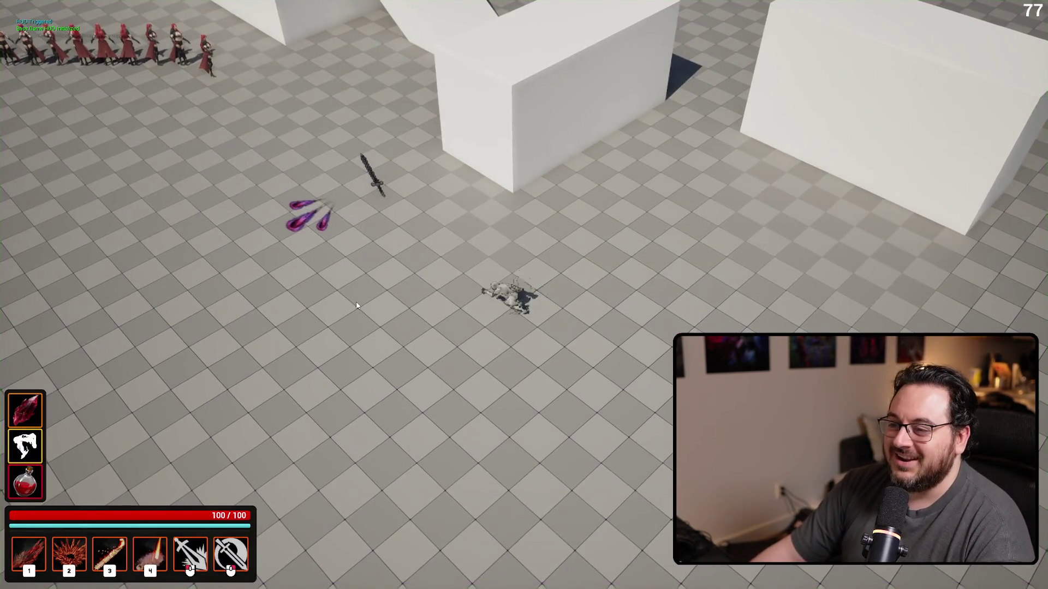
{"action": "left_click", "coordinate": [345, 299]}
{"action": "left_click", "coordinate": [346, 299]}
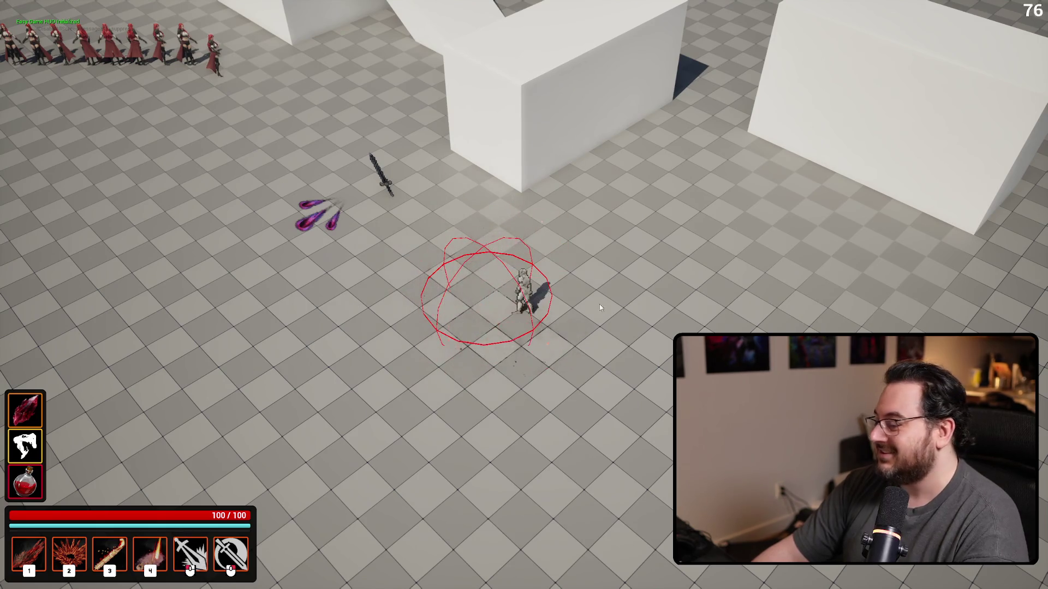
{"action": "key", "text": "Escape"}
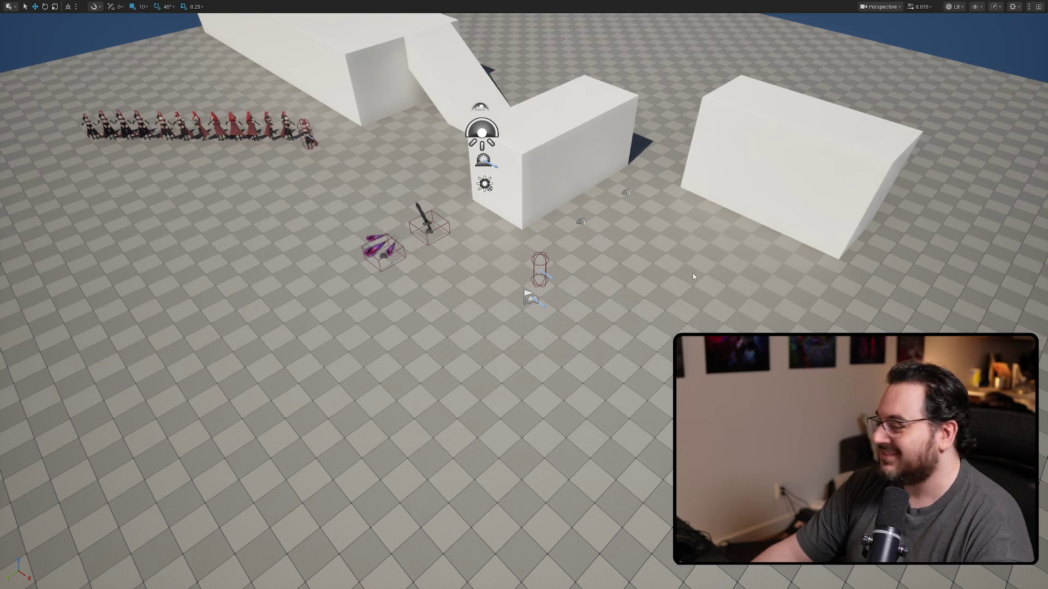
{"action": "key", "text": "alt+p"}
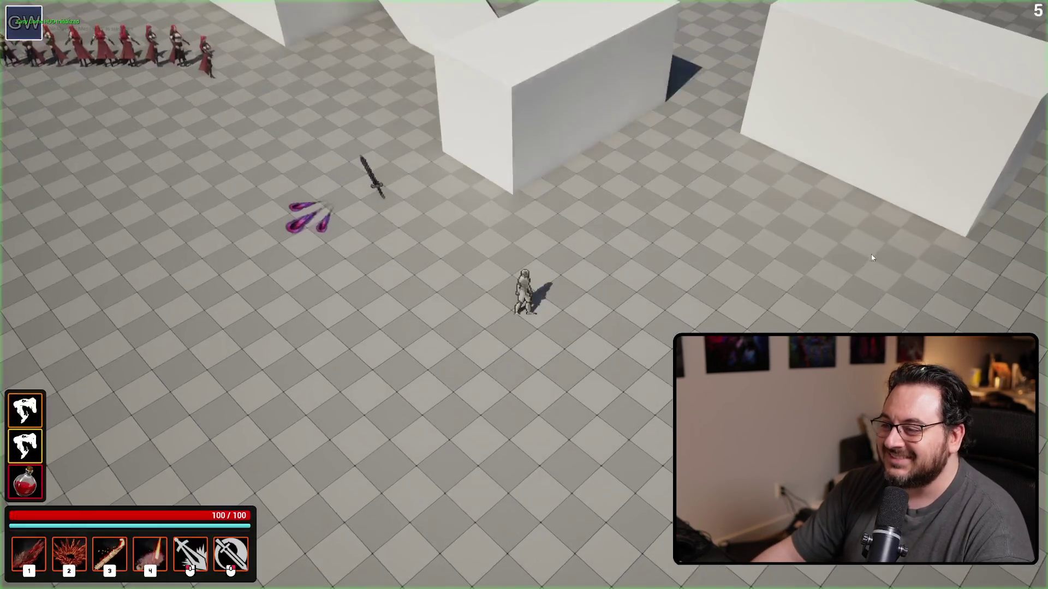
{"action": "left_click", "coordinate": [485, 330]}
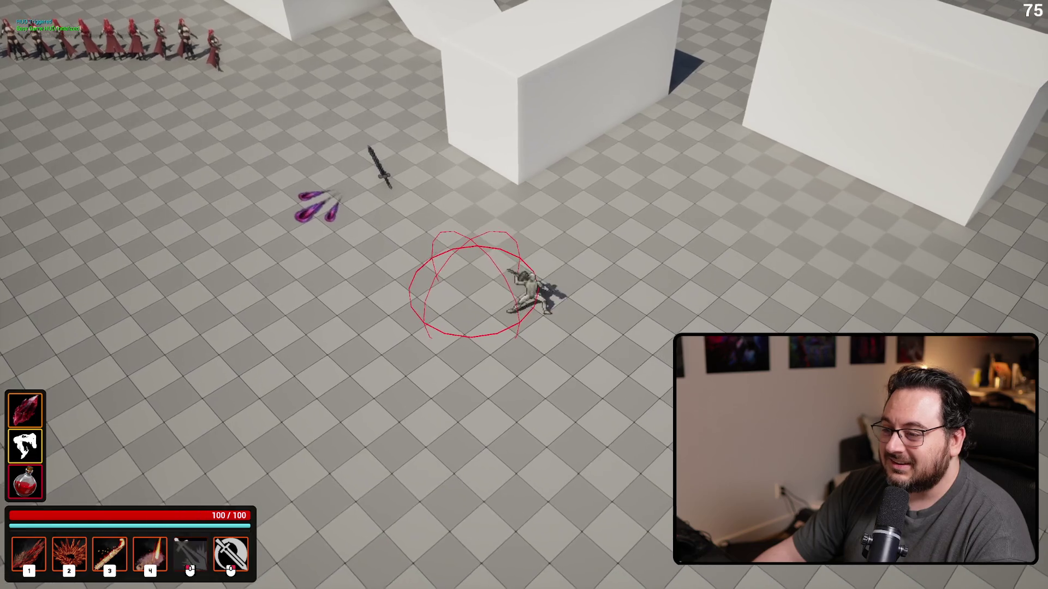
{"action": "left_click", "coordinate": [483, 366]}
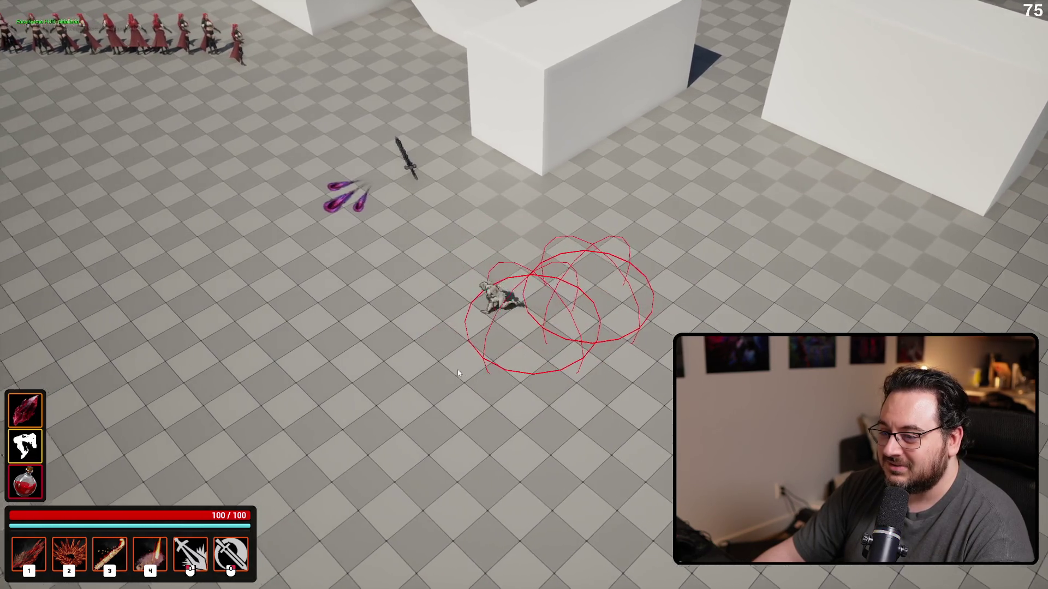
{"action": "left_click", "coordinate": [458, 366]}
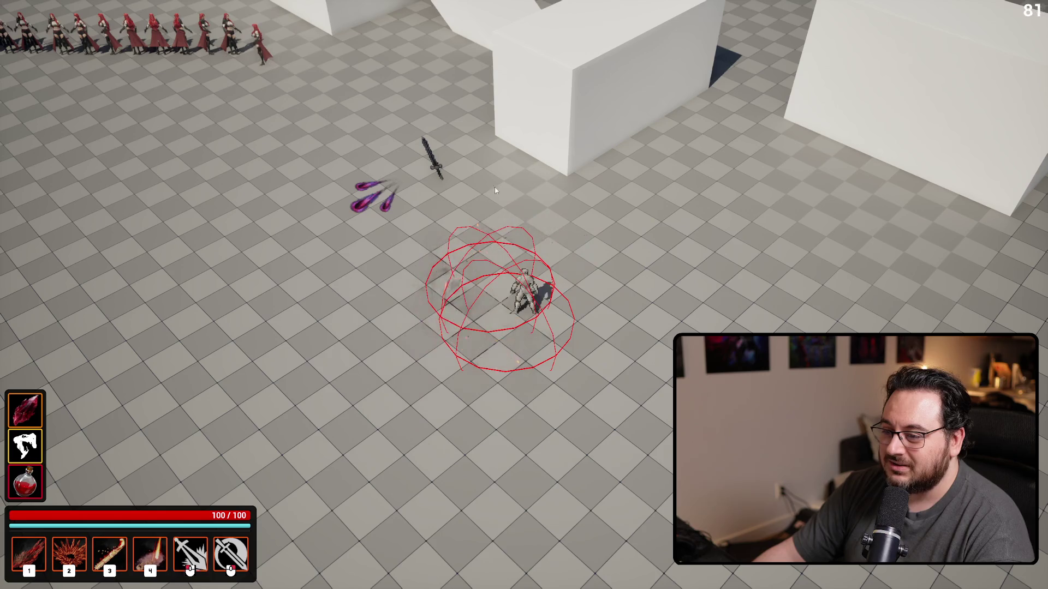
{"action": "left_click", "coordinate": [425, 294]}
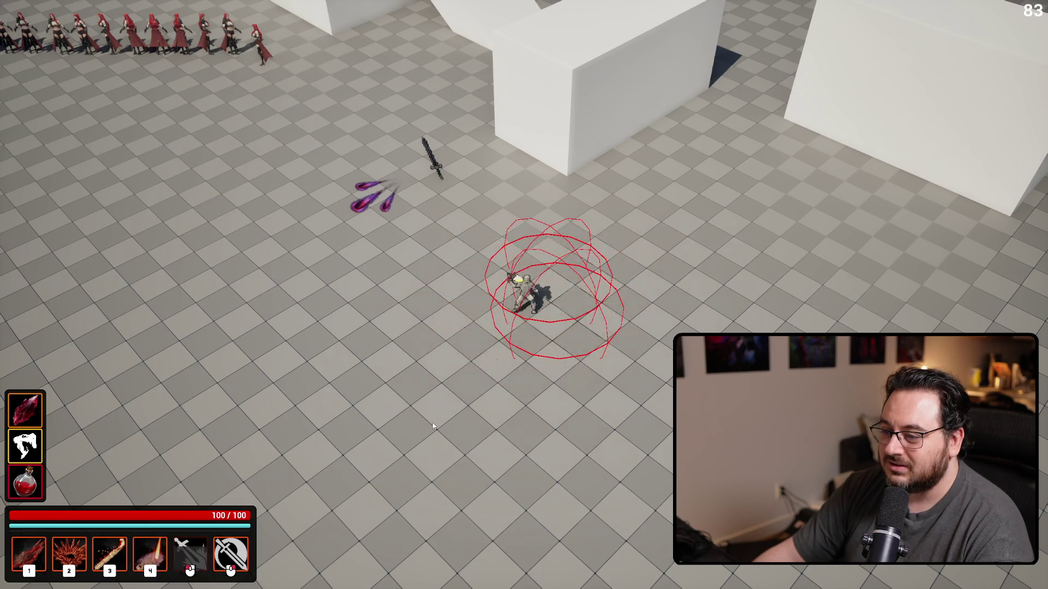
{"action": "left_click", "coordinate": [365, 331]}
{"action": "left_click", "coordinate": [375, 279]}
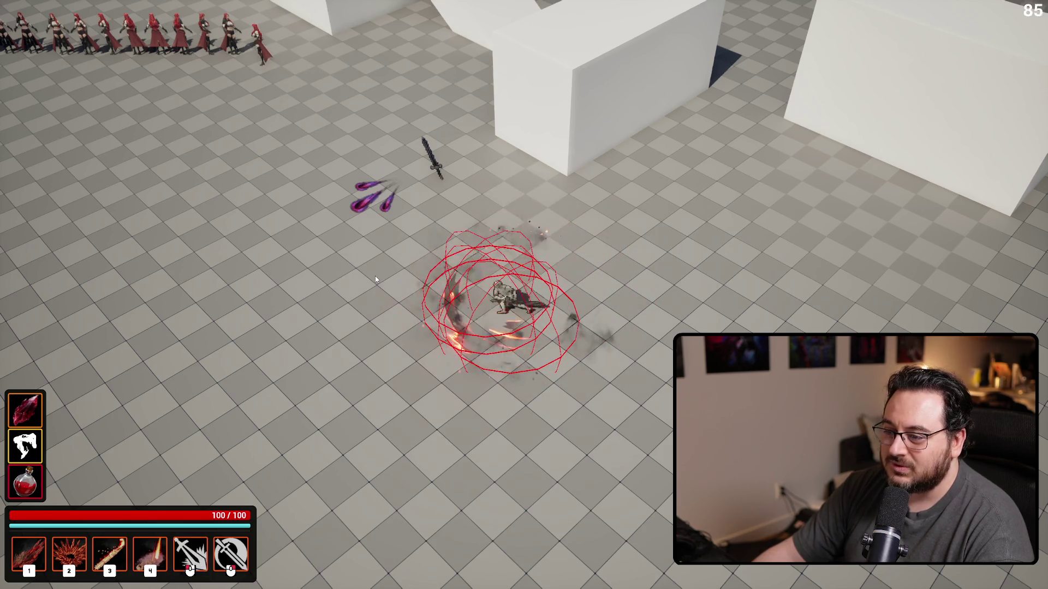
{"action": "left_click", "coordinate": [375, 279]}
{"action": "left_click", "coordinate": [375, 278]}
{"action": "left_click", "coordinate": [375, 279]}
{"action": "key", "text": "Escape"}
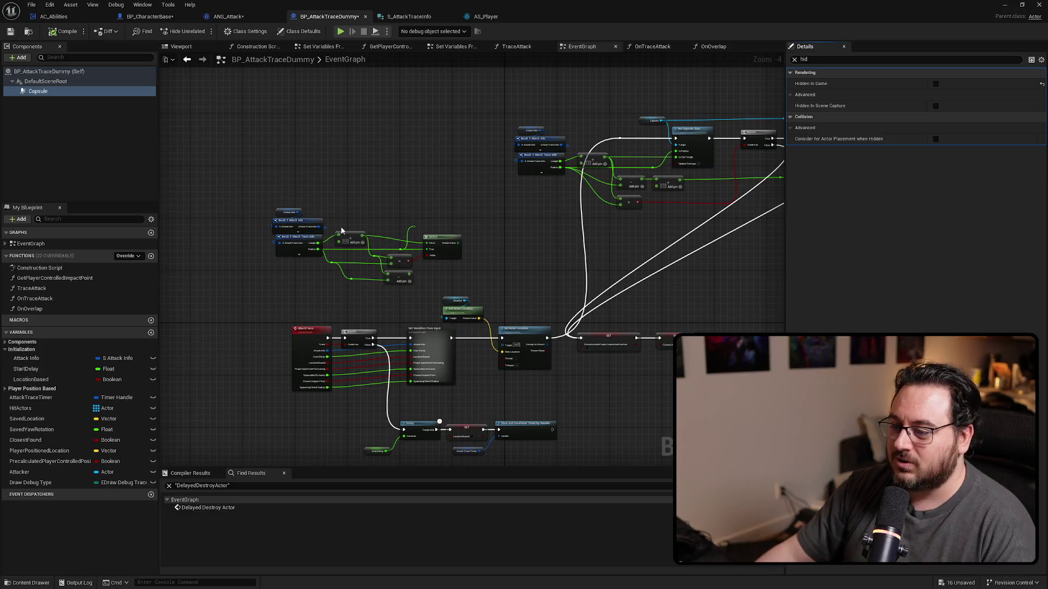
Select the Break S Attack Trace Info node and clear the Details search to show its pin options.
{"action": "scroll", "coordinate": [426, 260], "scroll_direction": "up", "scroll_amount": 3}
{"action": "left_click", "coordinate": [393, 262]}
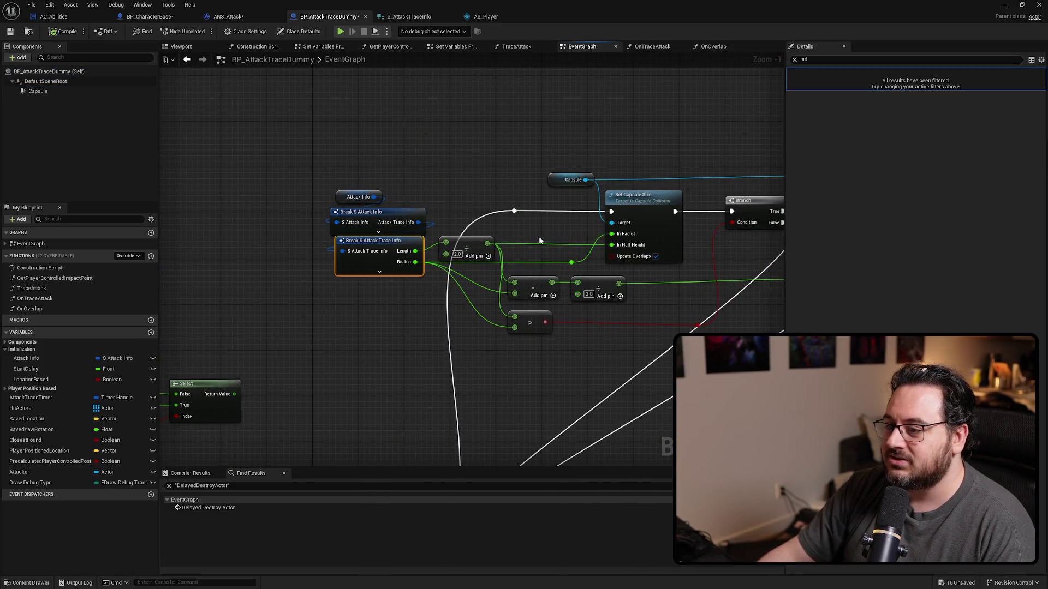
{"action": "left_click", "coordinate": [795, 60]}
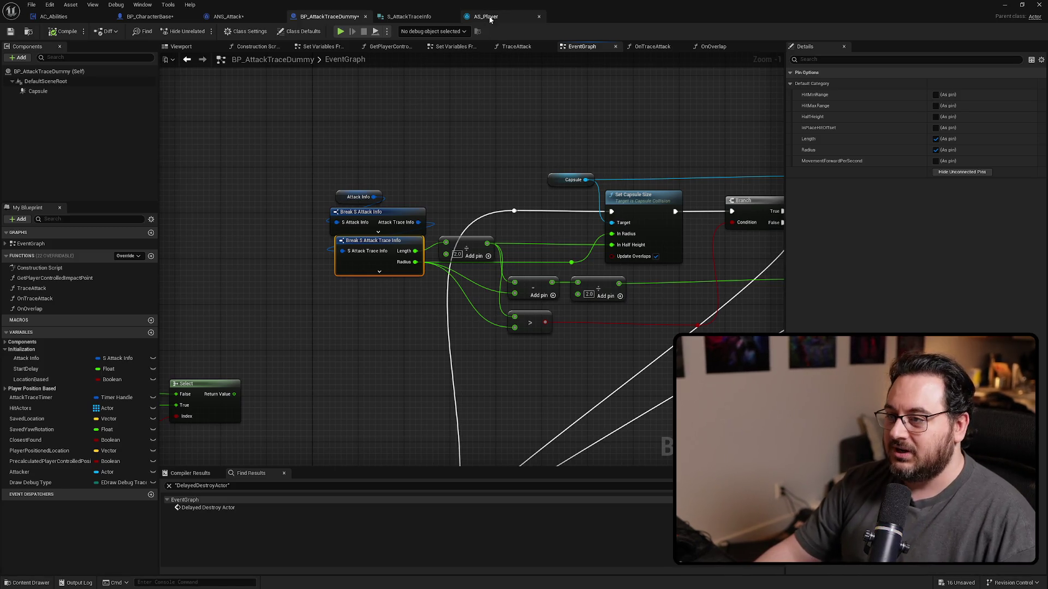
Add a StartOffset float member to S_AttackTraceInfo with a default of 50.0.
{"action": "left_click", "coordinate": [414, 17]}
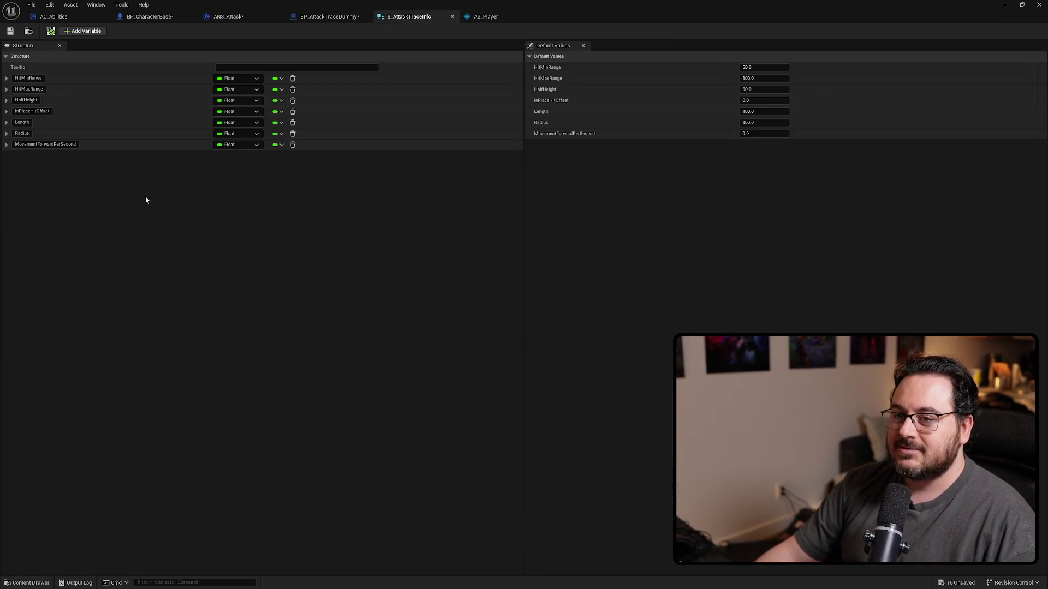
{"action": "left_click", "coordinate": [83, 31]}
{"action": "type", "text": "50"}
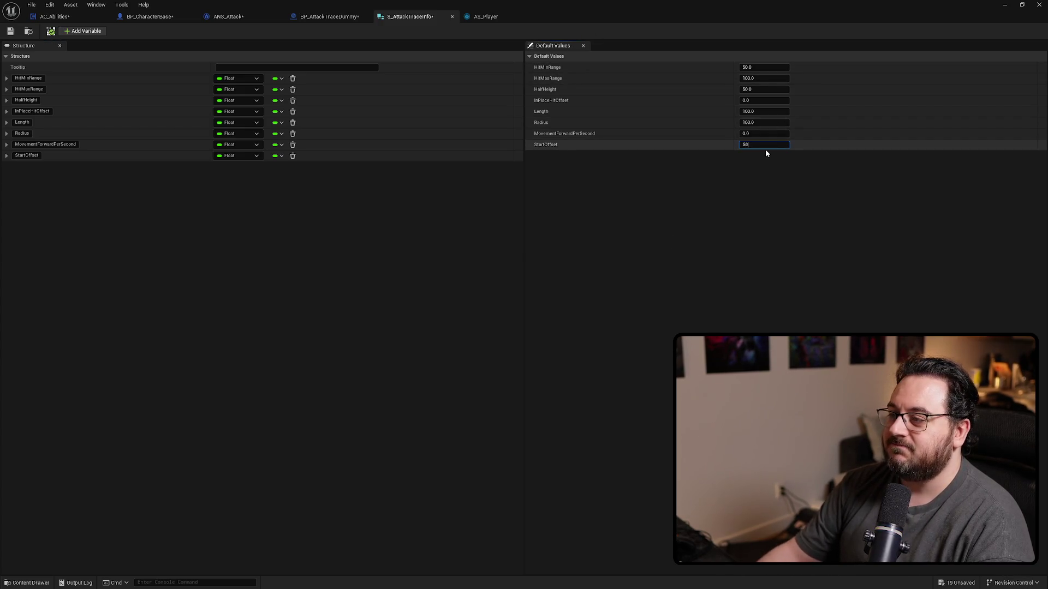
{"action": "key", "text": "Return"}
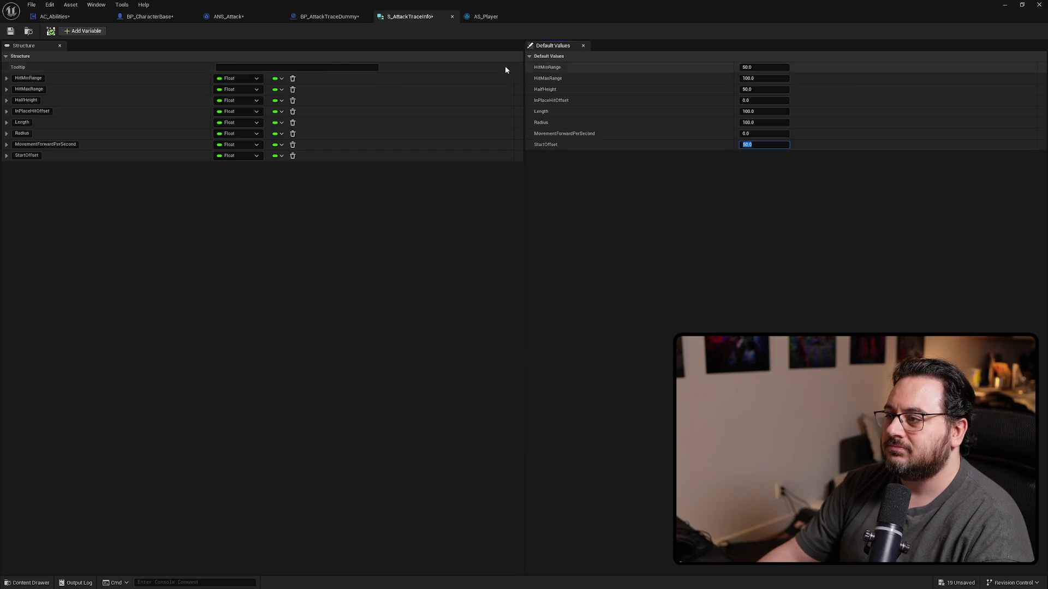
Switch to the ANS_Attack notify and recompile it after the struct change.
{"action": "left_click", "coordinate": [495, 17]}
{"action": "left_click", "coordinate": [408, 17]}
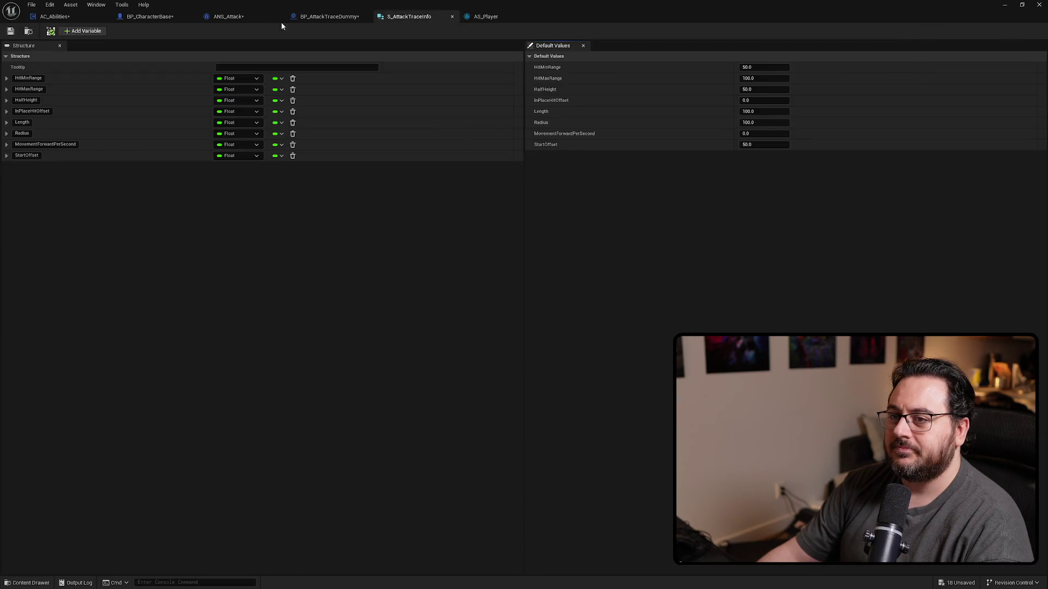
{"action": "left_click", "coordinate": [229, 17]}
{"action": "key", "text": "F7"}
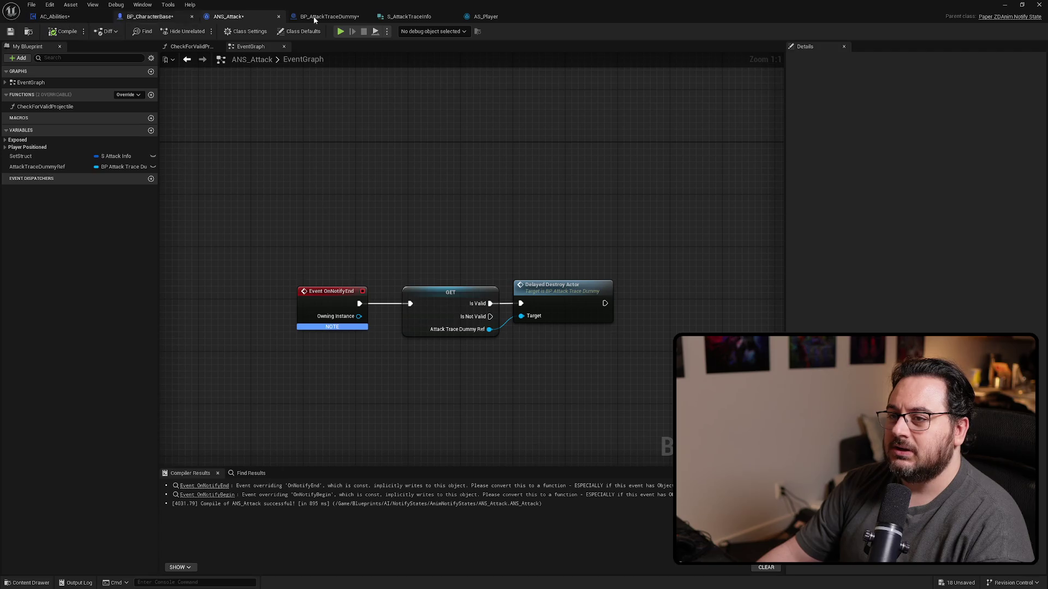
Back in BP_AttackTraceDummy's graph, delete the Branch from the capsule positioning nodes.
{"action": "left_click", "coordinate": [56, 18]}
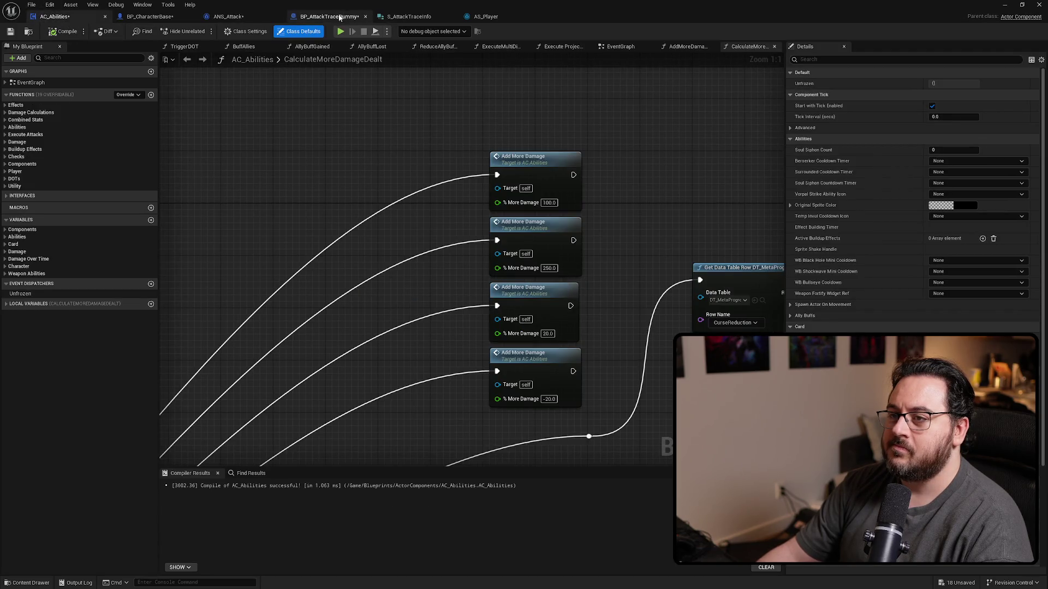
{"action": "left_click", "coordinate": [339, 18]}
{"action": "mouse_move", "coordinate": [523, 393]}
{"action": "left_mouse_down"}
{"action": "mouse_move", "coordinate": [486, 374]}
{"action": "mouse_move", "coordinate": [303, 345]}
{"action": "left_mouse_up"}
{"action": "left_click", "coordinate": [538, 346]}
{"action": "left_click_drag", "start_coordinate": [538, 346], "coordinate": [552, 335]}
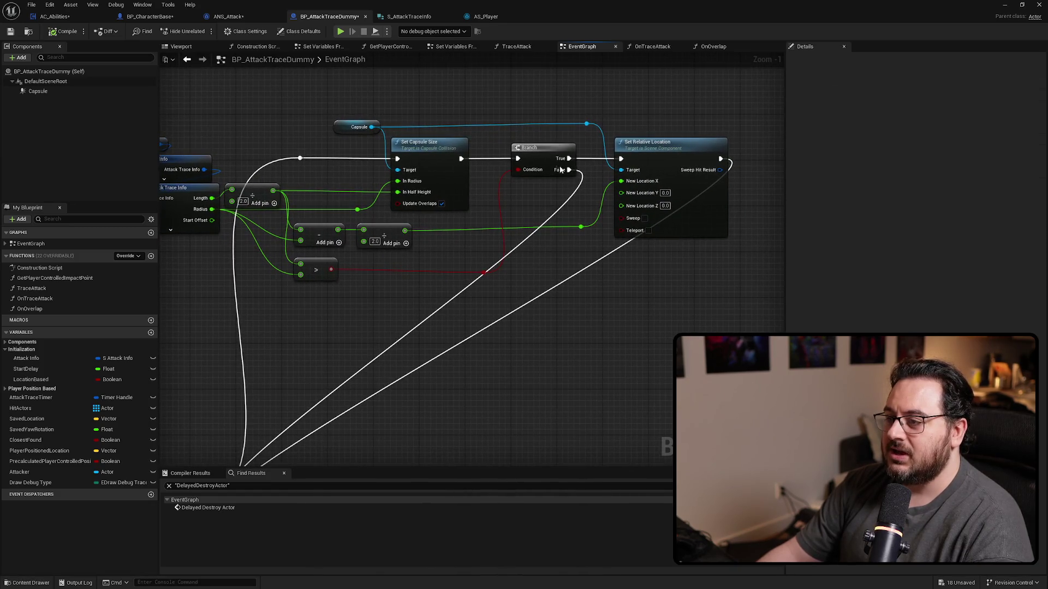
{"action": "mouse_move", "coordinate": [517, 159]}
{"action": "left_mouse_down"}
{"action": "mouse_move", "coordinate": [620, 159]}
{"action": "mouse_move", "coordinate": [582, 227]}
{"action": "mouse_move", "coordinate": [507, 268]}
{"action": "left_mouse_up"}
{"action": "left_click", "coordinate": [541, 147]}
{"action": "key", "text": "Delete"}
Add a Select for New Location X, indexed by the > comparison, with Start Offset as False.
{"action": "type", "text": "sele"}
{"action": "key", "text": "Return"}
{"action": "scroll", "coordinate": [507, 269], "scroll_direction": "up", "scroll_amount": 1}
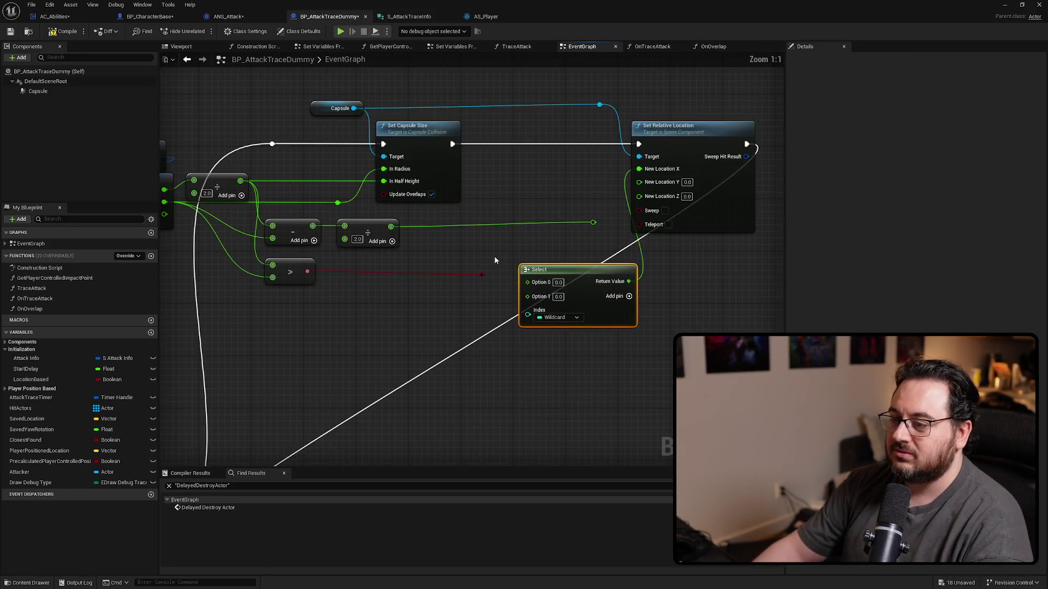
{"action": "left_click_drag", "start_coordinate": [307, 271], "coordinate": [316, 277]}
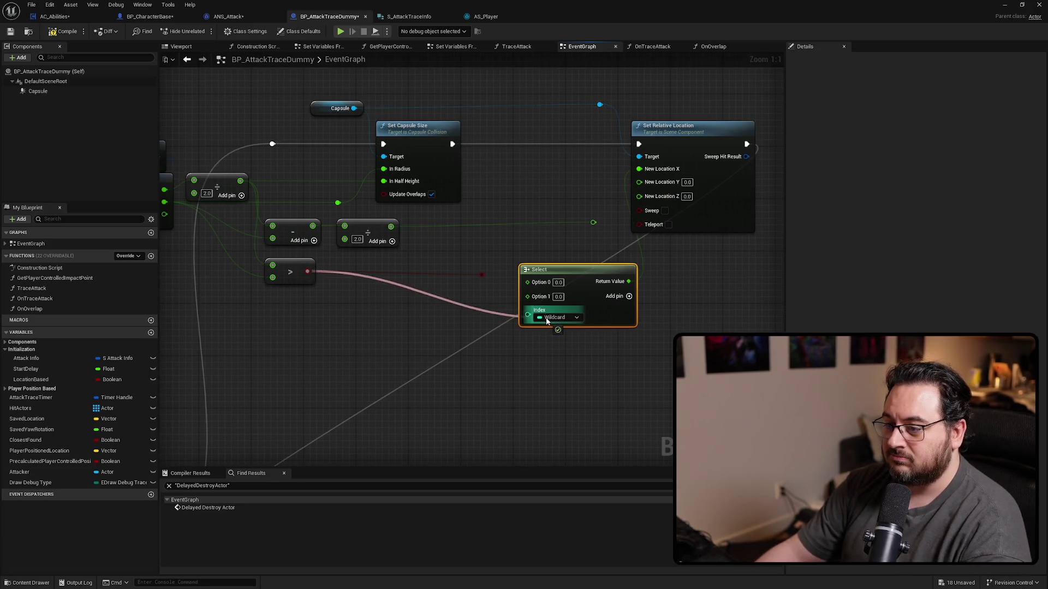
{"action": "left_click_drag", "start_coordinate": [546, 321], "coordinate": [546, 321]}
{"action": "mouse_move", "coordinate": [654, 319]}
{"action": "left_mouse_down"}
{"action": "mouse_move", "coordinate": [607, 281]}
{"action": "mouse_move", "coordinate": [635, 284]}
{"action": "left_mouse_up"}
{"action": "left_click_drag", "start_coordinate": [477, 285], "coordinate": [582, 274]}
{"action": "left_click_drag", "start_coordinate": [322, 223], "coordinate": [674, 249]}
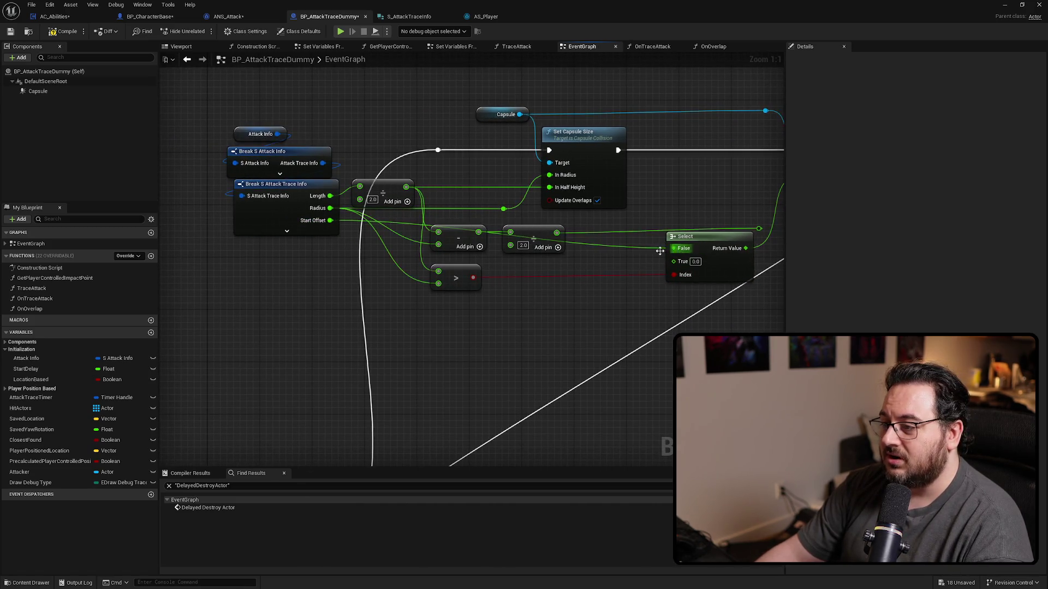
Add Start Offset to the halved divide result and feed the sum into the Select's True option.
{"action": "left_click_drag", "start_coordinate": [559, 236], "coordinate": [587, 250]}
{"action": "type", "text": "+"}
{"action": "key", "text": "Return"}
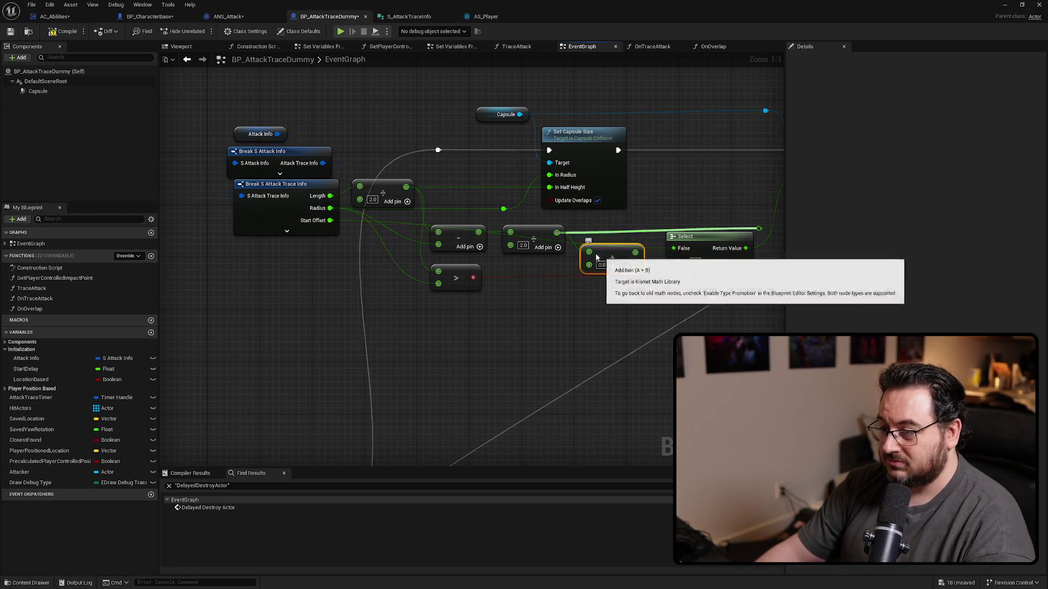
{"action": "left_click_drag", "start_coordinate": [660, 248], "coordinate": [605, 250]}
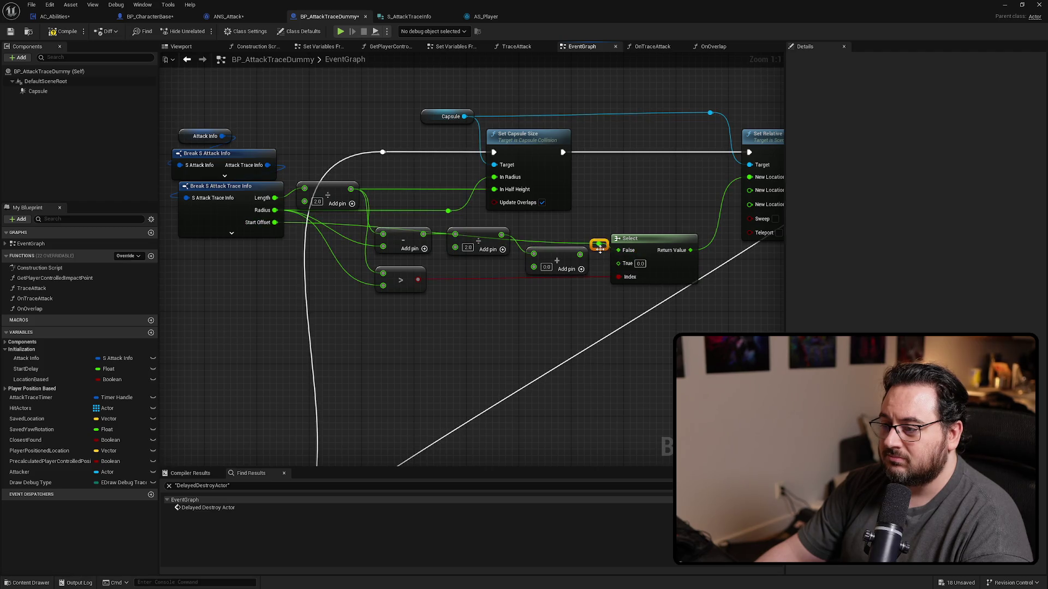
{"action": "left_click_drag", "start_coordinate": [471, 266], "coordinate": [633, 264]}
{"action": "mouse_move", "coordinate": [571, 253]}
{"action": "left_mouse_down"}
{"action": "mouse_move", "coordinate": [618, 264]}
{"action": "mouse_move", "coordinate": [554, 266]}
{"action": "mouse_move", "coordinate": [567, 289]}
{"action": "left_mouse_up"}
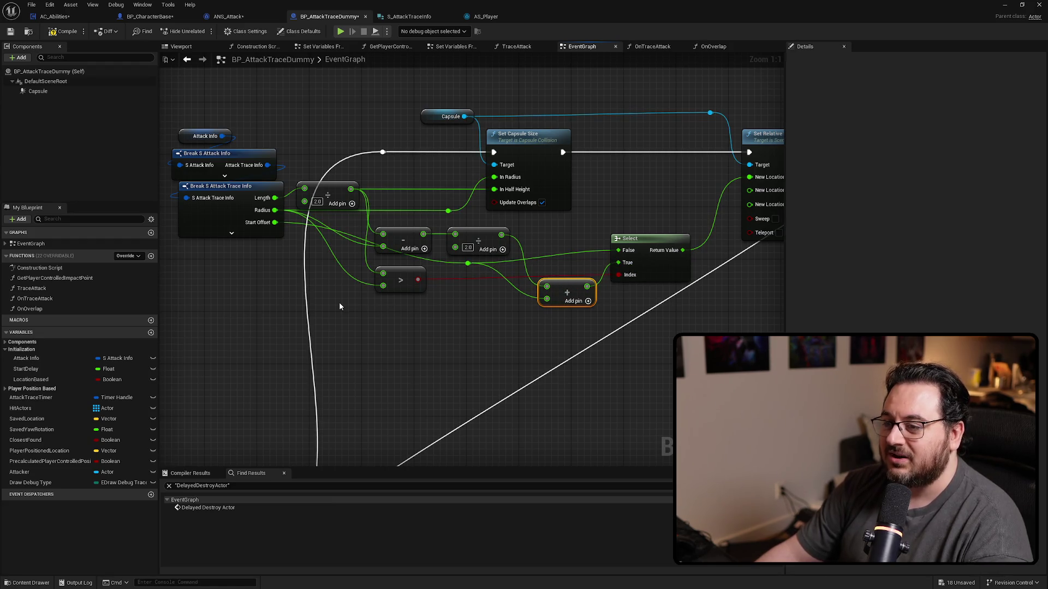
{"action": "left_click_drag", "start_coordinate": [339, 303], "coordinate": [281, 314]}
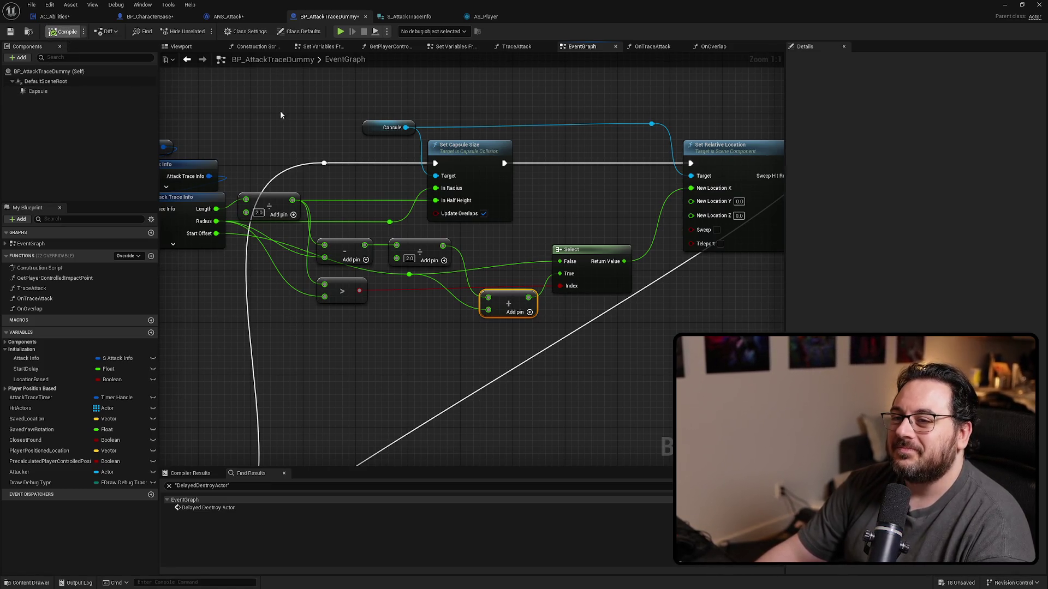
{"action": "left_click", "coordinate": [485, 17]}
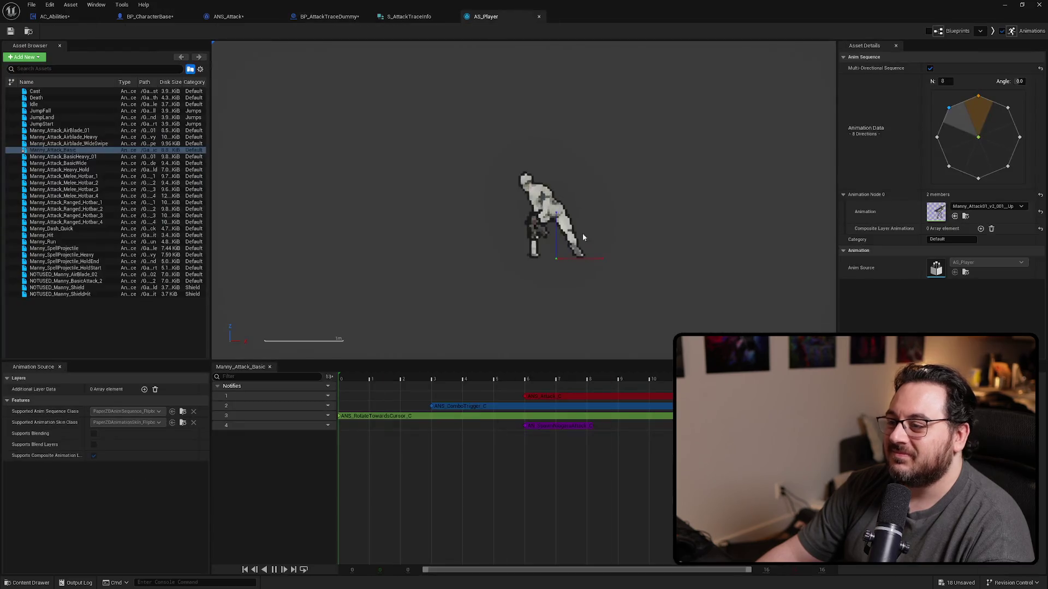
Set the ANS_Attack notify's AttackTraceInfo StartOffset to 100 in AS_Player's Details.
{"action": "left_click", "coordinate": [594, 396]}
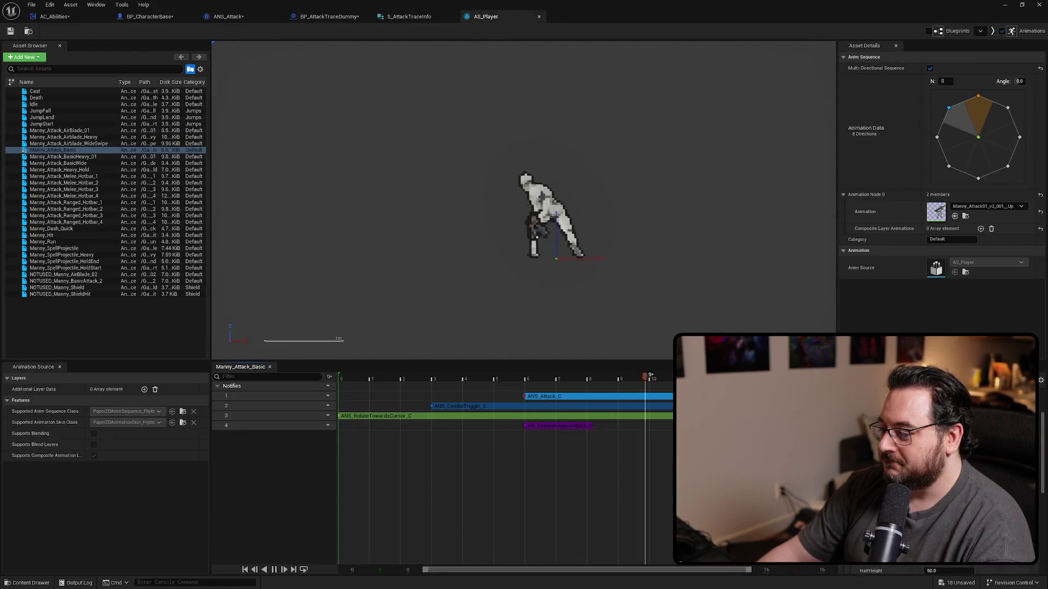
{"action": "scroll", "coordinate": [873, 512], "scroll_direction": "down", "scroll_amount": 3}
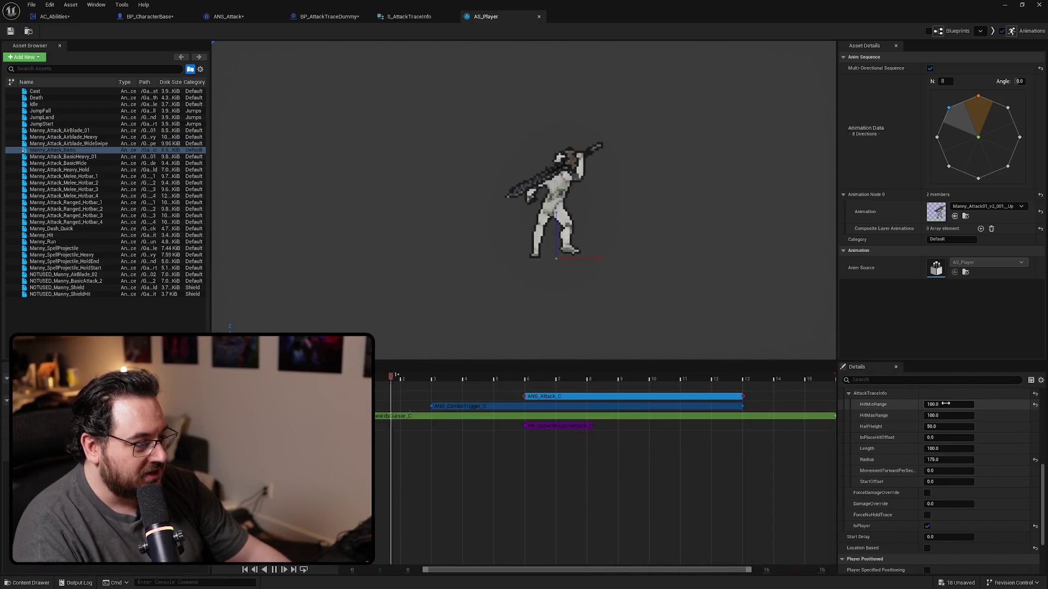
{"action": "left_click", "coordinate": [929, 482]}
{"action": "type", "text": "100"}
{"action": "key", "text": "Return"}
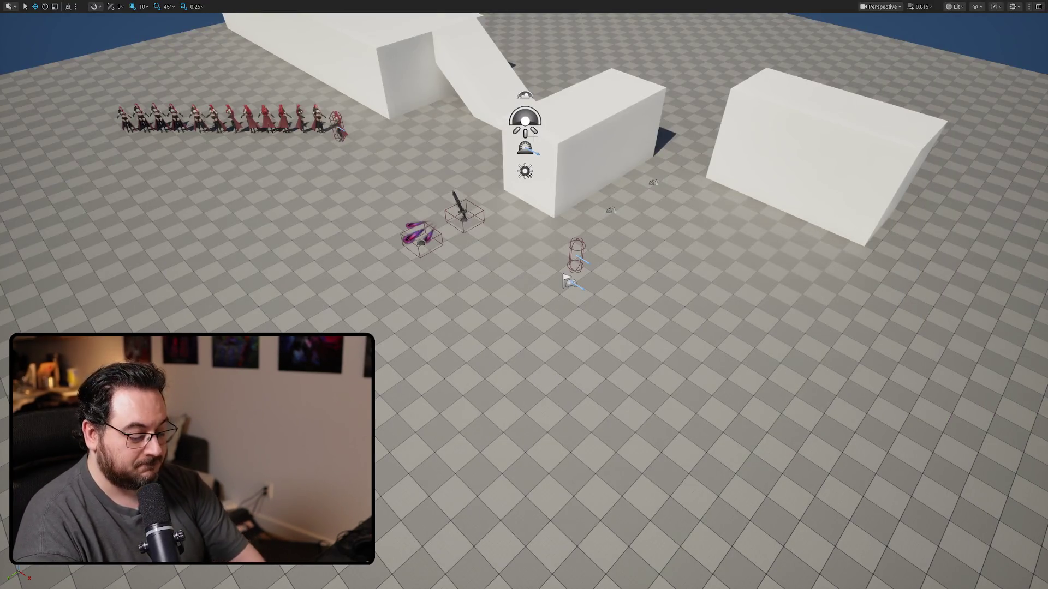
Play-test an attack, then shorten the ANS_Attack_C notify in AS_Player to end at frame 12.
{"action": "key", "text": "alt+p"}
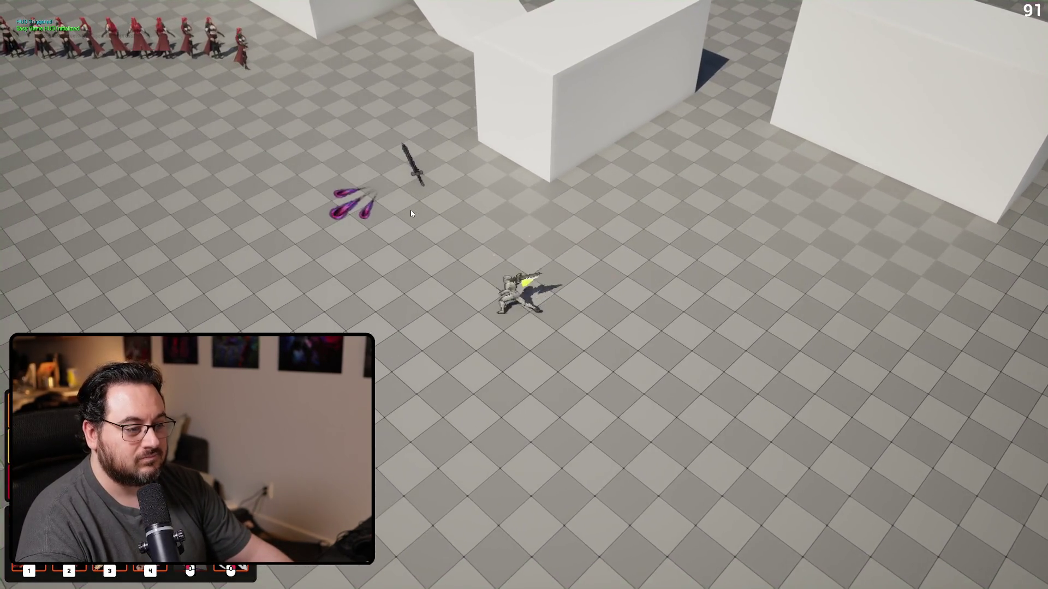
{"action": "key", "text": "1"}
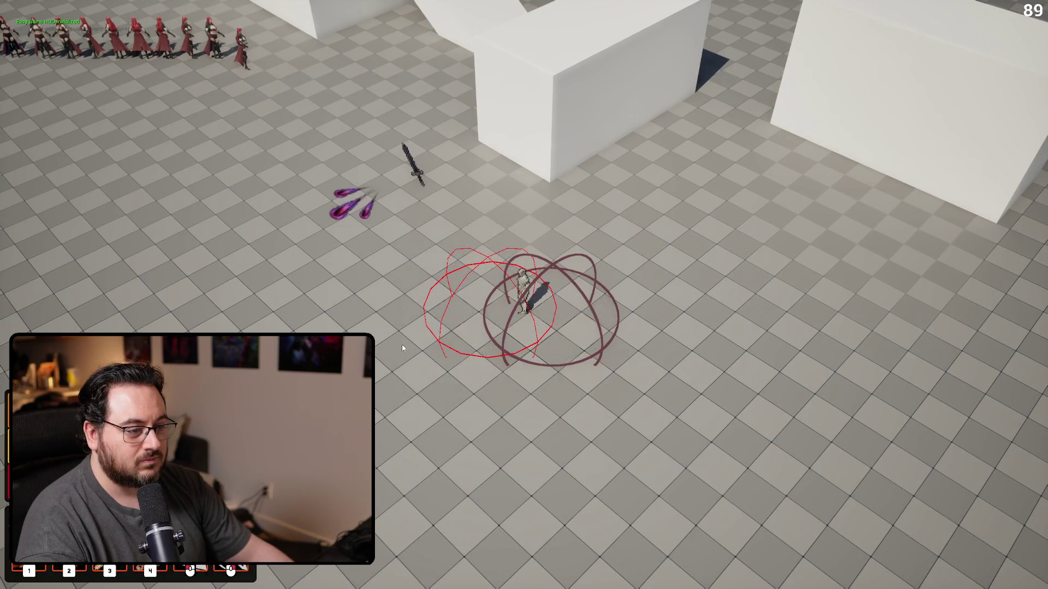
{"action": "key", "text": "a"}
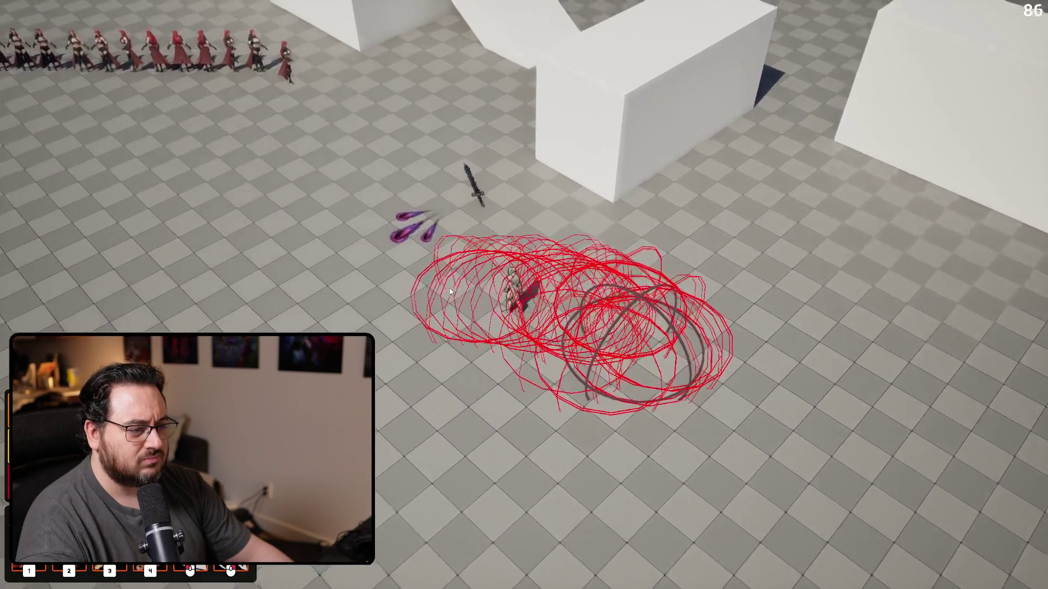
{"action": "key", "text": "Escape"}
{"action": "key", "text": "alt+Tab"}
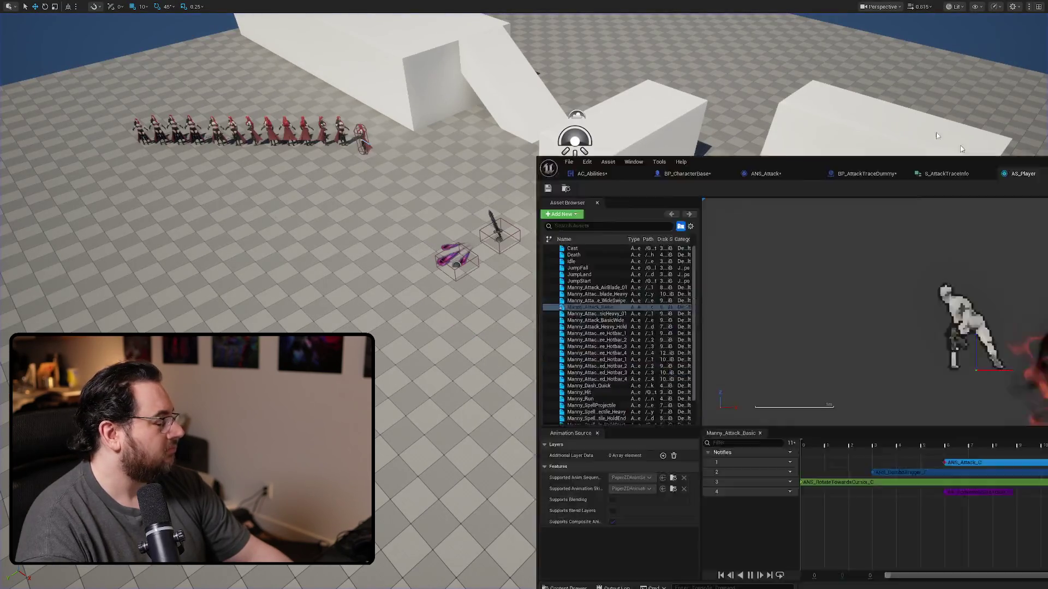
{"action": "left_click_drag", "start_coordinate": [738, 392], "coordinate": [712, 399]}
{"action": "key", "text": "alt+Tab"}
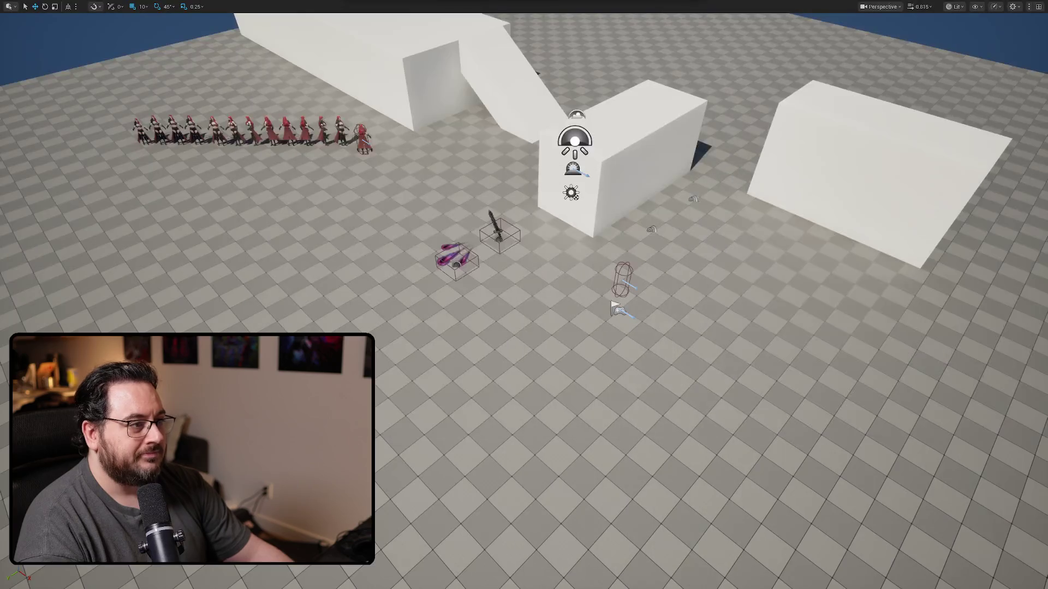
Play-test again with attacks in several directions to check the trace position, then return to AS_Player.
{"action": "key", "text": "alt+p"}
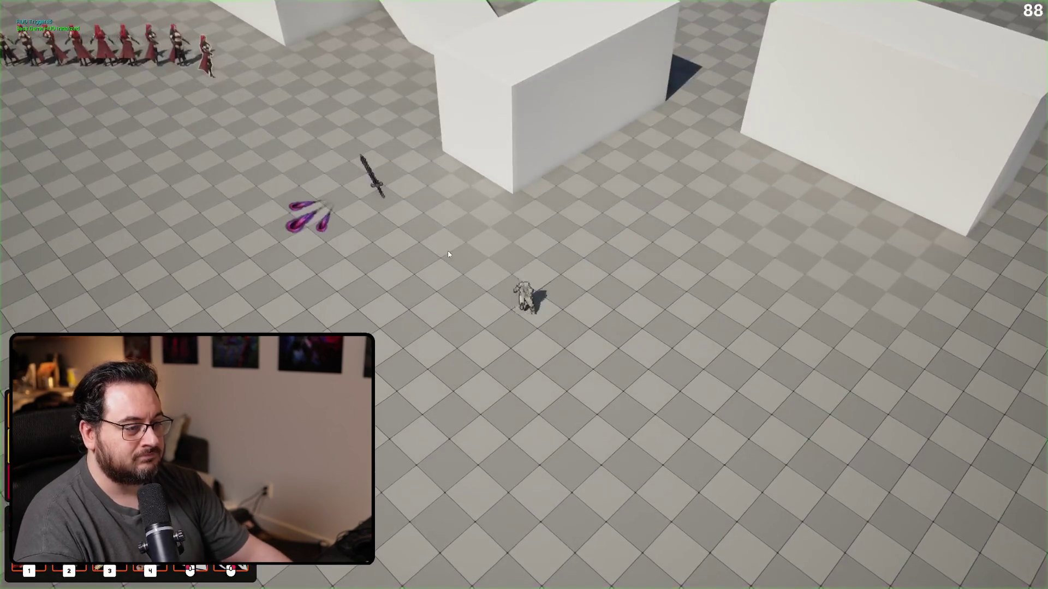
{"action": "left_click", "coordinate": [346, 291]}
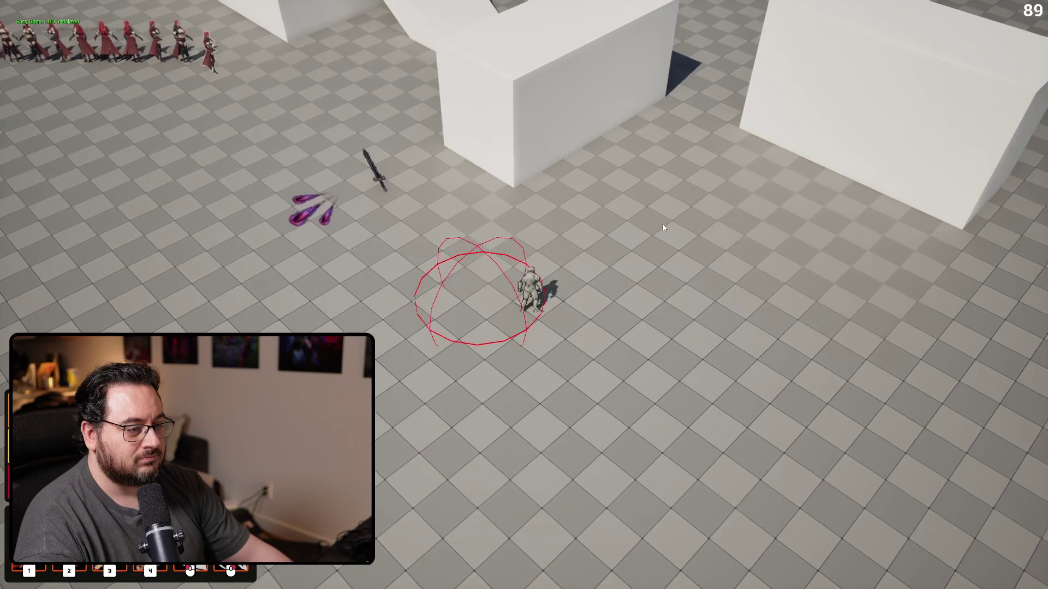
{"action": "left_click", "coordinate": [664, 228]}
{"action": "left_click", "coordinate": [378, 234]}
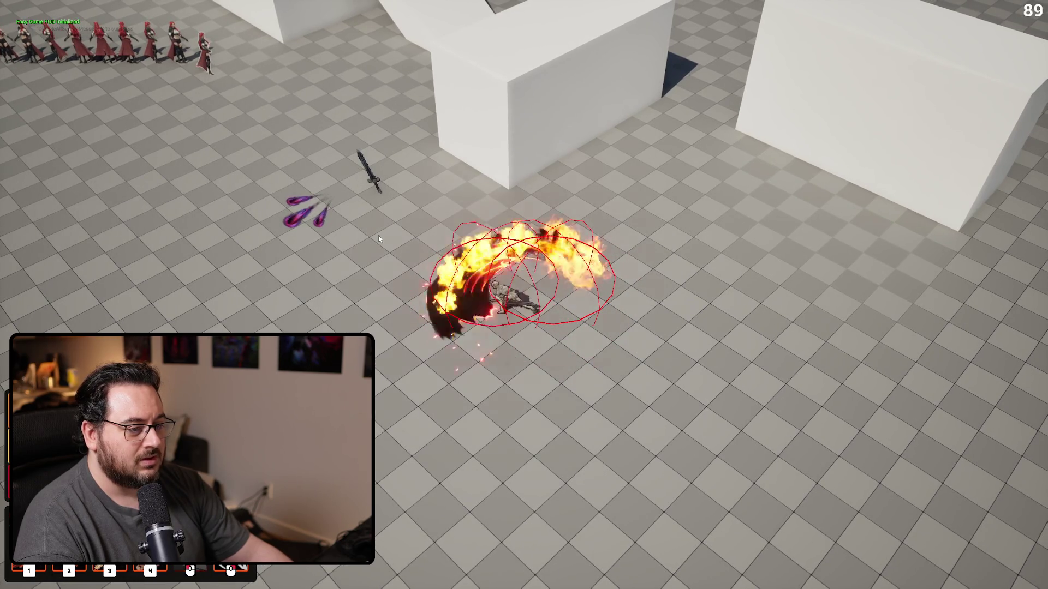
{"action": "left_click", "coordinate": [580, 374]}
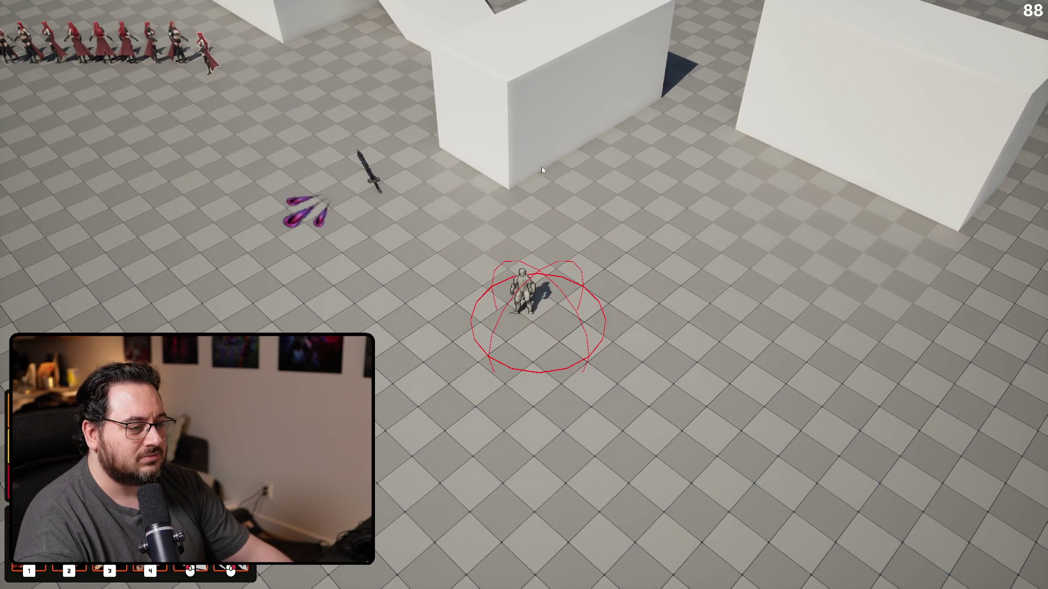
{"action": "left_click", "coordinate": [405, 195]}
{"action": "left_click", "coordinate": [375, 315]}
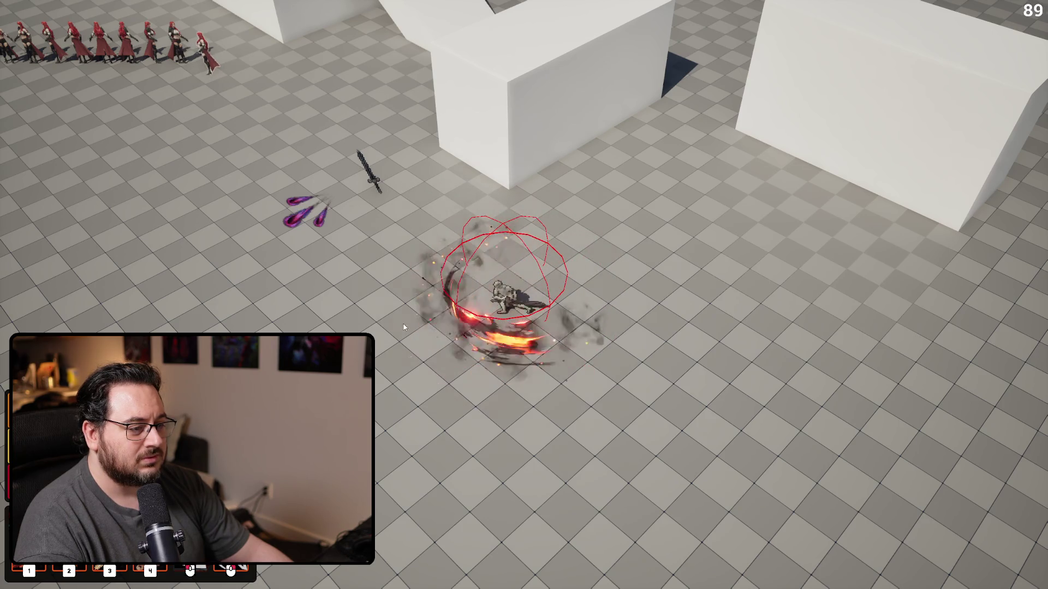
{"action": "left_click", "coordinate": [636, 204]}
{"action": "key", "text": "Escape"}
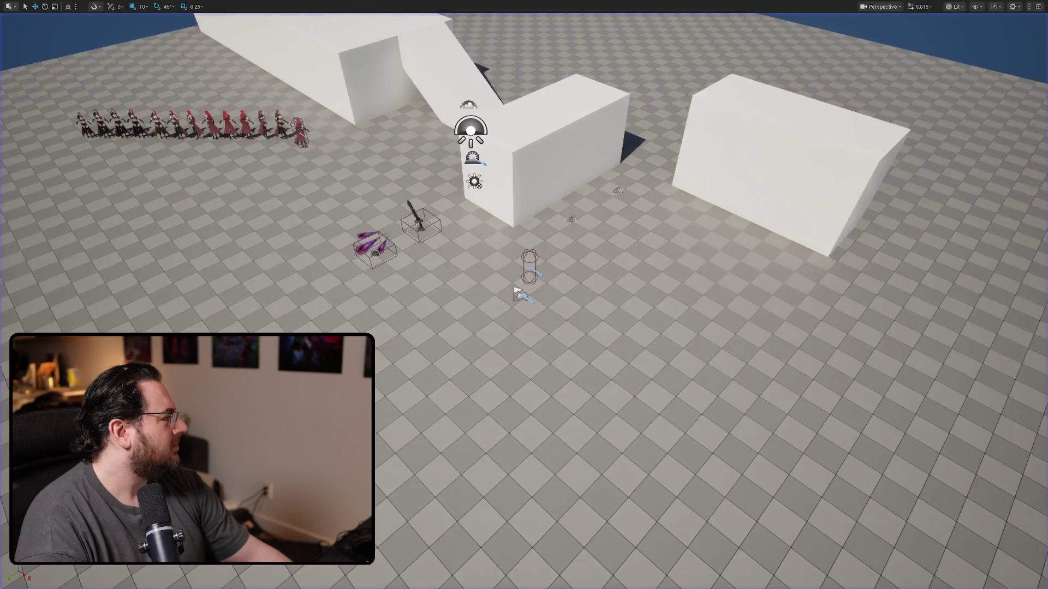
{"action": "key", "text": "alt+Tab"}
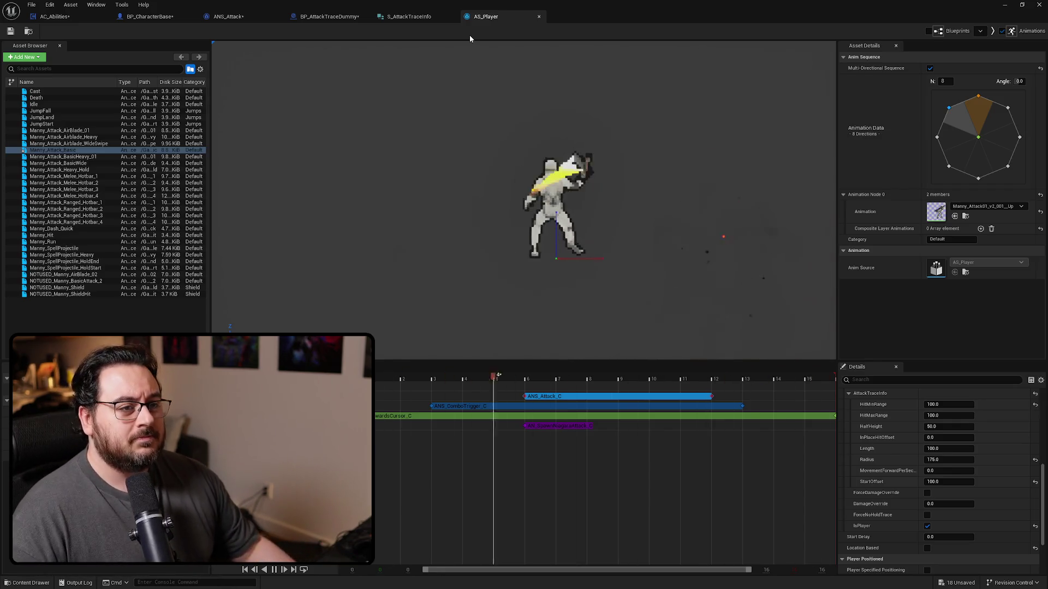
Review ANS_Attack's graph from the Notify Begin checks to the SpawnActor BP Attack Trace Dummy node.
{"action": "left_click", "coordinate": [263, 16]}
{"action": "mouse_move", "coordinate": [485, 201]}
{"action": "left_mouse_down"}
{"action": "mouse_move", "coordinate": [414, 307]}
{"action": "mouse_move", "coordinate": [302, 289]}
{"action": "mouse_move", "coordinate": [463, 295]}
{"action": "left_mouse_up"}
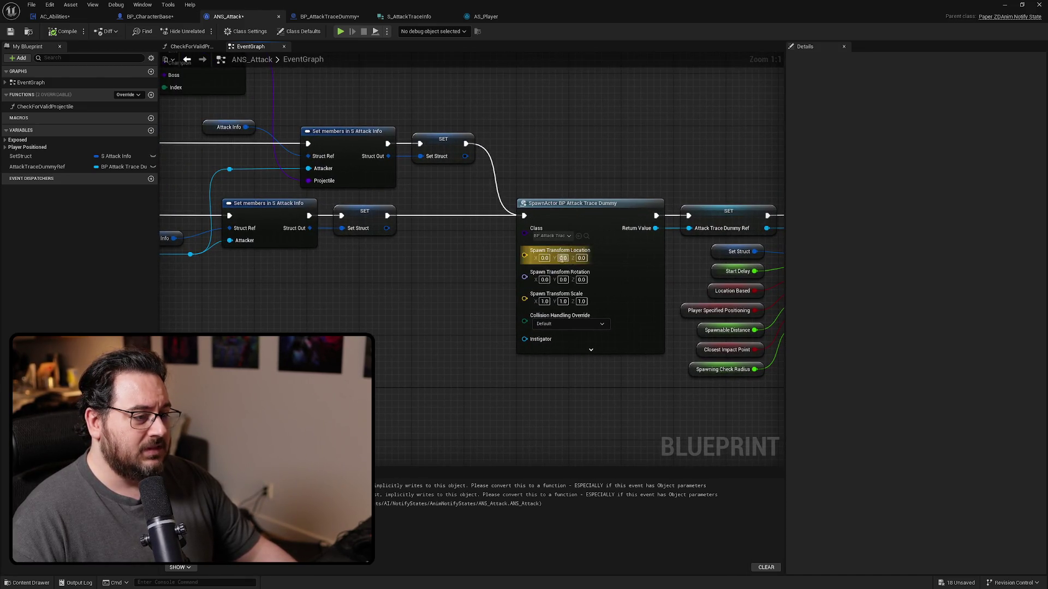
{"action": "mouse_move", "coordinate": [396, 273]}
{"action": "left_mouse_down"}
{"action": "mouse_move", "coordinate": [502, 311]}
{"action": "mouse_move", "coordinate": [362, 311]}
{"action": "left_mouse_up"}
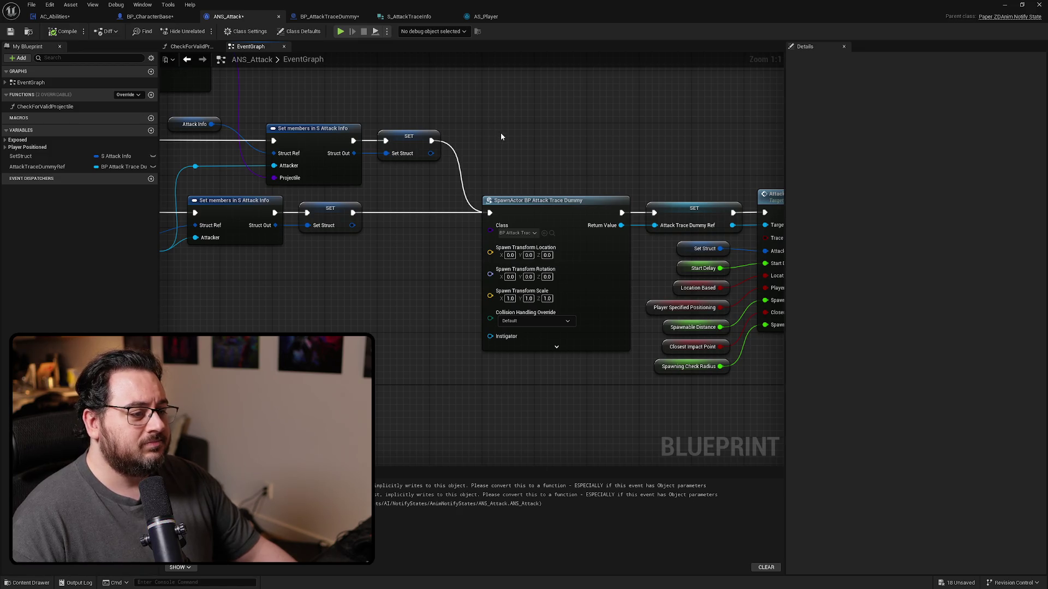
{"action": "left_click_drag", "start_coordinate": [498, 148], "coordinate": [1017, 185]}
{"action": "mouse_move", "coordinate": [764, 272]}
{"action": "left_mouse_down"}
{"action": "mouse_move", "coordinate": [176, 202]}
{"action": "mouse_move", "coordinate": [518, 223]}
{"action": "left_mouse_up"}
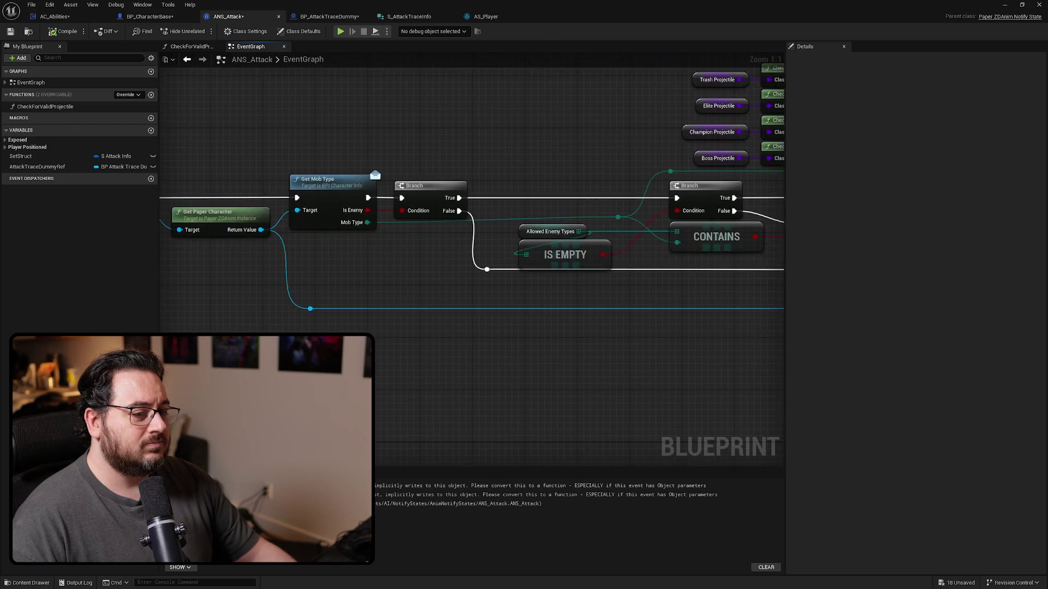
{"action": "left_click_drag", "start_coordinate": [1026, 202], "coordinate": [598, 150]}
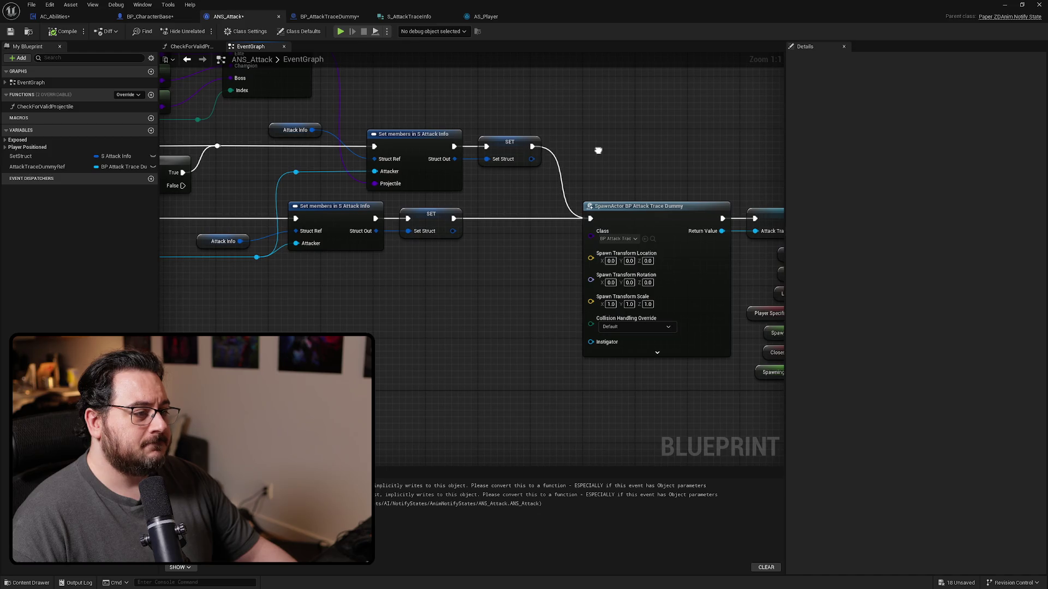
{"action": "left_click", "coordinate": [496, 17]}
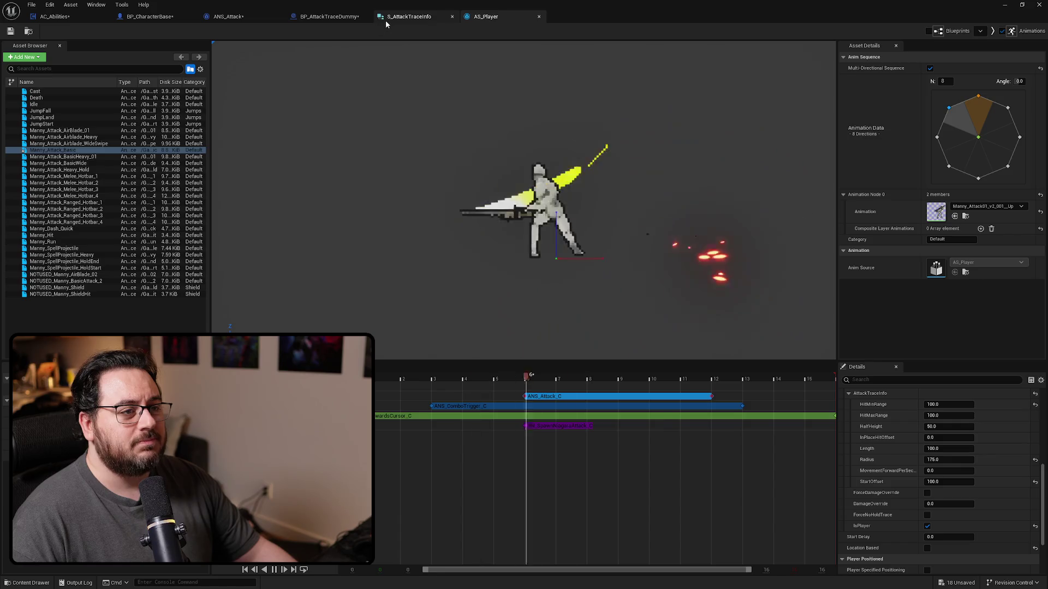
In BP_AttackTraceDummy, bypass Set Actor Location and delete it along with Get Actor Location.
{"action": "left_click", "coordinate": [324, 17]}
{"action": "scroll", "coordinate": [334, 228], "scroll_direction": "up", "scroll_amount": 3}
{"action": "scroll", "coordinate": [334, 228], "scroll_direction": "down", "scroll_amount": 3}
{"action": "mouse_move", "coordinate": [355, 437]}
{"action": "left_mouse_down"}
{"action": "mouse_move", "coordinate": [355, 257]}
{"action": "mouse_move", "coordinate": [626, 256]}
{"action": "mouse_move", "coordinate": [597, 258]}
{"action": "left_mouse_up"}
{"action": "scroll", "coordinate": [503, 251], "scroll_direction": "up", "scroll_amount": 2}
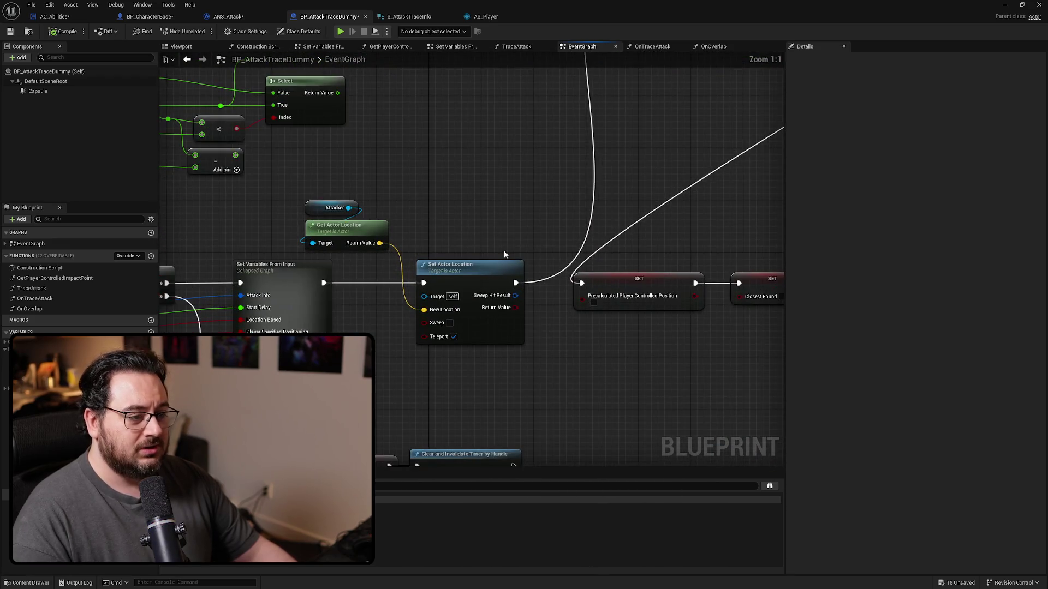
{"action": "left_click_drag", "start_coordinate": [323, 282], "coordinate": [323, 282]}
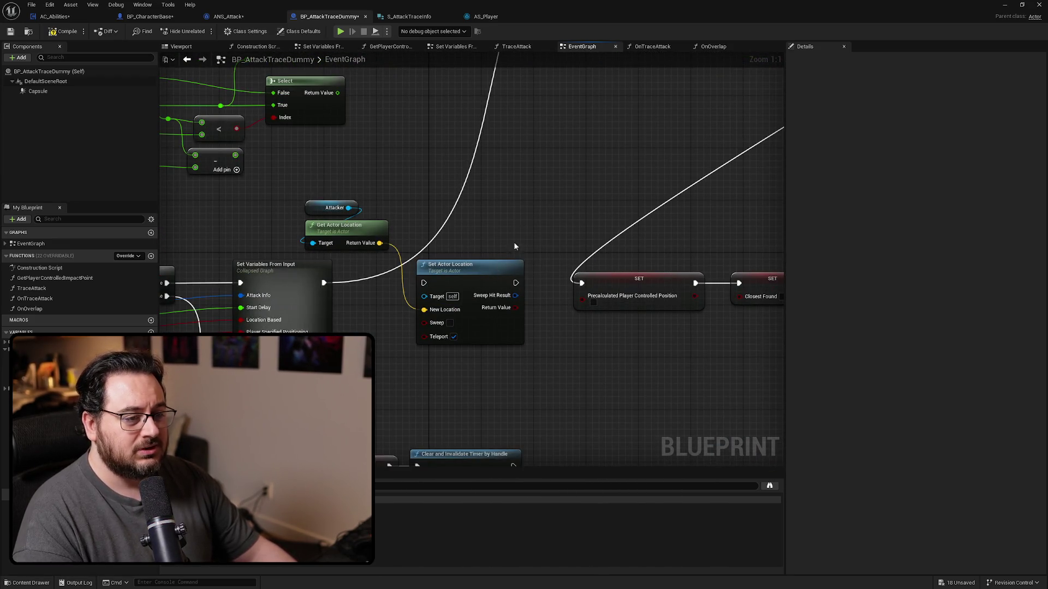
{"action": "key", "text": "Delete"}
{"action": "left_click", "coordinate": [349, 224]}
{"action": "key", "text": "Delete"}
{"action": "key", "text": "alt+Left"}
{"action": "key", "text": "alt+Left"}
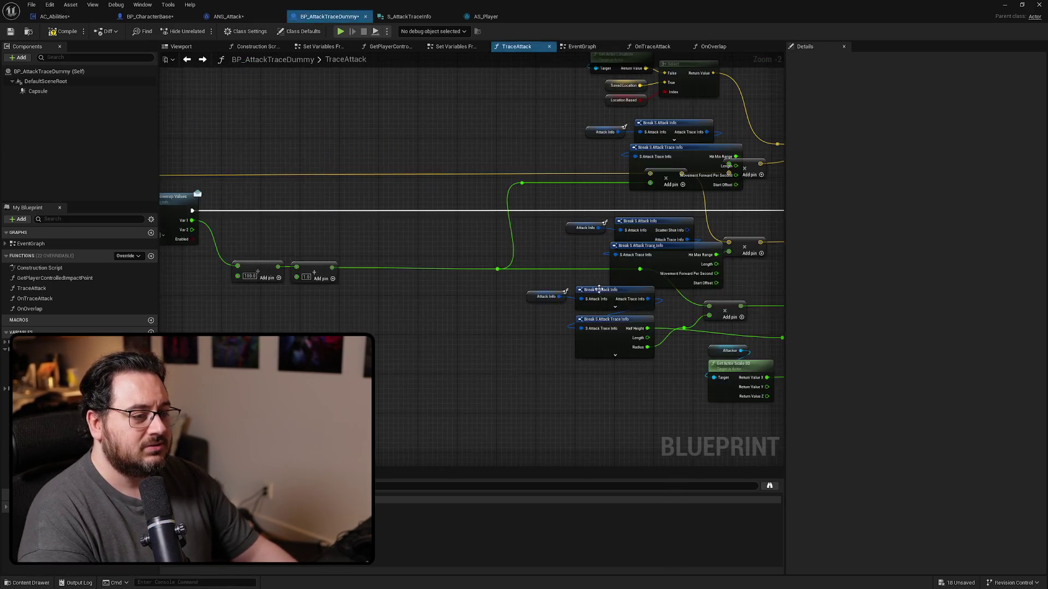
{"action": "left_click", "coordinate": [228, 17]}
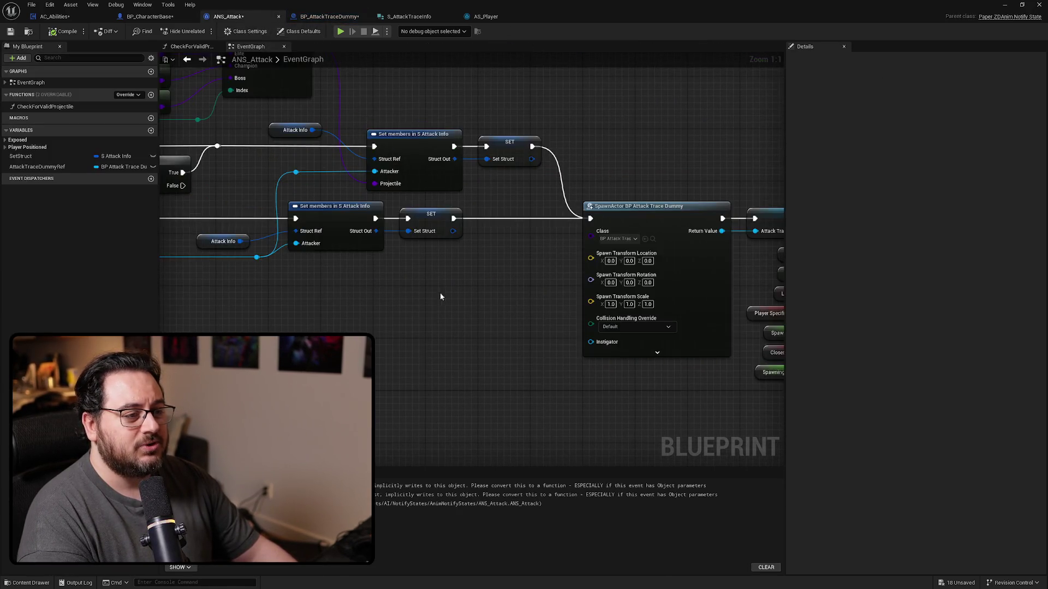
Add Get Actor Location and Get Actor Rotation nodes pulled from Attack Info.
{"action": "left_click_drag", "start_coordinate": [384, 229], "coordinate": [434, 281]}
{"action": "type", "text": "get actor loc"}
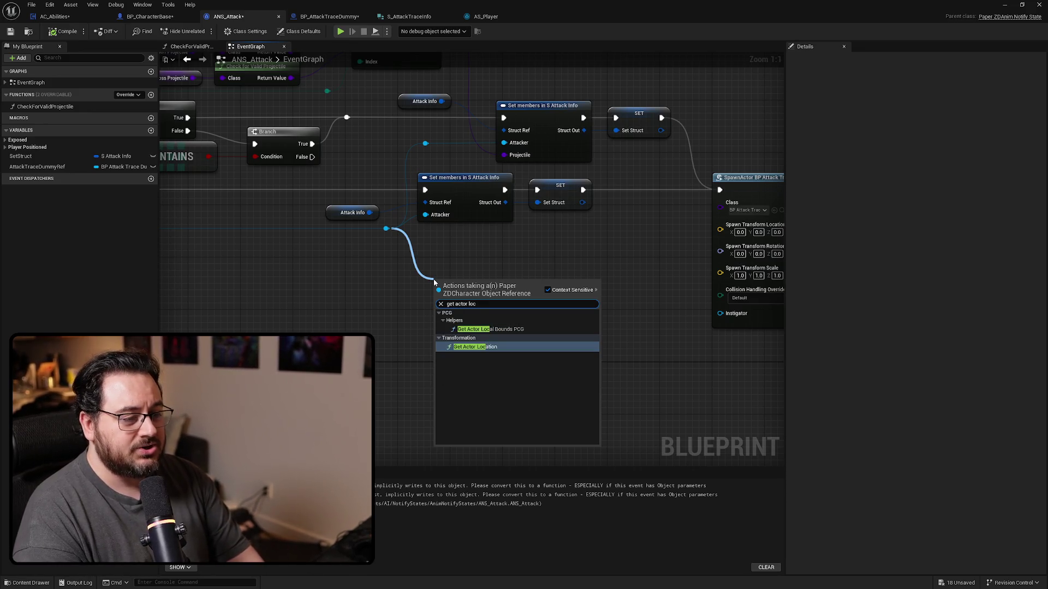
{"action": "key", "text": "Return"}
{"action": "mouse_move", "coordinate": [385, 229]}
{"action": "left_mouse_down"}
{"action": "mouse_move", "coordinate": [428, 352]}
{"action": "mouse_move", "coordinate": [420, 334]}
{"action": "left_mouse_up"}
{"action": "type", "text": "get actor "}
{"action": "type", "text": "loc"}
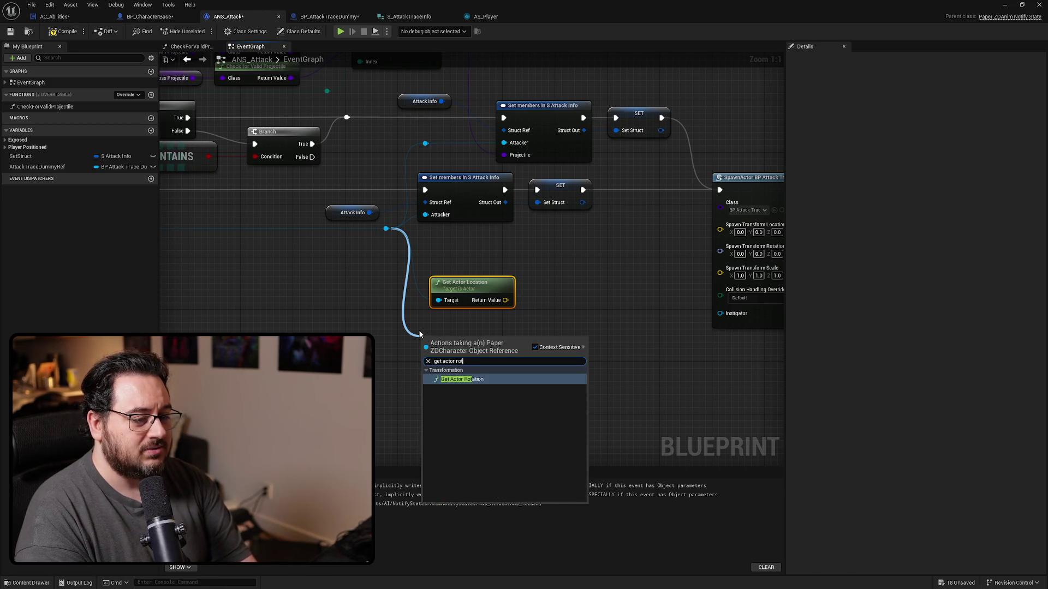
{"action": "key", "text": "Return"}
Wire the attacker's location and rotation into SpawnActor's Spawn Transform Location and Rotation.
{"action": "mouse_move", "coordinate": [396, 295]}
{"action": "left_mouse_down"}
{"action": "mouse_move", "coordinate": [456, 304]}
{"action": "mouse_move", "coordinate": [612, 220]}
{"action": "left_mouse_up"}
{"action": "left_click_drag", "start_coordinate": [374, 274], "coordinate": [367, 222]}
{"action": "mouse_move", "coordinate": [384, 354]}
{"action": "left_mouse_down"}
{"action": "mouse_move", "coordinate": [612, 250]}
{"action": "mouse_move", "coordinate": [612, 231]}
{"action": "left_mouse_up"}
{"action": "left_click_drag", "start_coordinate": [351, 331], "coordinate": [357, 260]}
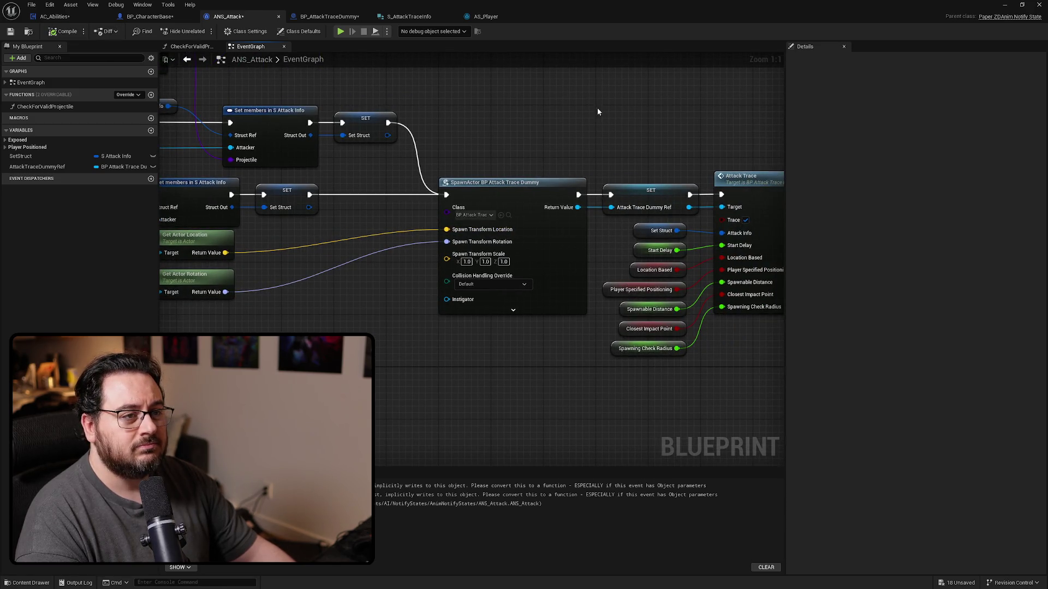
{"action": "key", "text": "super+Down"}
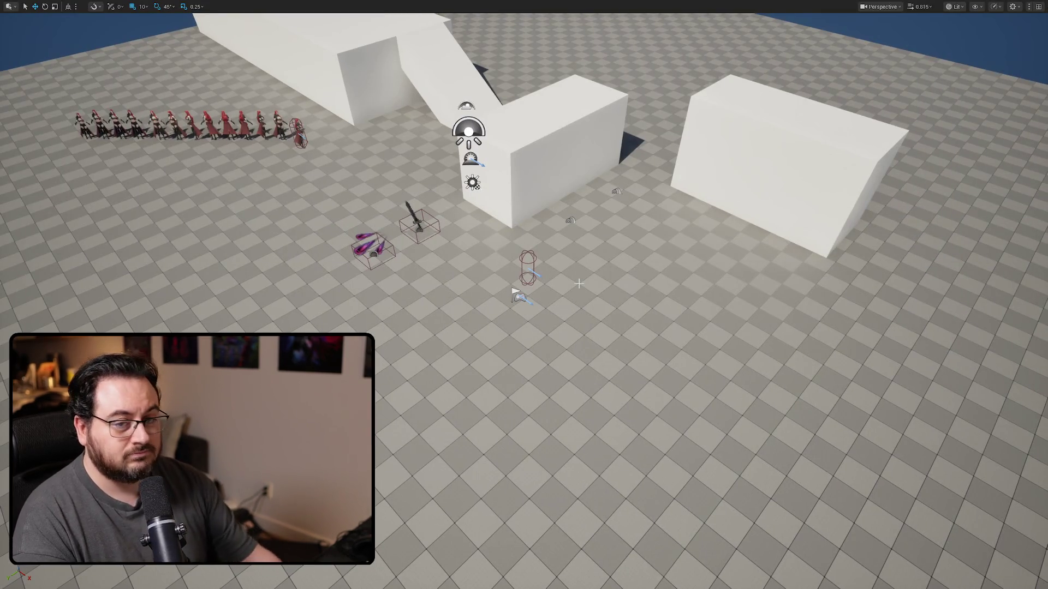
Play-test repeated slash attacks in several directions, watching the red debug trace spheres, then stop.
{"action": "key", "text": "alt+p"}
{"action": "left_click", "coordinate": [371, 248]}
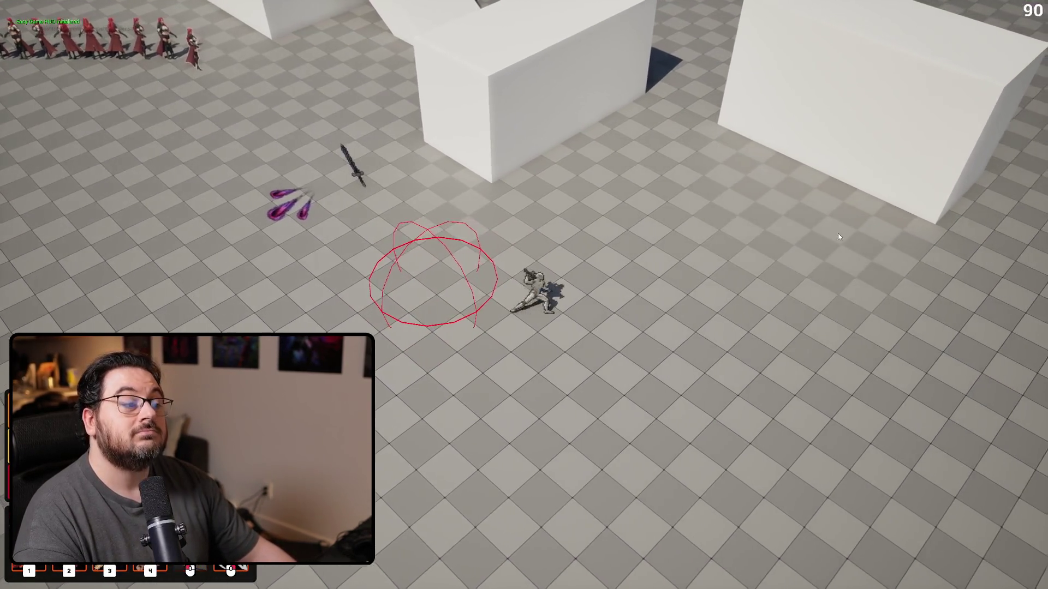
{"action": "left_click", "coordinate": [531, 394]}
{"action": "left_click", "coordinate": [530, 390]}
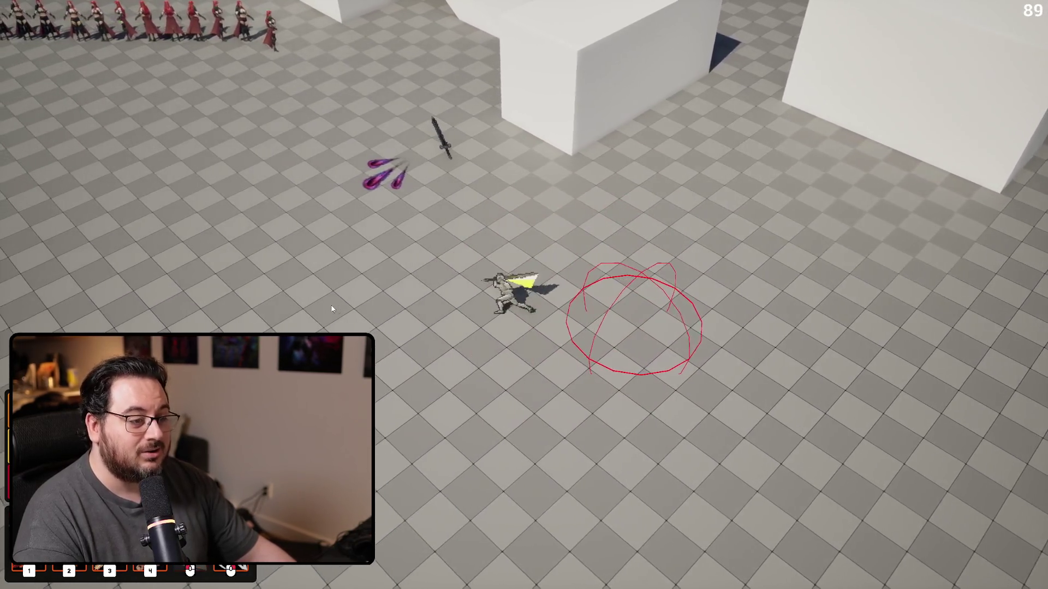
{"action": "left_click", "coordinate": [486, 187]}
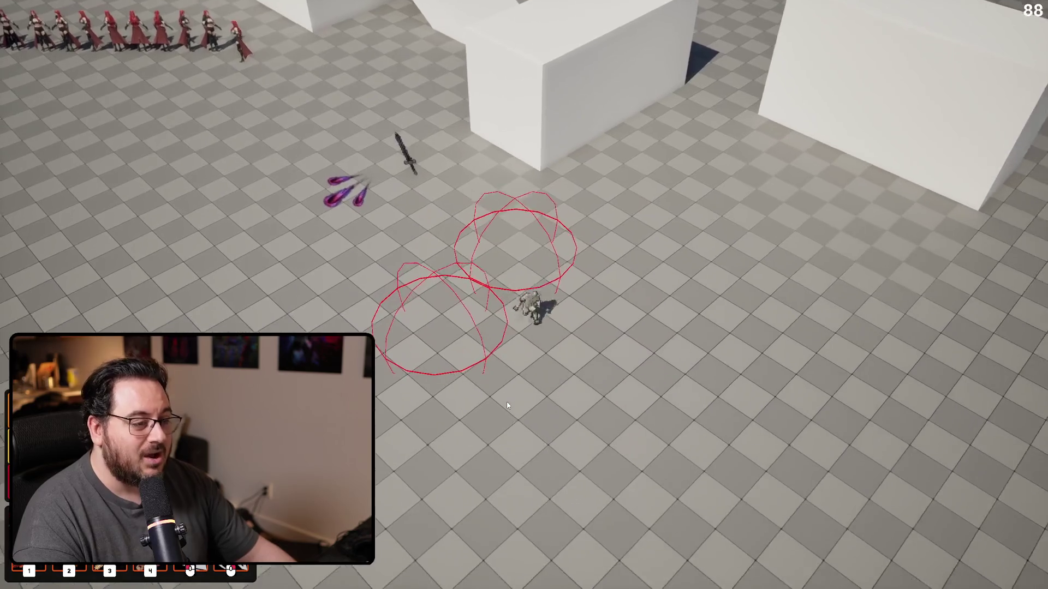
{"action": "left_click", "coordinate": [511, 401]}
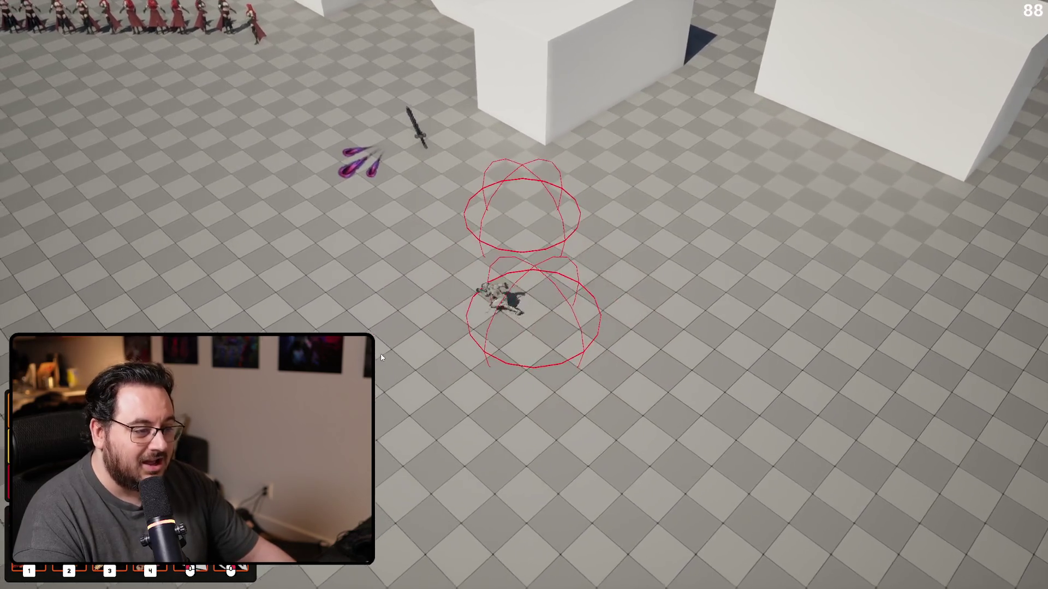
{"action": "left_click", "coordinate": [406, 335]}
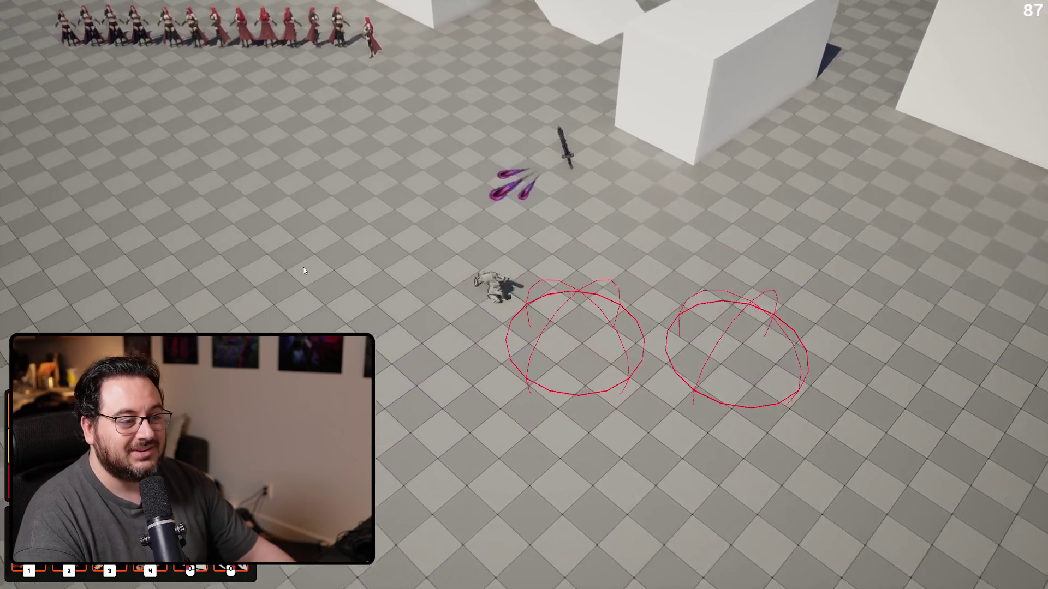
{"action": "left_click", "coordinate": [305, 271]}
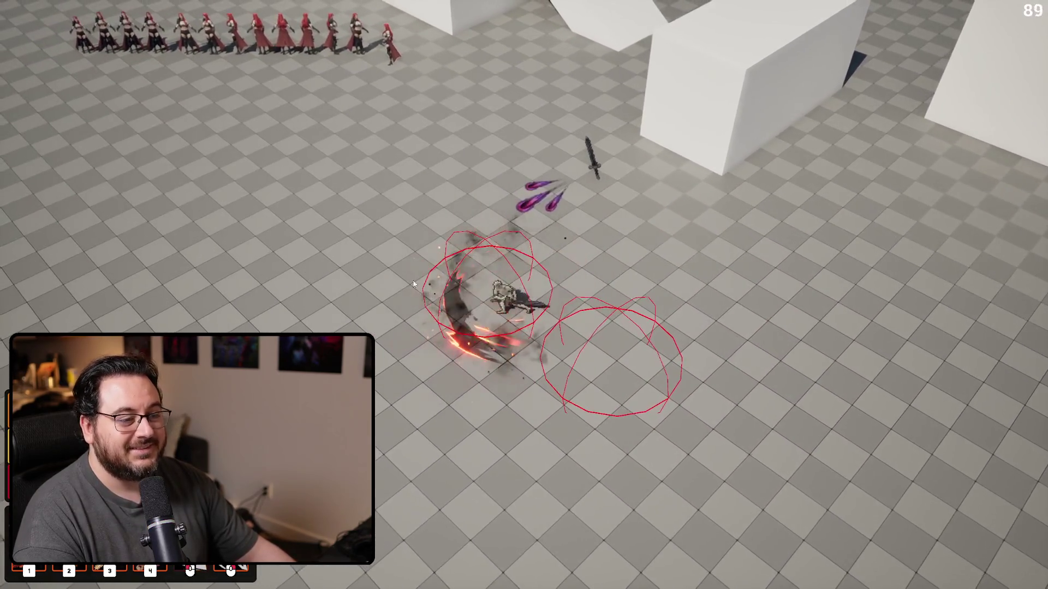
{"action": "left_click", "coordinate": [718, 224]}
{"action": "left_click", "coordinate": [804, 294]}
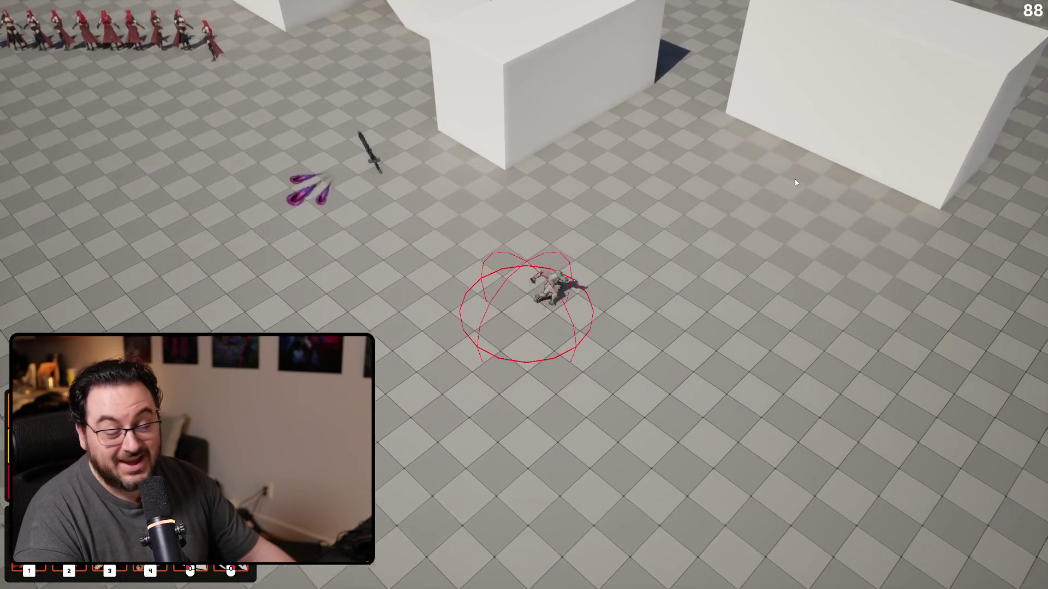
{"action": "left_click", "coordinate": [634, 208]}
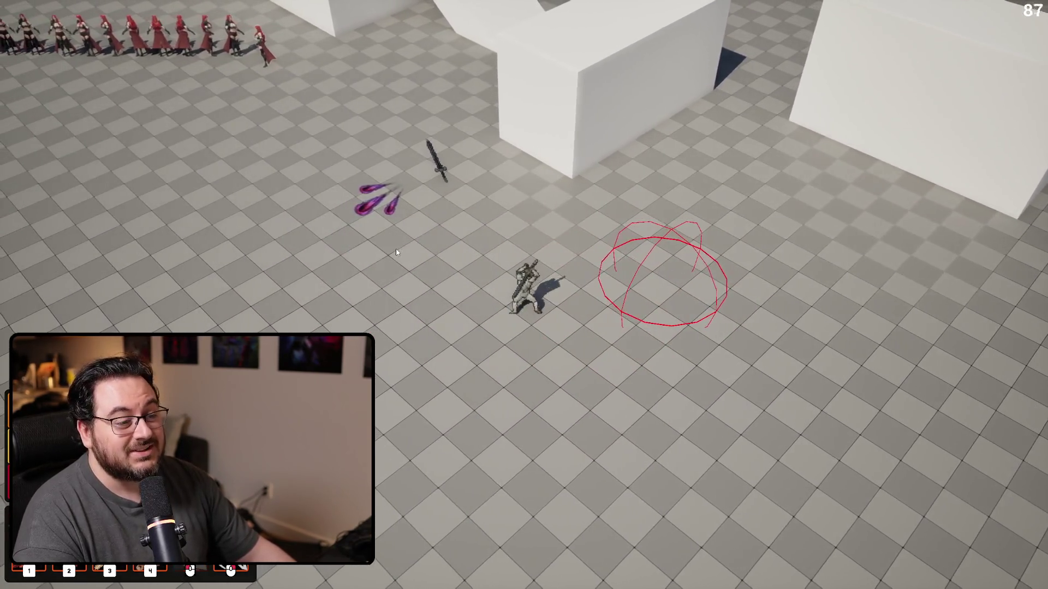
{"action": "left_click", "coordinate": [397, 252]}
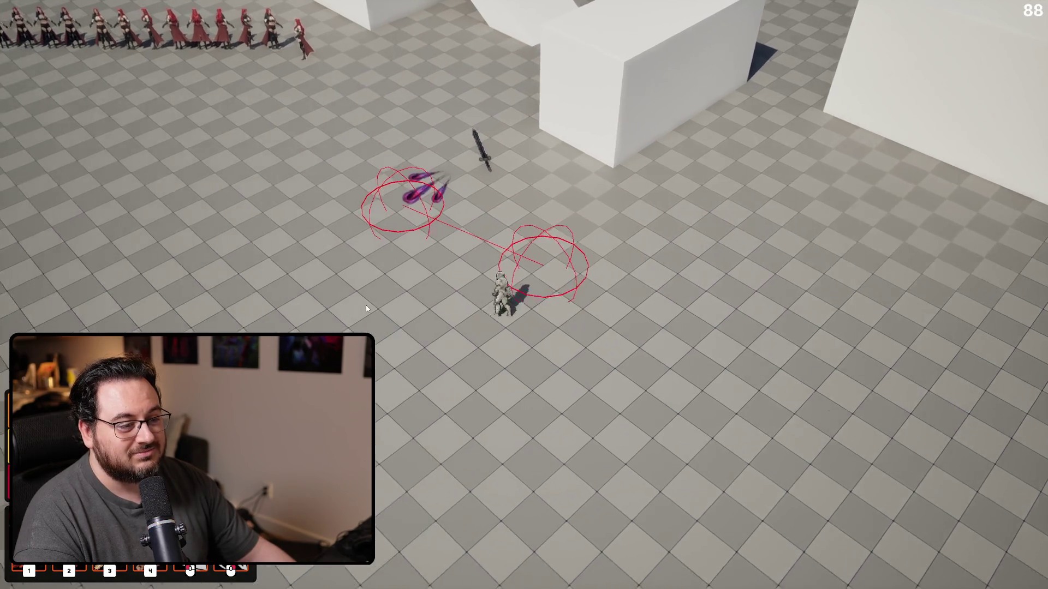
{"action": "left_click", "coordinate": [382, 299]}
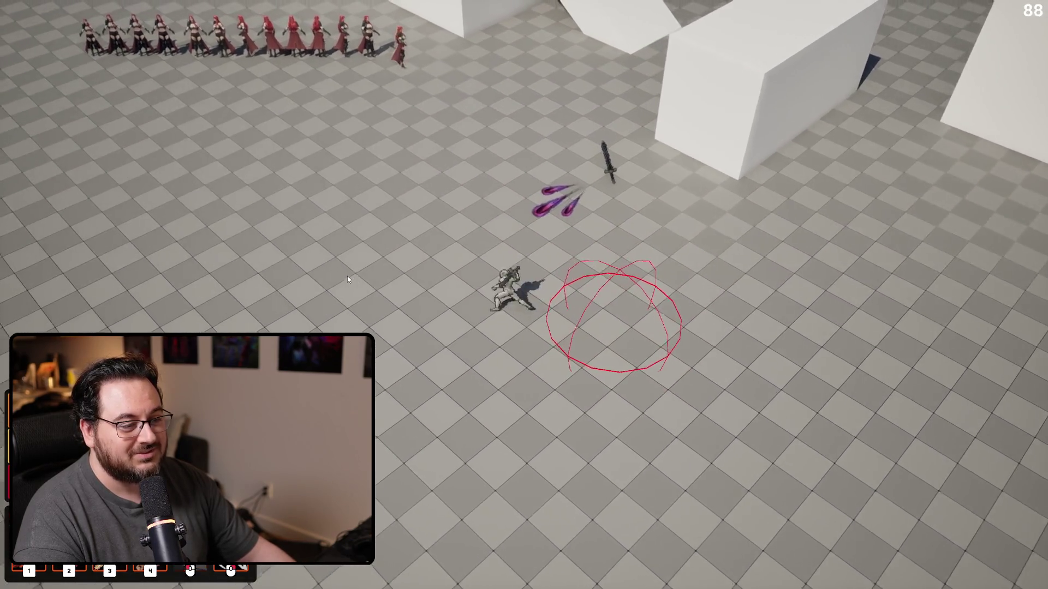
{"action": "left_click", "coordinate": [347, 279]}
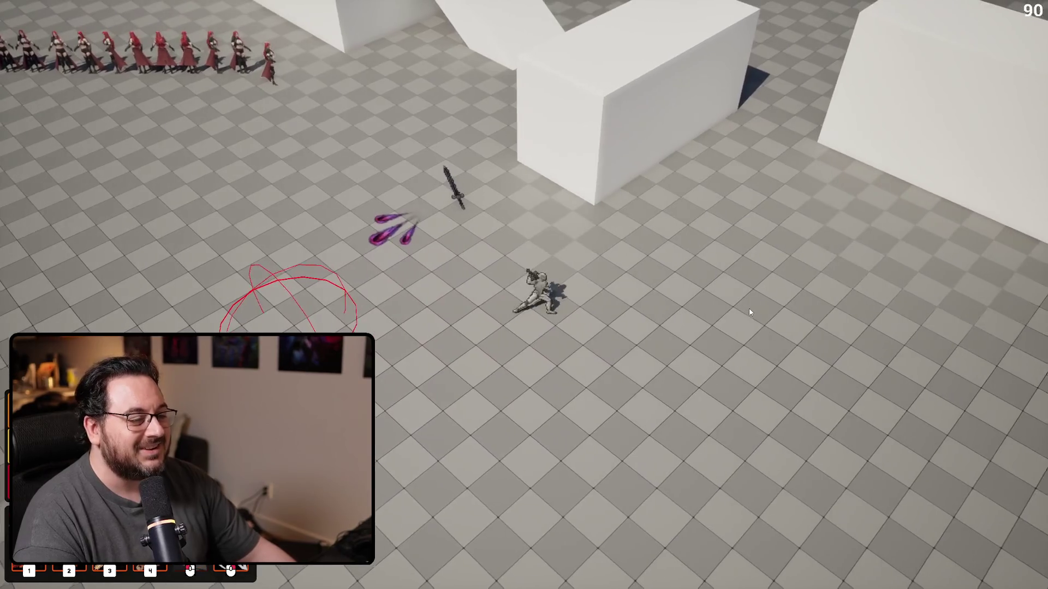
{"action": "left_click", "coordinate": [637, 362]}
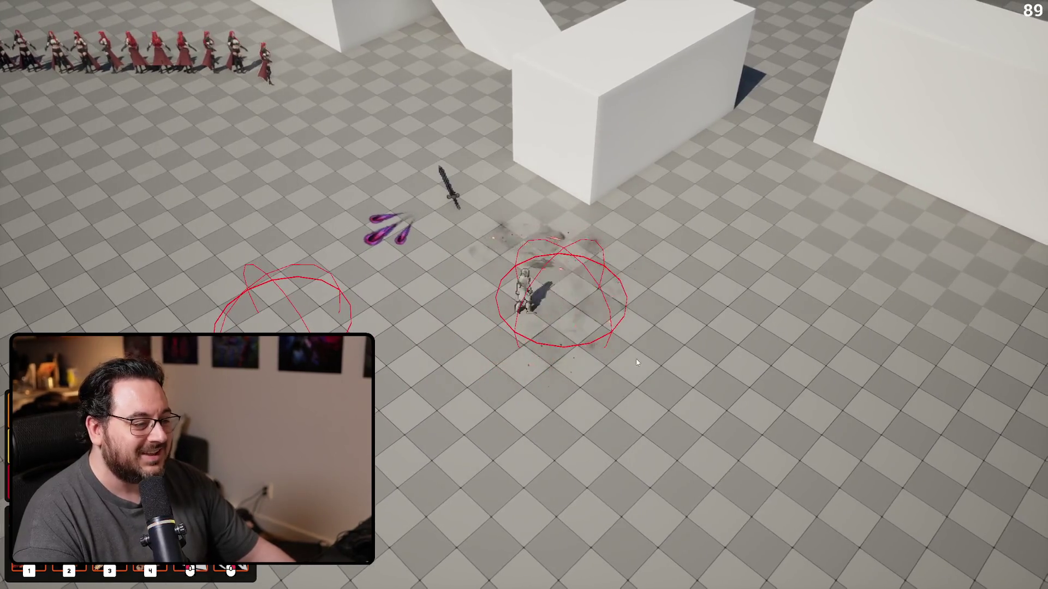
{"action": "key", "text": "Escape"}
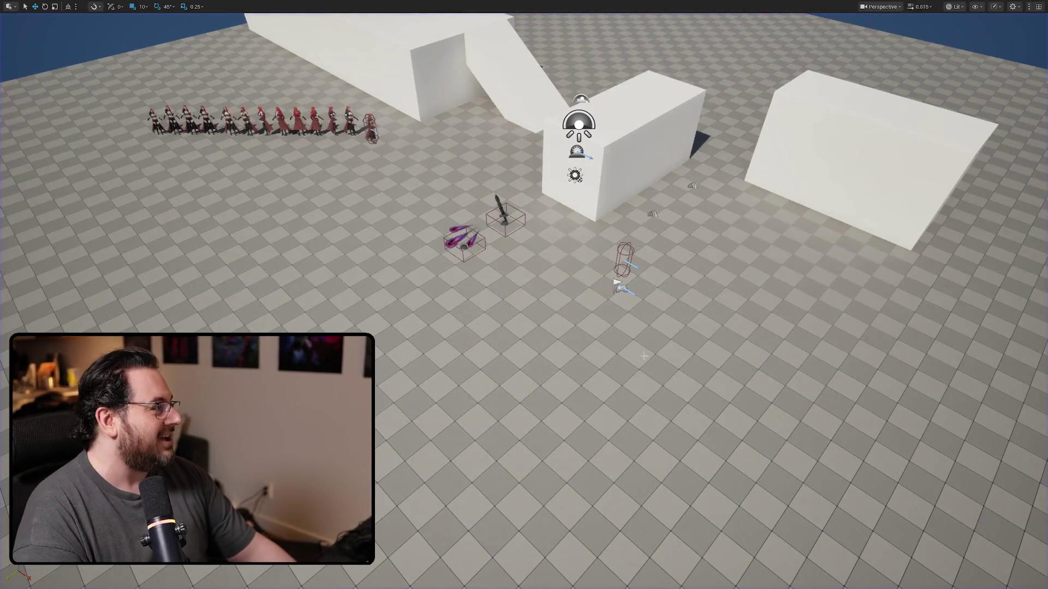
Save all modified assets and switch to the AS_Player animation.
{"action": "key", "text": "ctrl+s"}
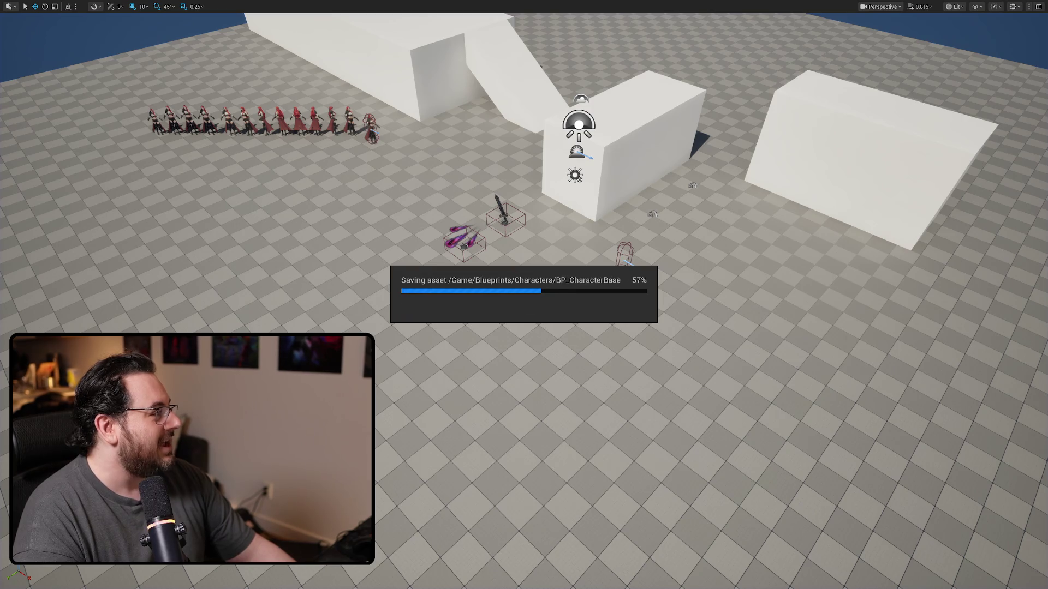
{"action": "key", "text": "alt+Tab"}
{"action": "left_click", "coordinate": [486, 17]}
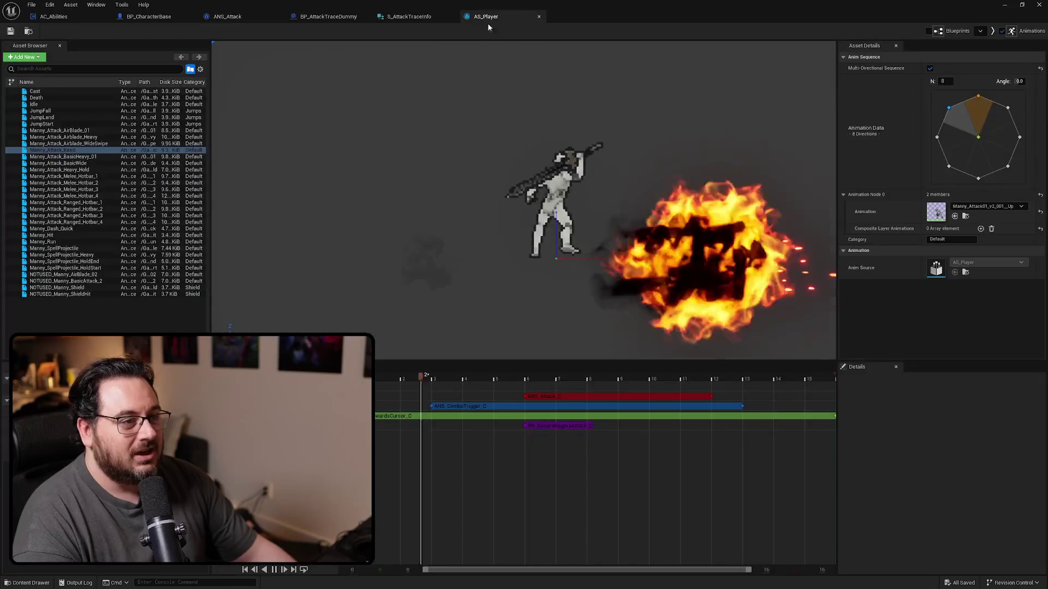
Set the ANS_Attack notify's AttackTraceInfo Length from 100 to 1000.
{"action": "left_click", "coordinate": [611, 397]}
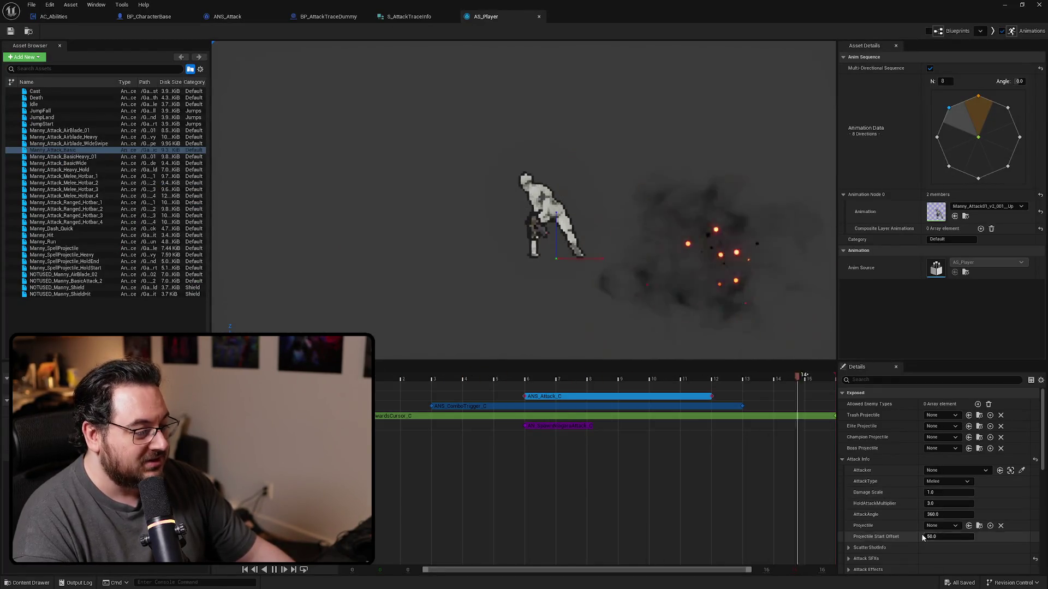
{"action": "scroll", "coordinate": [923, 538], "scroll_direction": "down", "scroll_amount": 6}
{"action": "left_click", "coordinate": [932, 482]}
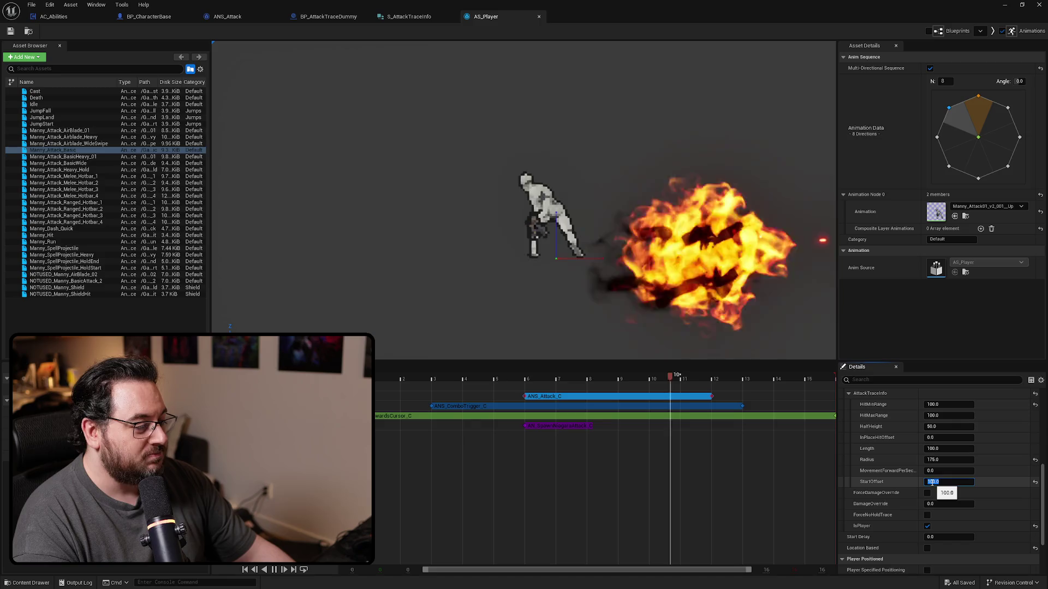
{"action": "left_click", "coordinate": [934, 449]}
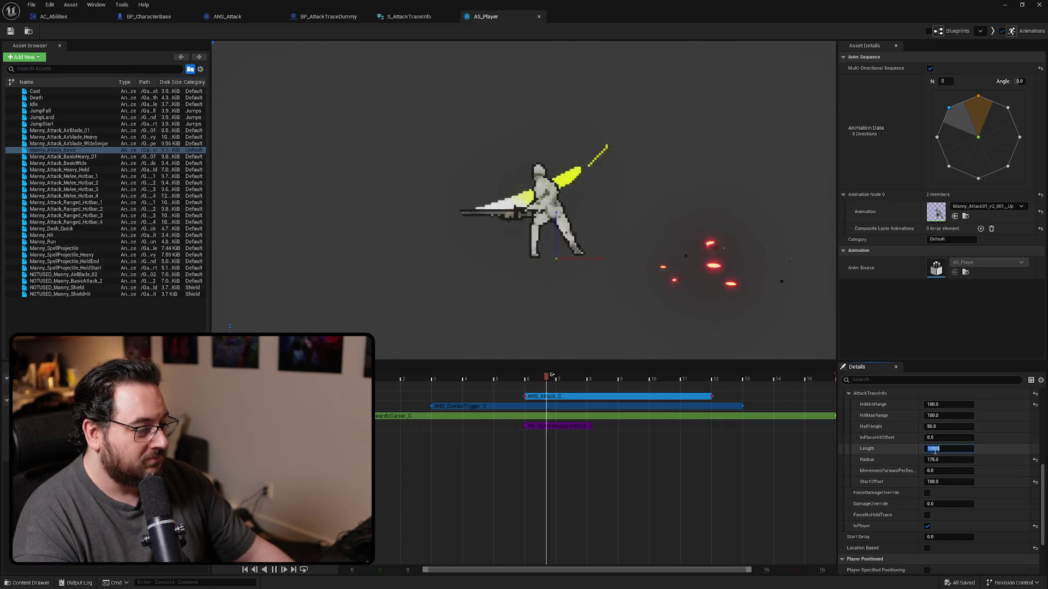
{"action": "type", "text": "1000"}
{"action": "key", "text": "Return"}
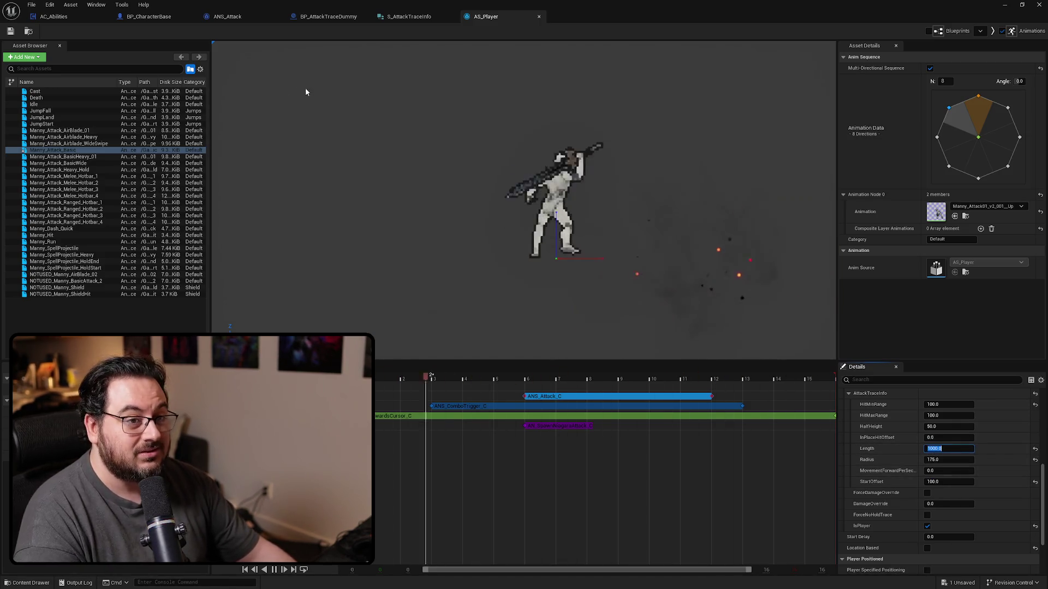
{"action": "key", "text": "super+Down"}
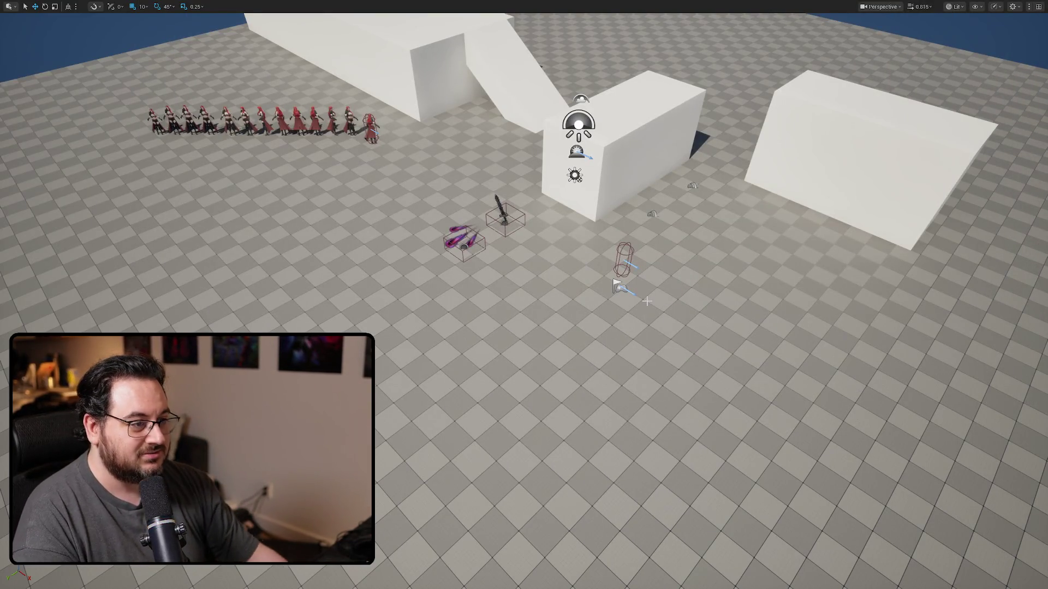
Play-test two attacks to see the long 1000-length capsule trace, then open ANS_Attack.
{"action": "key", "text": "alt+p"}
{"action": "left_click", "coordinate": [404, 281]}
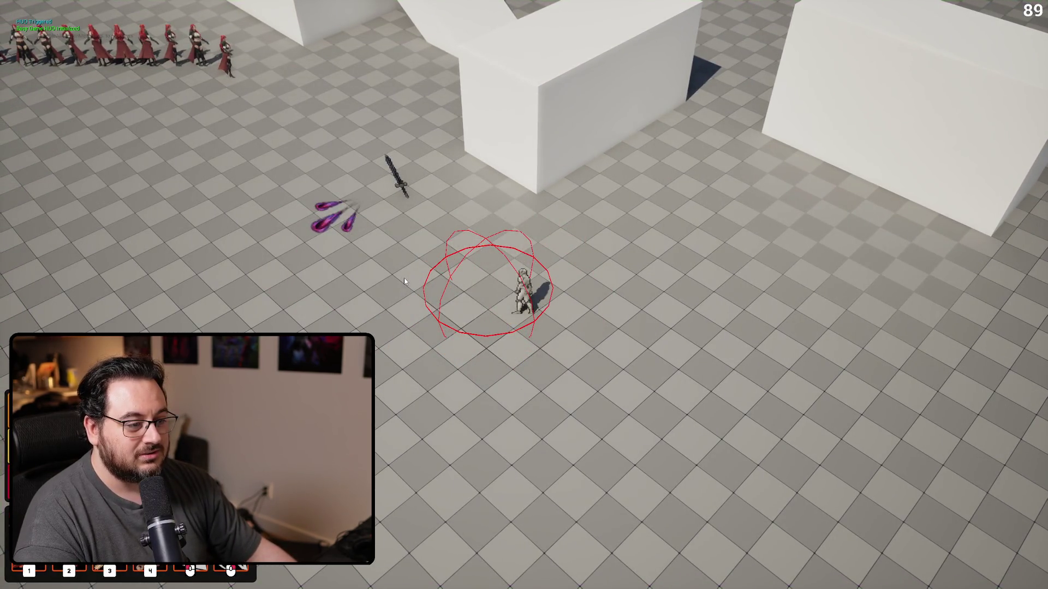
{"action": "left_click", "coordinate": [404, 280]}
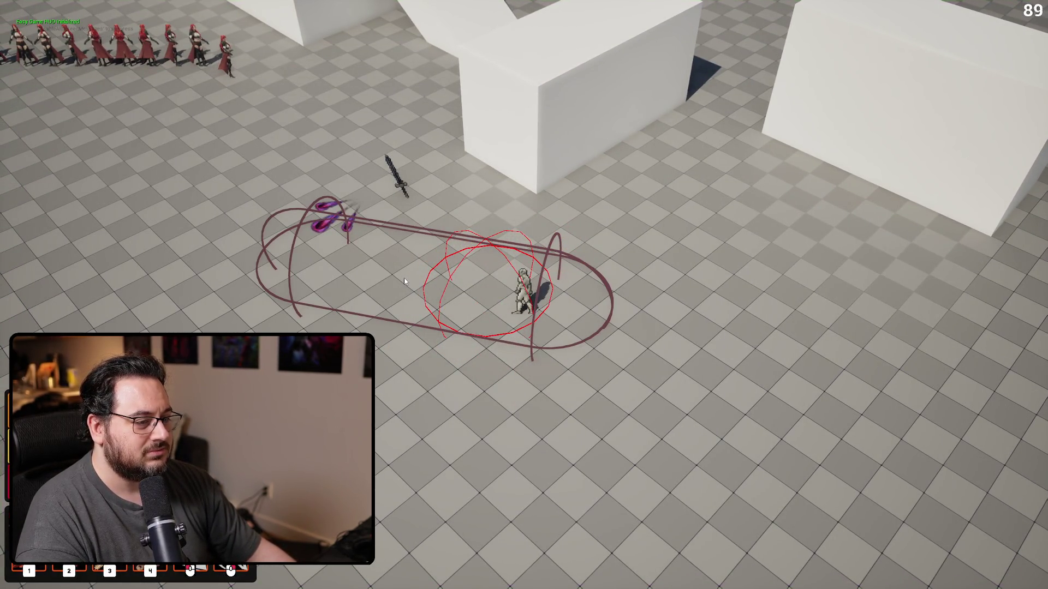
{"action": "key", "text": "Escape"}
{"action": "key", "text": "alt+Tab"}
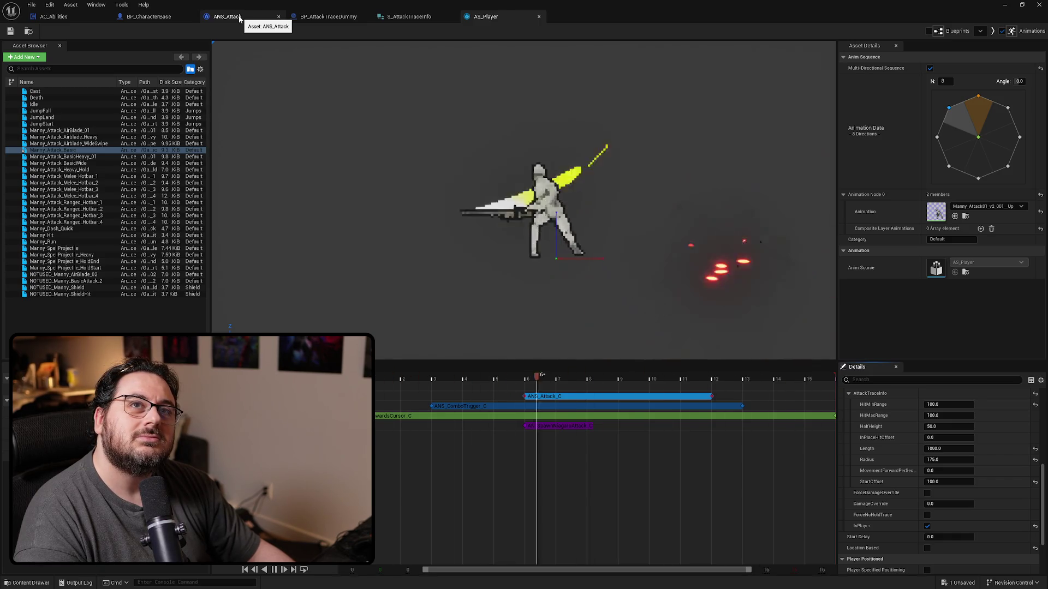
{"action": "left_click", "coordinate": [239, 18]}
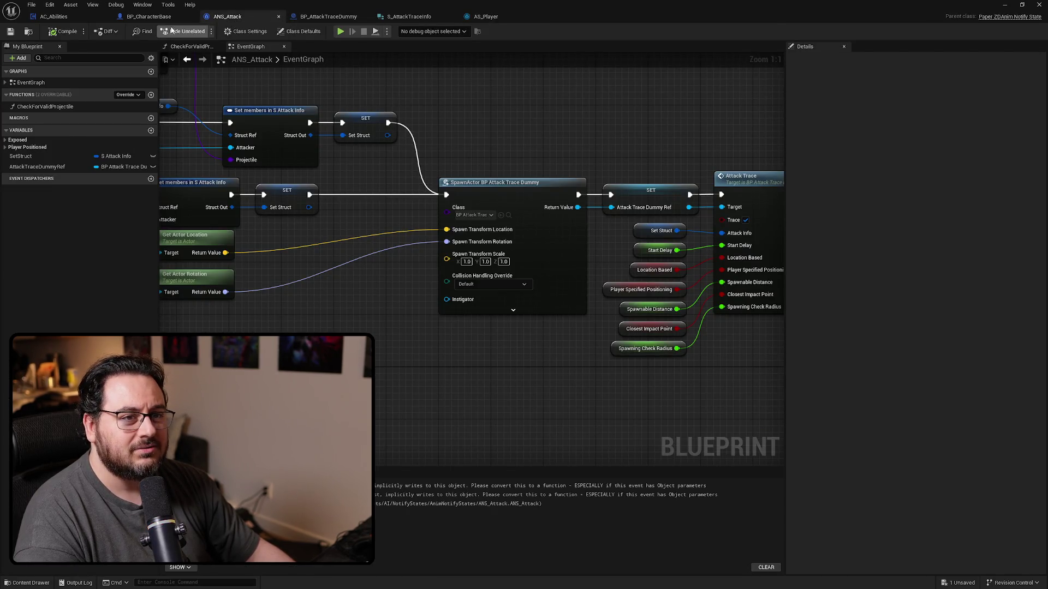
In BP_AttackTraceDummy's capsule-size math, rewire the divide-by-2.0 node's output.
{"action": "left_click", "coordinate": [338, 17]}
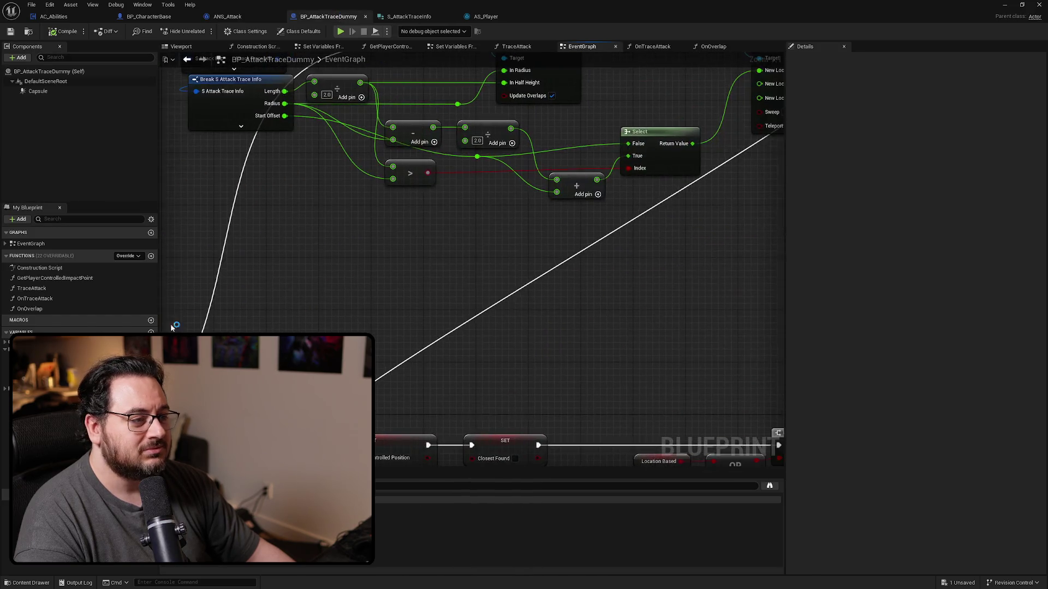
{"action": "left_click_drag", "start_coordinate": [477, 271], "coordinate": [488, 298]}
{"action": "mouse_move", "coordinate": [532, 228]}
{"action": "left_mouse_down"}
{"action": "mouse_move", "coordinate": [428, 270]}
{"action": "mouse_move", "coordinate": [592, 273]}
{"action": "mouse_move", "coordinate": [452, 237]}
{"action": "left_mouse_up"}
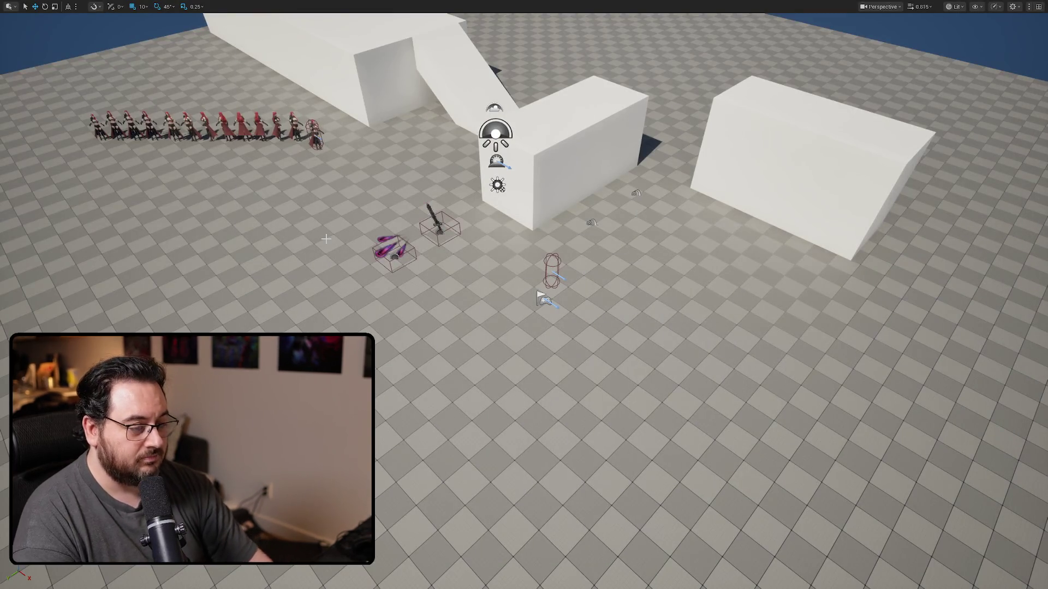
Play-test seven slash attacks to check the revised capsule trace spheres, then stop.
{"action": "key", "text": "alt+p"}
{"action": "left_click", "coordinate": [261, 289]}
{"action": "left_click", "coordinate": [260, 289]}
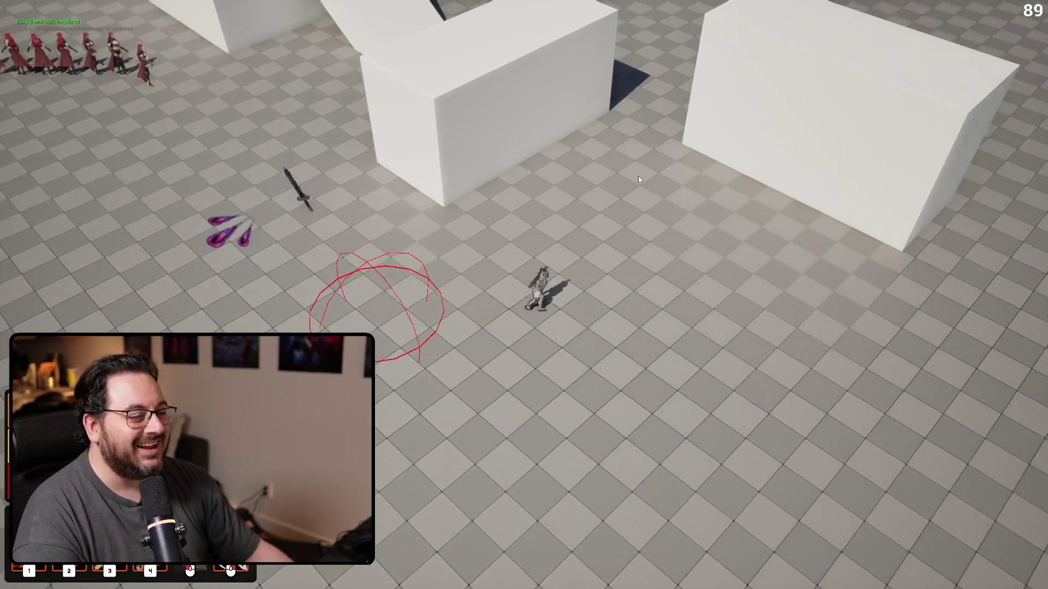
{"action": "left_click", "coordinate": [364, 312]}
{"action": "left_click", "coordinate": [364, 312]}
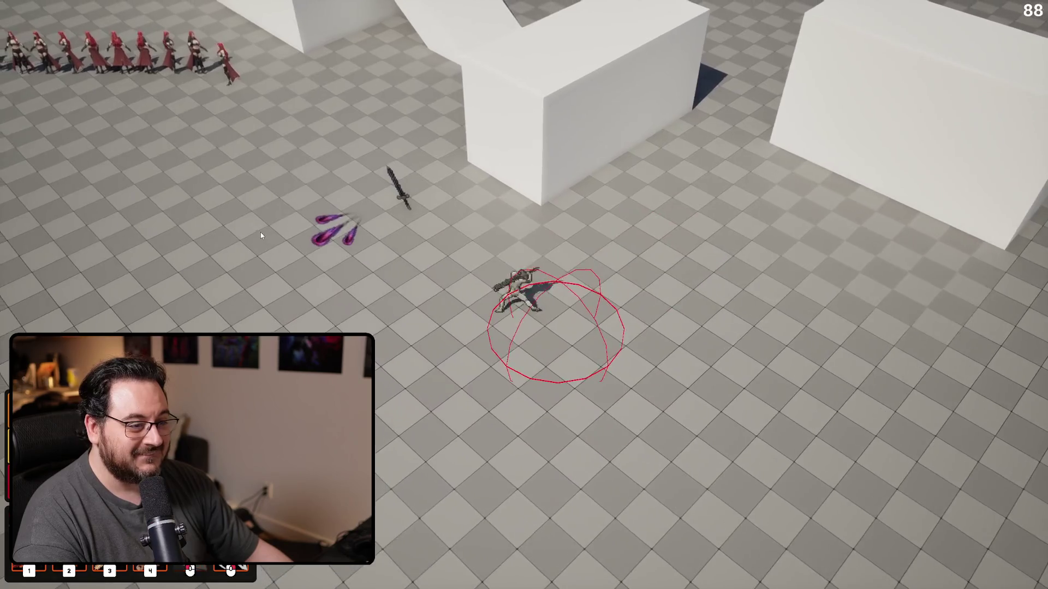
{"action": "left_click", "coordinate": [260, 231]}
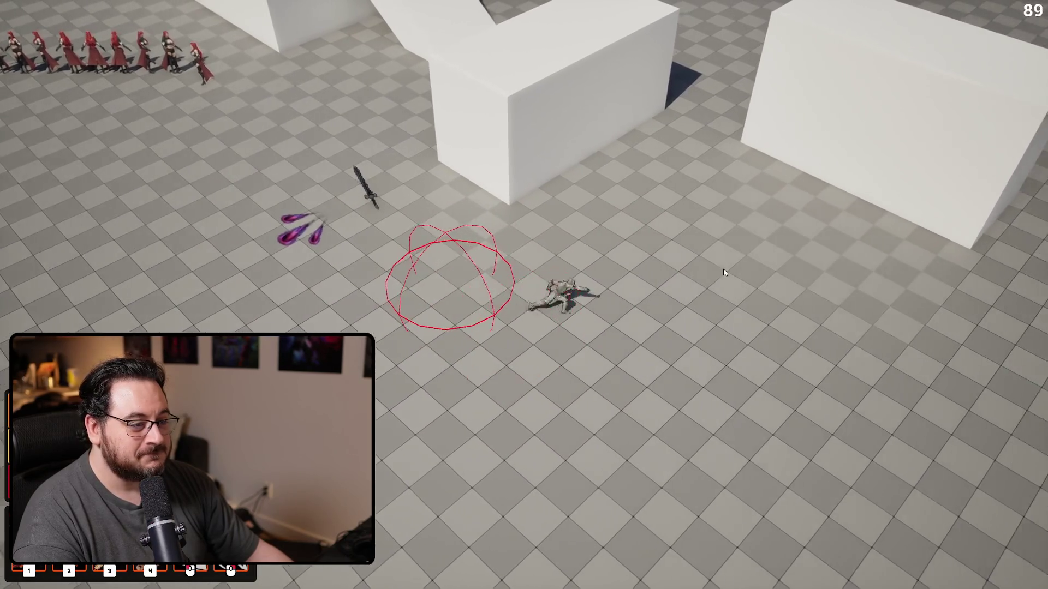
{"action": "left_click", "coordinate": [279, 268]}
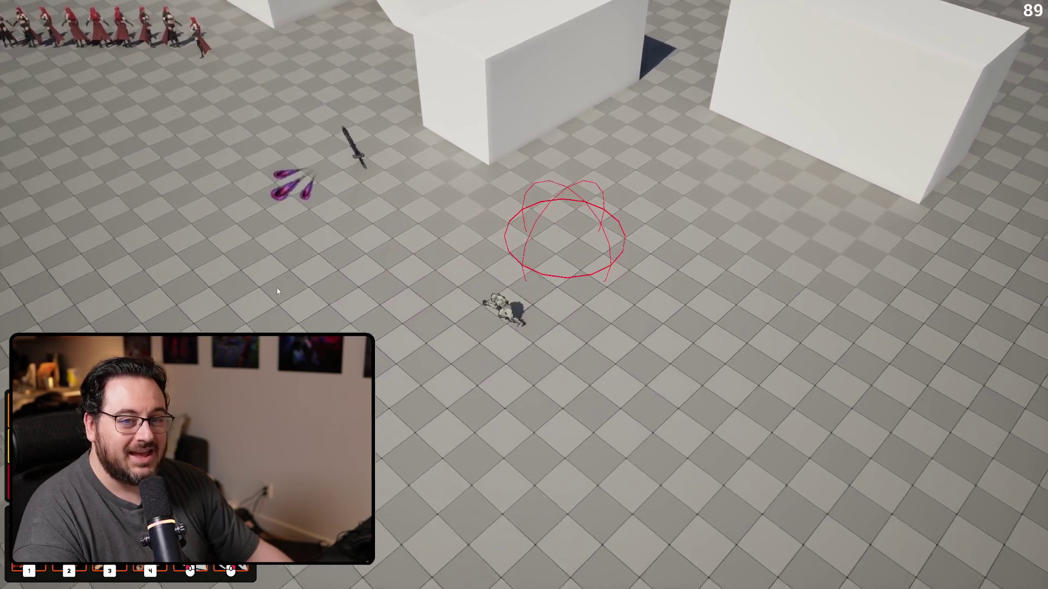
{"action": "left_click", "coordinate": [264, 283]}
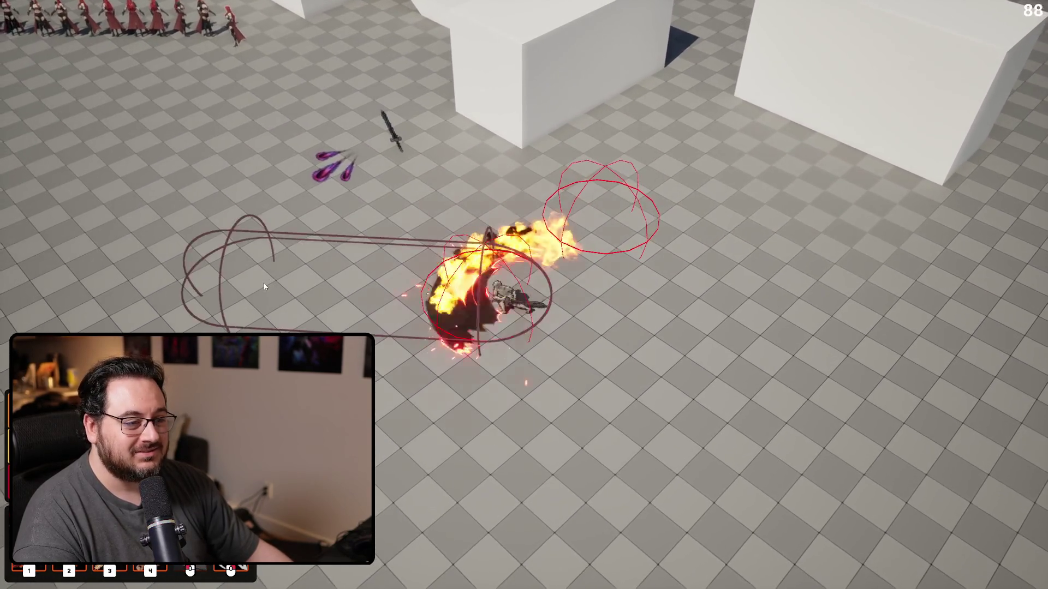
{"action": "key", "text": "Escape"}
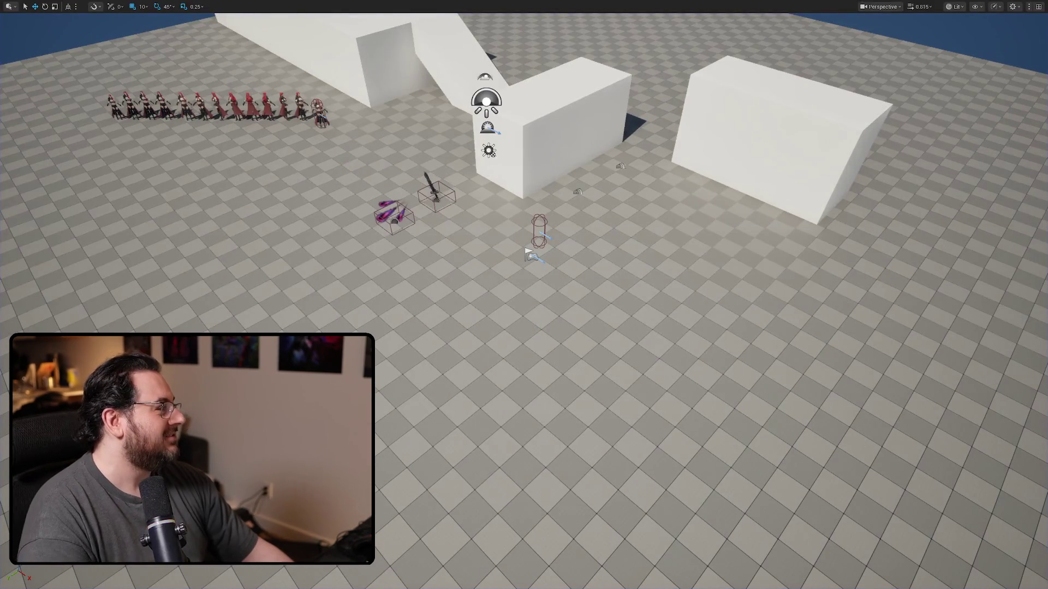
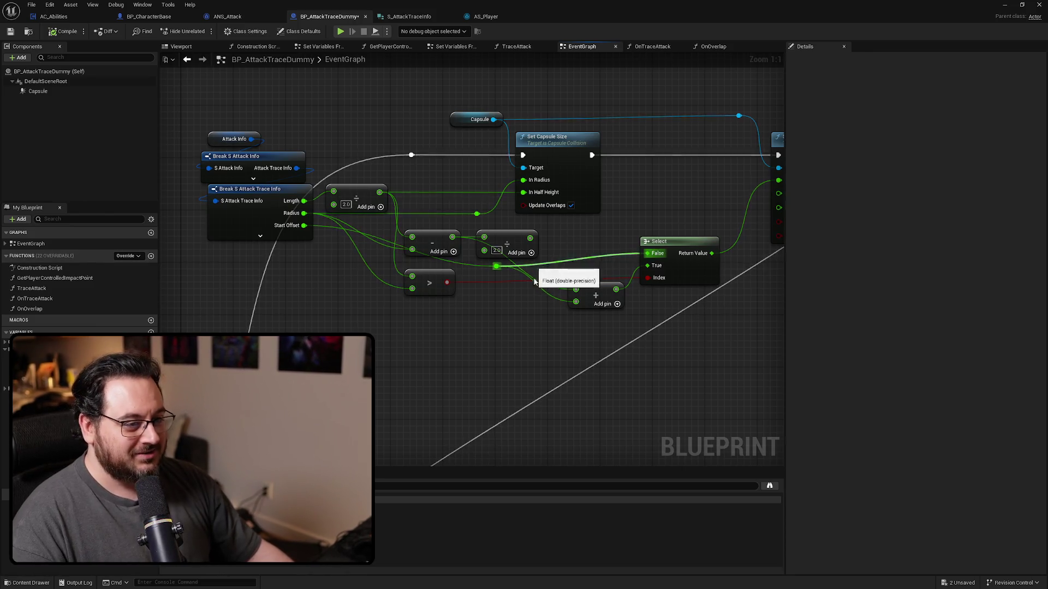
Delete the duplicate Attack Info Break, math and Select cluster and bring the original Select node into view.
{"action": "scroll", "coordinate": [676, 228], "scroll_direction": "down", "scroll_amount": 1}
{"action": "left_click_drag", "start_coordinate": [641, 166], "coordinate": [292, 272]}
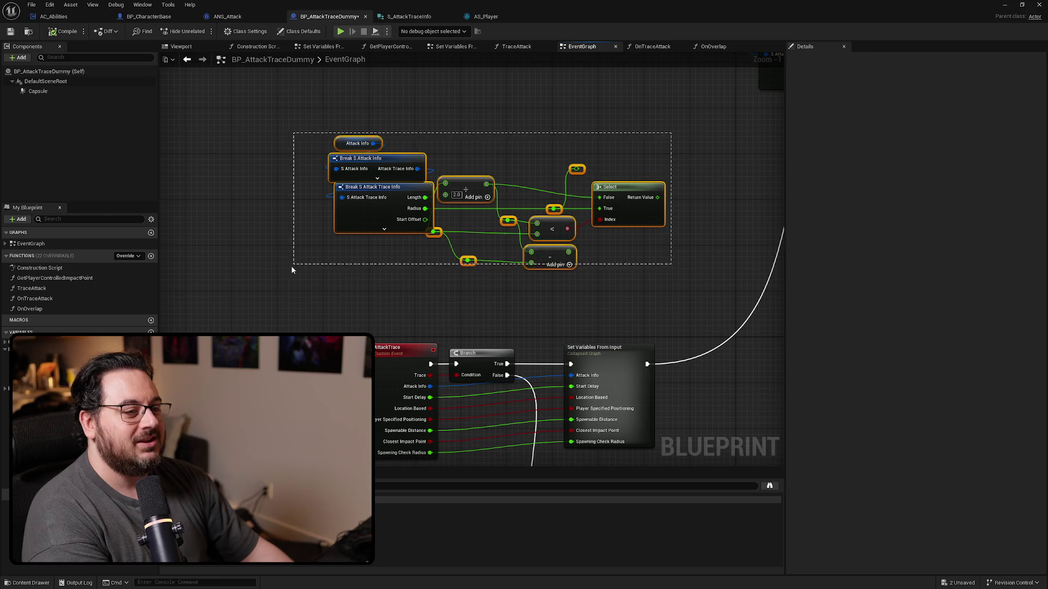
{"action": "key", "text": "Delete"}
{"action": "scroll", "coordinate": [633, 333], "scroll_direction": "up", "scroll_amount": 1}
{"action": "left_click_drag", "start_coordinate": [632, 333], "coordinate": [526, 325]}
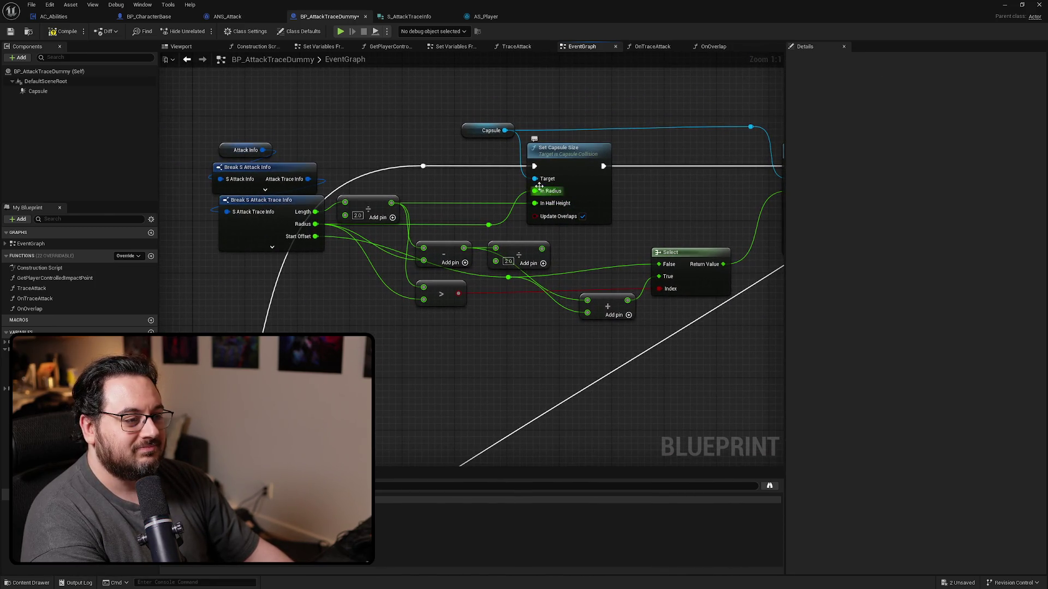
{"action": "left_click", "coordinate": [414, 17]}
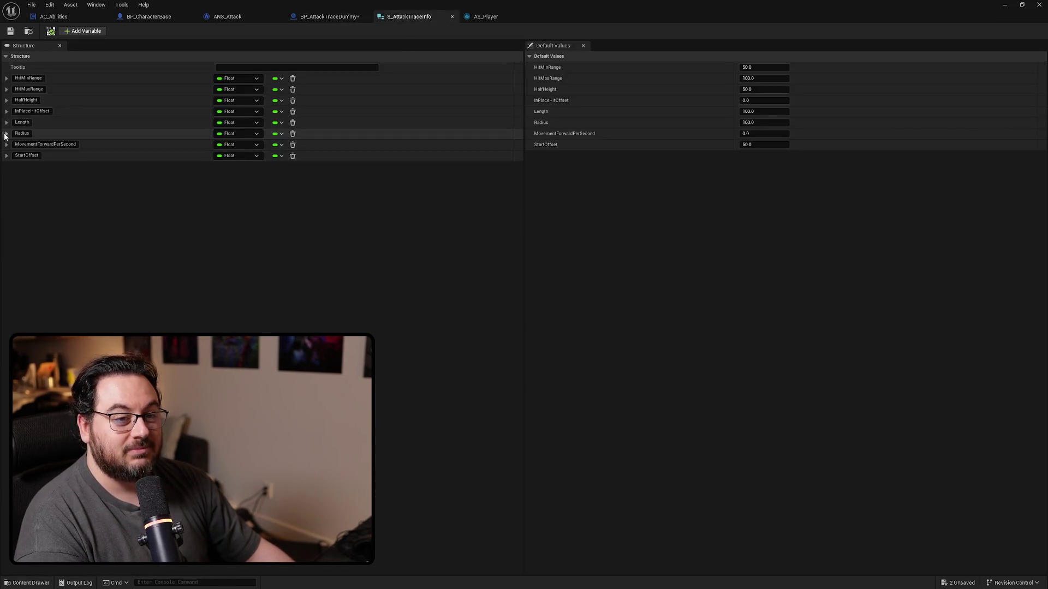
Reorder S_AttackTraceInfo so Radius sits above Length, then check the AC_Abilities, BP_CharacterBase and ANS_Attack tabs.
{"action": "left_click_drag", "start_coordinate": [6, 134], "coordinate": [6, 122]}
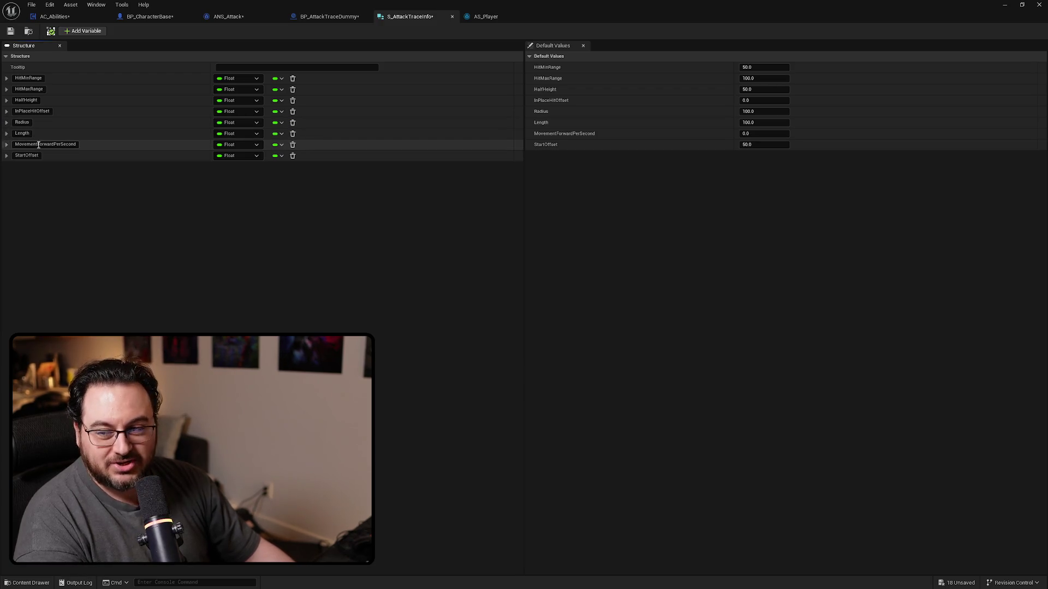
{"action": "left_click", "coordinate": [55, 16]}
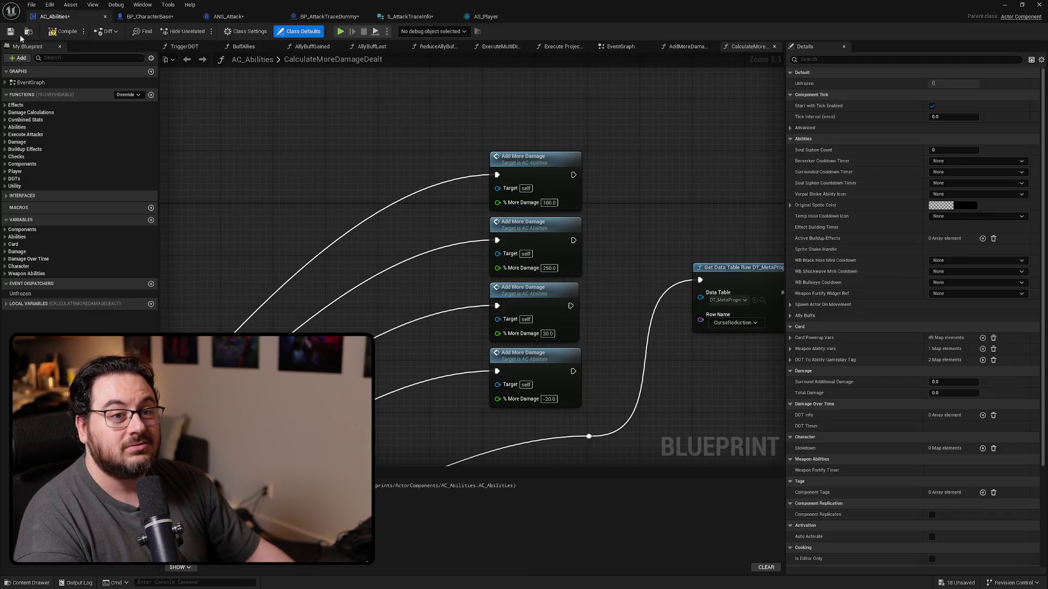
{"action": "left_click", "coordinate": [154, 17]}
{"action": "left_click", "coordinate": [215, 17]}
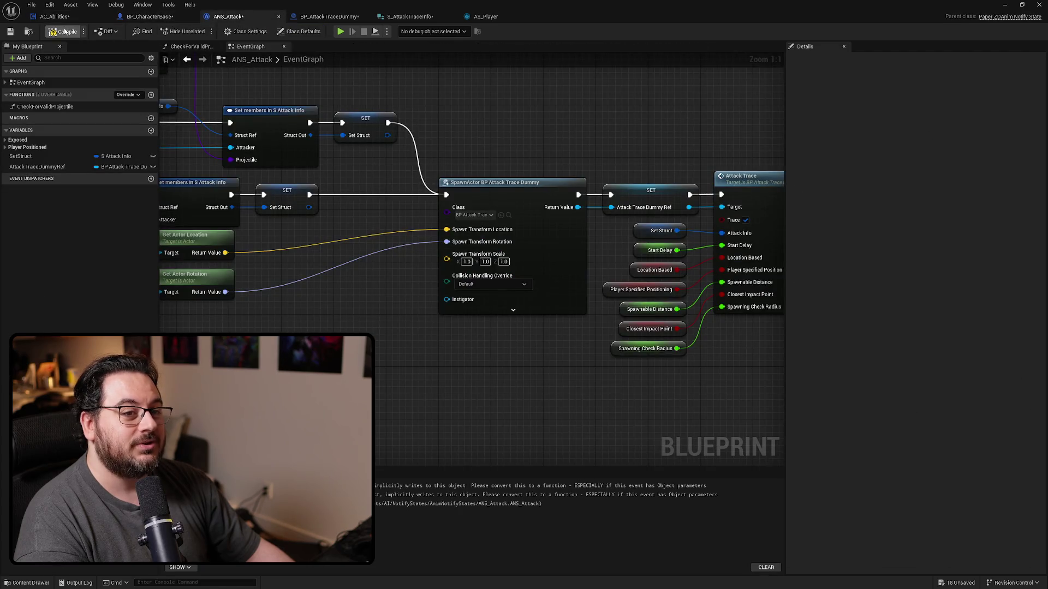
{"action": "left_click", "coordinate": [330, 17]}
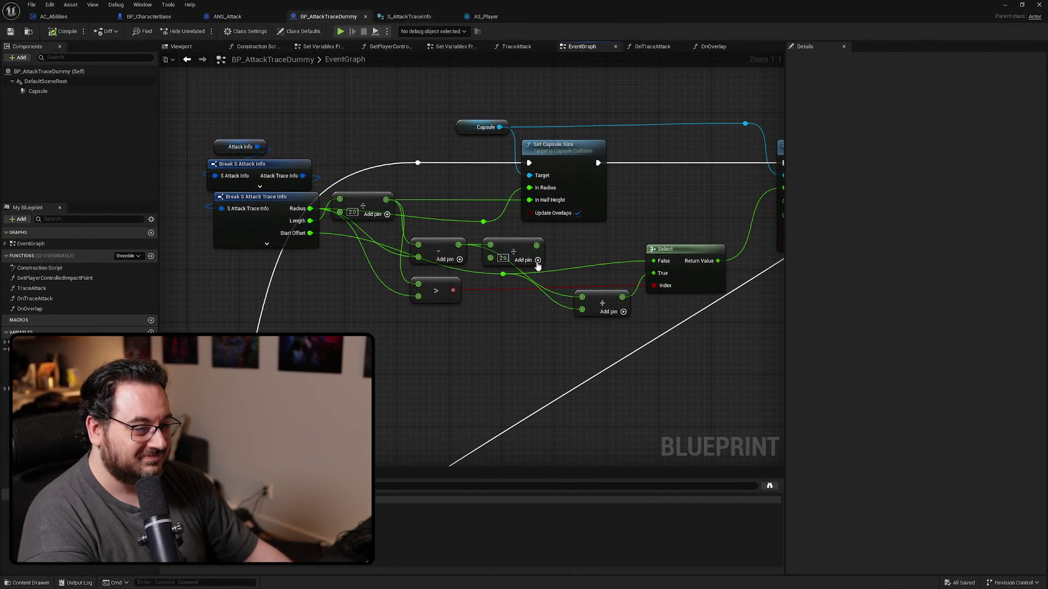
Delete the second divide-by-2.0 node, move the Add node beside Subtract, and shift Attack Info/Break left.
{"action": "left_click", "coordinate": [518, 244]}
{"action": "key", "text": "Delete"}
{"action": "mouse_move", "coordinate": [605, 302]}
{"action": "left_mouse_down"}
{"action": "mouse_move", "coordinate": [579, 240]}
{"action": "mouse_move", "coordinate": [564, 247]}
{"action": "left_mouse_up"}
{"action": "mouse_move", "coordinate": [311, 118]}
{"action": "left_mouse_down"}
{"action": "mouse_move", "coordinate": [434, 115]}
{"action": "mouse_move", "coordinate": [317, 246]}
{"action": "left_mouse_up"}
{"action": "mouse_move", "coordinate": [364, 217]}
{"action": "left_mouse_down"}
{"action": "mouse_move", "coordinate": [249, 254]}
{"action": "mouse_move", "coordinate": [279, 237]}
{"action": "mouse_move", "coordinate": [265, 229]}
{"action": "left_mouse_up"}
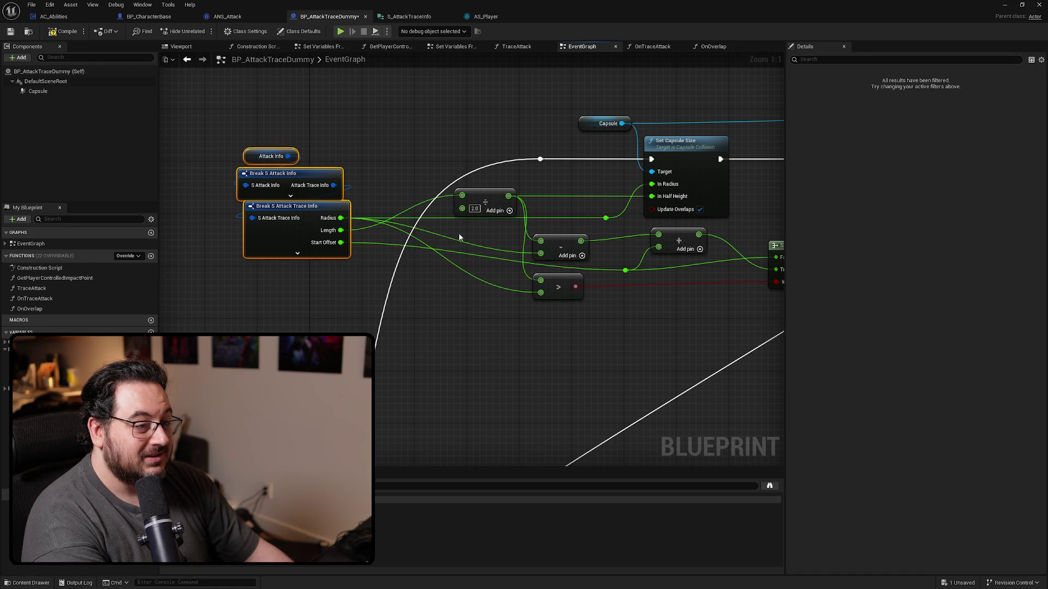
Add a Radius wire reroute feeding the > node, reposition Subtract and >, and reroute the Start Offset wire.
{"action": "double_click", "coordinate": [541, 218]}
{"action": "left_click_drag", "start_coordinate": [492, 221], "coordinate": [541, 253]}
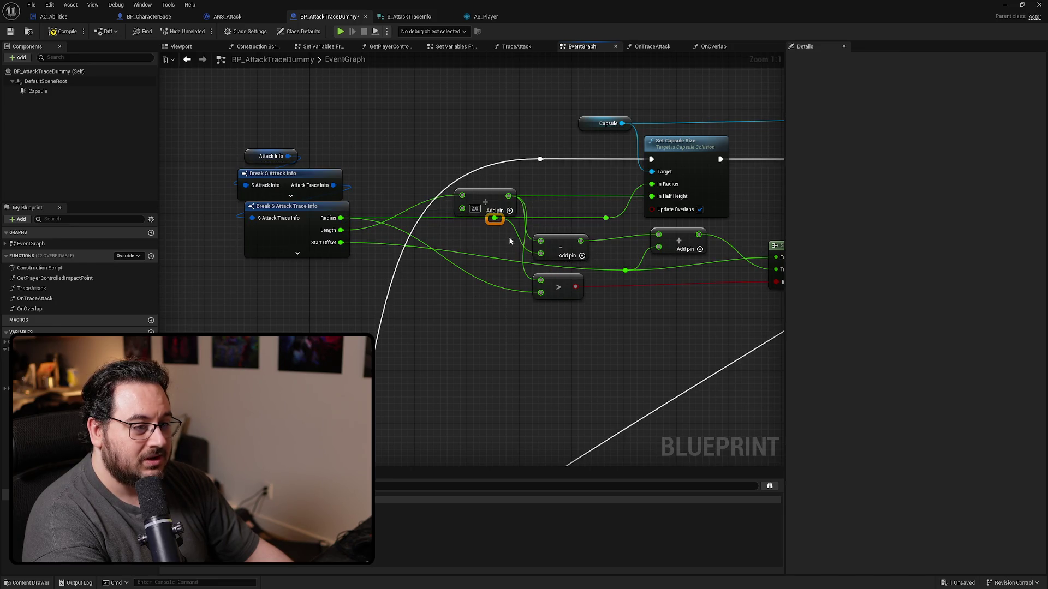
{"action": "mouse_move", "coordinate": [494, 219]}
{"action": "left_mouse_down"}
{"action": "mouse_move", "coordinate": [535, 300]}
{"action": "mouse_move", "coordinate": [541, 294]}
{"action": "left_mouse_up"}
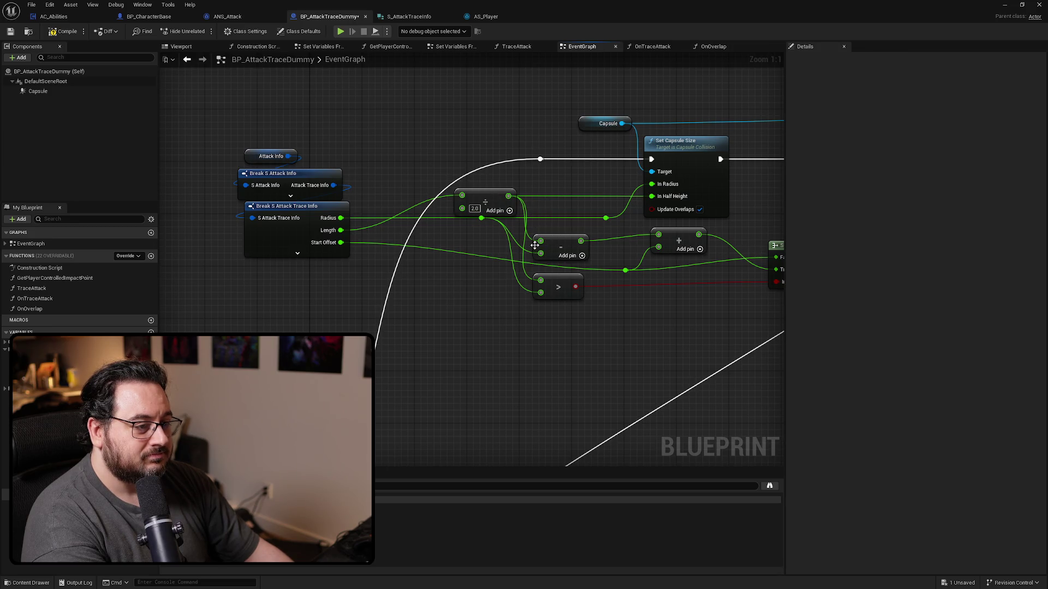
{"action": "mouse_move", "coordinate": [561, 248]}
{"action": "left_mouse_down"}
{"action": "mouse_move", "coordinate": [584, 235]}
{"action": "mouse_move", "coordinate": [570, 241]}
{"action": "left_mouse_up"}
{"action": "mouse_move", "coordinate": [556, 285]}
{"action": "left_mouse_down"}
{"action": "mouse_move", "coordinate": [583, 293]}
{"action": "mouse_move", "coordinate": [628, 269]}
{"action": "left_mouse_up"}
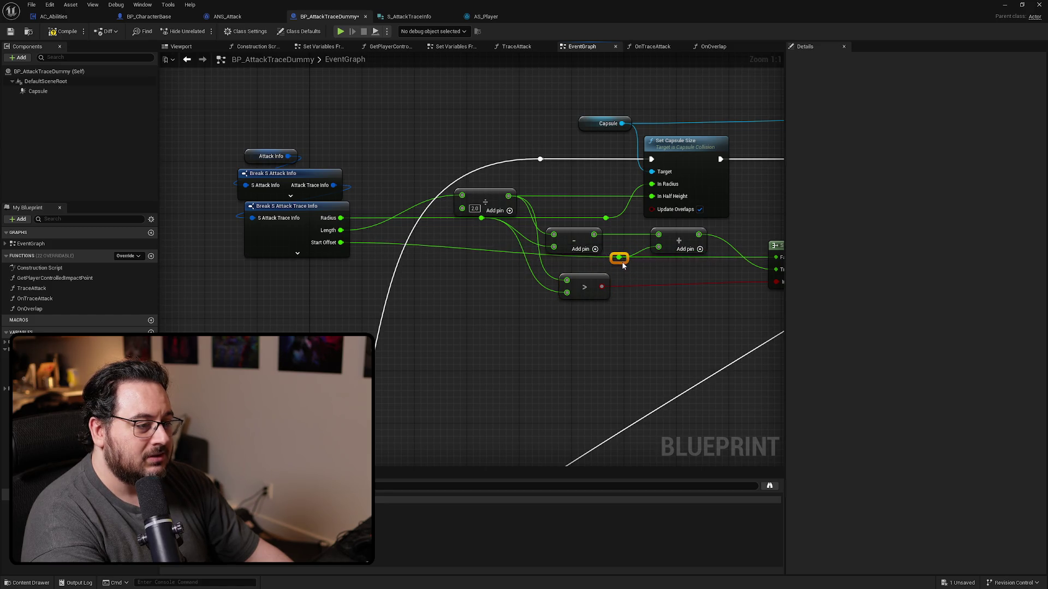
{"action": "double_click", "coordinate": [577, 260]}
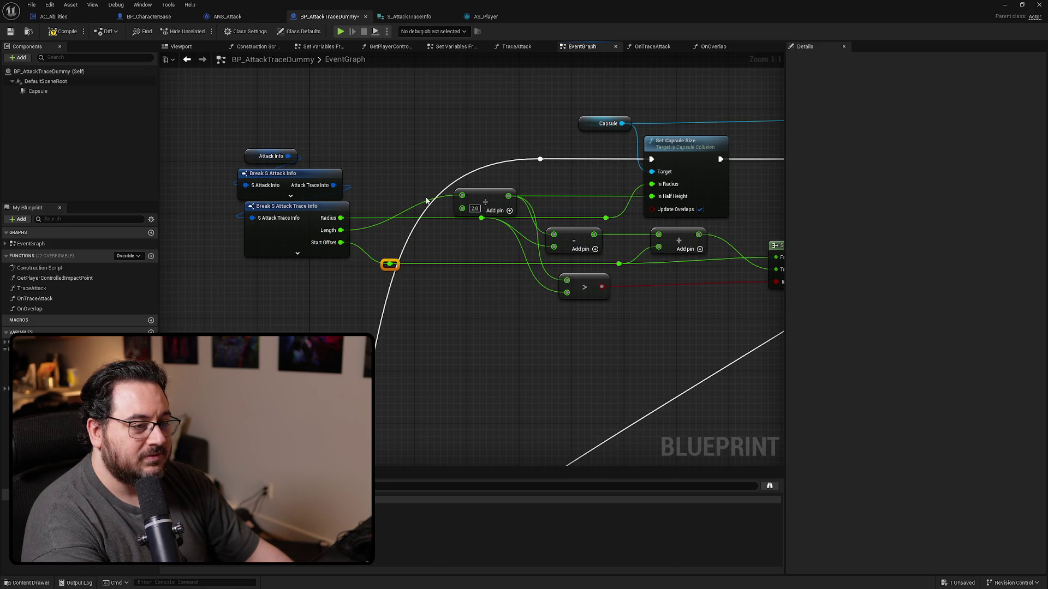
Move Attack Info/Break right, slide the execution reroute left, and realign the Select, > and reroute nodes.
{"action": "left_click_drag", "start_coordinate": [374, 136], "coordinate": [218, 323]}
{"action": "left_click_drag", "start_coordinate": [297, 205], "coordinate": [376, 206]}
{"action": "left_click", "coordinate": [540, 159]}
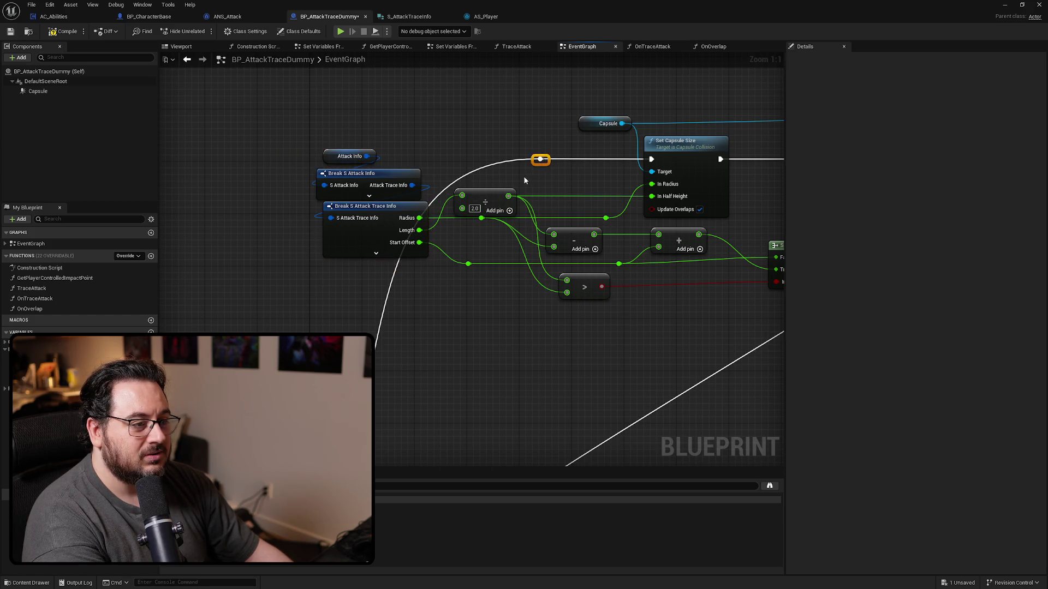
{"action": "mouse_move", "coordinate": [533, 160]}
{"action": "left_mouse_down"}
{"action": "mouse_move", "coordinate": [268, 168]}
{"action": "mouse_move", "coordinate": [285, 160]}
{"action": "left_mouse_up"}
{"action": "mouse_move", "coordinate": [450, 356]}
{"action": "left_mouse_down"}
{"action": "mouse_move", "coordinate": [485, 303]}
{"action": "mouse_move", "coordinate": [600, 249]}
{"action": "left_mouse_up"}
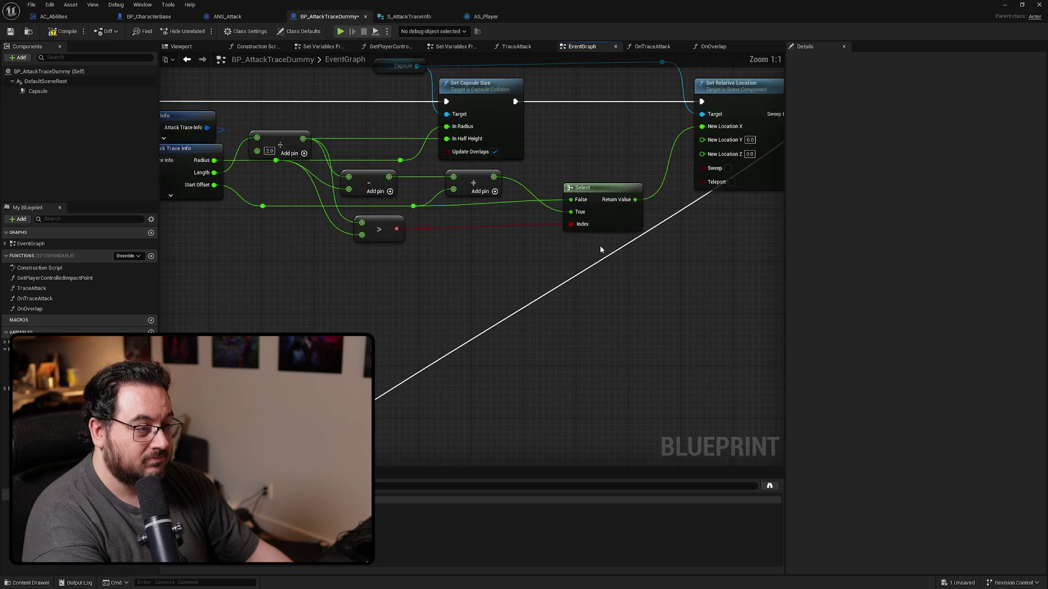
{"action": "left_click_drag", "start_coordinate": [591, 200], "coordinate": [558, 207]}
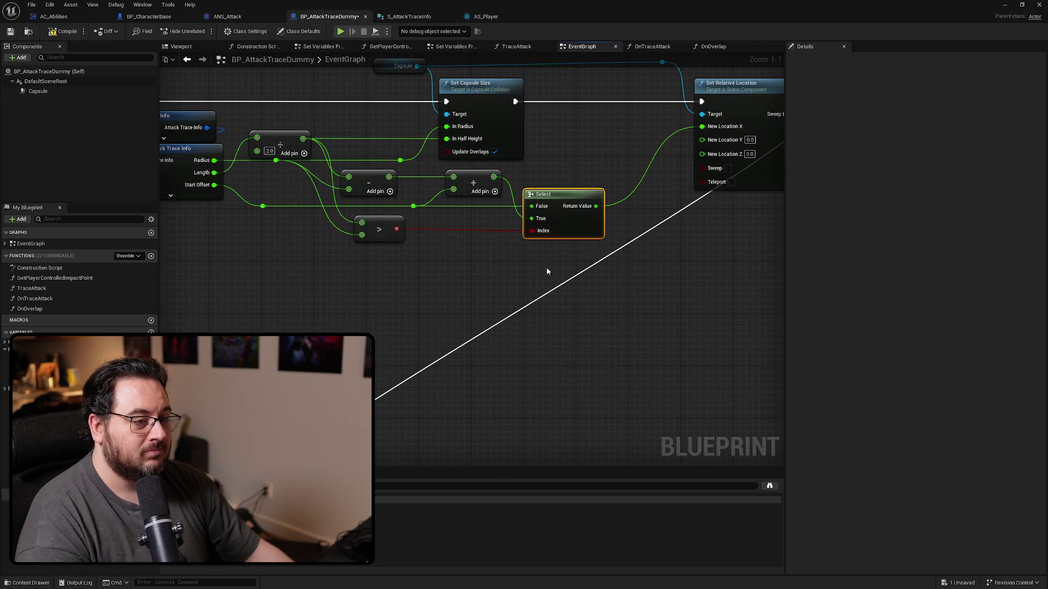
{"action": "left_click_drag", "start_coordinate": [270, 218], "coordinate": [256, 201]}
{"action": "left_click_drag", "start_coordinate": [562, 207], "coordinate": [445, 317]}
Pull Set Relative Location closer to Set Capsule Size, tidy the Capsule reroute, and select all capsule sizing nodes.
{"action": "left_click_drag", "start_coordinate": [626, 145], "coordinate": [551, 250]}
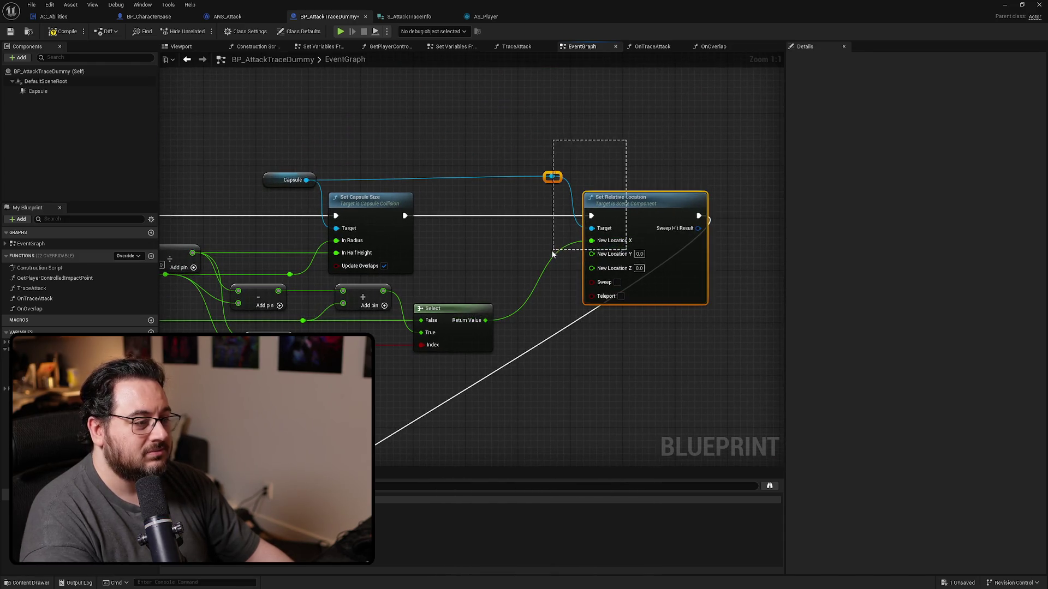
{"action": "left_click_drag", "start_coordinate": [620, 212], "coordinate": [579, 211]}
{"action": "left_click", "coordinate": [521, 158]}
{"action": "left_click_drag", "start_coordinate": [475, 174], "coordinate": [278, 181]}
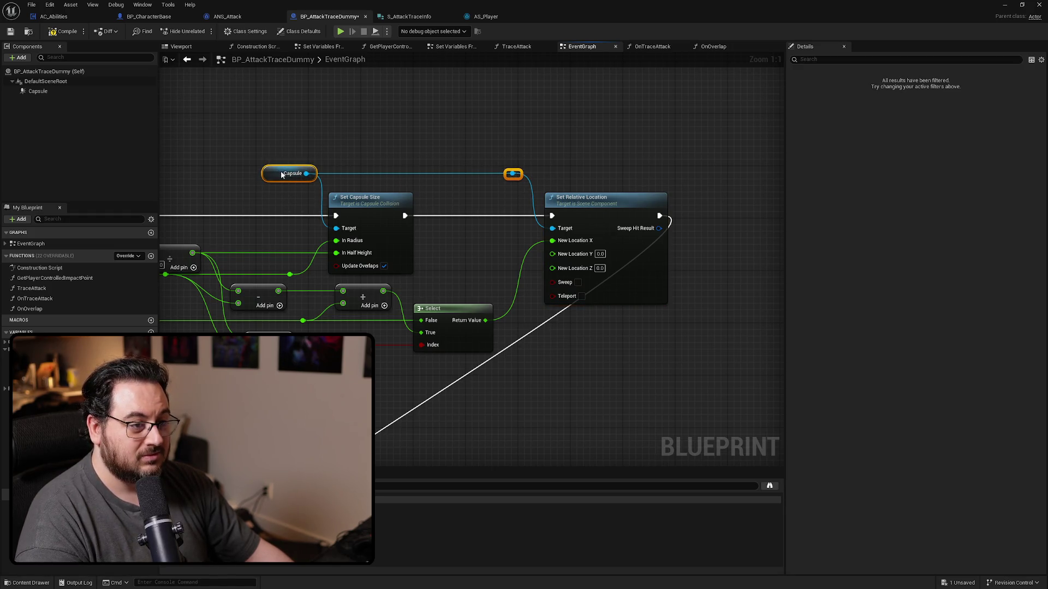
{"action": "scroll", "coordinate": [539, 316], "scroll_direction": "down", "scroll_amount": 5}
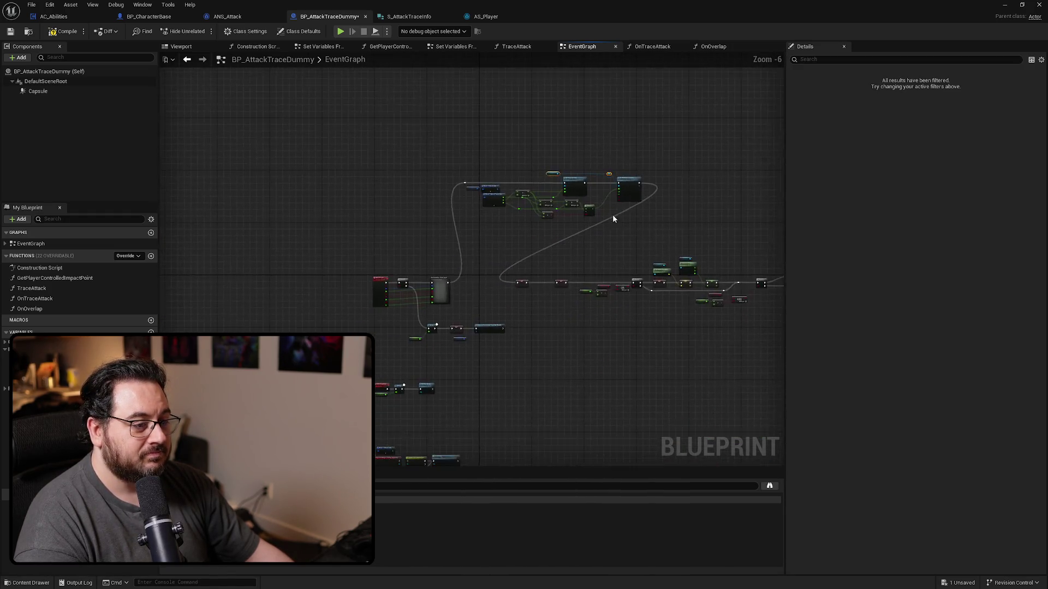
{"action": "left_click", "coordinate": [519, 261]}
{"action": "scroll", "coordinate": [397, 263], "scroll_direction": "up", "scroll_amount": 2}
{"action": "left_click_drag", "start_coordinate": [424, 274], "coordinate": [522, 287]}
{"action": "scroll", "coordinate": [377, 272], "scroll_direction": "down", "scroll_amount": 2}
{"action": "mouse_move", "coordinate": [666, 117]}
{"action": "left_mouse_down"}
{"action": "mouse_move", "coordinate": [533, 240]}
{"action": "mouse_move", "coordinate": [262, 296]}
{"action": "left_mouse_up"}
Collapse the capsule nodes into SetCapsuleSizeAndPosition and insert it after Set Variables From Input.
{"action": "key", "text": "f"}
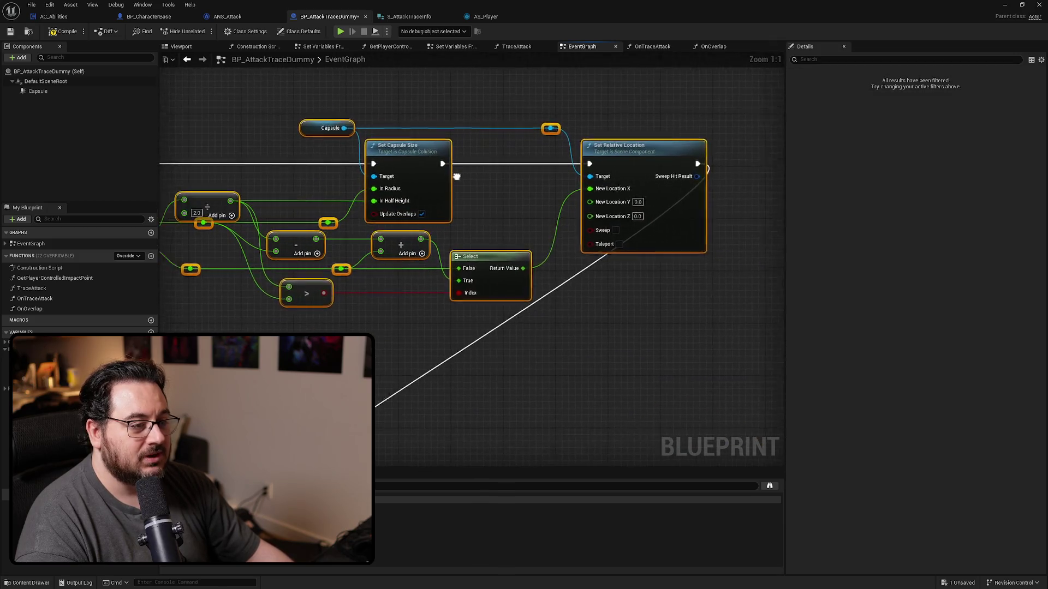
{"action": "right_click", "coordinate": [445, 168]}
{"action": "left_click", "coordinate": [488, 295]}
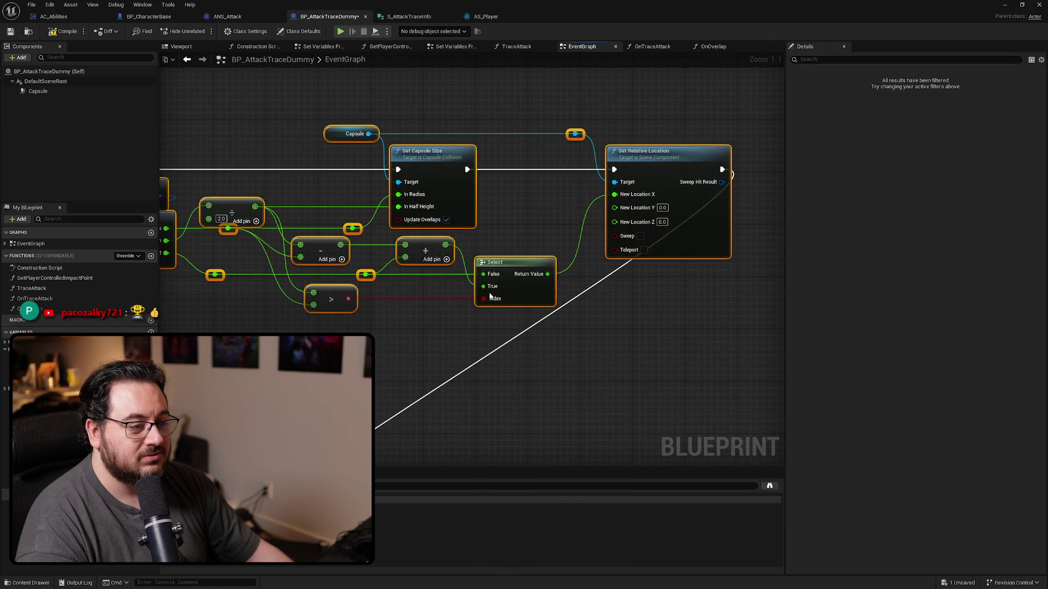
{"action": "type", "text": "Ser"}
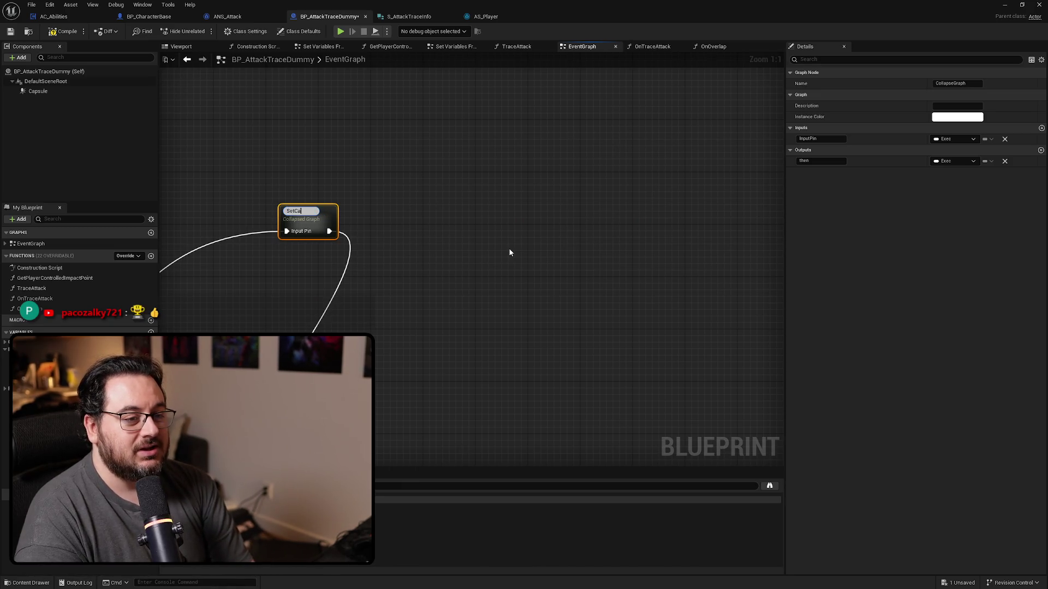
{"action": "type", "text": "SizeAndPosition"}
{"action": "key", "text": "Return"}
{"action": "scroll", "coordinate": [509, 252], "scroll_direction": "down", "scroll_amount": 3}
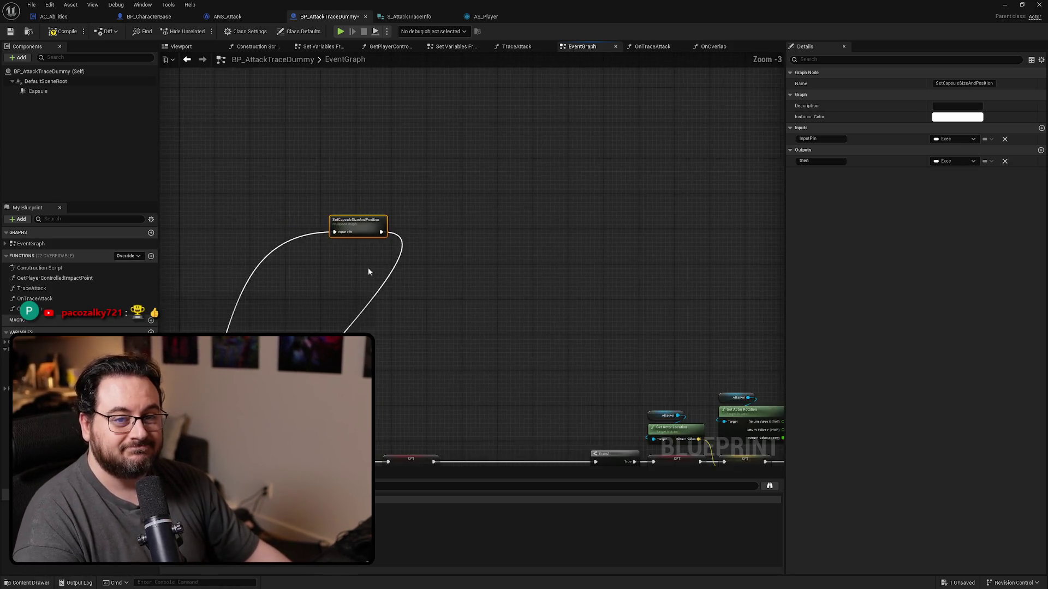
{"action": "mouse_move", "coordinate": [538, 105]}
{"action": "left_mouse_down"}
{"action": "mouse_move", "coordinate": [355, 313]}
{"action": "mouse_move", "coordinate": [379, 341]}
{"action": "left_mouse_up"}
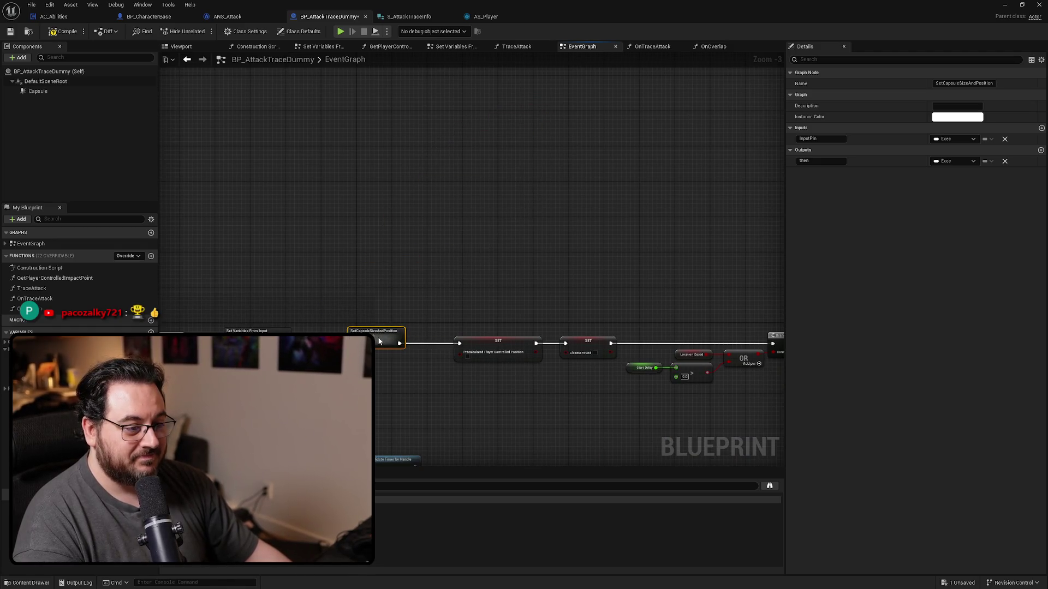
{"action": "left_click", "coordinate": [426, 385]}
Make Begin Overlap print the Other Actor's display name via Print String, then compile the blueprint.
{"action": "scroll", "coordinate": [636, 208], "scroll_direction": "up", "scroll_amount": 2}
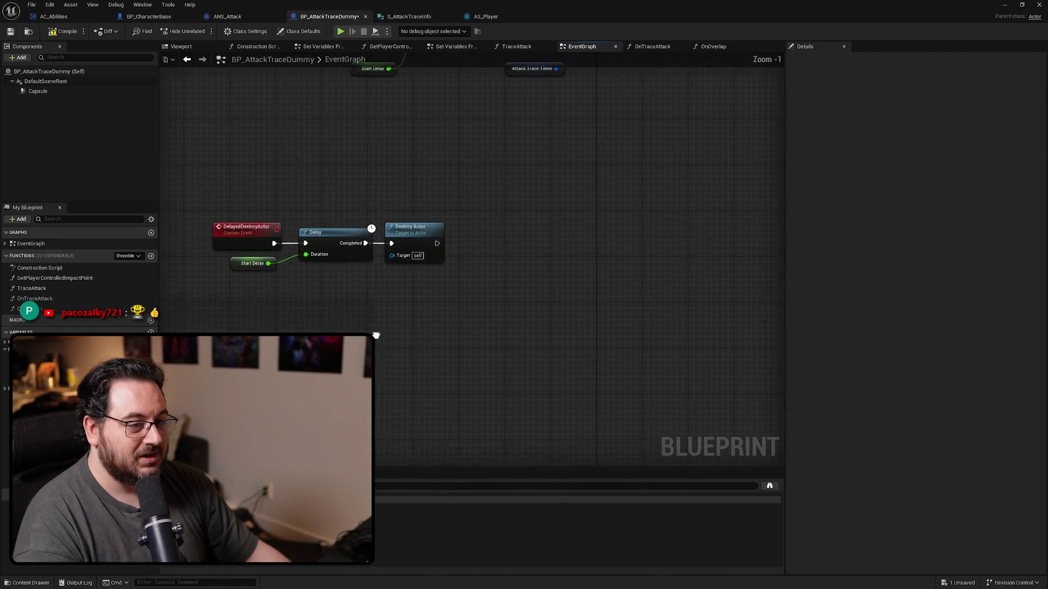
{"action": "scroll", "coordinate": [521, 233], "scroll_direction": "up", "scroll_amount": 2}
{"action": "left_click_drag", "start_coordinate": [520, 234], "coordinate": [491, 288]}
{"action": "mouse_move", "coordinate": [587, 160]}
{"action": "left_mouse_down"}
{"action": "mouse_move", "coordinate": [457, 234]}
{"action": "mouse_move", "coordinate": [501, 64]}
{"action": "left_mouse_up"}
{"action": "left_click", "coordinate": [433, 229]}
{"action": "left_click_drag", "start_coordinate": [348, 206], "coordinate": [552, 197]}
{"action": "type", "text": "print string"}
{"action": "key", "text": "Return"}
{"action": "mouse_move", "coordinate": [347, 231]}
{"action": "left_mouse_down"}
{"action": "mouse_move", "coordinate": [383, 269]}
{"action": "mouse_move", "coordinate": [527, 220]}
{"action": "left_mouse_up"}
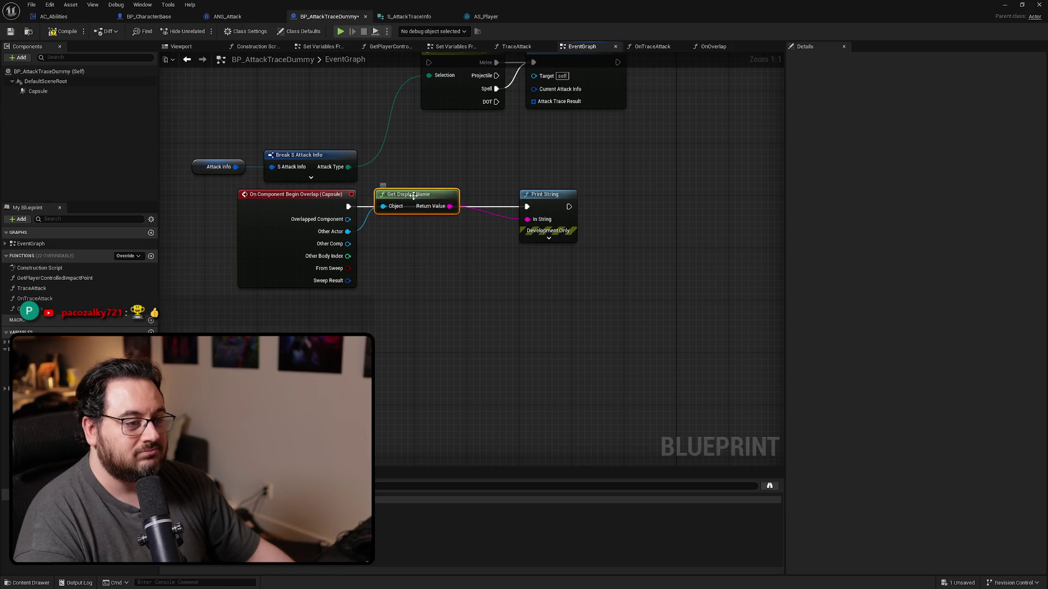
{"action": "left_click_drag", "start_coordinate": [413, 195], "coordinate": [426, 235]}
{"action": "left_click", "coordinate": [65, 31]}
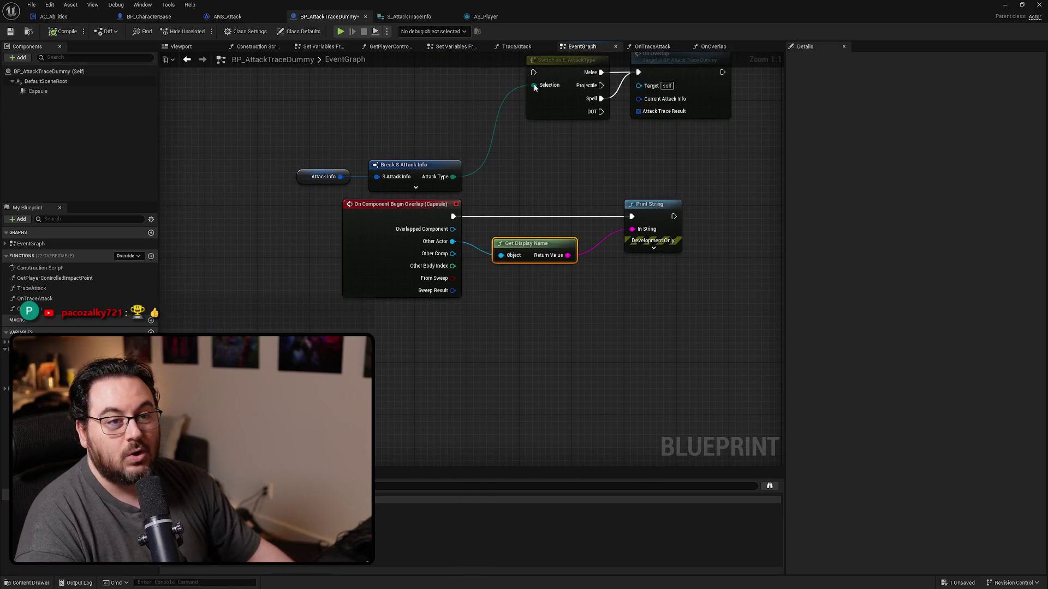
{"action": "key", "text": "alt+Tab"}
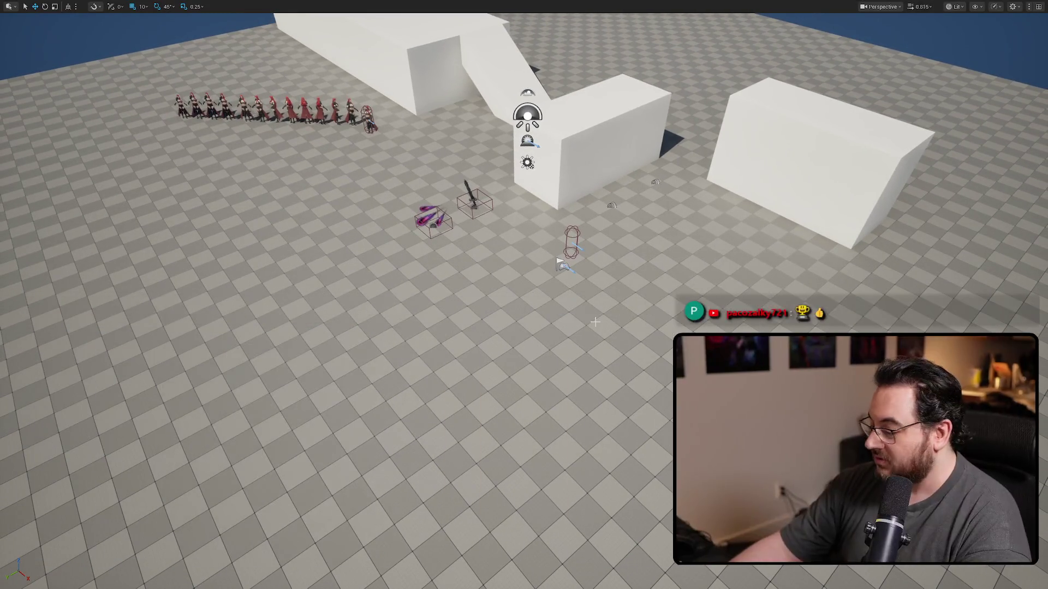
Place a BP_Enemy actor from the Characters/Enemy folder into the level.
{"action": "key", "text": "F11"}
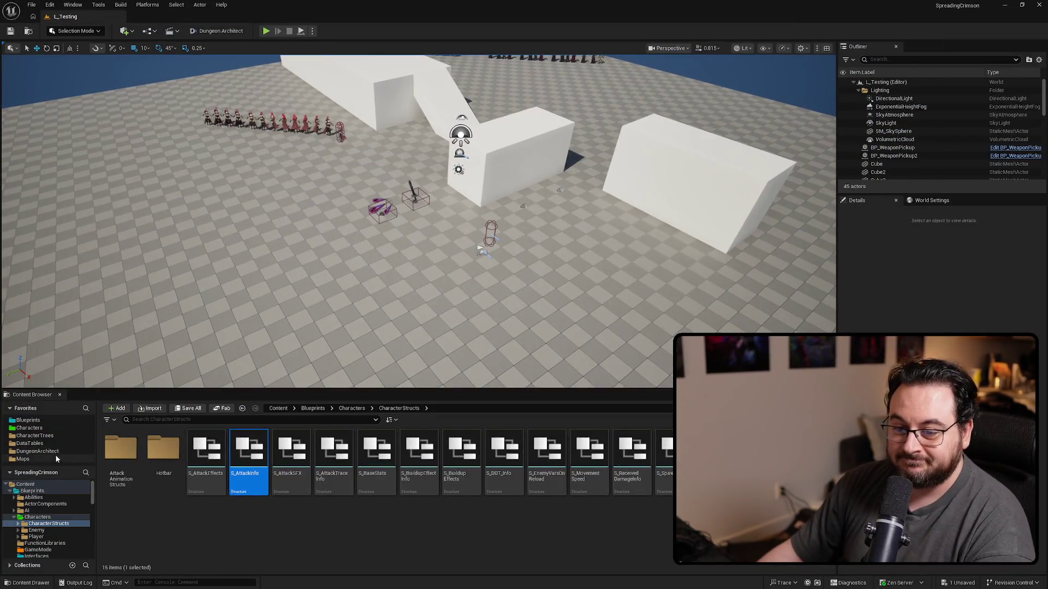
{"action": "left_click", "coordinate": [29, 427]}
{"action": "double_click", "coordinate": [173, 469]}
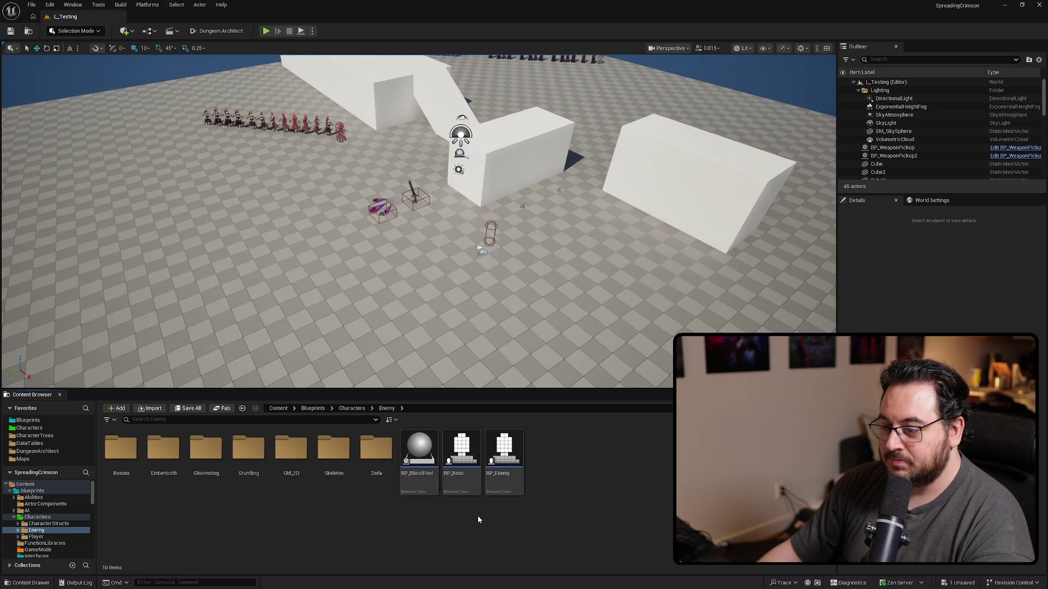
{"action": "mouse_move", "coordinate": [503, 456]}
{"action": "left_mouse_down"}
{"action": "mouse_move", "coordinate": [601, 371]}
{"action": "mouse_move", "coordinate": [609, 208]}
{"action": "left_mouse_up"}
{"action": "scroll", "coordinate": [608, 209], "scroll_direction": "down", "scroll_amount": 3}
Playtest the level, slashing and dashing around the enemy, then stop playing.
{"action": "key", "text": "F11"}
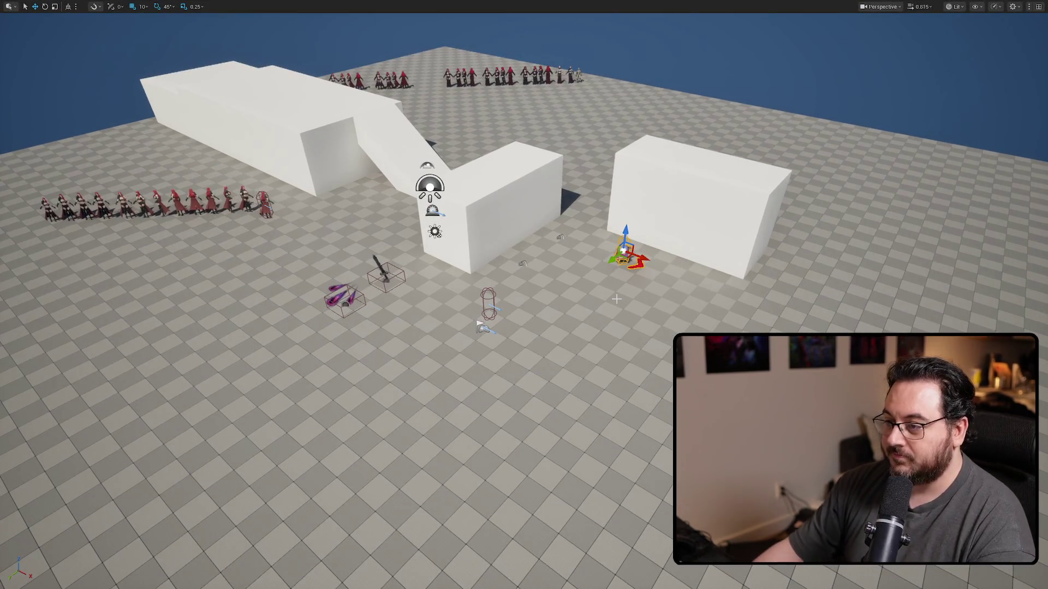
{"action": "key", "text": "alt+p"}
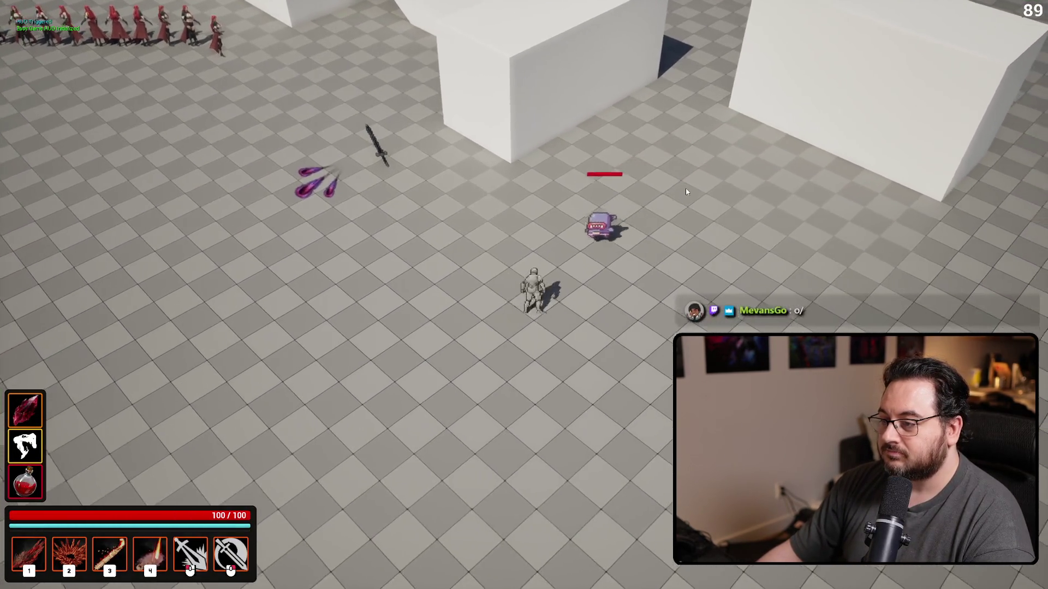
{"action": "left_click", "coordinate": [687, 192]}
{"action": "key", "text": "d"}
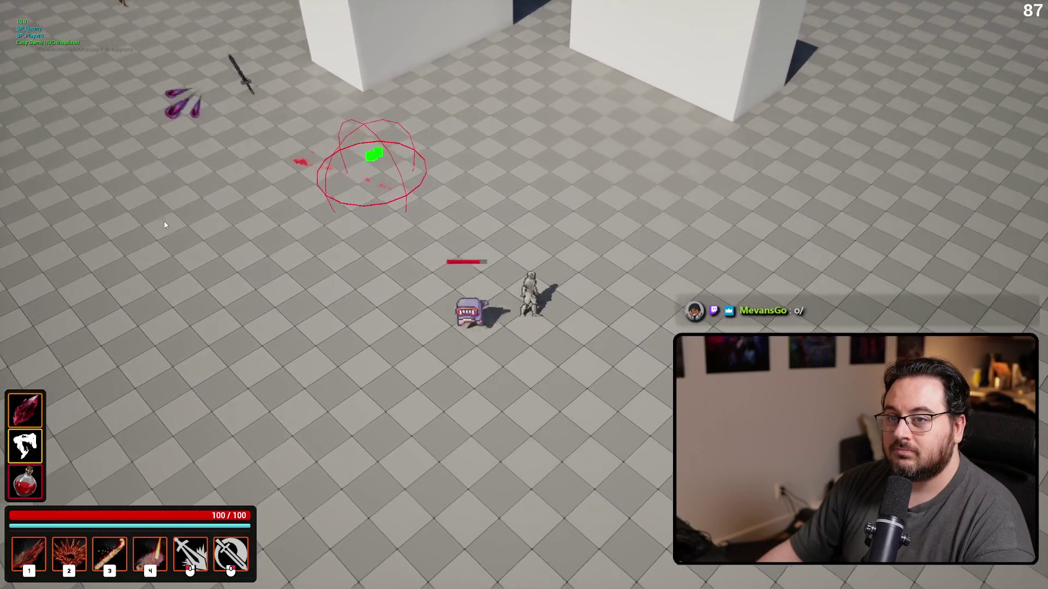
{"action": "left_click", "coordinate": [283, 311]}
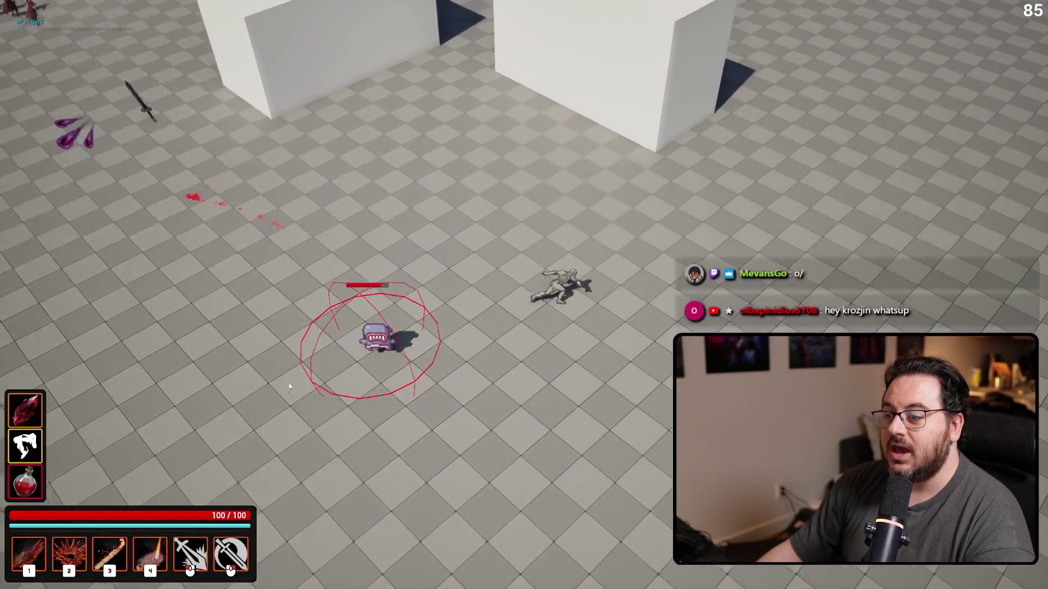
{"action": "left_click", "coordinate": [255, 388]}
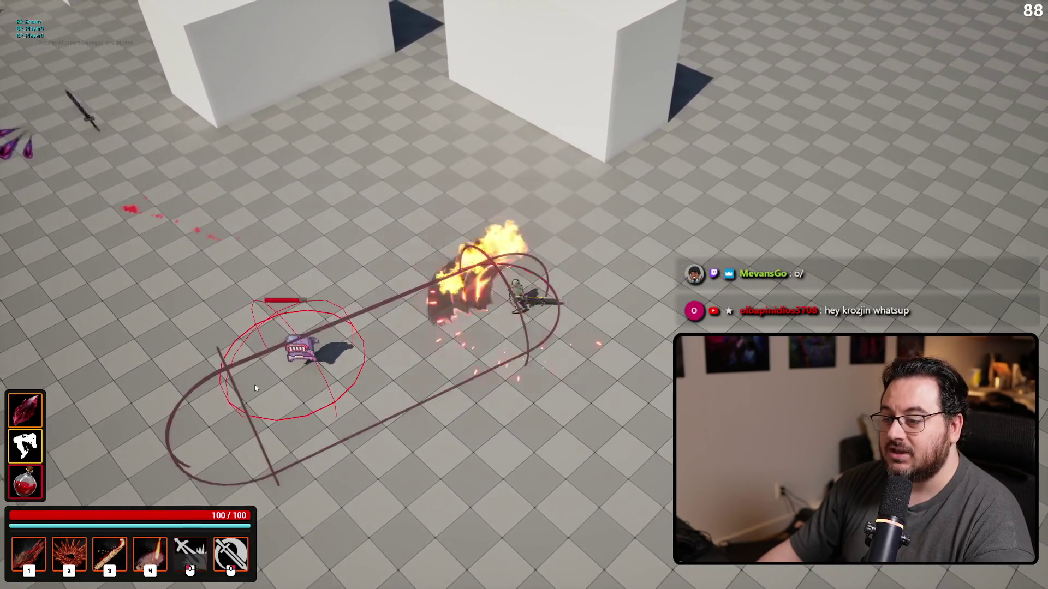
{"action": "key", "text": "space"}
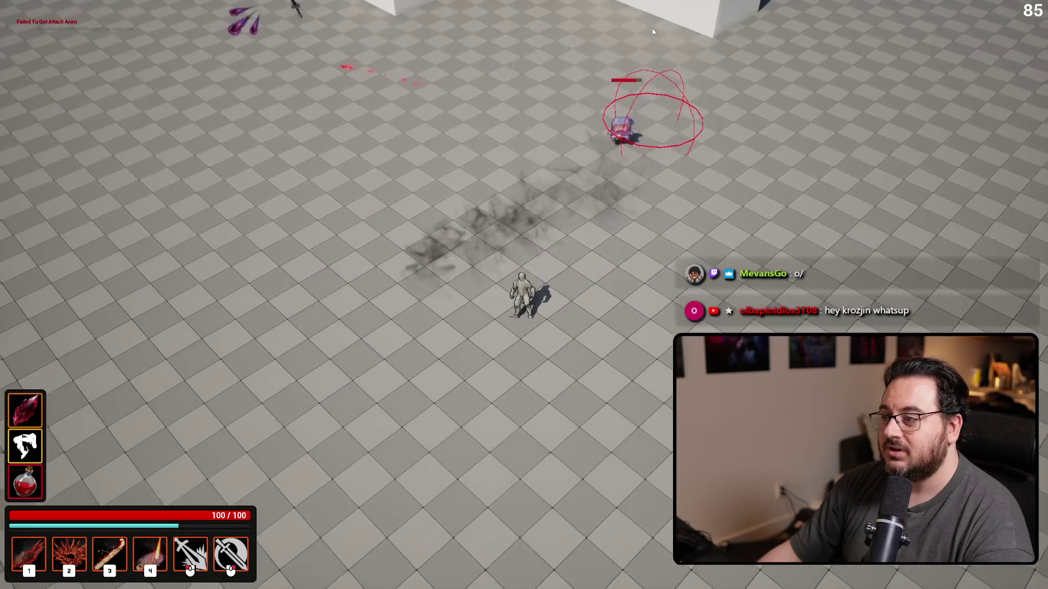
{"action": "key", "text": "space"}
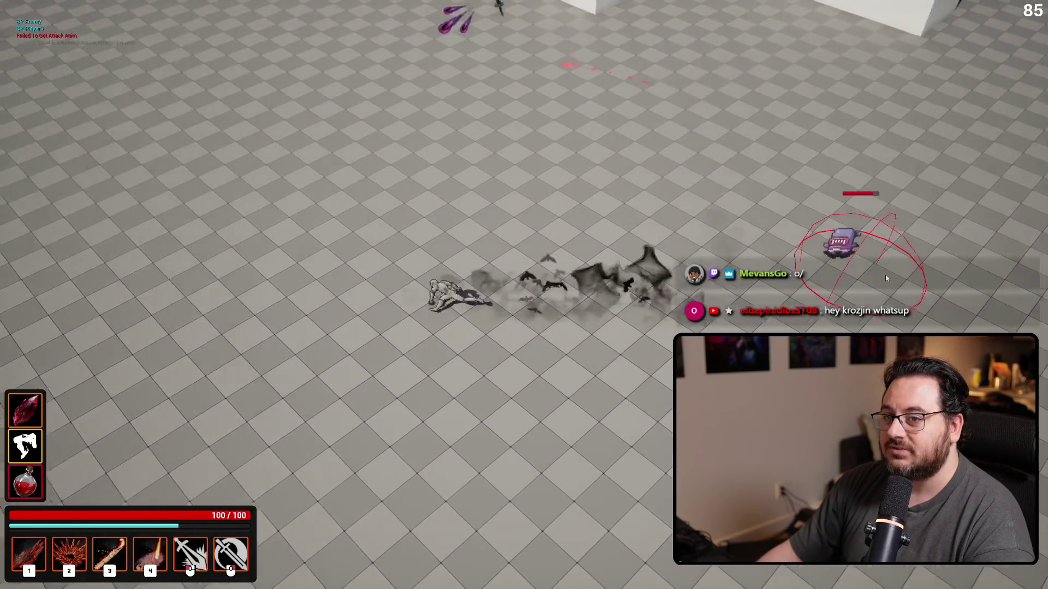
{"action": "left_click", "coordinate": [889, 241]}
{"action": "key", "text": "space"}
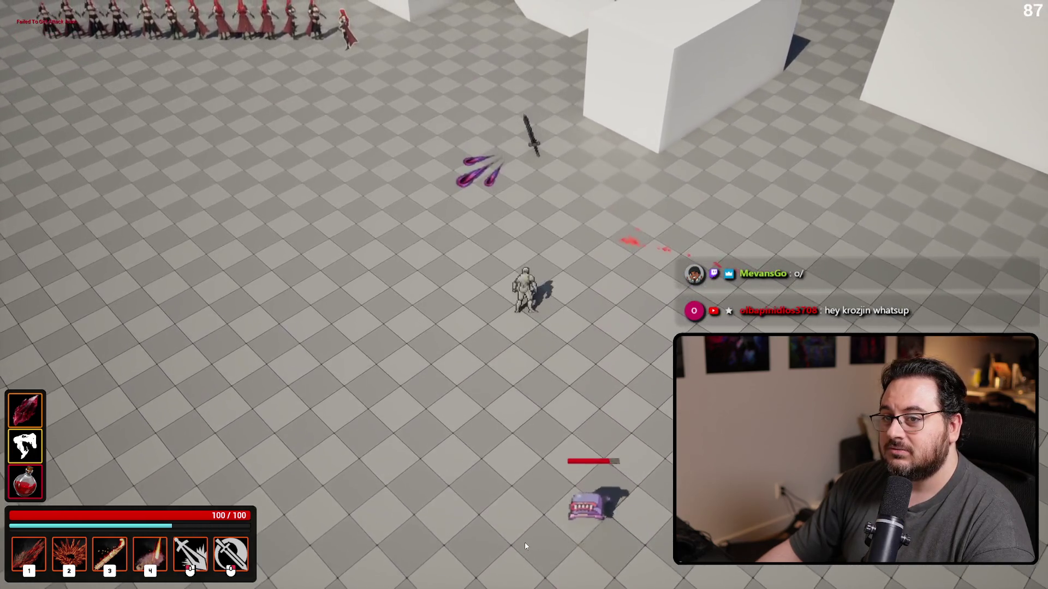
{"action": "left_click", "coordinate": [546, 513]}
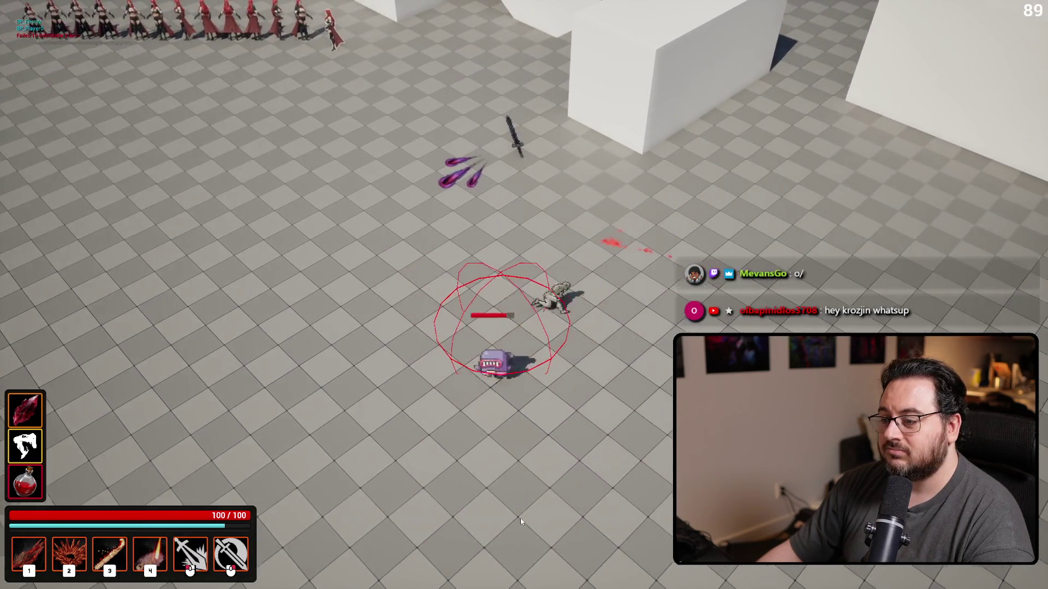
{"action": "key", "text": "d"}
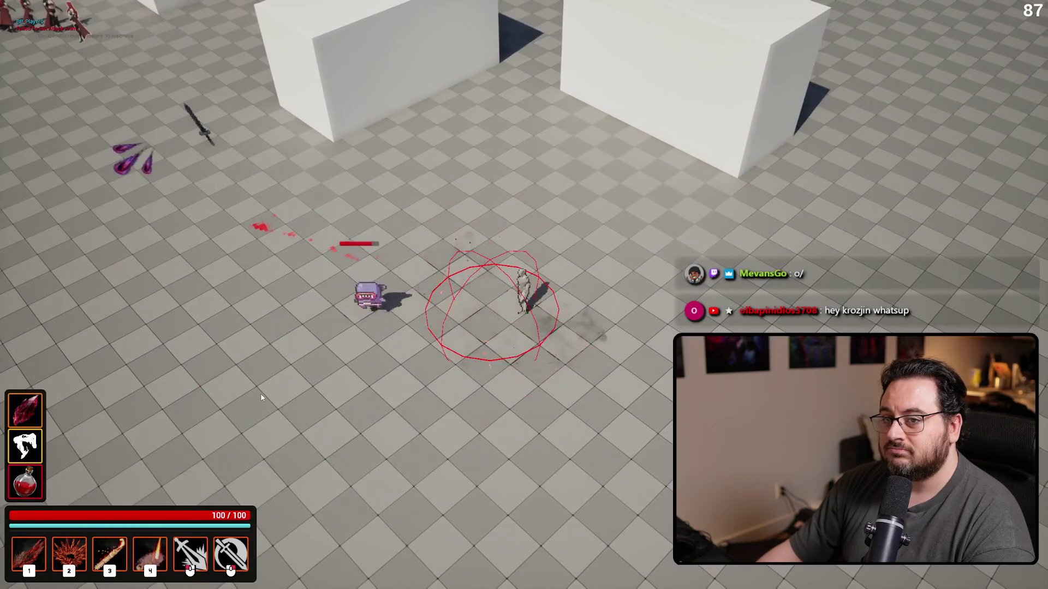
{"action": "key", "text": "s"}
{"action": "left_click", "coordinate": [478, 166]}
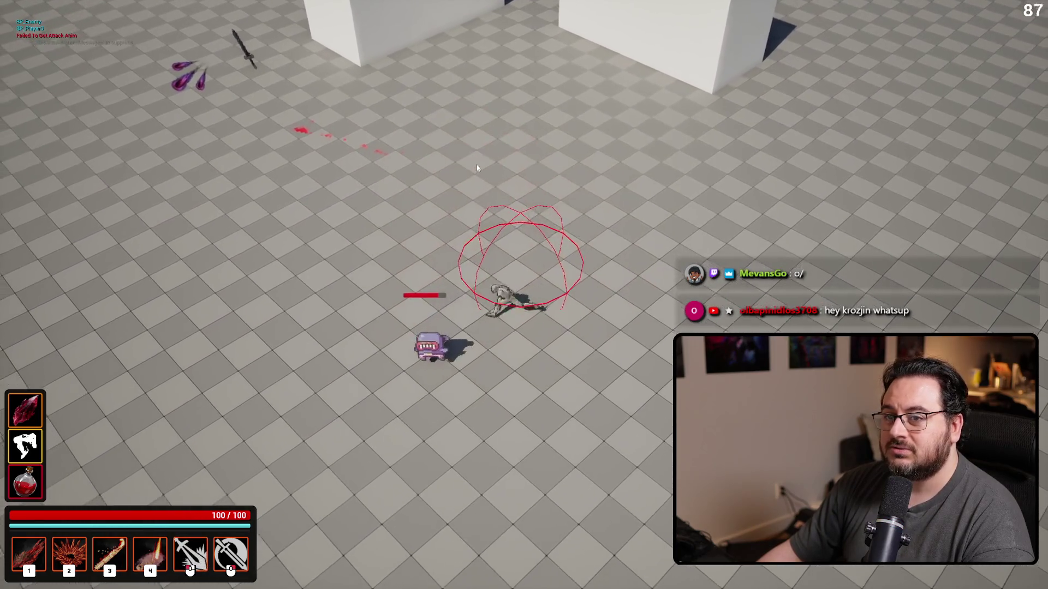
{"action": "key", "text": "Escape"}
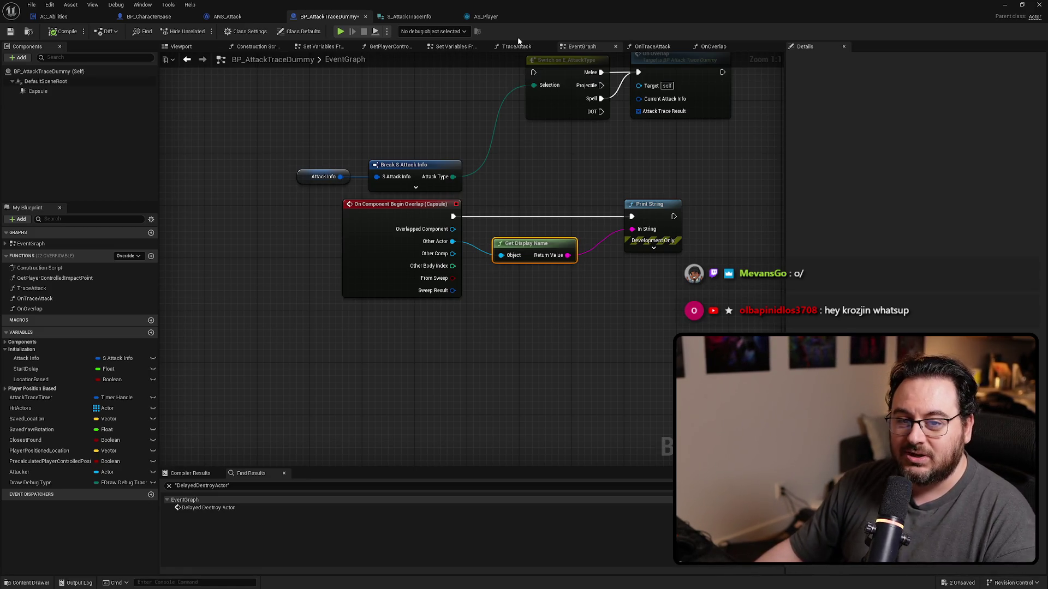
Delete the Print String and Get Display Name nodes and wire Begin Overlap into Switch on E_AttackType.
{"action": "left_click_drag", "start_coordinate": [645, 362], "coordinate": [612, 391]}
{"action": "left_click_drag", "start_coordinate": [643, 335], "coordinate": [388, 273]}
{"action": "key", "text": "Delete"}
{"action": "left_click_drag", "start_coordinate": [507, 254], "coordinate": [631, 133]}
{"action": "mouse_move", "coordinate": [459, 144]}
{"action": "left_mouse_down"}
{"action": "mouse_move", "coordinate": [436, 302]}
{"action": "mouse_move", "coordinate": [421, 281]}
{"action": "left_mouse_up"}
{"action": "left_click_drag", "start_coordinate": [352, 296], "coordinate": [394, 288]}
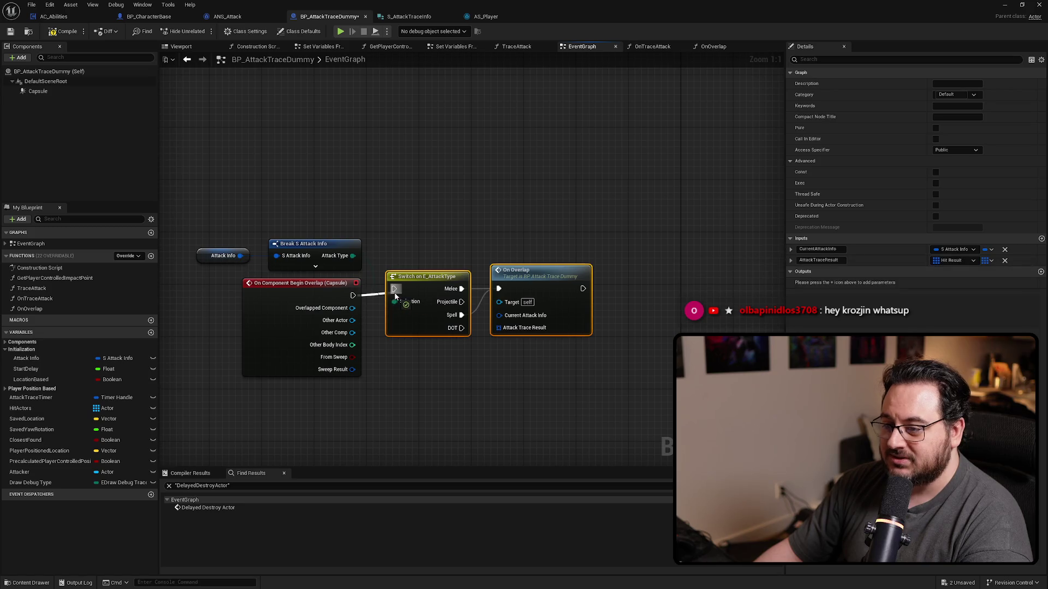
{"action": "mouse_move", "coordinate": [543, 295]}
{"action": "left_mouse_down"}
{"action": "mouse_move", "coordinate": [538, 301]}
{"action": "mouse_move", "coordinate": [593, 251]}
{"action": "left_mouse_up"}
Add an Actor-type OverlappedActor input to On Overlap and wire Other Actor into it.
{"action": "left_click", "coordinate": [538, 301]}
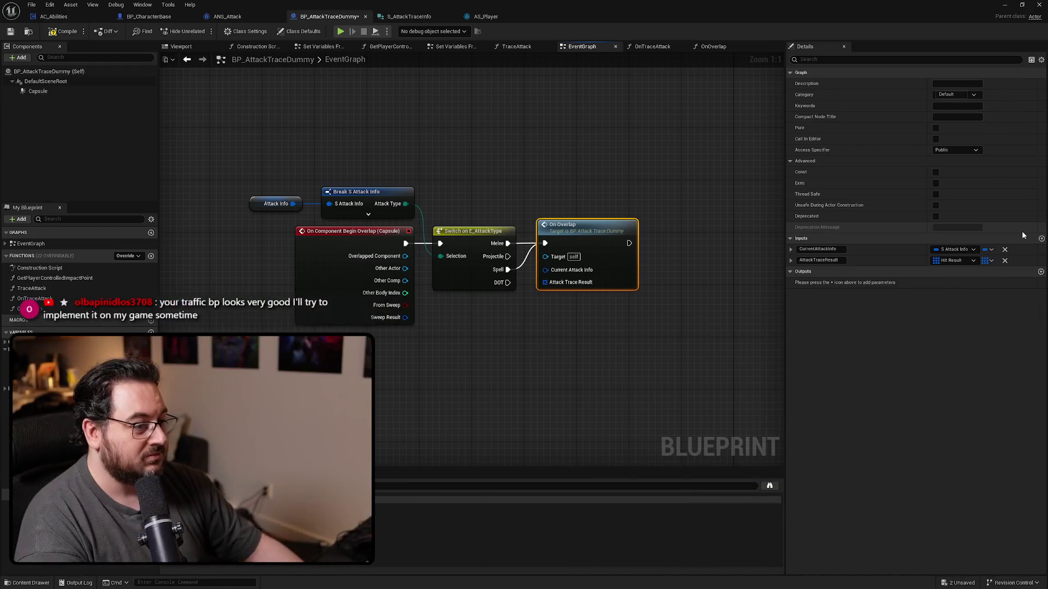
{"action": "left_click", "coordinate": [1041, 238]}
{"action": "left_click", "coordinate": [818, 272]}
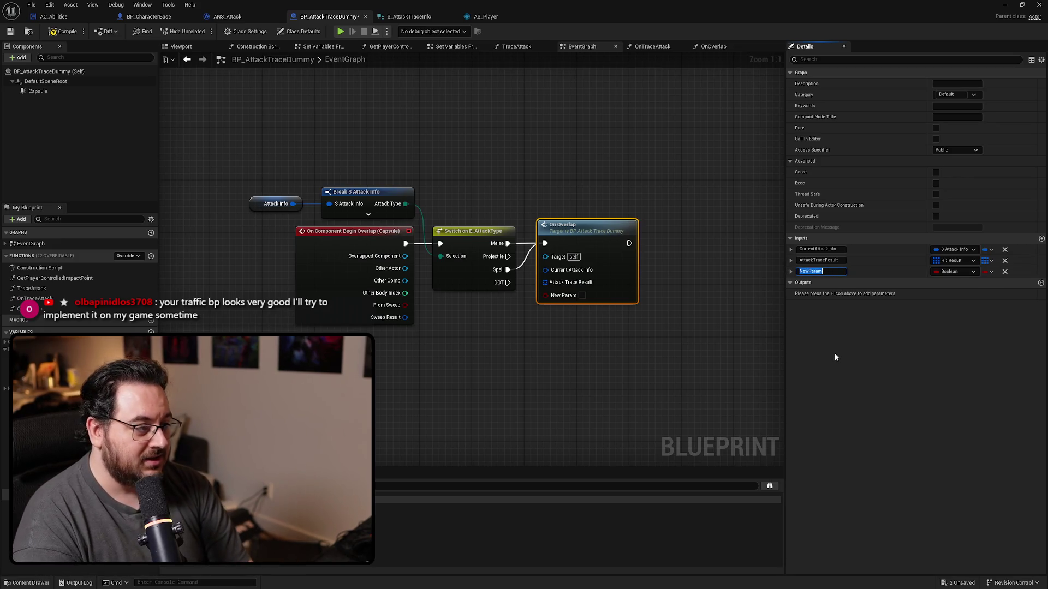
{"action": "type", "text": "Ovewr"}
{"action": "type", "text": "appedActor"}
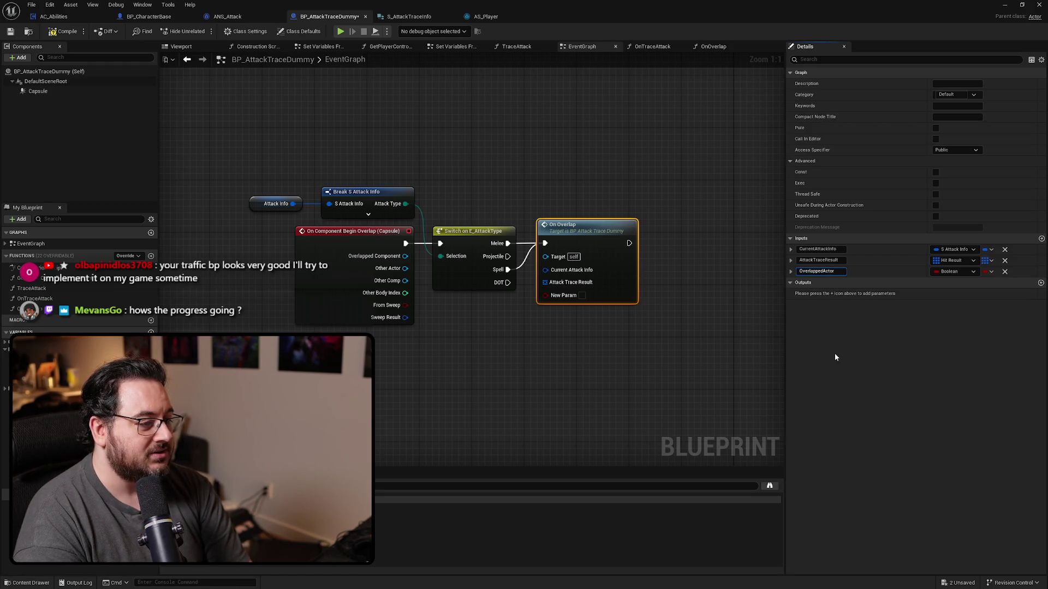
{"action": "key", "text": "Return"}
{"action": "left_click", "coordinate": [968, 272]}
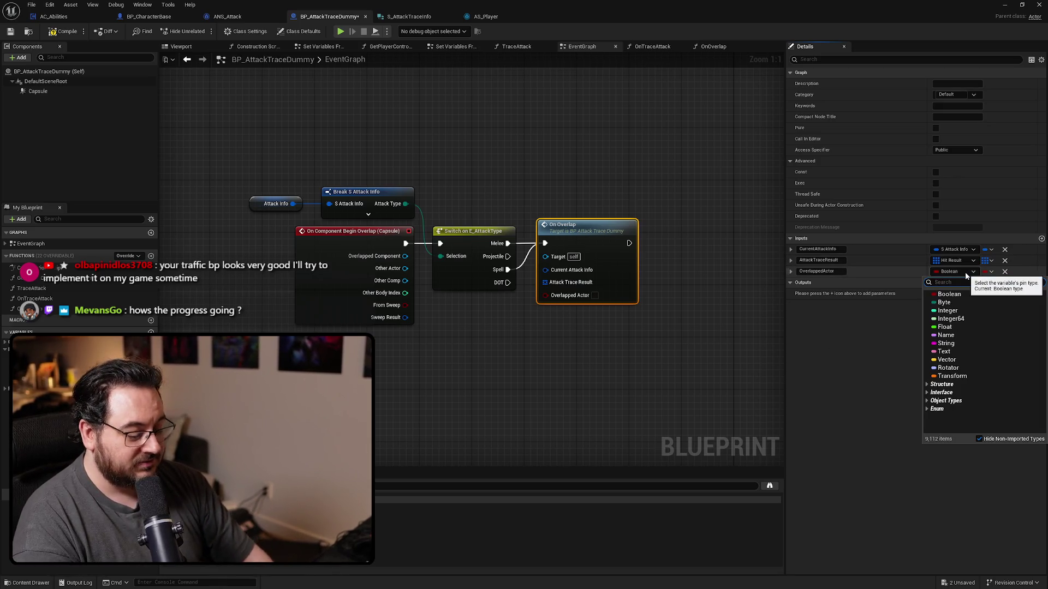
{"action": "type", "text": "actor"}
{"action": "mouse_move", "coordinate": [949, 366]}
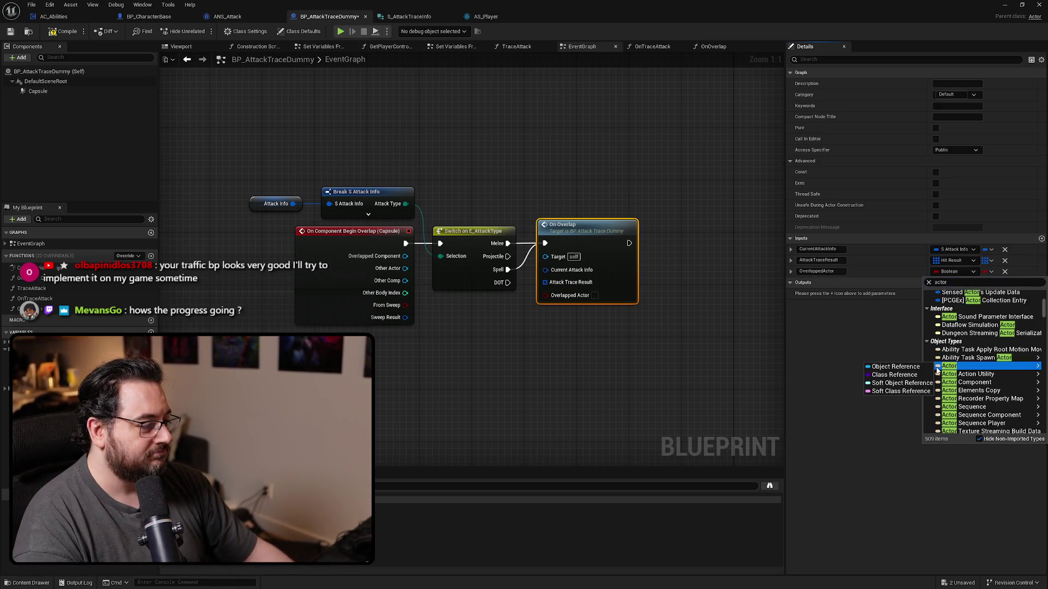
{"action": "left_click", "coordinate": [909, 366]}
{"action": "left_click_drag", "start_coordinate": [405, 268], "coordinate": [544, 295]}
Remove the AttackTraceResult and CurrentAttackInfo inputs from On Overlap.
{"action": "left_click", "coordinate": [497, 377]}
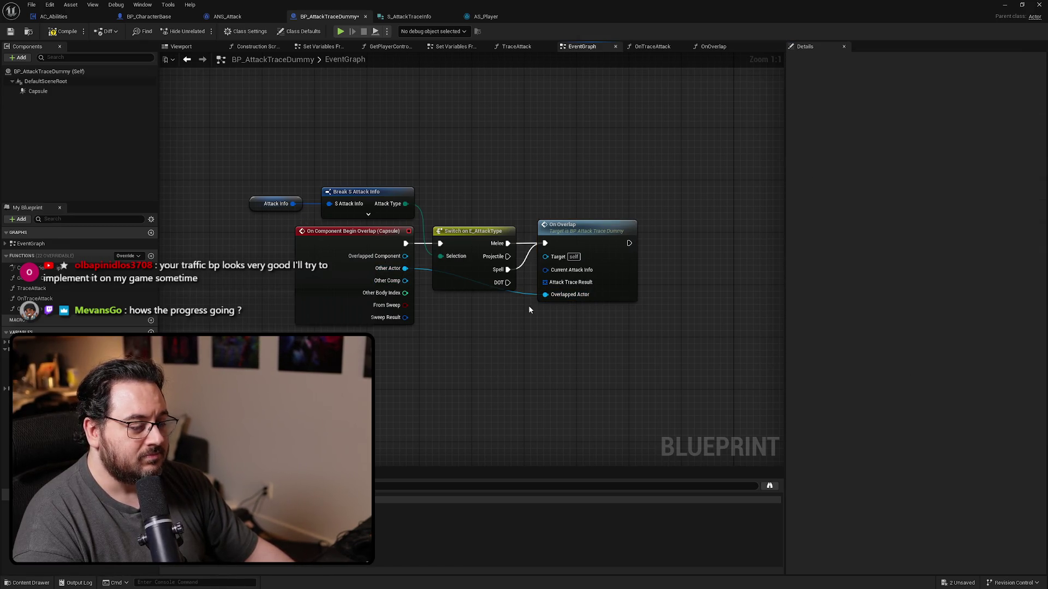
{"action": "left_click", "coordinate": [616, 273]}
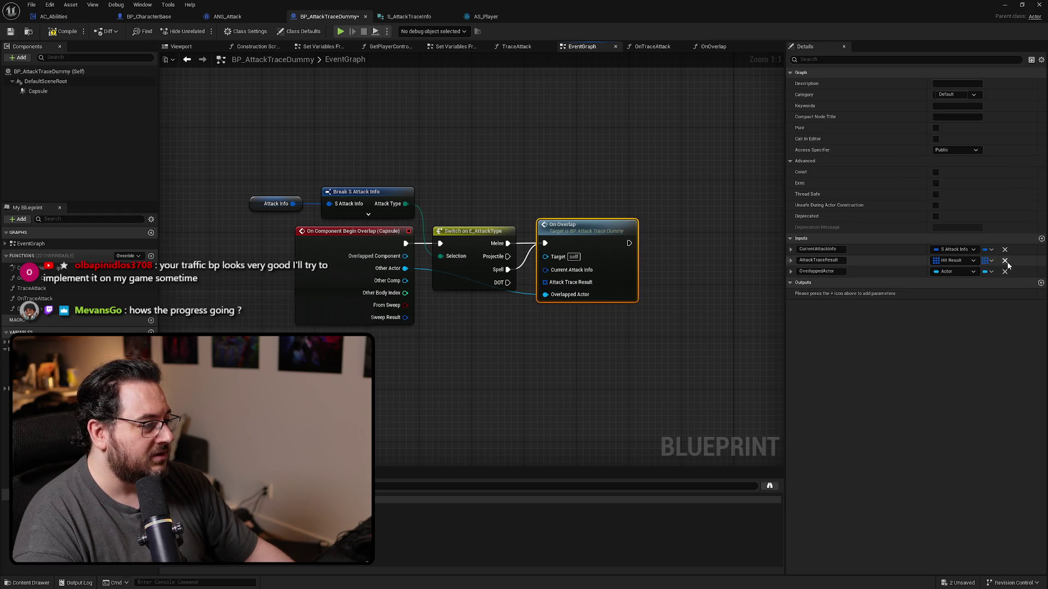
{"action": "left_click", "coordinate": [1004, 260]}
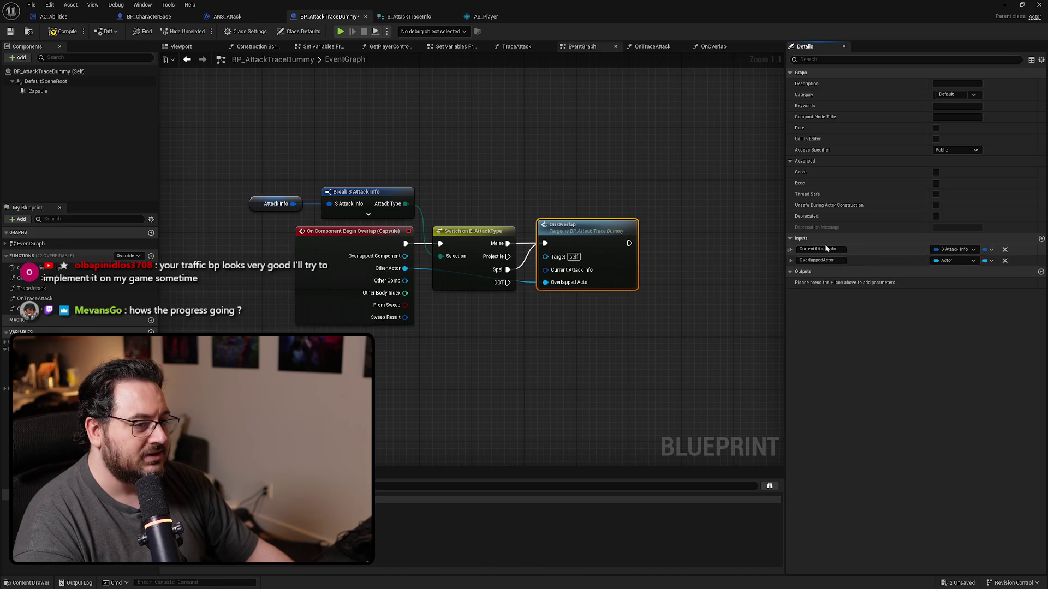
{"action": "left_click", "coordinate": [1003, 250]}
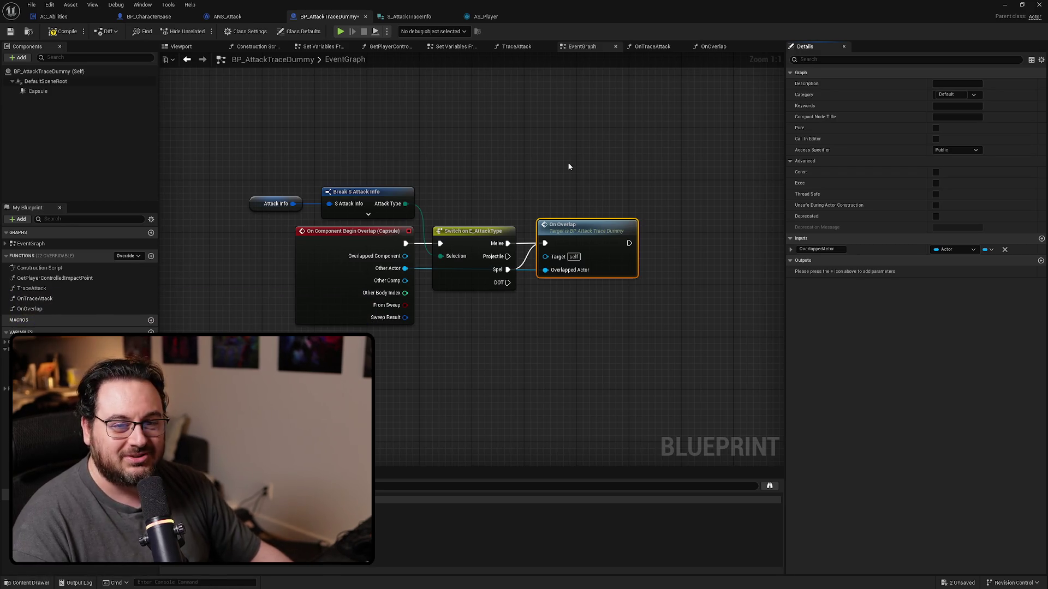
{"action": "key", "text": "super+Down"}
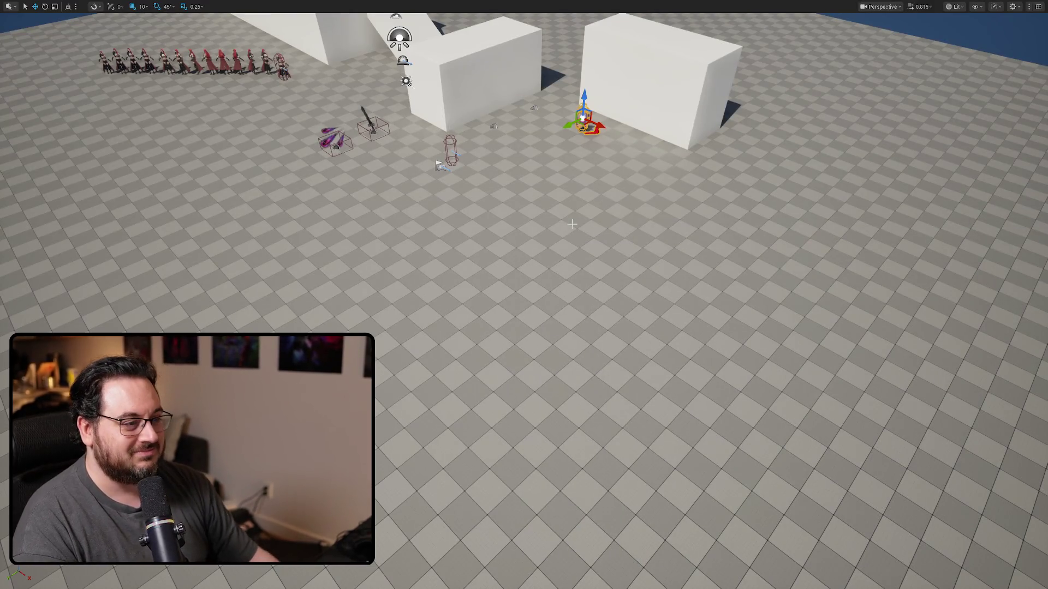
Try Play in Editor, cancel at the BP_AttackTraceDummy compile errors, and close the Message Log.
{"action": "key", "text": "alt+p"}
{"action": "left_click", "coordinate": [459, 299]}
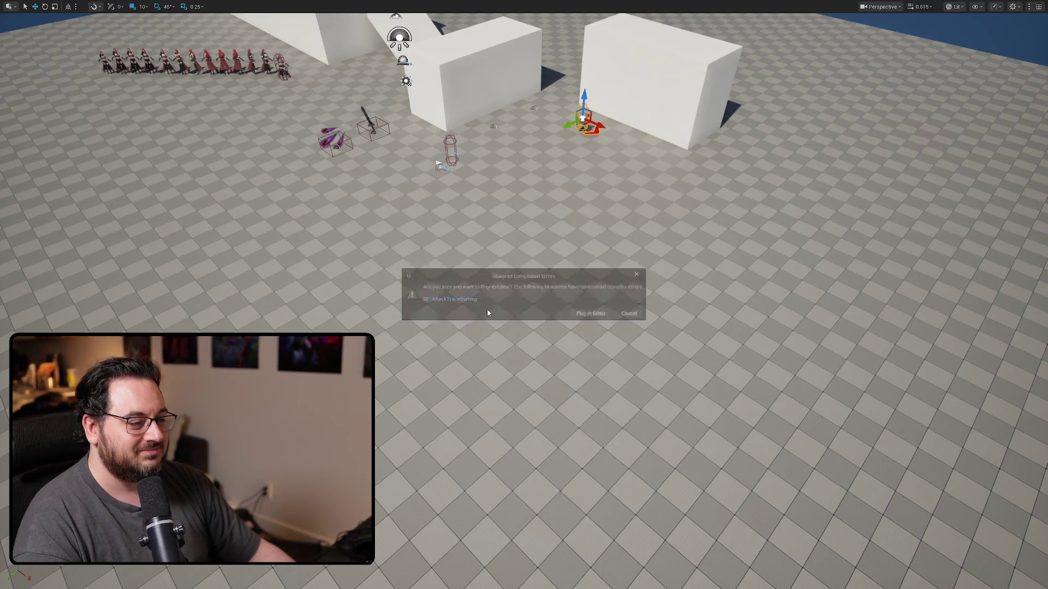
{"action": "left_click", "coordinate": [751, 100]}
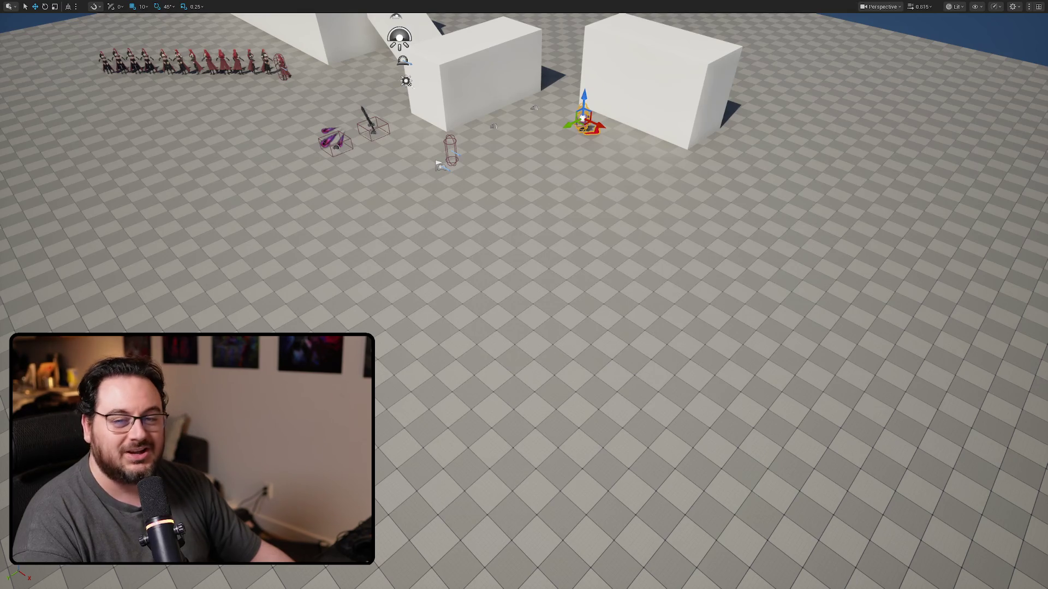
{"action": "key", "text": "alt+Tab"}
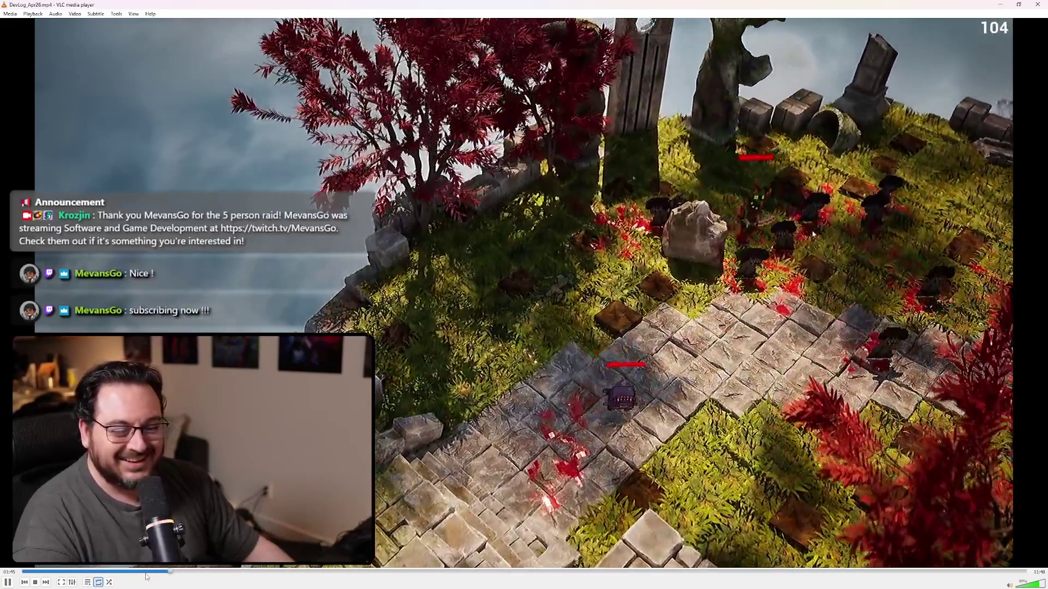
Scrub the DevLog_Apr26 video back and forth, then return to the BP_AttackTraceDummy graph.
{"action": "left_click", "coordinate": [148, 572]}
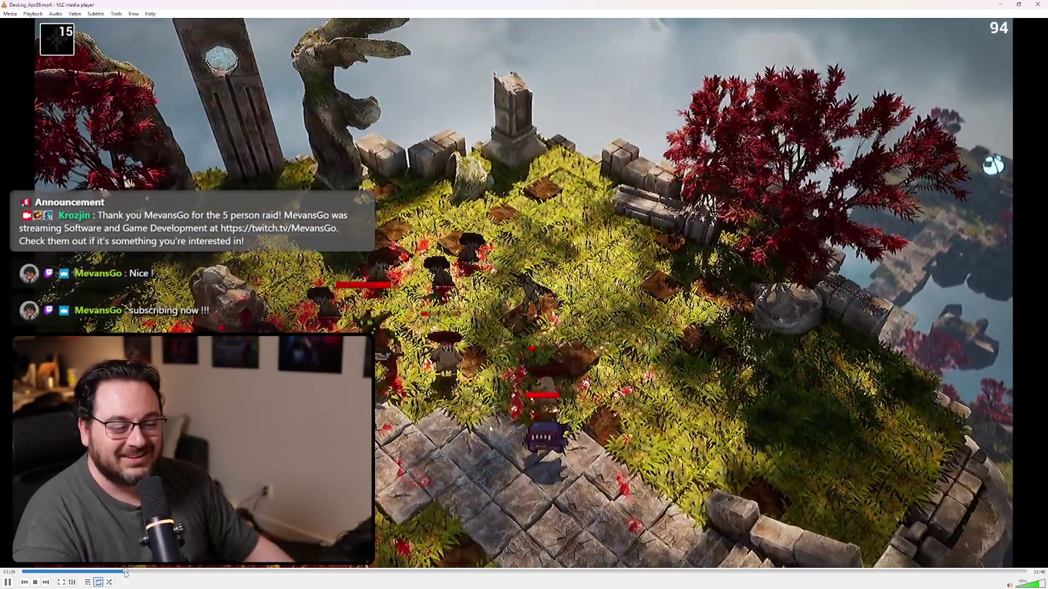
{"action": "left_click", "coordinate": [116, 571]}
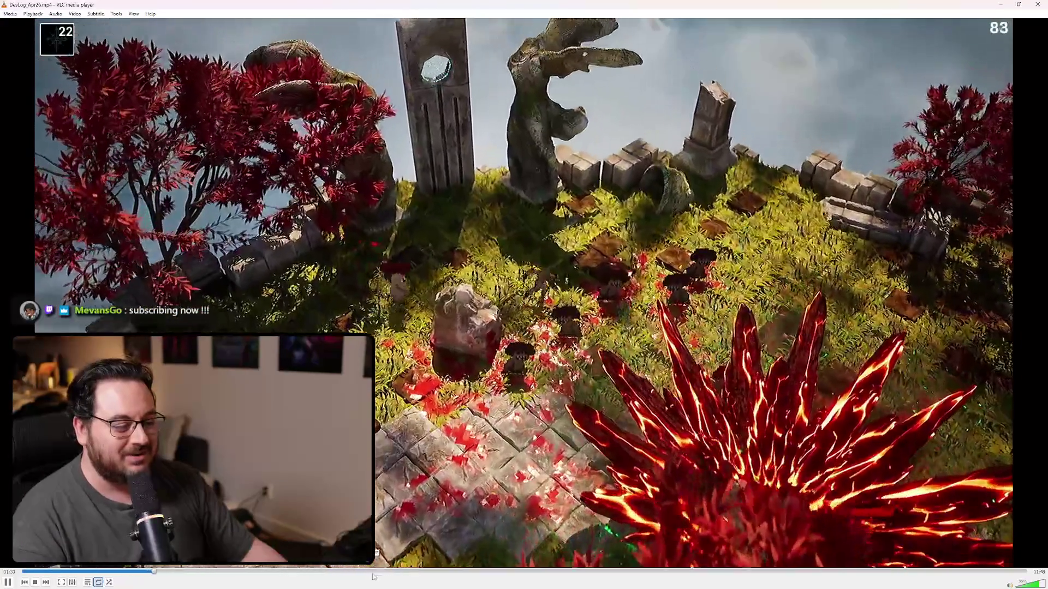
{"action": "left_click", "coordinate": [372, 572]}
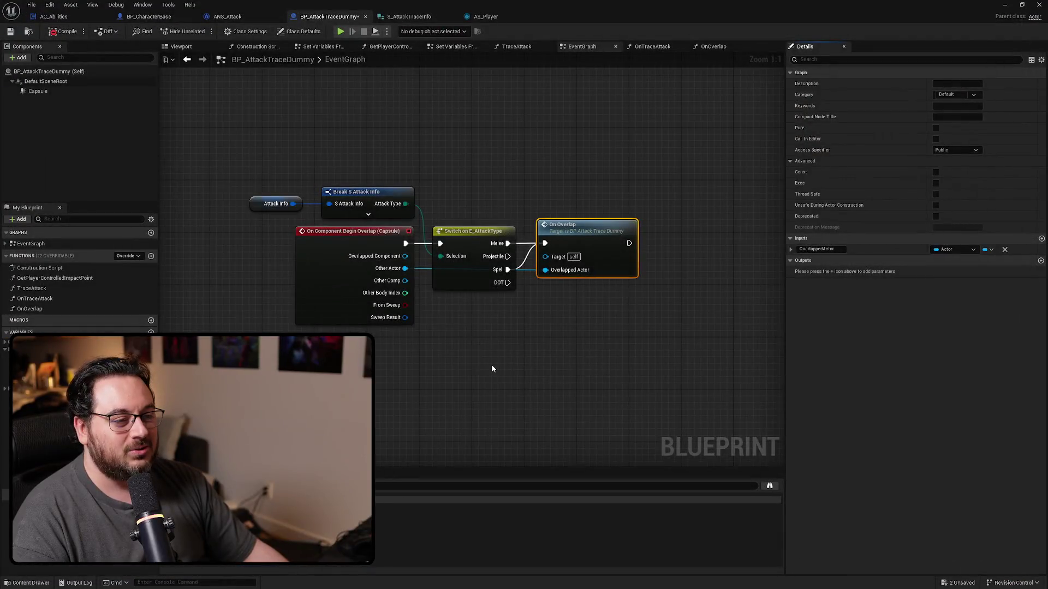
{"action": "left_click", "coordinate": [491, 368]}
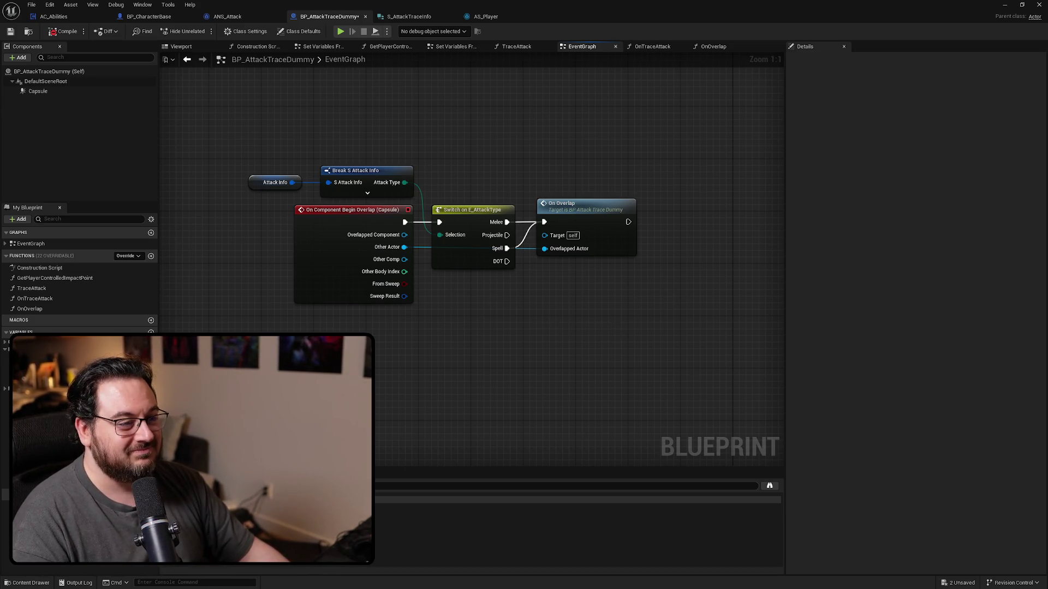
{"action": "double_click", "coordinate": [577, 215]}
{"action": "scroll", "coordinate": [332, 320], "scroll_direction": "up", "scroll_amount": 9}
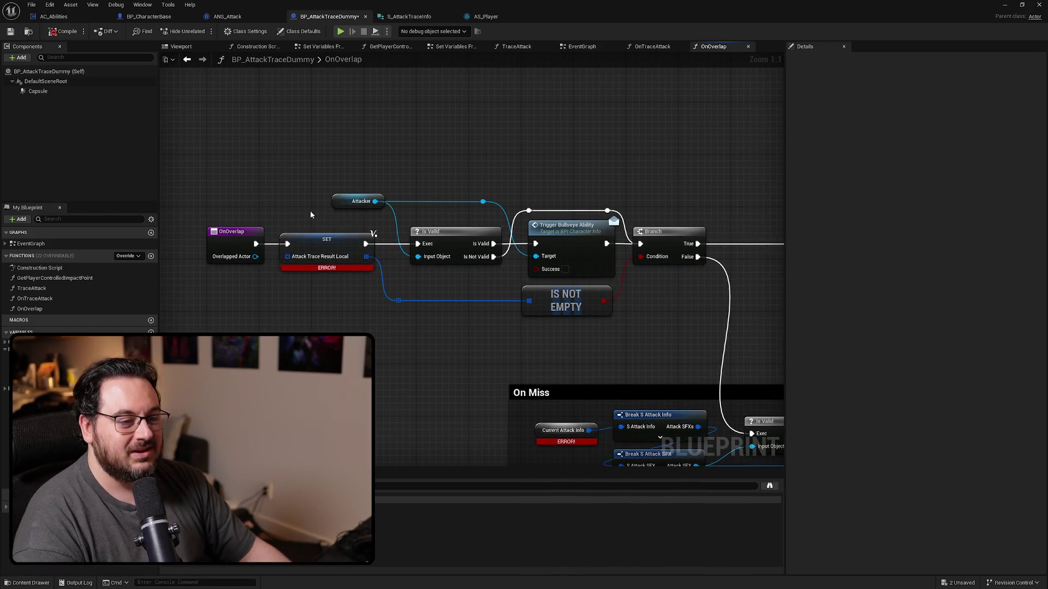
{"action": "mouse_move", "coordinate": [281, 248]}
{"action": "left_mouse_down"}
{"action": "mouse_move", "coordinate": [366, 240]}
{"action": "mouse_move", "coordinate": [286, 250]}
{"action": "left_mouse_up"}
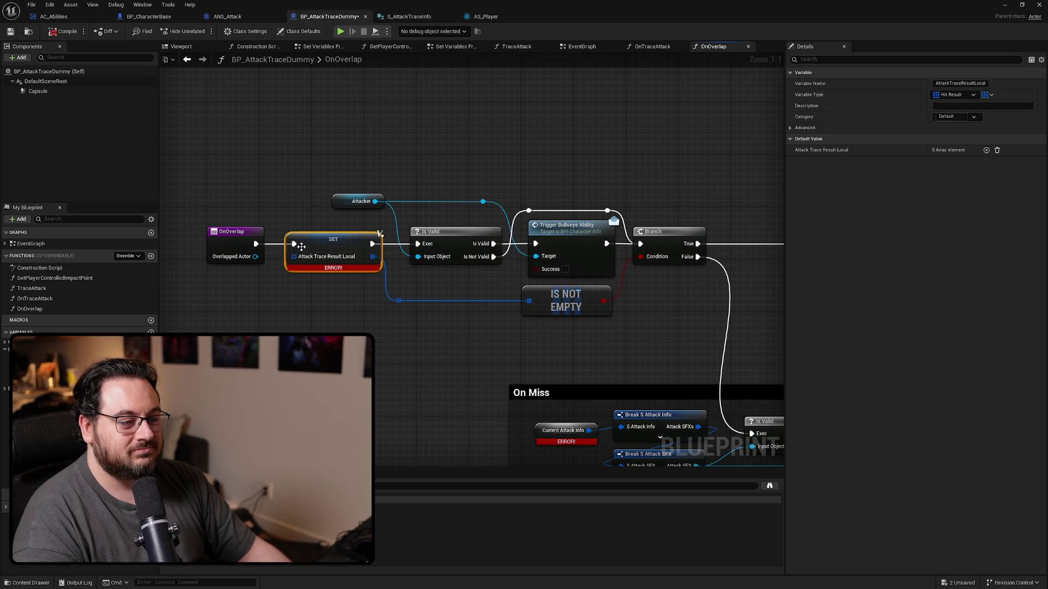
{"action": "mouse_move", "coordinate": [479, 274]}
{"action": "left_mouse_down"}
{"action": "mouse_move", "coordinate": [360, 260]}
{"action": "mouse_move", "coordinate": [370, 262]}
{"action": "left_mouse_up"}
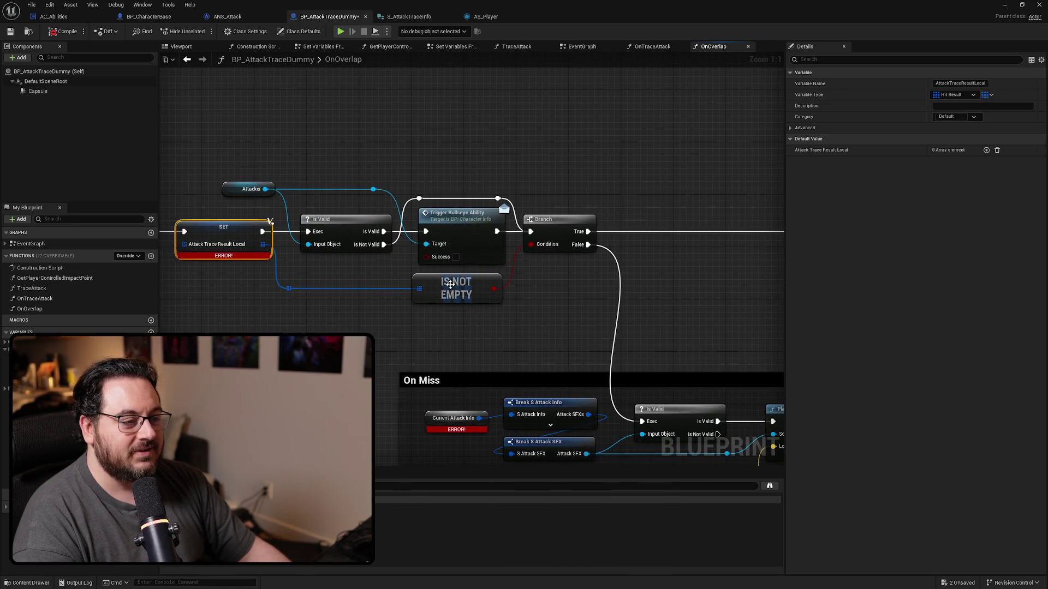
{"action": "mouse_move", "coordinate": [596, 274]}
{"action": "left_mouse_down"}
{"action": "mouse_move", "coordinate": [638, 257]}
{"action": "mouse_move", "coordinate": [493, 256]}
{"action": "mouse_move", "coordinate": [494, 218]}
{"action": "mouse_move", "coordinate": [568, 250]}
{"action": "mouse_move", "coordinate": [734, 262]}
{"action": "left_mouse_up"}
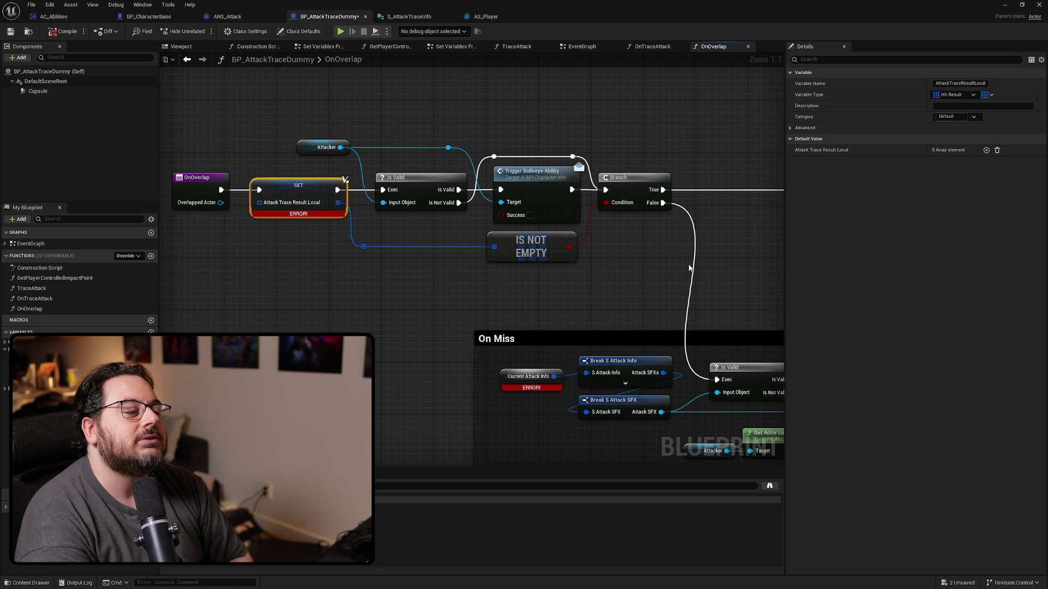
{"action": "scroll", "coordinate": [594, 182], "scroll_direction": "down", "scroll_amount": 3}
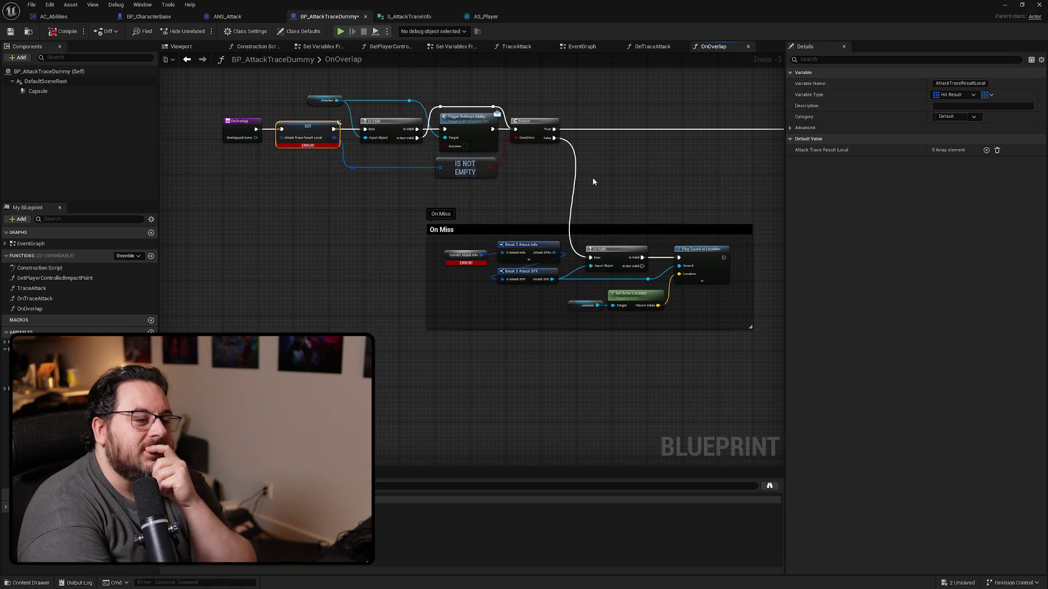
{"action": "scroll", "coordinate": [441, 225], "scroll_direction": "up", "scroll_amount": 3}
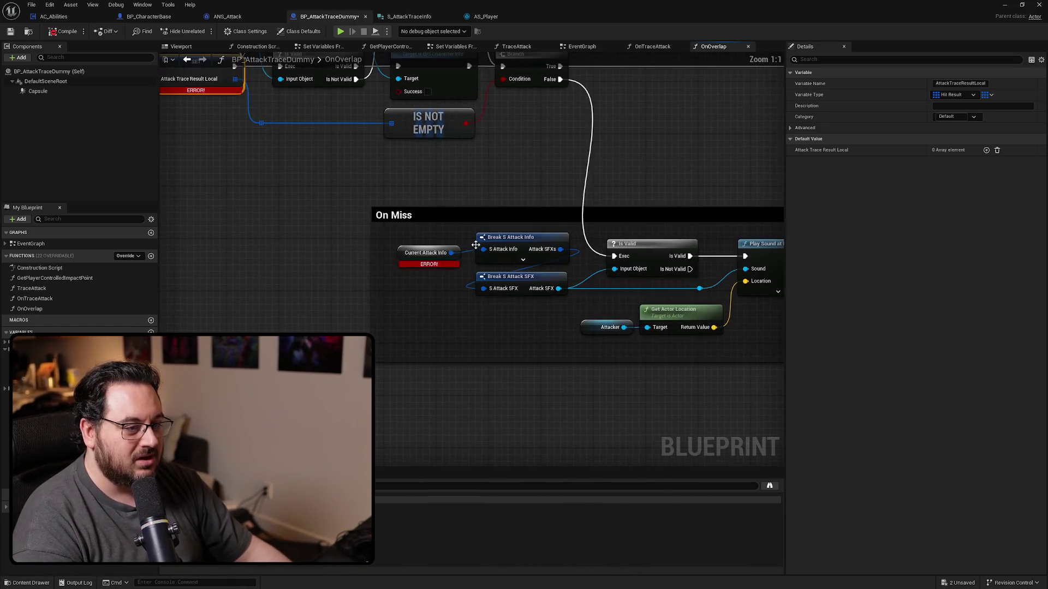
{"action": "mouse_move", "coordinate": [598, 328]}
{"action": "left_mouse_down"}
{"action": "mouse_move", "coordinate": [610, 326]}
{"action": "mouse_move", "coordinate": [547, 312]}
{"action": "left_mouse_up"}
{"action": "left_click", "coordinate": [487, 309]}
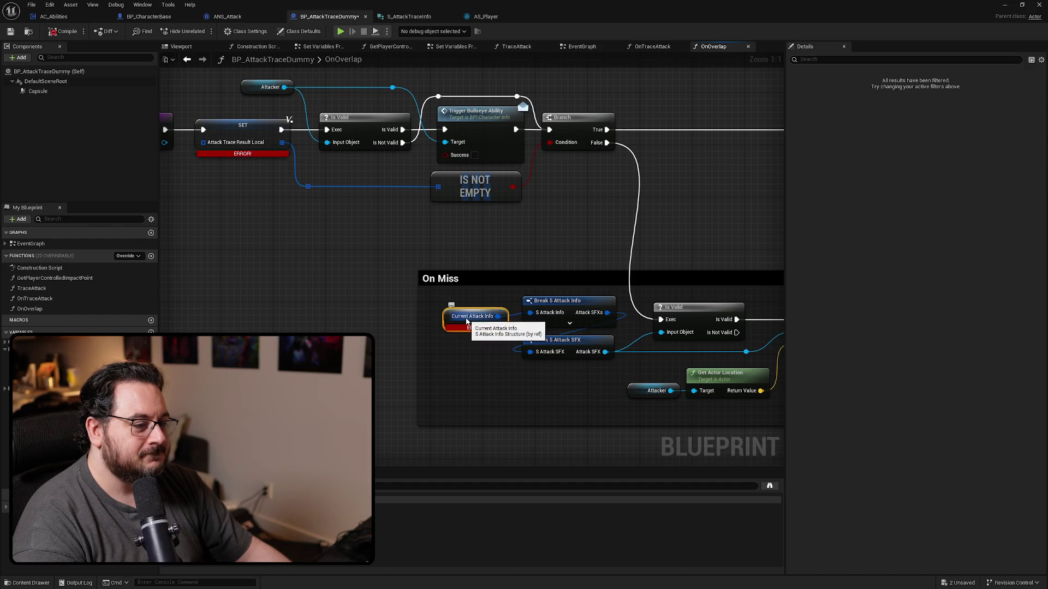
{"action": "left_click_drag", "start_coordinate": [648, 264], "coordinate": [420, 222]}
{"action": "key", "text": "alt+Left"}
{"action": "double_click", "coordinate": [575, 216]}
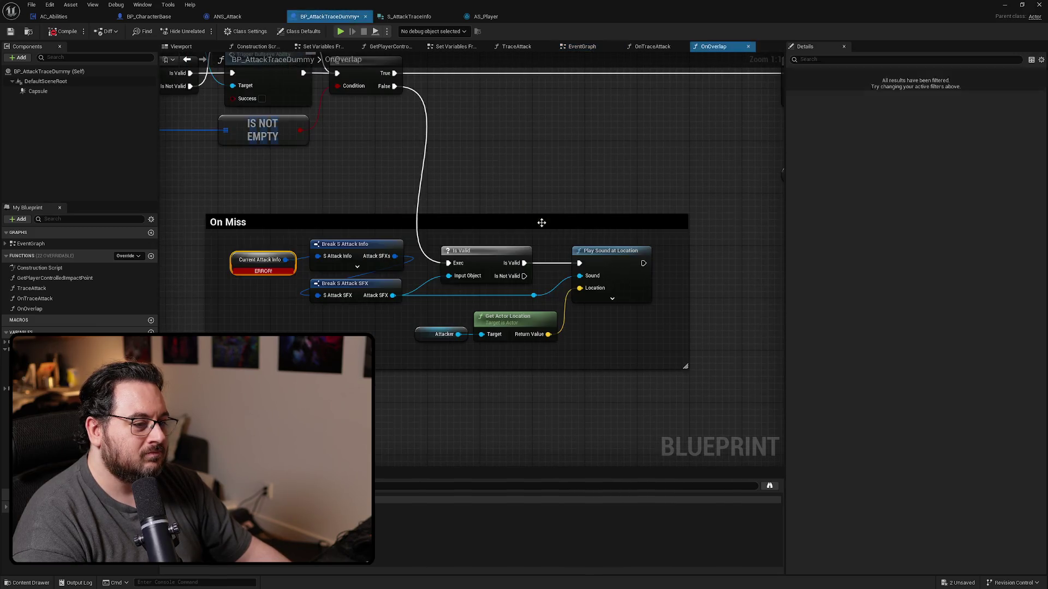
{"action": "left_click", "coordinate": [588, 48]}
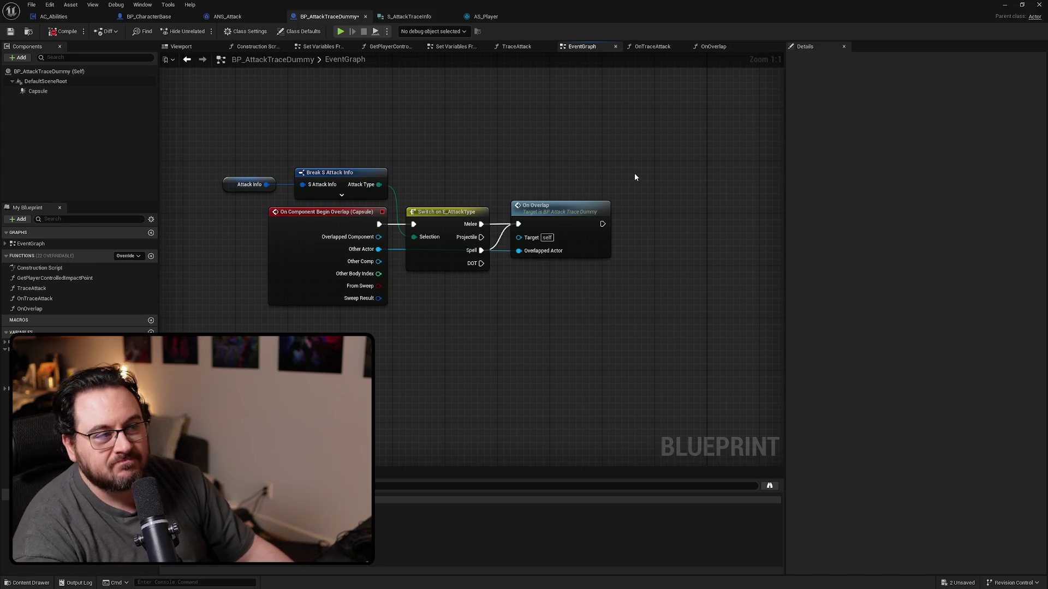
Locate the overlap event nodes in EventGraph and open the OnOverlap function graph.
{"action": "scroll", "coordinate": [628, 153], "scroll_direction": "down", "scroll_amount": 5}
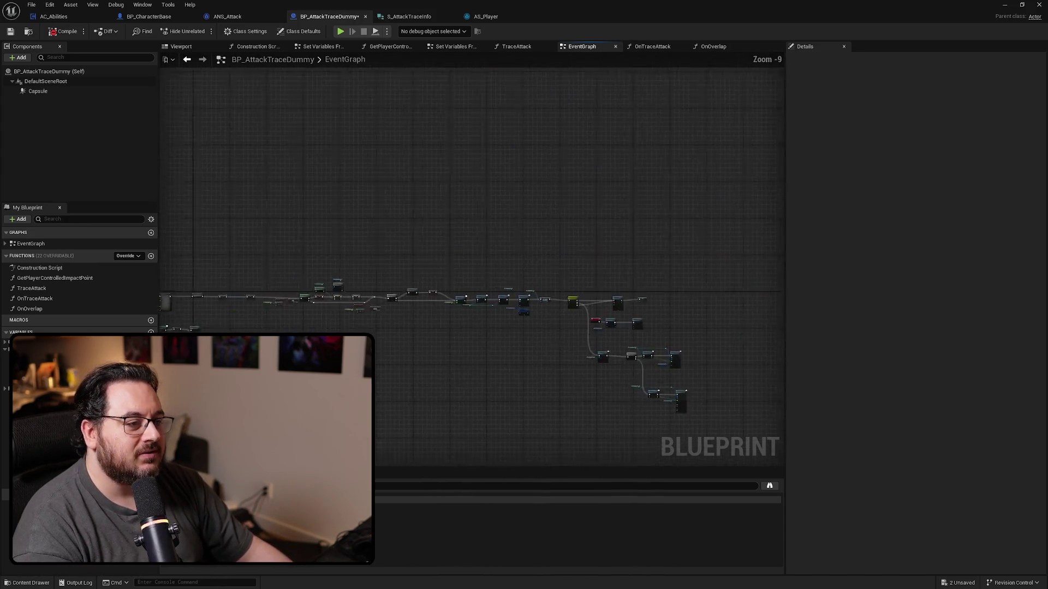
{"action": "scroll", "coordinate": [451, 136], "scroll_direction": "up", "scroll_amount": 5}
{"action": "mouse_move", "coordinate": [451, 136]}
{"action": "left_mouse_down"}
{"action": "mouse_move", "coordinate": [299, 186]}
{"action": "mouse_move", "coordinate": [818, 142]}
{"action": "left_mouse_up"}
{"action": "key", "text": "Home"}
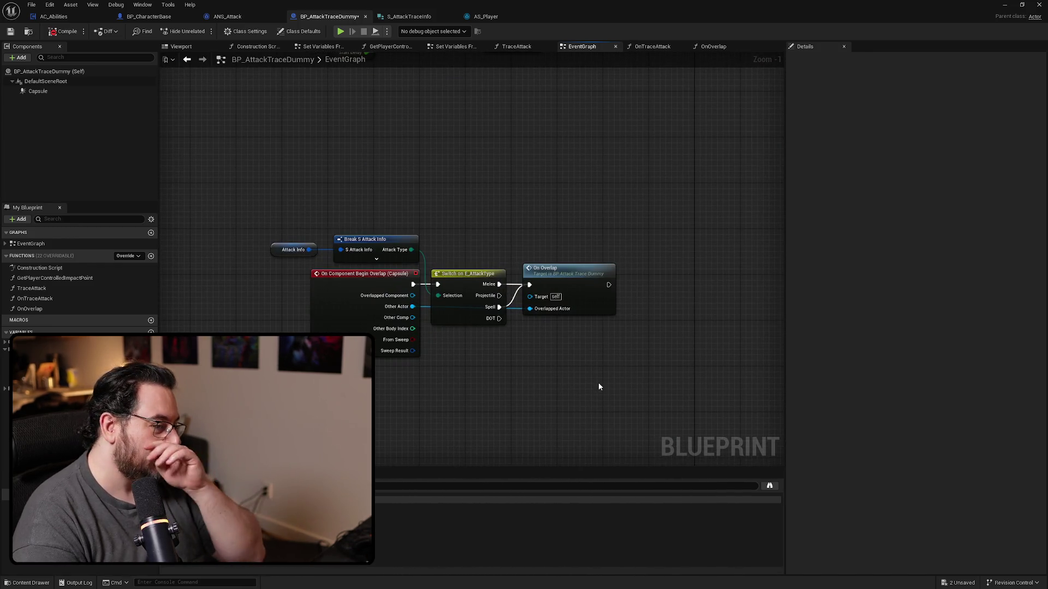
{"action": "scroll", "coordinate": [550, 367], "scroll_direction": "down", "scroll_amount": 1}
{"action": "left_click_drag", "start_coordinate": [550, 367], "coordinate": [594, 327]}
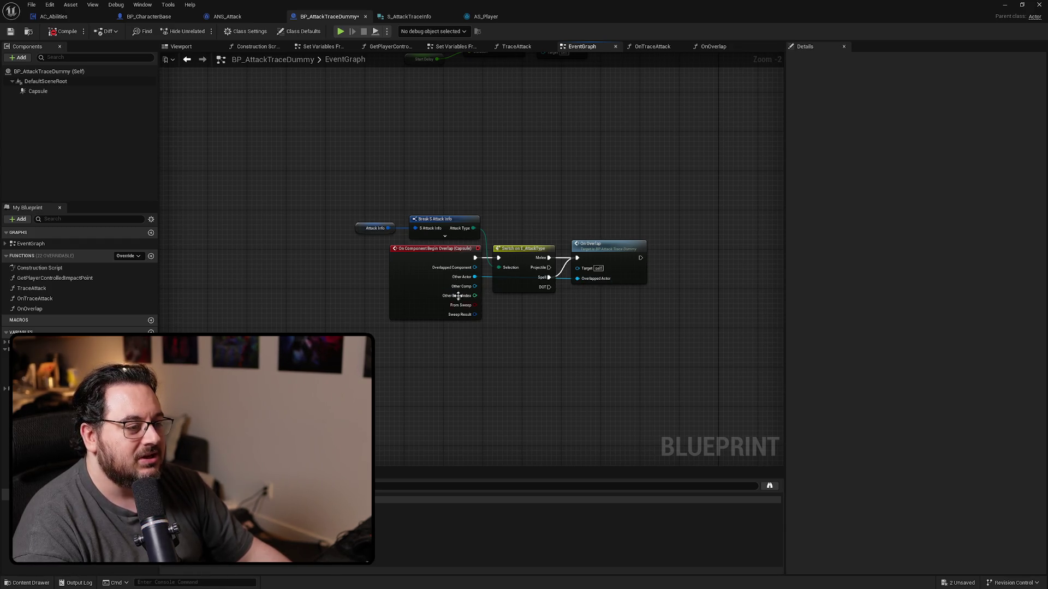
{"action": "double_click", "coordinate": [642, 283]}
Cut the On Miss comment and nodes from OnOverlap and paste them into EventGraph.
{"action": "left_click_drag", "start_coordinate": [690, 178], "coordinate": [253, 397]}
{"action": "left_click_drag", "start_coordinate": [765, 397], "coordinate": [766, 397]}
{"action": "key", "text": "ctrl+x"}
{"action": "key", "text": "alt+Left"}
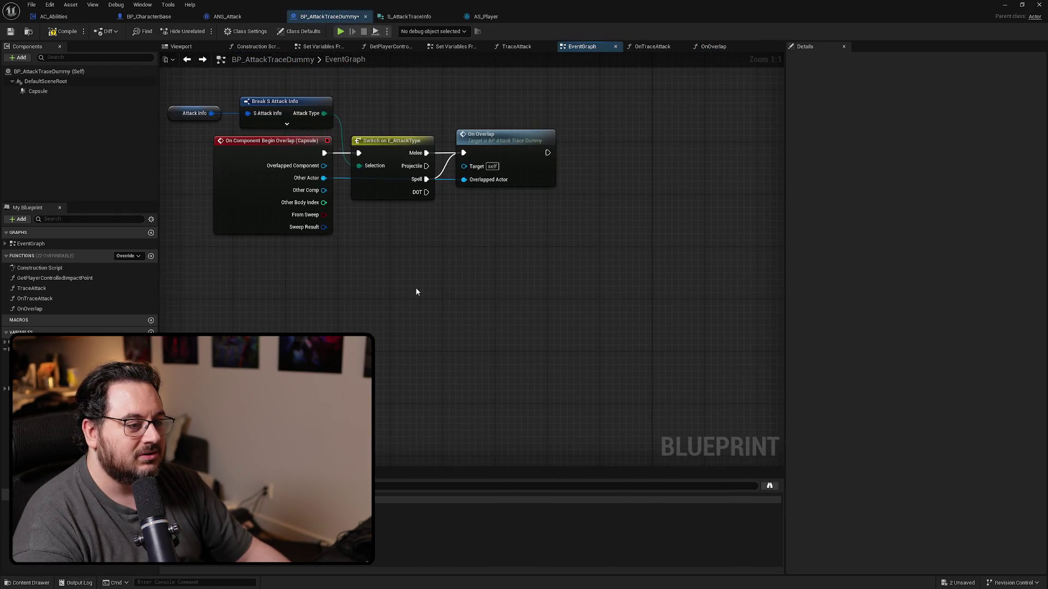
{"action": "key", "text": "ctrl+v"}
{"action": "key", "text": "alt+Right"}
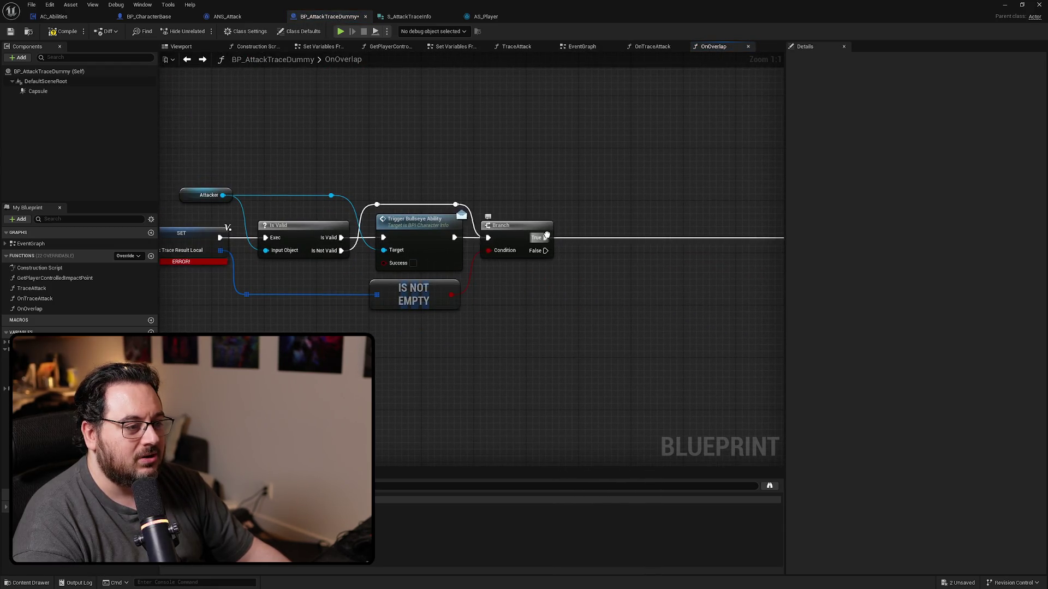
Delete the Branch, IS NOT EMPTY and SET nodes along with the SET node's reroute.
{"action": "left_click", "coordinate": [516, 240]}
{"action": "key", "text": "ctrl+z"}
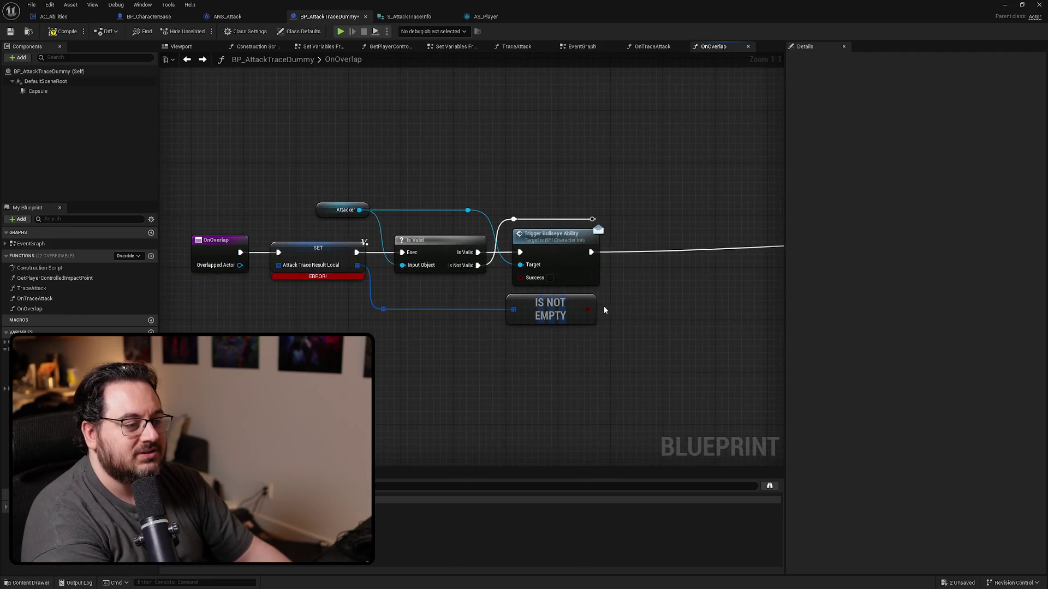
{"action": "left_click_drag", "start_coordinate": [585, 220], "coordinate": [592, 219]}
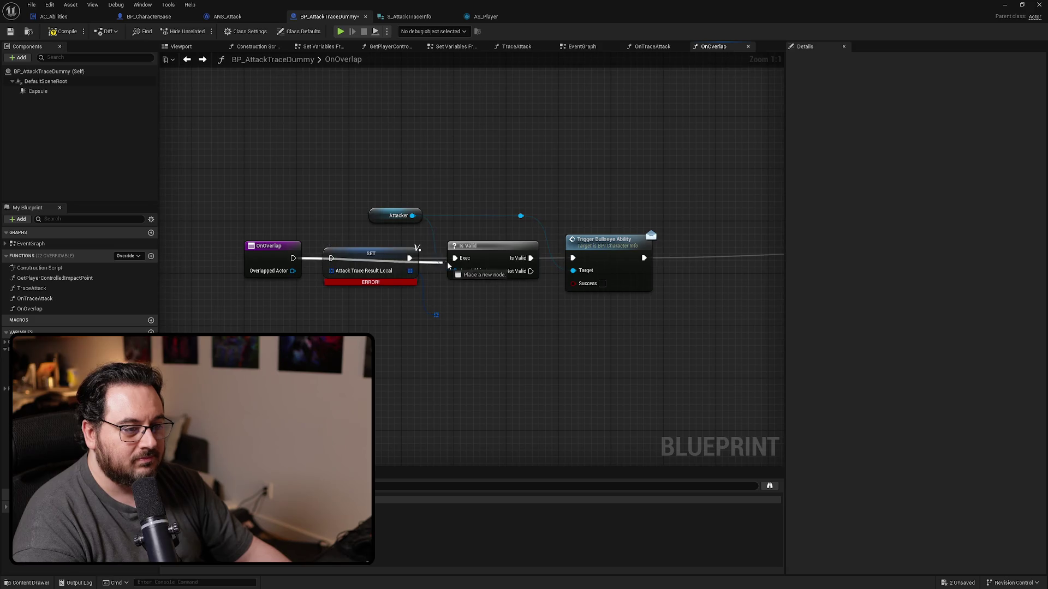
{"action": "left_click", "coordinate": [436, 315]}
{"action": "key", "text": "ctrl+z"}
Move OnOverlap and its entry chain of nodes beside the Sequence node.
{"action": "left_click_drag", "start_coordinate": [271, 250], "coordinate": [381, 250]}
{"action": "left_click", "coordinate": [561, 322]}
{"action": "scroll", "coordinate": [561, 323], "scroll_direction": "down", "scroll_amount": 3}
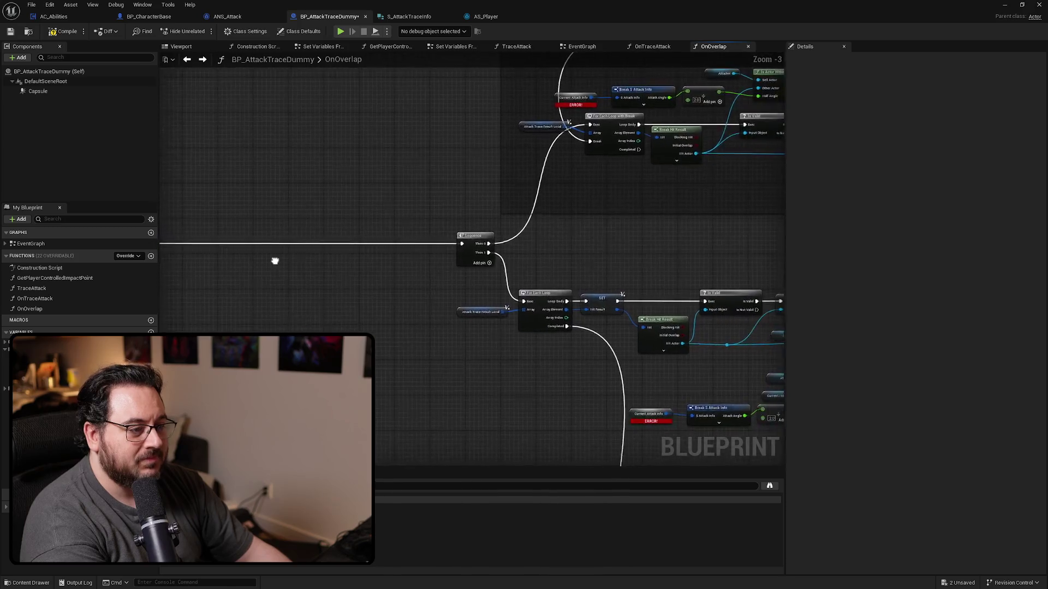
{"action": "left_click_drag", "start_coordinate": [511, 210], "coordinate": [278, 317]}
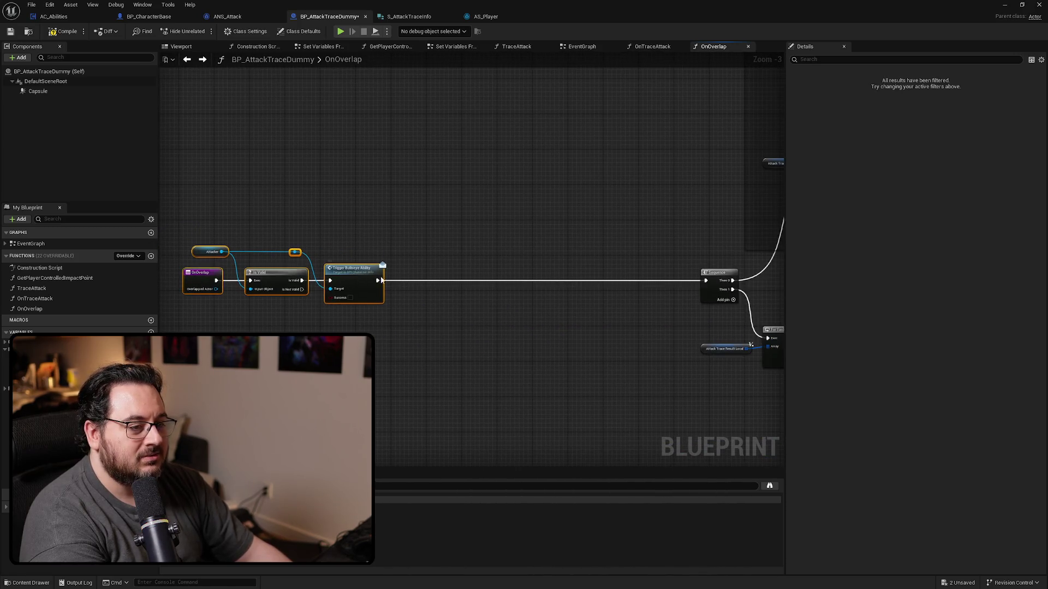
{"action": "left_click_drag", "start_coordinate": [383, 281], "coordinate": [661, 280]}
{"action": "scroll", "coordinate": [671, 247], "scroll_direction": "up", "scroll_amount": 2}
{"action": "mouse_move", "coordinate": [644, 235]}
{"action": "left_mouse_down"}
{"action": "mouse_move", "coordinate": [697, 263]}
{"action": "mouse_move", "coordinate": [653, 273]}
{"action": "left_mouse_up"}
{"action": "mouse_move", "coordinate": [423, 250]}
{"action": "left_mouse_down"}
{"action": "mouse_move", "coordinate": [341, 290]}
{"action": "mouse_move", "coordinate": [276, 276]}
{"action": "left_mouse_up"}
Replace the broken Current Attack Info with an Attack Info getter feeding Break S Attack Info.
{"action": "mouse_move", "coordinate": [33, 360]}
{"action": "left_mouse_down"}
{"action": "mouse_move", "coordinate": [397, 171]}
{"action": "mouse_move", "coordinate": [490, 203]}
{"action": "left_mouse_up"}
{"action": "left_click", "coordinate": [418, 201]}
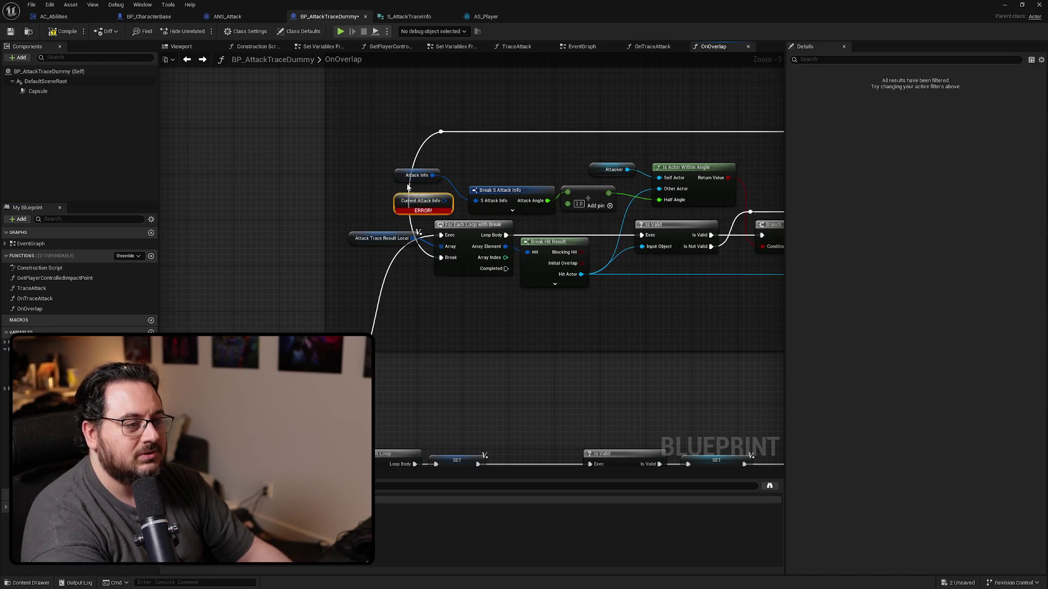
{"action": "key", "text": "Delete"}
{"action": "mouse_move", "coordinate": [401, 177]}
{"action": "left_mouse_down"}
{"action": "mouse_move", "coordinate": [418, 206]}
{"action": "mouse_move", "coordinate": [464, 174]}
{"action": "mouse_move", "coordinate": [473, 179]}
{"action": "left_mouse_up"}
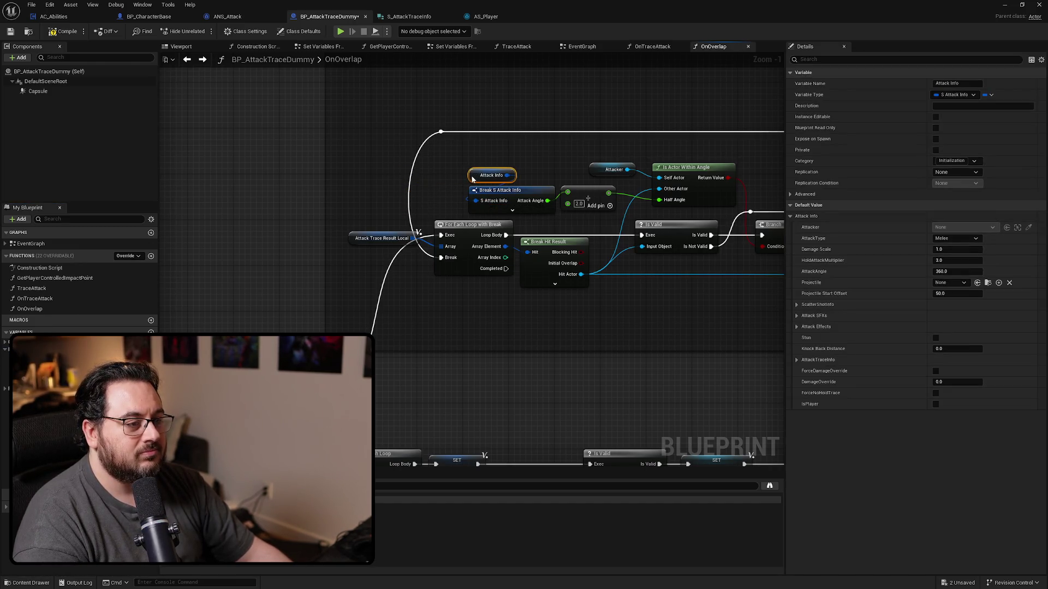
Review the sound and angle-check sections, then select the loop, Is Valid and Branch nodes.
{"action": "mouse_move", "coordinate": [589, 302]}
{"action": "left_mouse_down"}
{"action": "mouse_move", "coordinate": [461, 293]}
{"action": "mouse_move", "coordinate": [405, 394]}
{"action": "mouse_move", "coordinate": [206, 269]}
{"action": "mouse_move", "coordinate": [12, 282]}
{"action": "left_mouse_up"}
{"action": "scroll", "coordinate": [471, 267], "scroll_direction": "up", "scroll_amount": 1}
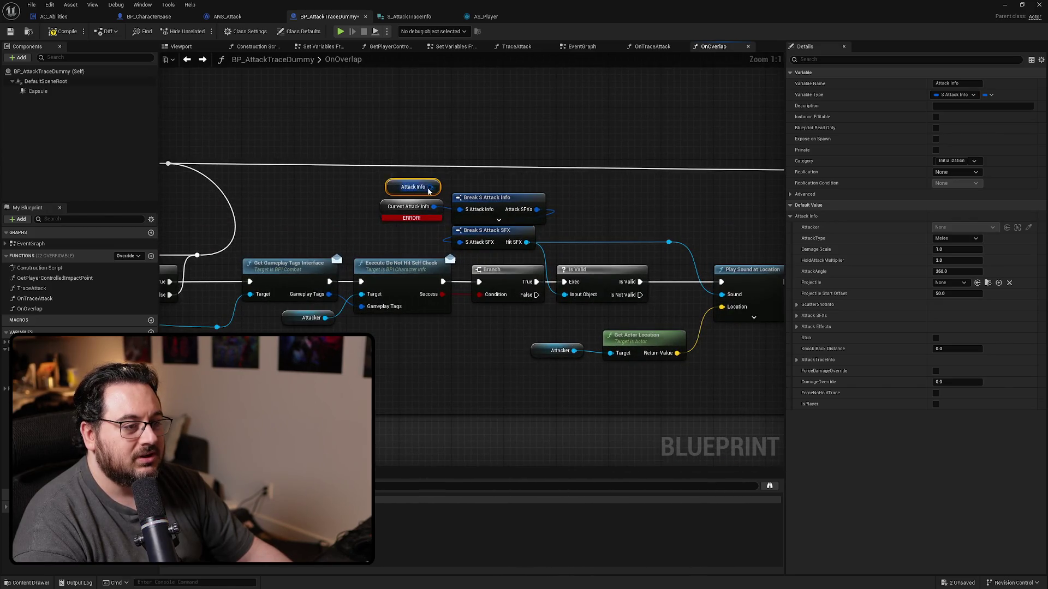
{"action": "mouse_move", "coordinate": [233, 304]}
{"action": "left_mouse_down"}
{"action": "mouse_move", "coordinate": [616, 266]}
{"action": "mouse_move", "coordinate": [632, 285]}
{"action": "left_mouse_up"}
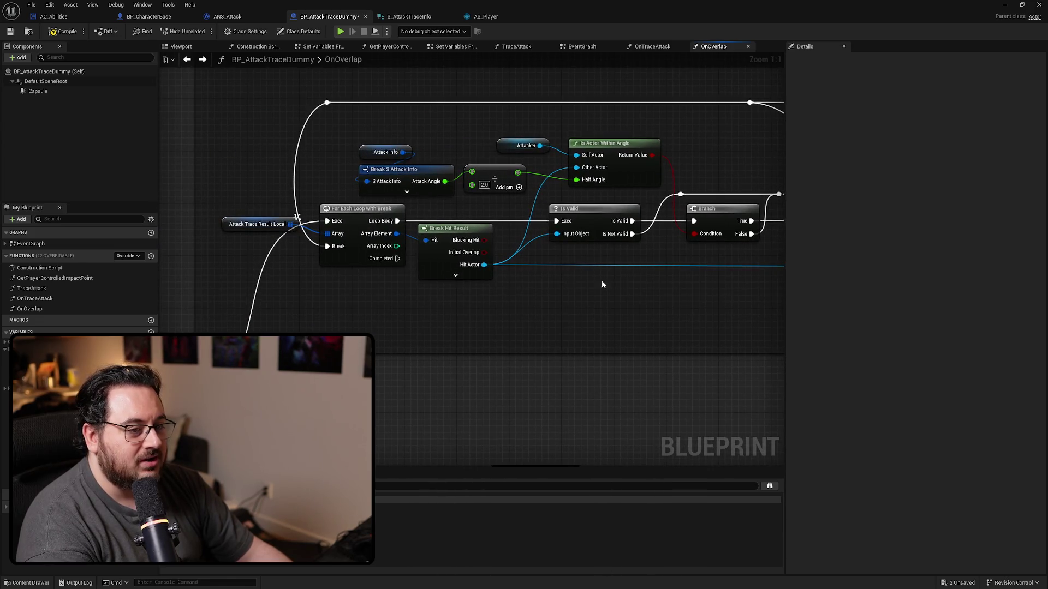
{"action": "mouse_move", "coordinate": [493, 249]}
{"action": "left_mouse_down"}
{"action": "mouse_move", "coordinate": [430, 302]}
{"action": "mouse_move", "coordinate": [428, 319]}
{"action": "mouse_move", "coordinate": [486, 320]}
{"action": "mouse_move", "coordinate": [445, 296]}
{"action": "mouse_move", "coordinate": [451, 254]}
{"action": "mouse_move", "coordinate": [357, 255]}
{"action": "left_mouse_up"}
{"action": "scroll", "coordinate": [625, 280], "scroll_direction": "down", "scroll_amount": 2}
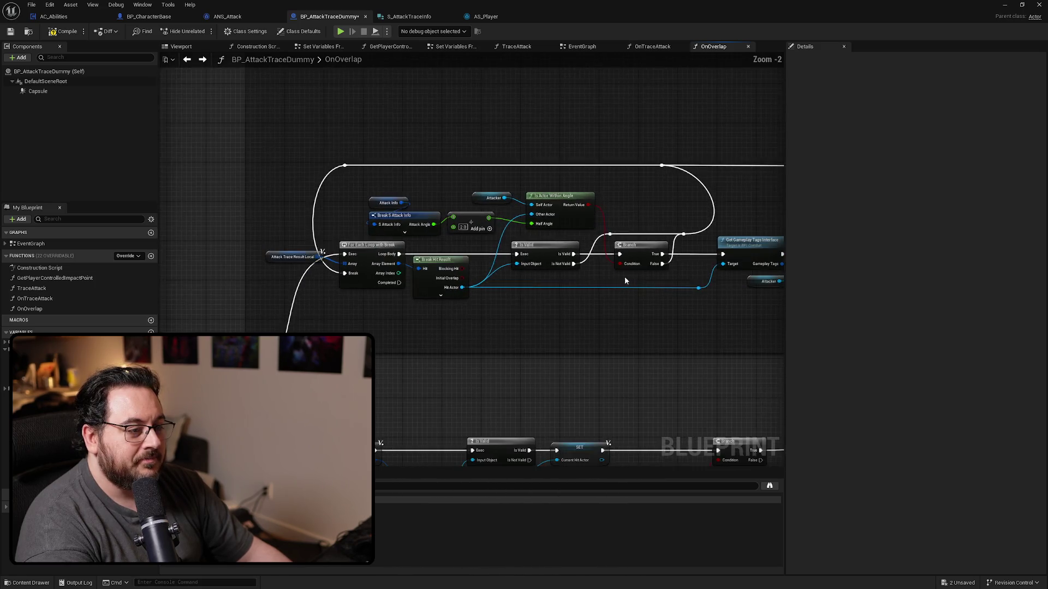
{"action": "left_click_drag", "start_coordinate": [625, 281], "coordinate": [543, 264]}
{"action": "mouse_move", "coordinate": [617, 128]}
{"action": "left_mouse_down"}
{"action": "mouse_move", "coordinate": [386, 234]}
{"action": "mouse_move", "coordinate": [191, 284]}
{"action": "mouse_move", "coordinate": [216, 281]}
{"action": "mouse_move", "coordinate": [216, 260]}
{"action": "left_mouse_up"}
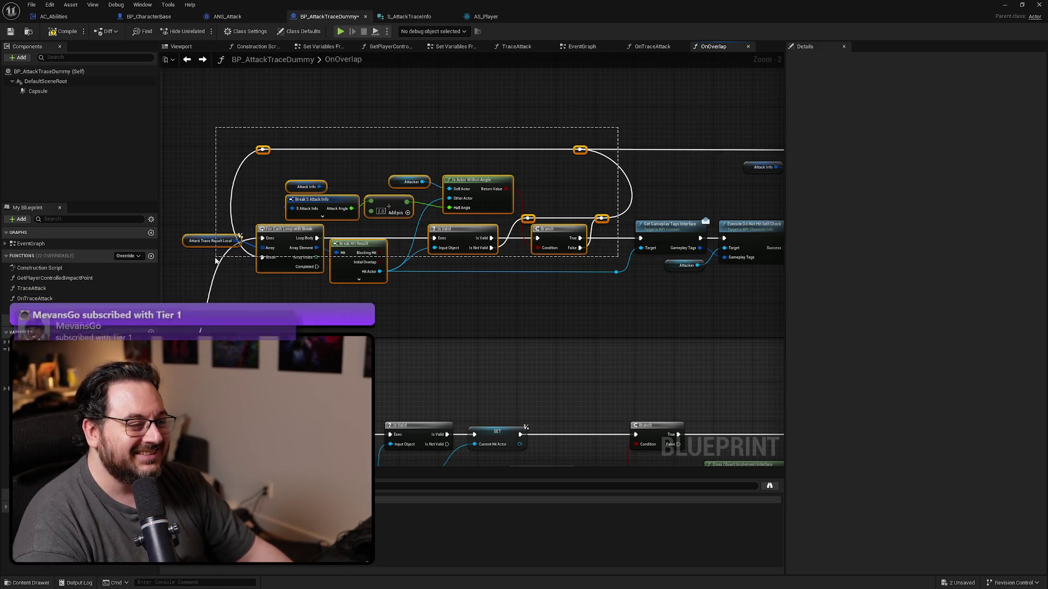
Select the whole loop section, then switch over to the traffic intersection video in VLC.
{"action": "left_click_drag", "start_coordinate": [216, 260], "coordinate": [215, 260]}
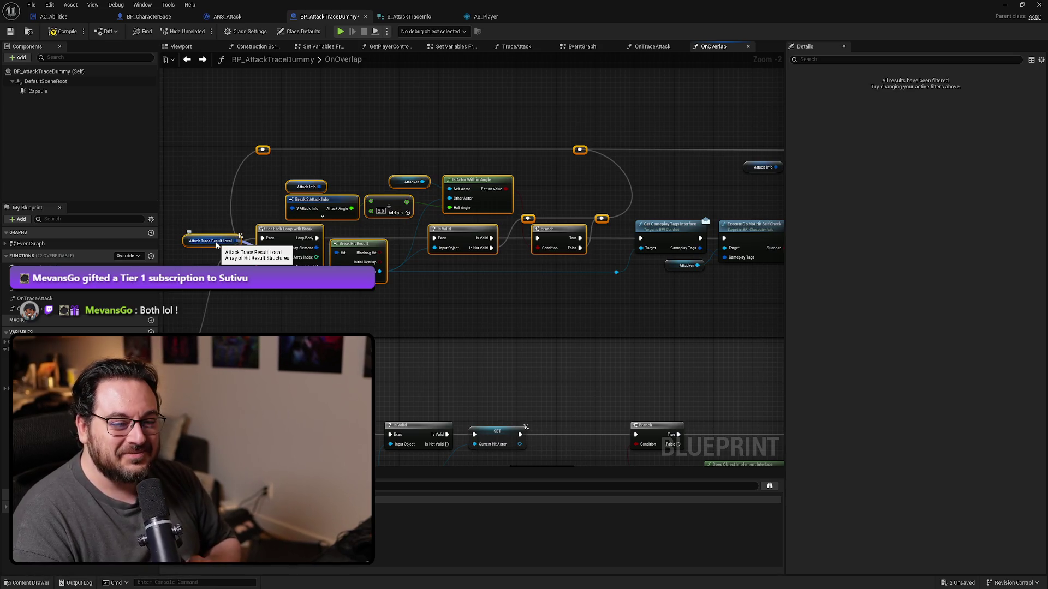
{"action": "mouse_move", "coordinate": [340, 329]}
{"action": "left_mouse_down"}
{"action": "mouse_move", "coordinate": [394, 322]}
{"action": "mouse_move", "coordinate": [380, 317]}
{"action": "left_mouse_up"}
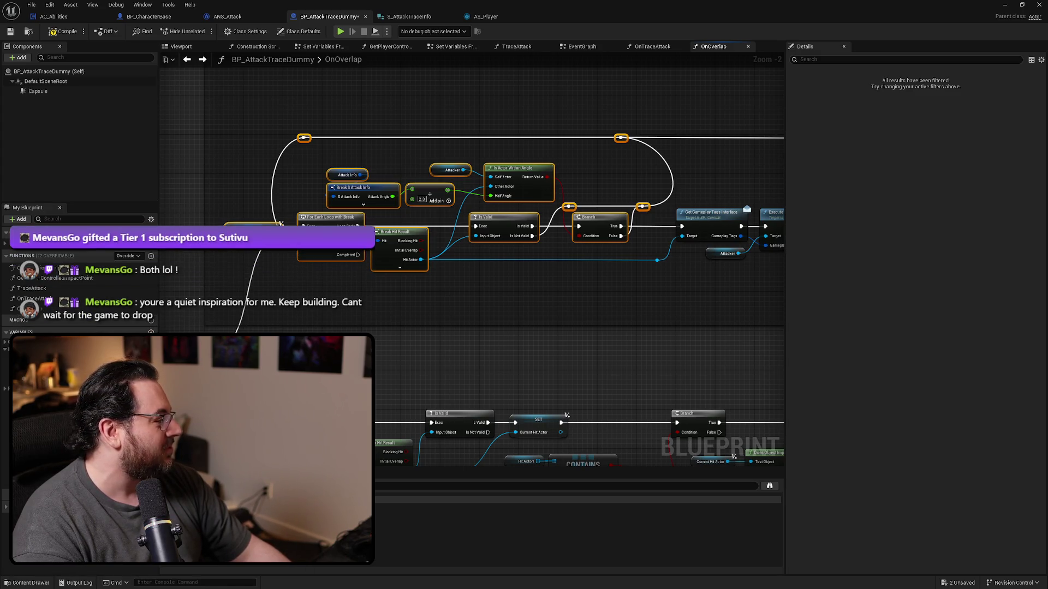
{"action": "key", "text": "alt+Tab"}
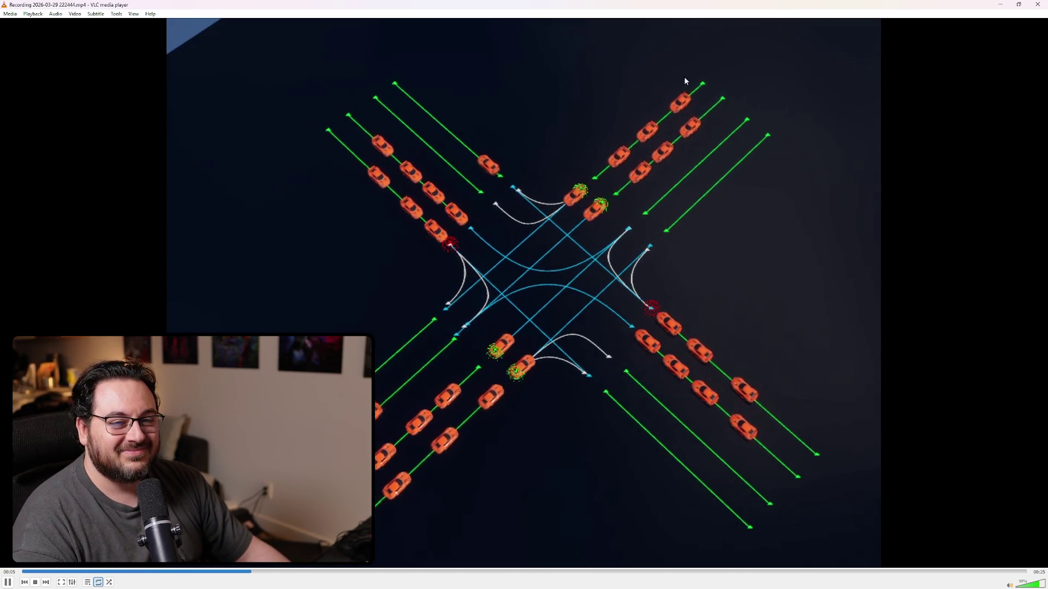
Minimize VLC and recentre the Blueprint graph on the loop section.
{"action": "left_click", "coordinate": [1009, 8]}
{"action": "mouse_move", "coordinate": [539, 332]}
{"action": "left_mouse_down"}
{"action": "mouse_move", "coordinate": [603, 312]}
{"action": "mouse_move", "coordinate": [570, 319]}
{"action": "left_mouse_up"}
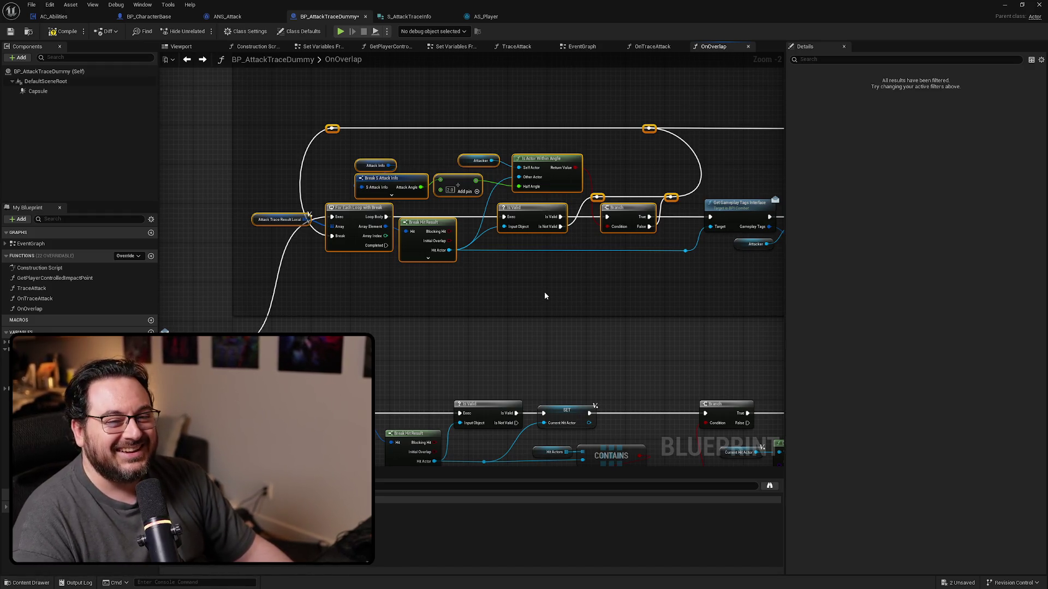
Route the incoming execution into Get Gameplay Tags Interface and delete the old loop nodes.
{"action": "mouse_move", "coordinate": [557, 285]}
{"action": "left_mouse_down"}
{"action": "mouse_move", "coordinate": [584, 252]}
{"action": "mouse_move", "coordinate": [573, 264]}
{"action": "mouse_move", "coordinate": [358, 280]}
{"action": "mouse_move", "coordinate": [440, 262]}
{"action": "mouse_move", "coordinate": [490, 274]}
{"action": "mouse_move", "coordinate": [512, 295]}
{"action": "mouse_move", "coordinate": [489, 265]}
{"action": "left_mouse_up"}
{"action": "mouse_move", "coordinate": [276, 204]}
{"action": "left_mouse_down"}
{"action": "mouse_move", "coordinate": [699, 233]}
{"action": "mouse_move", "coordinate": [654, 207]}
{"action": "left_mouse_up"}
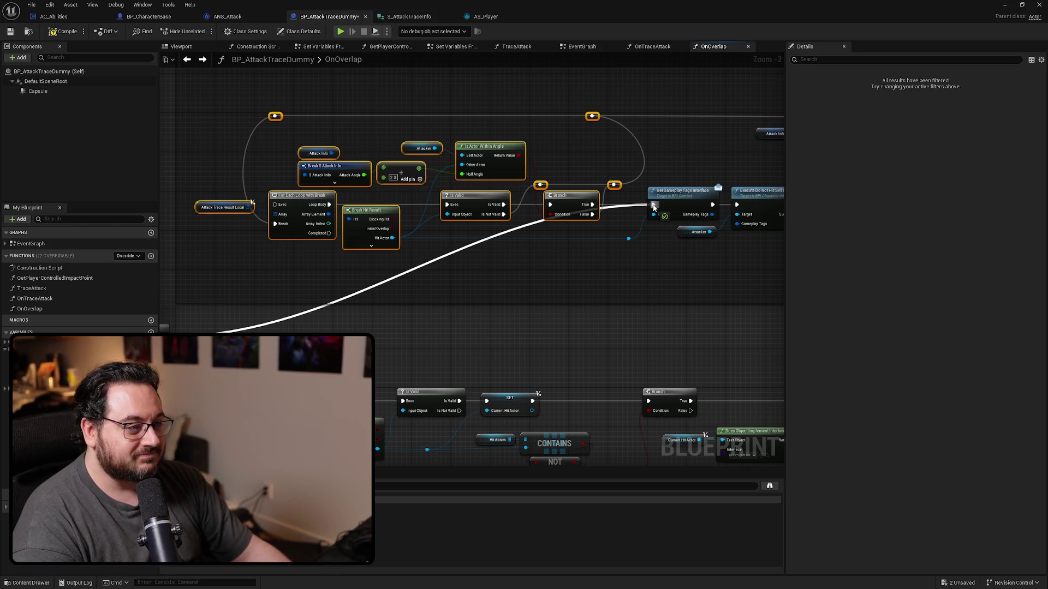
{"action": "left_click_drag", "start_coordinate": [654, 207], "coordinate": [654, 207]}
{"action": "mouse_move", "coordinate": [646, 286]}
{"action": "left_mouse_down"}
{"action": "mouse_move", "coordinate": [533, 283]}
{"action": "mouse_move", "coordinate": [624, 283]}
{"action": "mouse_move", "coordinate": [632, 271]}
{"action": "left_mouse_up"}
{"action": "key", "text": "Delete"}
Rewire execution into Is Valid and delete the tag check, self-check and Branch nodes.
{"action": "mouse_move", "coordinate": [695, 237]}
{"action": "left_mouse_down"}
{"action": "mouse_move", "coordinate": [702, 152]}
{"action": "mouse_move", "coordinate": [614, 145]}
{"action": "mouse_move", "coordinate": [627, 140]}
{"action": "mouse_move", "coordinate": [626, 218]}
{"action": "left_mouse_up"}
{"action": "scroll", "coordinate": [596, 304], "scroll_direction": "up", "scroll_amount": 2}
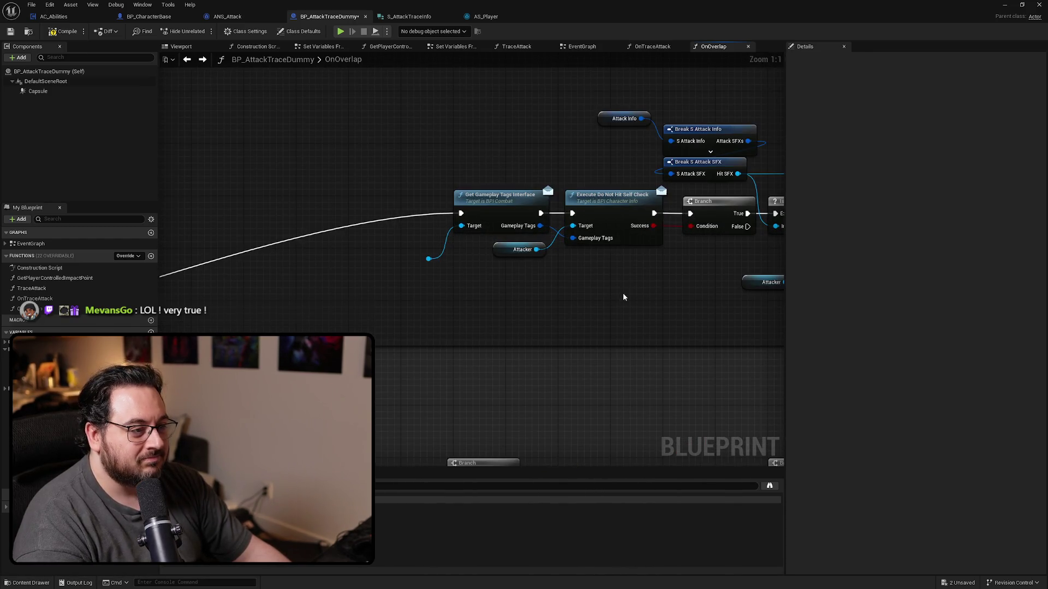
{"action": "left_click_drag", "start_coordinate": [632, 291], "coordinate": [502, 284]}
{"action": "left_click_drag", "start_coordinate": [559, 212], "coordinate": [447, 216]}
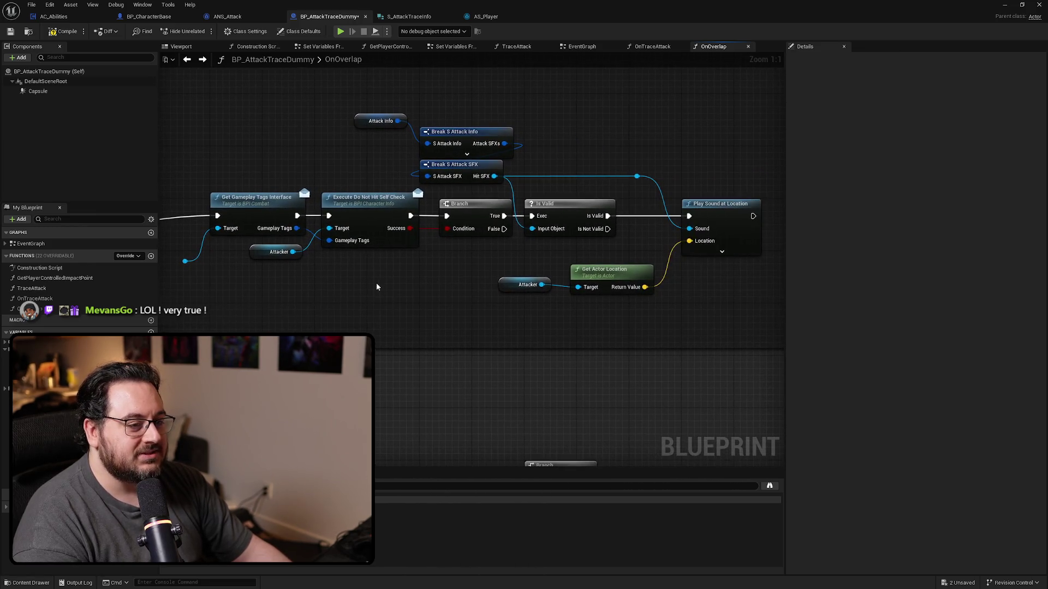
{"action": "left_click_drag", "start_coordinate": [218, 216], "coordinate": [537, 216]}
{"action": "mouse_move", "coordinate": [439, 278]}
{"action": "left_mouse_down"}
{"action": "mouse_move", "coordinate": [480, 272]}
{"action": "mouse_move", "coordinate": [534, 288]}
{"action": "left_mouse_up"}
{"action": "left_click_drag", "start_coordinate": [568, 283], "coordinate": [245, 215]}
{"action": "key", "text": "Delete"}
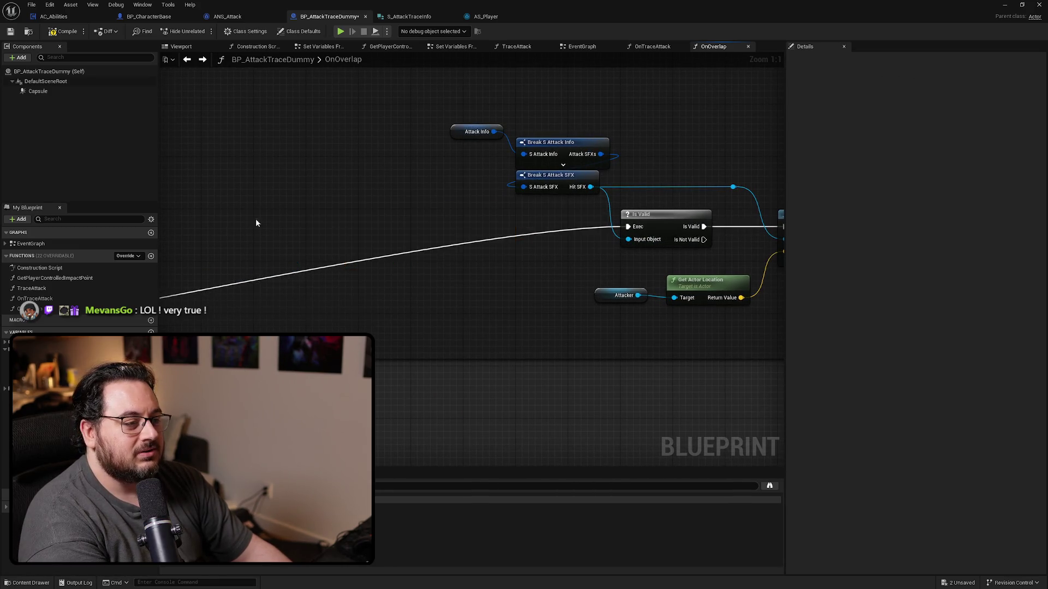
{"action": "left_click_drag", "start_coordinate": [543, 252], "coordinate": [339, 246]}
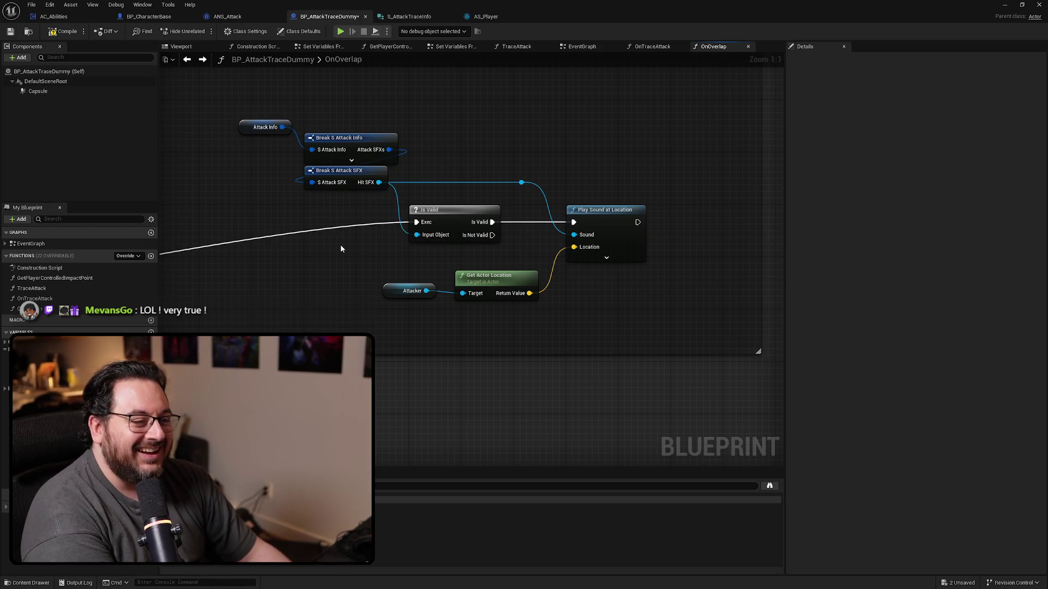
{"action": "left_click_drag", "start_coordinate": [529, 320], "coordinate": [429, 272]}
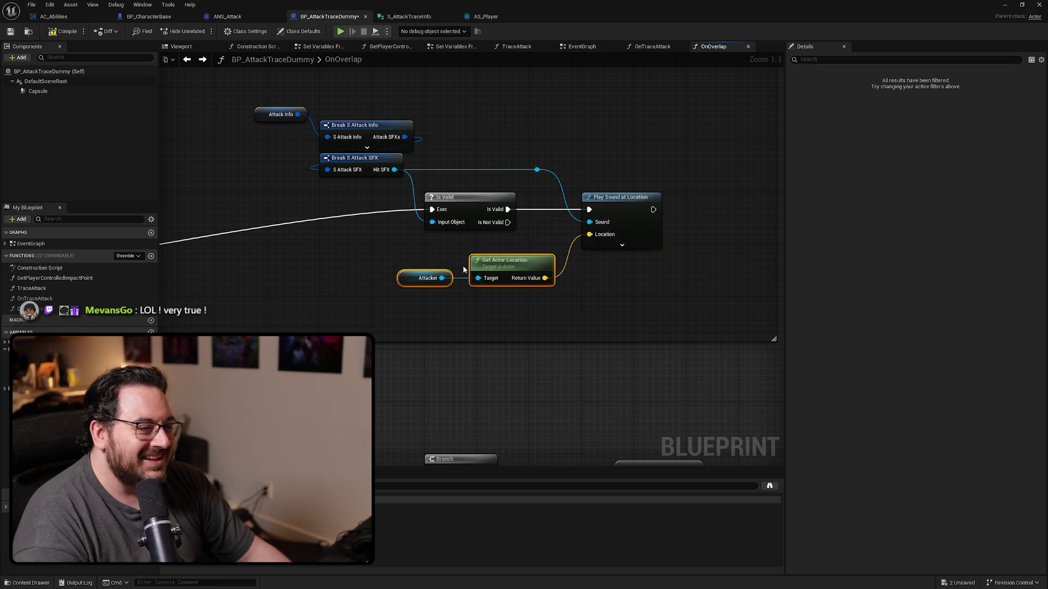
Move Is Valid and Play Sound at Location into the Play Sound On Hit Non-Ally comment and shrink it to fit.
{"action": "scroll", "coordinate": [523, 250], "scroll_direction": "down", "scroll_amount": 3}
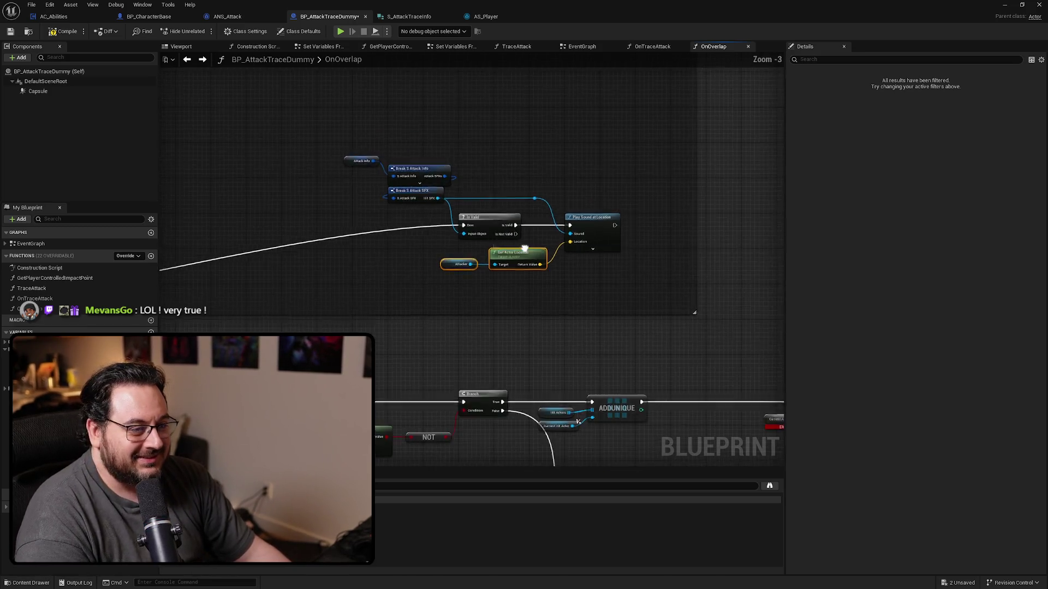
{"action": "scroll", "coordinate": [629, 213], "scroll_direction": "down", "scroll_amount": 3}
{"action": "left_click_drag", "start_coordinate": [699, 267], "coordinate": [698, 267]}
{"action": "scroll", "coordinate": [669, 241], "scroll_direction": "up", "scroll_amount": 3}
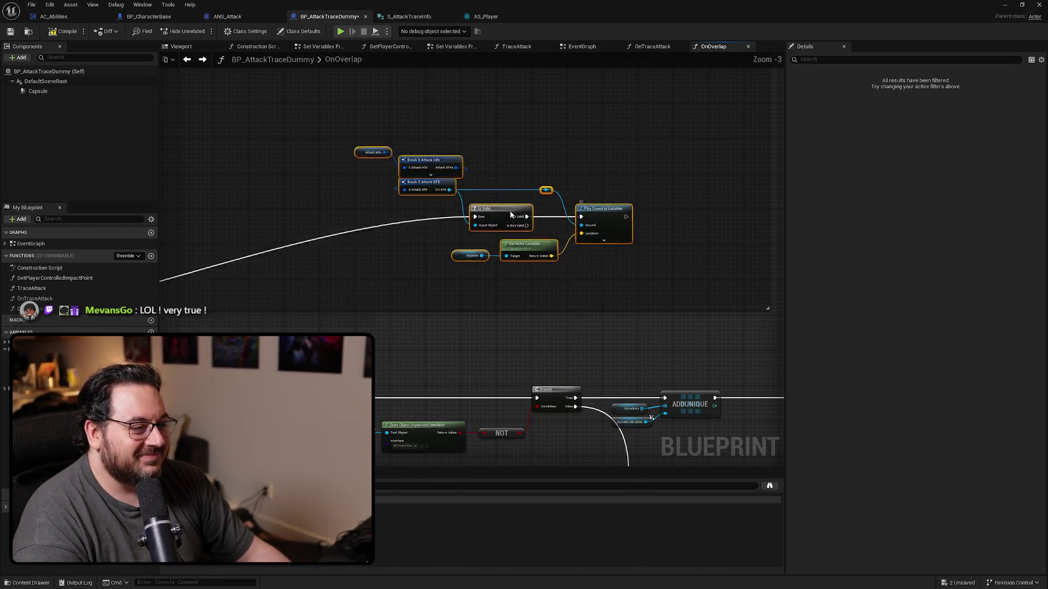
{"action": "mouse_move", "coordinate": [771, 202]}
{"action": "left_mouse_down"}
{"action": "mouse_move", "coordinate": [636, 221]}
{"action": "mouse_move", "coordinate": [627, 243]}
{"action": "mouse_move", "coordinate": [648, 254]}
{"action": "mouse_move", "coordinate": [490, 267]}
{"action": "left_mouse_up"}
{"action": "scroll", "coordinate": [578, 240], "scroll_direction": "down", "scroll_amount": 4}
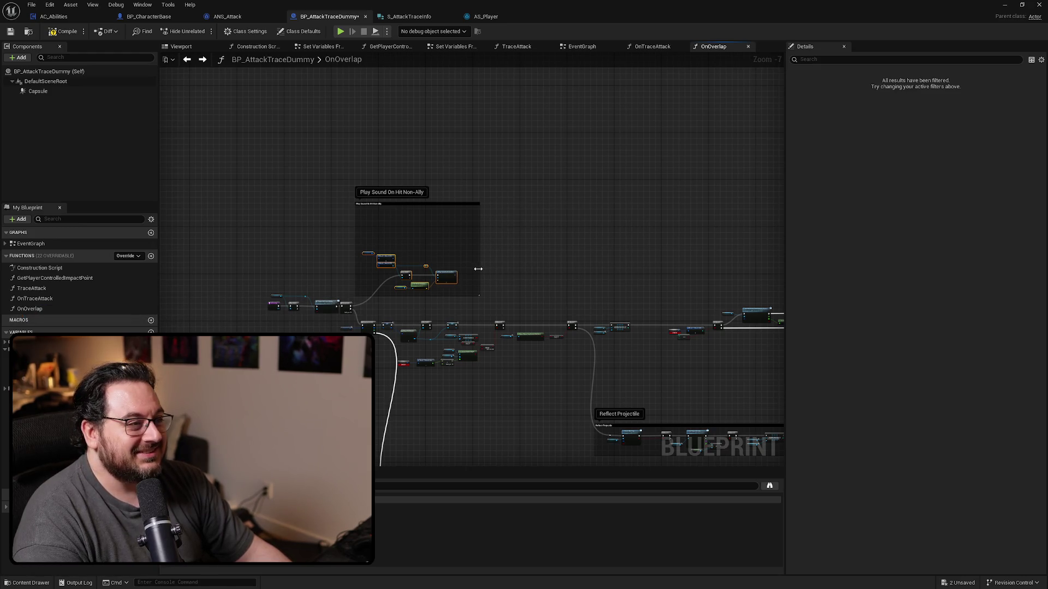
{"action": "scroll", "coordinate": [419, 239], "scroll_direction": "up", "scroll_amount": 4}
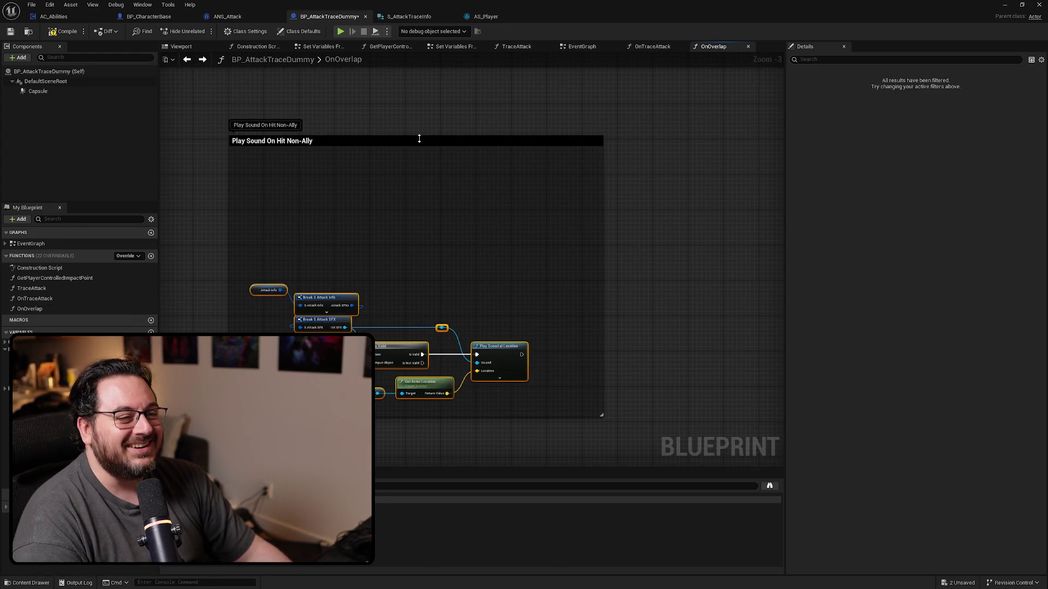
{"action": "mouse_move", "coordinate": [419, 138]}
{"action": "left_mouse_down"}
{"action": "mouse_move", "coordinate": [417, 260]}
{"action": "mouse_move", "coordinate": [430, 267]}
{"action": "left_mouse_up"}
{"action": "scroll", "coordinate": [430, 267], "scroll_direction": "up", "scroll_amount": 3}
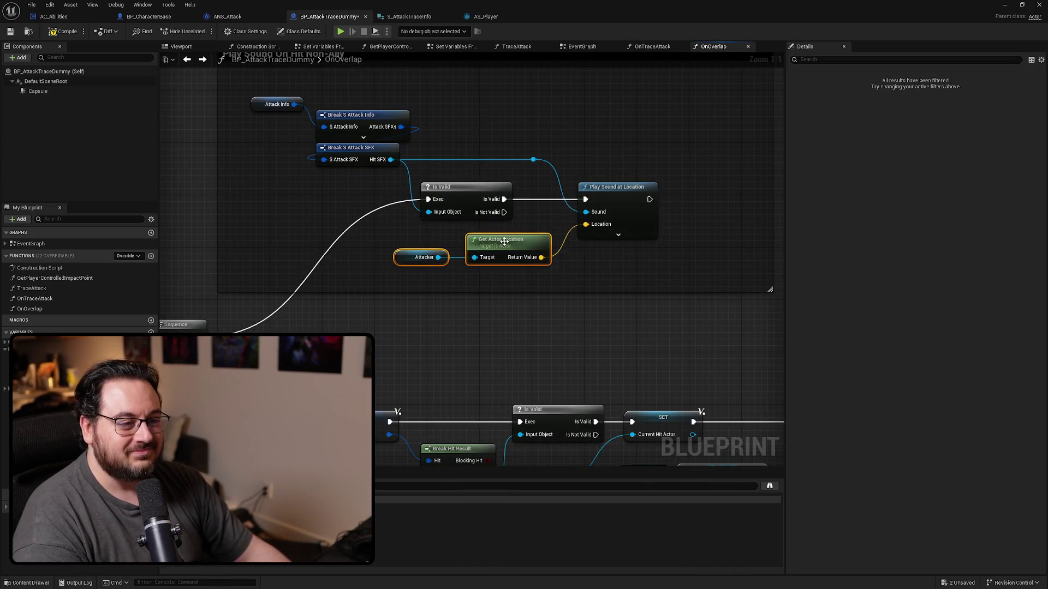
Connect Sequence Then 1's execution wire to the angle-check Branch.
{"action": "mouse_move", "coordinate": [515, 250]}
{"action": "left_mouse_down"}
{"action": "mouse_move", "coordinate": [537, 96]}
{"action": "mouse_move", "coordinate": [686, 37]}
{"action": "left_mouse_up"}
{"action": "mouse_move", "coordinate": [714, 214]}
{"action": "left_mouse_down"}
{"action": "mouse_move", "coordinate": [559, 206]}
{"action": "mouse_move", "coordinate": [501, 153]}
{"action": "mouse_move", "coordinate": [329, 207]}
{"action": "left_mouse_up"}
{"action": "mouse_move", "coordinate": [586, 355]}
{"action": "left_mouse_down"}
{"action": "mouse_move", "coordinate": [604, 344]}
{"action": "mouse_move", "coordinate": [592, 311]}
{"action": "left_mouse_up"}
{"action": "left_click_drag", "start_coordinate": [670, 321], "coordinate": [577, 323]}
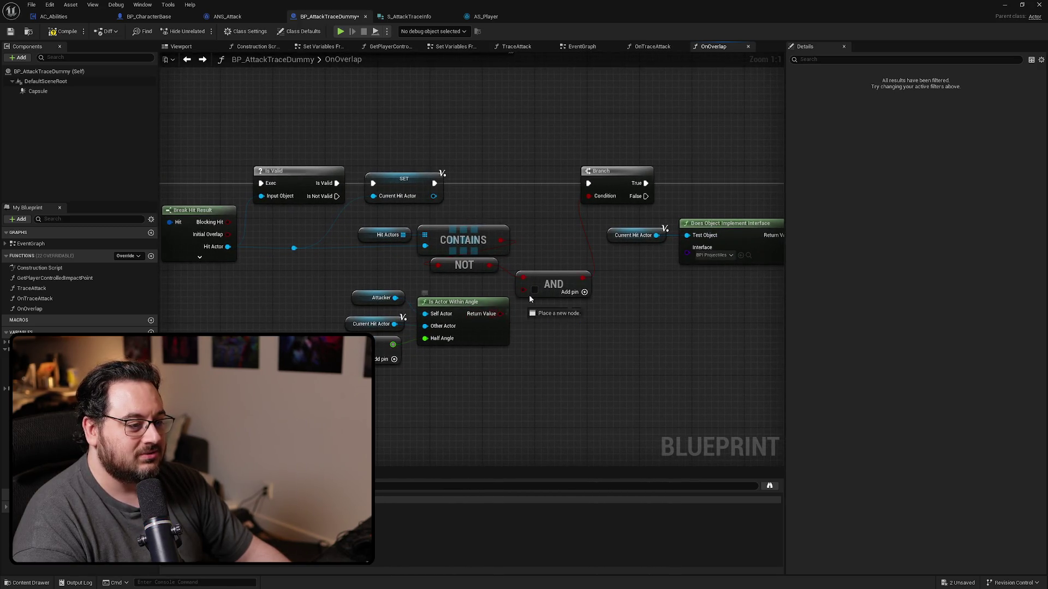
{"action": "left_click", "coordinate": [572, 270]}
{"action": "scroll", "coordinate": [601, 266], "scroll_direction": "down", "scroll_amount": 3}
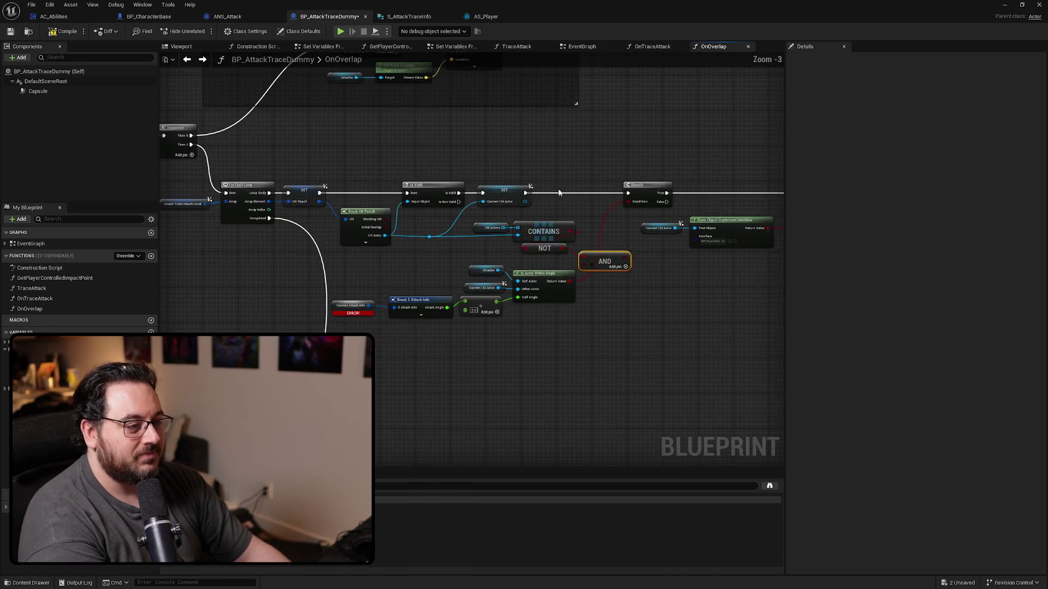
{"action": "left_click_drag", "start_coordinate": [304, 180], "coordinate": [369, 190]}
{"action": "mouse_move", "coordinate": [289, 203]}
{"action": "left_mouse_down"}
{"action": "mouse_move", "coordinate": [702, 200]}
{"action": "mouse_move", "coordinate": [691, 203]}
{"action": "left_mouse_up"}
Delete the old For Each Loop nodes.
{"action": "left_click_drag", "start_coordinate": [635, 178], "coordinate": [354, 248]}
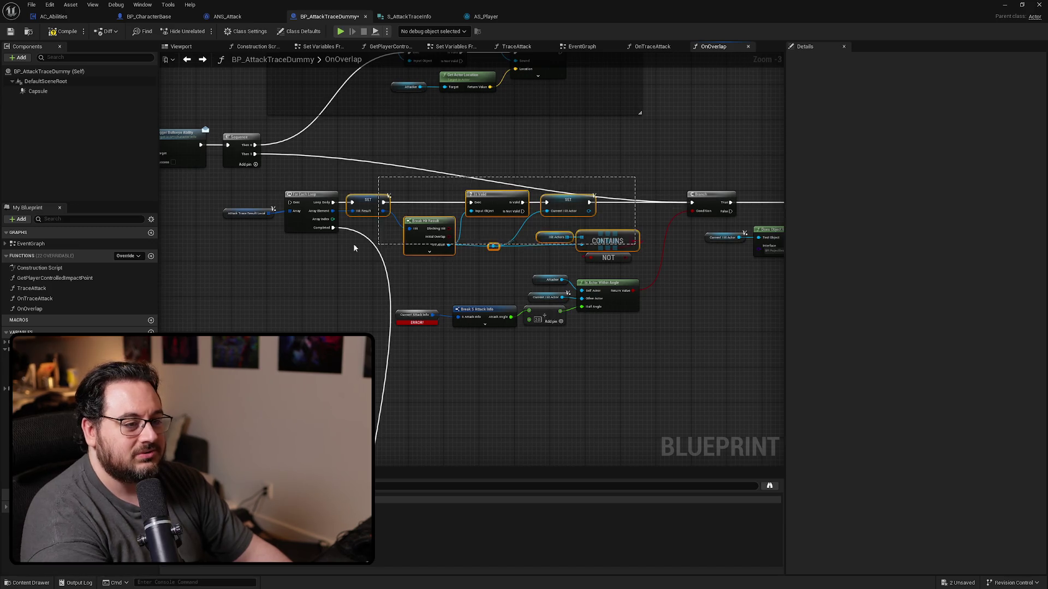
{"action": "left_click_drag", "start_coordinate": [221, 258], "coordinate": [219, 257]}
{"action": "key", "text": "Delete"}
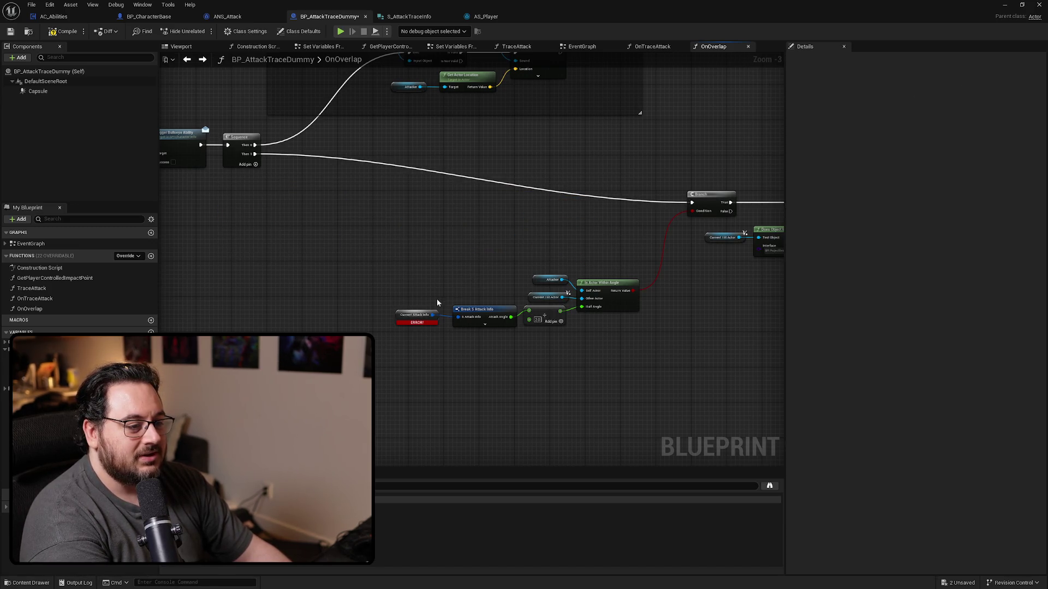
{"action": "scroll", "coordinate": [437, 299], "scroll_direction": "up", "scroll_amount": 2}
Move the angle-check nodes under the Branch and plug an Attack Info getter into Break S Attack Info.
{"action": "left_click_drag", "start_coordinate": [33, 358], "coordinate": [477, 300]}
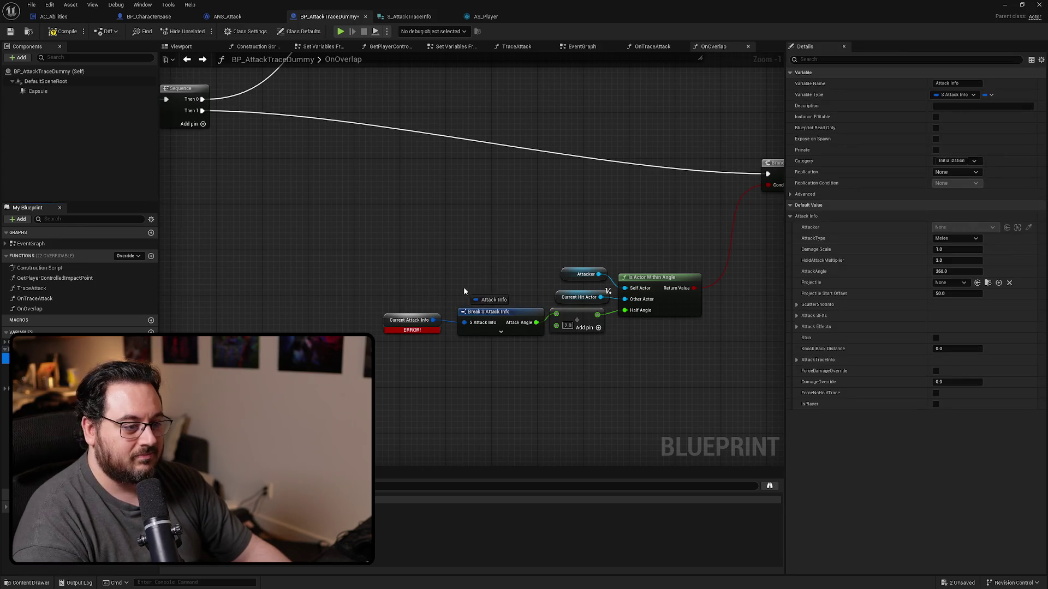
{"action": "left_click", "coordinate": [453, 330]}
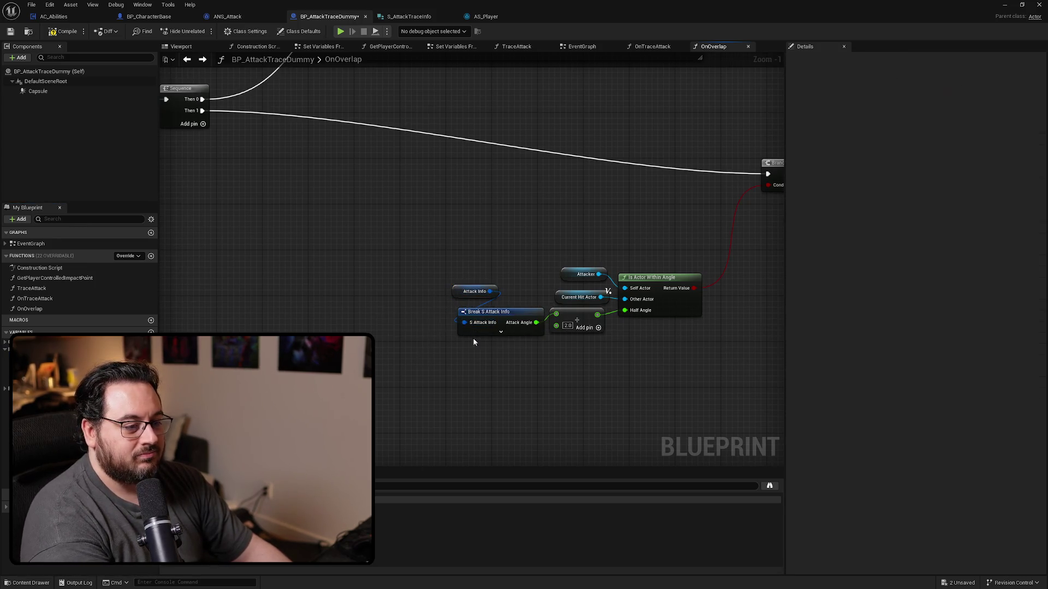
{"action": "scroll", "coordinate": [459, 327], "scroll_direction": "down", "scroll_amount": 3}
{"action": "left_click_drag", "start_coordinate": [594, 268], "coordinate": [443, 356]}
{"action": "mouse_move", "coordinate": [714, 249]}
{"action": "left_mouse_down"}
{"action": "mouse_move", "coordinate": [408, 242]}
{"action": "mouse_move", "coordinate": [423, 248]}
{"action": "left_mouse_up"}
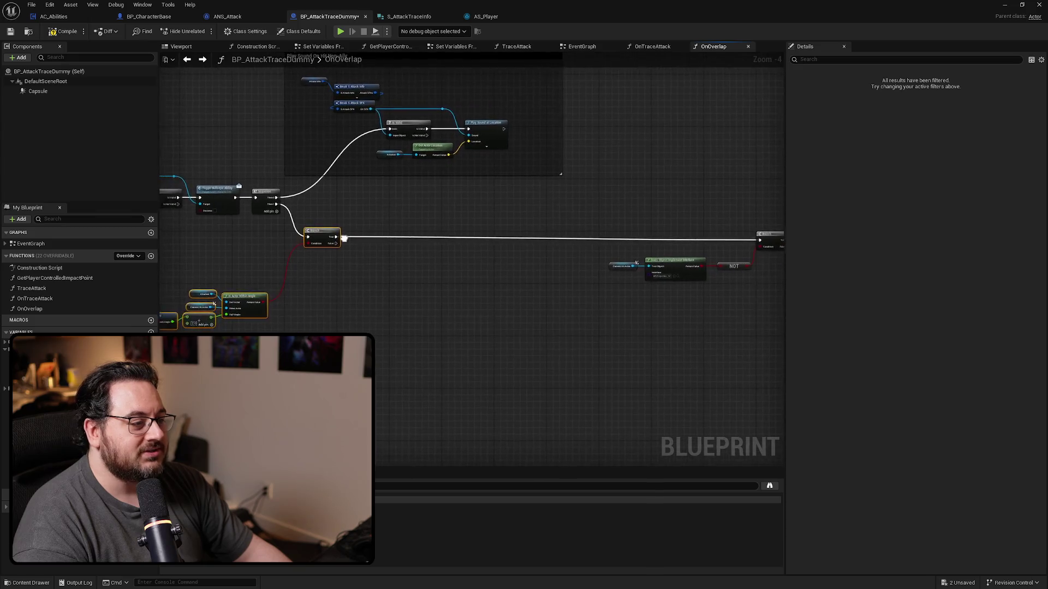
{"action": "scroll", "coordinate": [349, 235], "scroll_direction": "up", "scroll_amount": 4}
{"action": "left_click_drag", "start_coordinate": [586, 331], "coordinate": [629, 213]}
{"action": "left_click", "coordinate": [668, 300]}
{"action": "left_click_drag", "start_coordinate": [669, 300], "coordinate": [540, 299]}
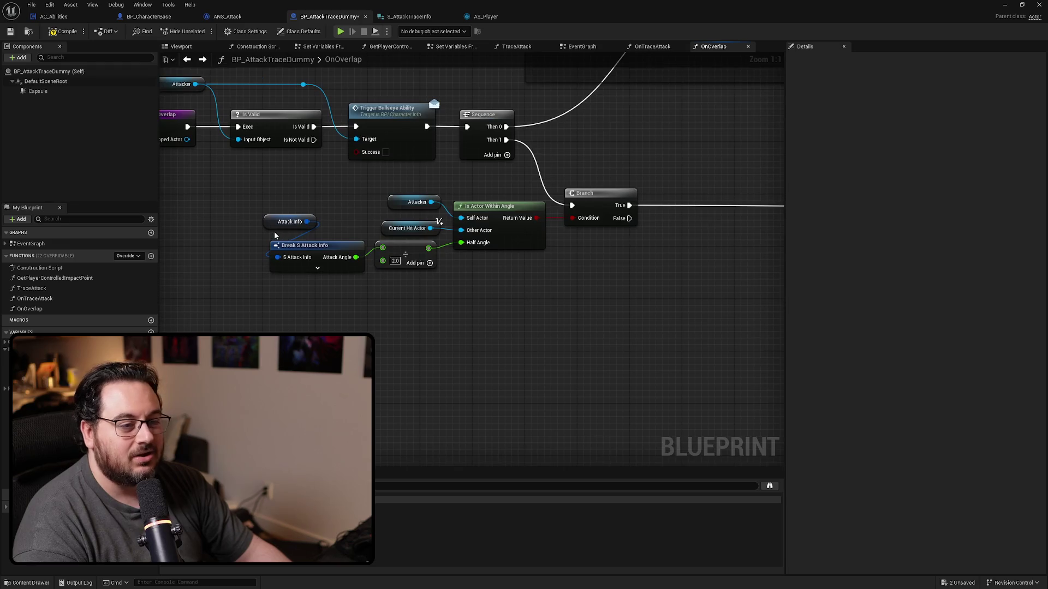
{"action": "left_click_drag", "start_coordinate": [281, 224], "coordinate": [283, 238]}
Shift the projectile interface check, NOT and Branch chain left toward the Sequence.
{"action": "mouse_move", "coordinate": [443, 318]}
{"action": "left_mouse_down"}
{"action": "mouse_move", "coordinate": [430, 276]}
{"action": "mouse_move", "coordinate": [482, 295]}
{"action": "mouse_move", "coordinate": [322, 286]}
{"action": "mouse_move", "coordinate": [443, 219]}
{"action": "left_mouse_up"}
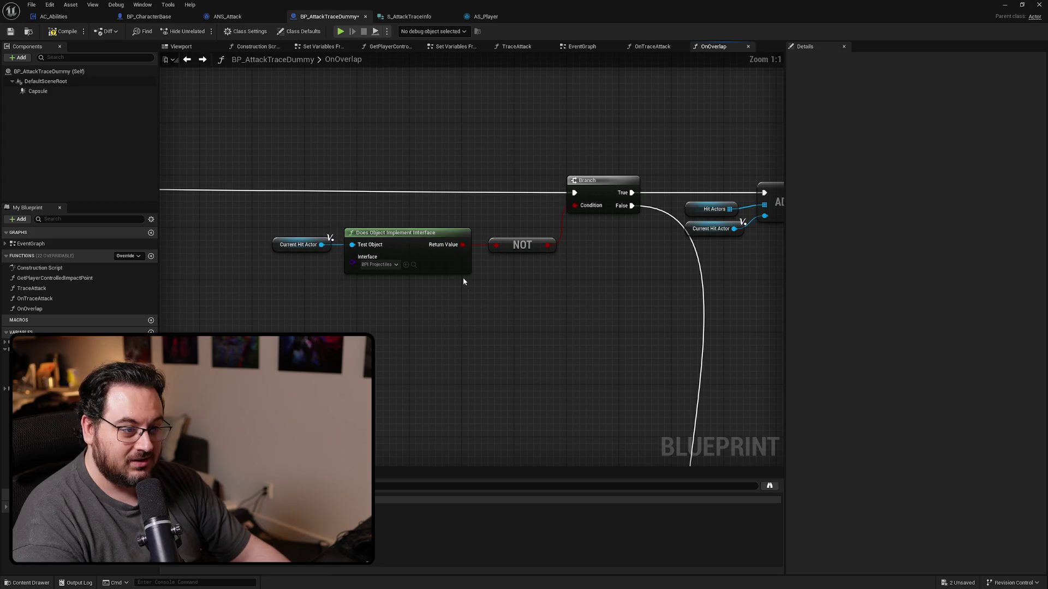
{"action": "scroll", "coordinate": [548, 250], "scroll_direction": "down", "scroll_amount": 3}
{"action": "left_click_drag", "start_coordinate": [499, 252], "coordinate": [360, 258]}
{"action": "scroll", "coordinate": [552, 320], "scroll_direction": "down", "scroll_amount": 2}
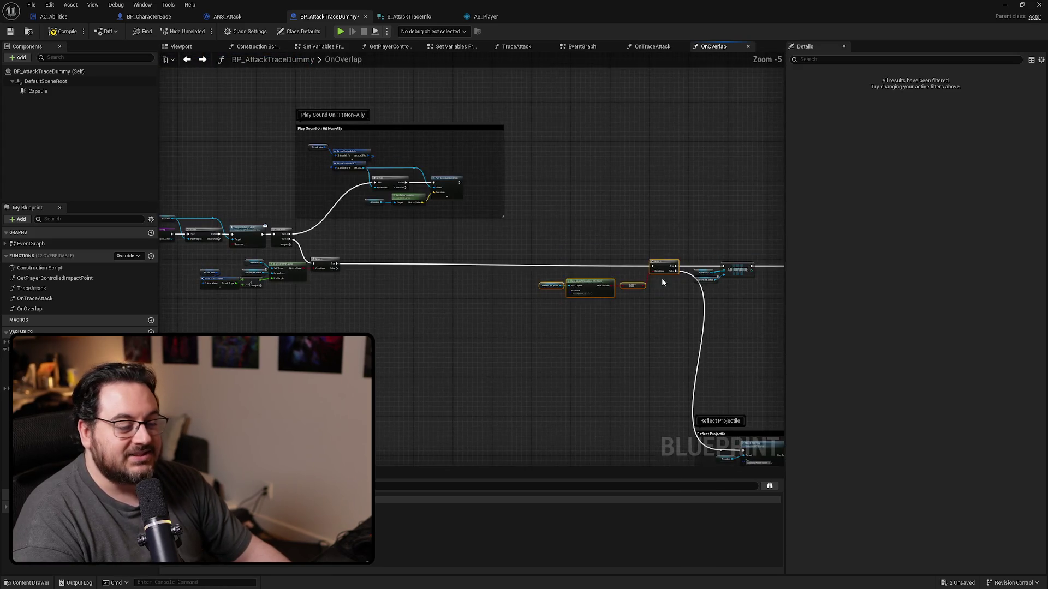
{"action": "left_click_drag", "start_coordinate": [666, 262], "coordinate": [433, 263]}
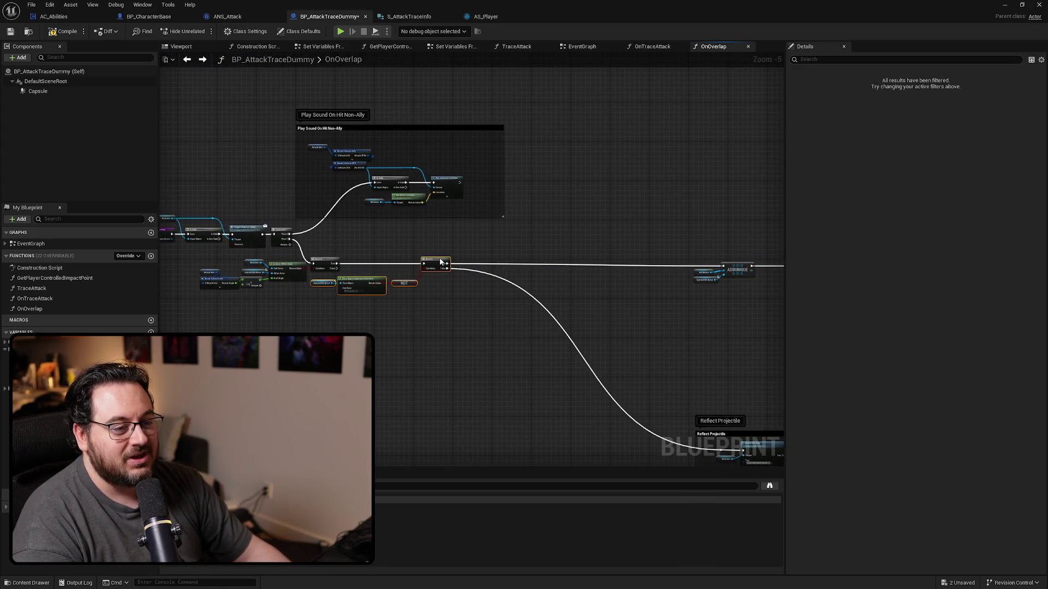
{"action": "scroll", "coordinate": [431, 273], "scroll_direction": "down", "scroll_amount": 1}
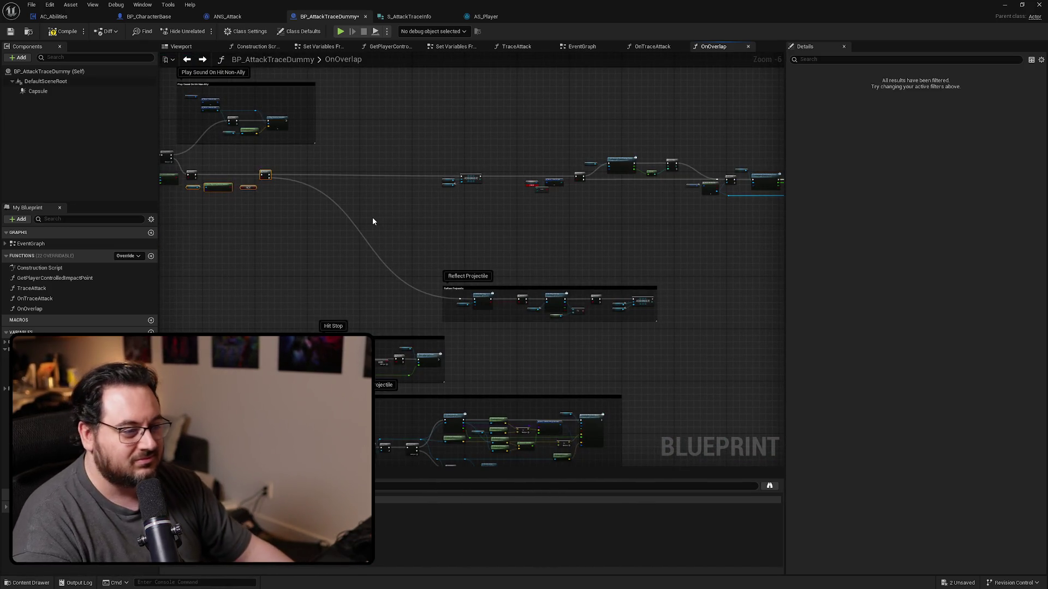
{"action": "scroll", "coordinate": [372, 221], "scroll_direction": "up", "scroll_amount": 4}
{"action": "mouse_move", "coordinate": [667, 252]}
{"action": "left_mouse_down"}
{"action": "mouse_move", "coordinate": [411, 210]}
{"action": "mouse_move", "coordinate": [290, 213]}
{"action": "mouse_move", "coordinate": [314, 215]}
{"action": "left_mouse_up"}
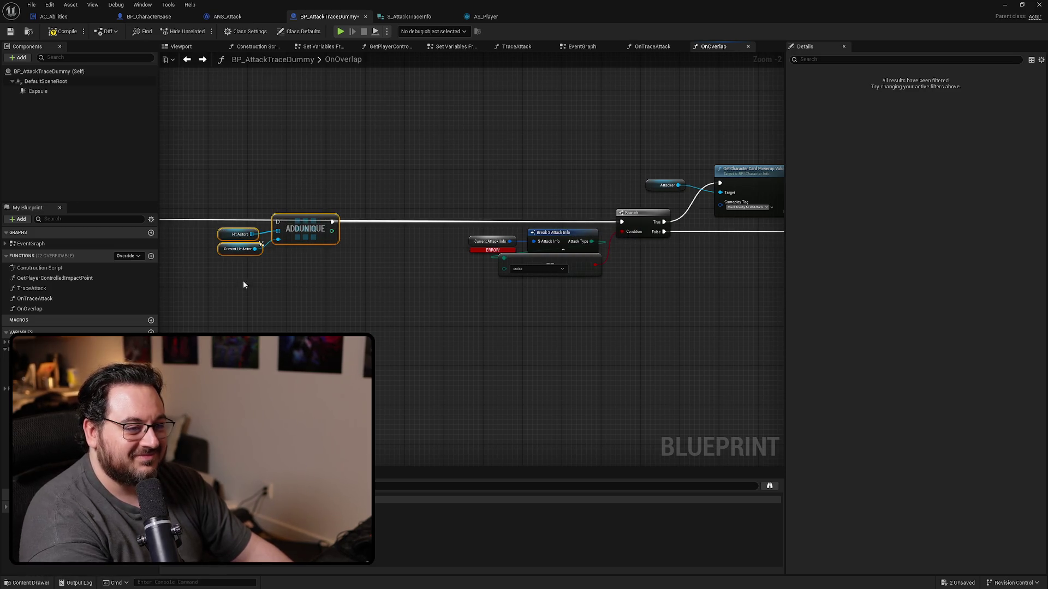
Lower the attack type check nodes and wire an Attack Info getter into Break S Attack Info.
{"action": "left_click_drag", "start_coordinate": [243, 284], "coordinate": [463, 304]}
{"action": "scroll", "coordinate": [518, 288], "scroll_direction": "up", "scroll_amount": 2}
{"action": "left_click_drag", "start_coordinate": [558, 326], "coordinate": [455, 232]}
{"action": "left_click_drag", "start_coordinate": [529, 222], "coordinate": [523, 261]}
{"action": "left_click", "coordinate": [678, 299]}
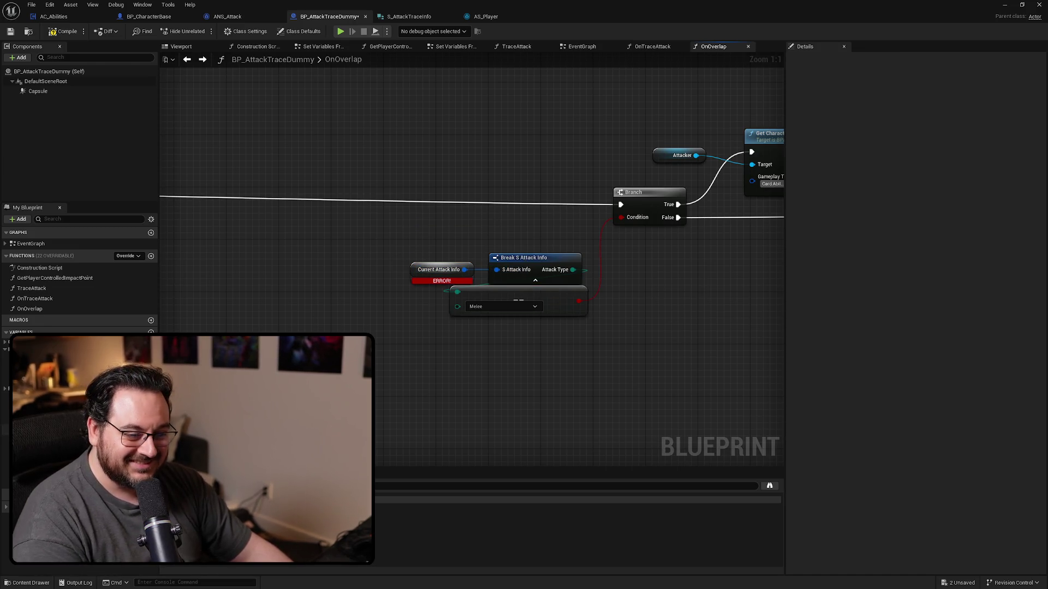
{"action": "mouse_move", "coordinate": [32, 359]}
{"action": "left_mouse_down"}
{"action": "mouse_move", "coordinate": [505, 231]}
{"action": "mouse_move", "coordinate": [491, 230]}
{"action": "mouse_move", "coordinate": [509, 271]}
{"action": "left_mouse_up"}
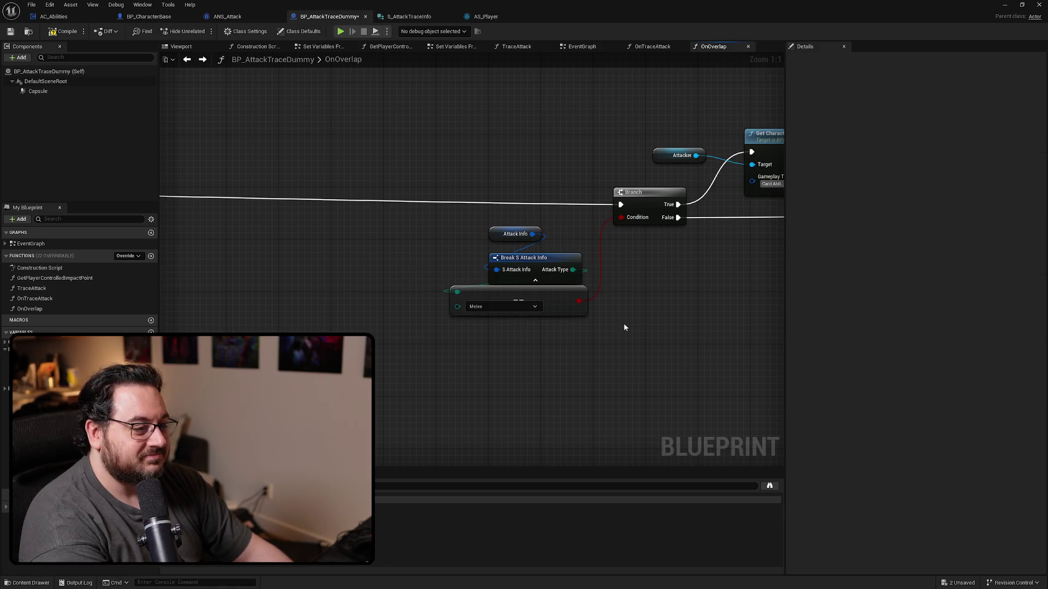
{"action": "left_click_drag", "start_coordinate": [541, 228], "coordinate": [524, 254]}
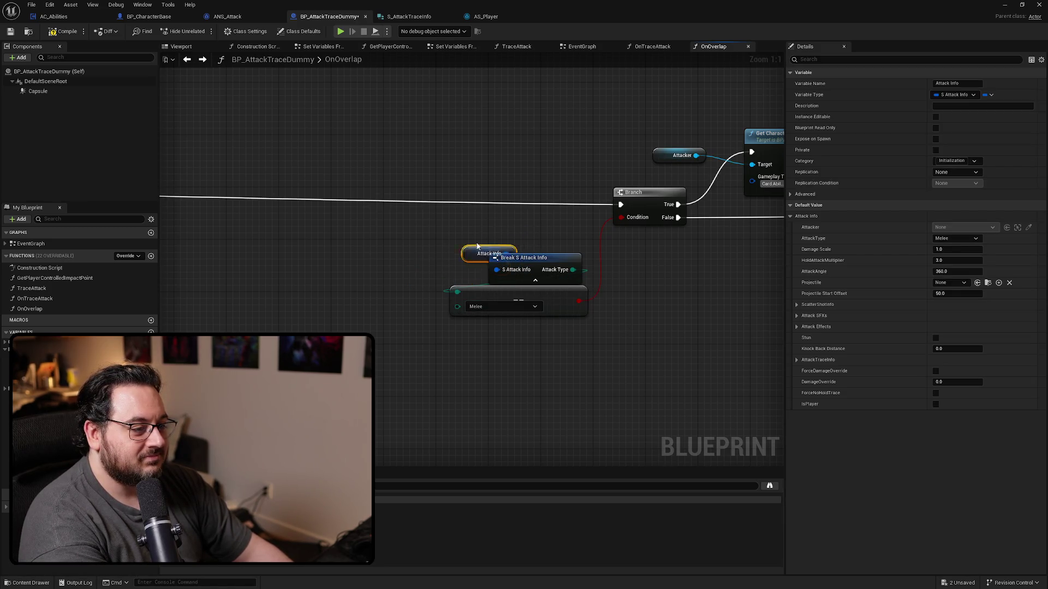
Delete the Is Valid, Hit Result and Break Hit Result nodes after the For Loop.
{"action": "mouse_move", "coordinate": [725, 285]}
{"action": "left_mouse_down"}
{"action": "mouse_move", "coordinate": [734, 287]}
{"action": "mouse_move", "coordinate": [683, 291]}
{"action": "left_mouse_up"}
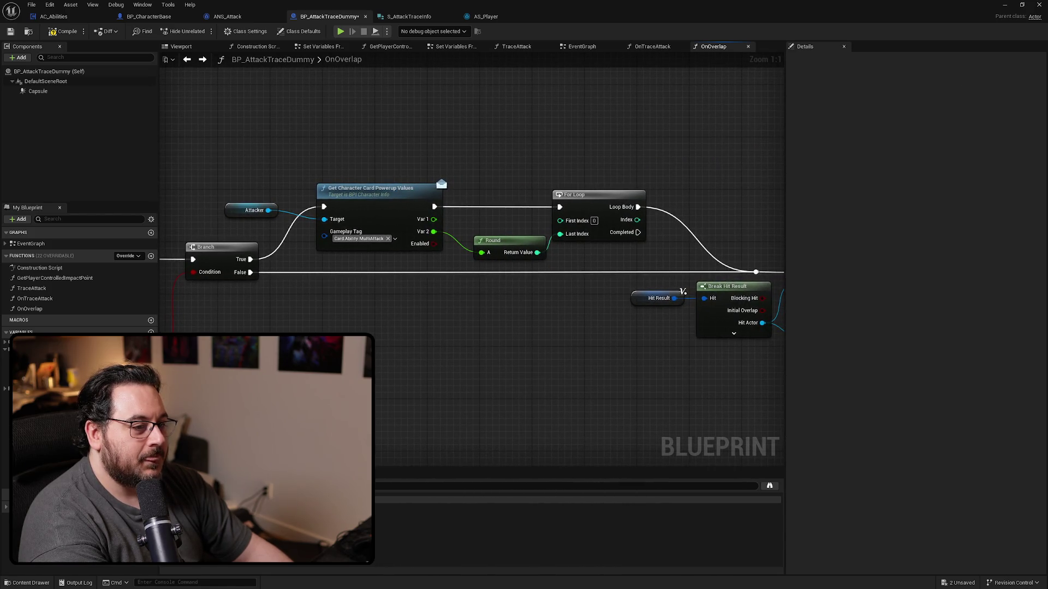
{"action": "mouse_move", "coordinate": [603, 368]}
{"action": "left_mouse_down"}
{"action": "mouse_move", "coordinate": [344, 349]}
{"action": "mouse_move", "coordinate": [509, 361]}
{"action": "mouse_move", "coordinate": [384, 374]}
{"action": "mouse_move", "coordinate": [254, 339]}
{"action": "left_mouse_up"}
{"action": "left_click", "coordinate": [516, 189]}
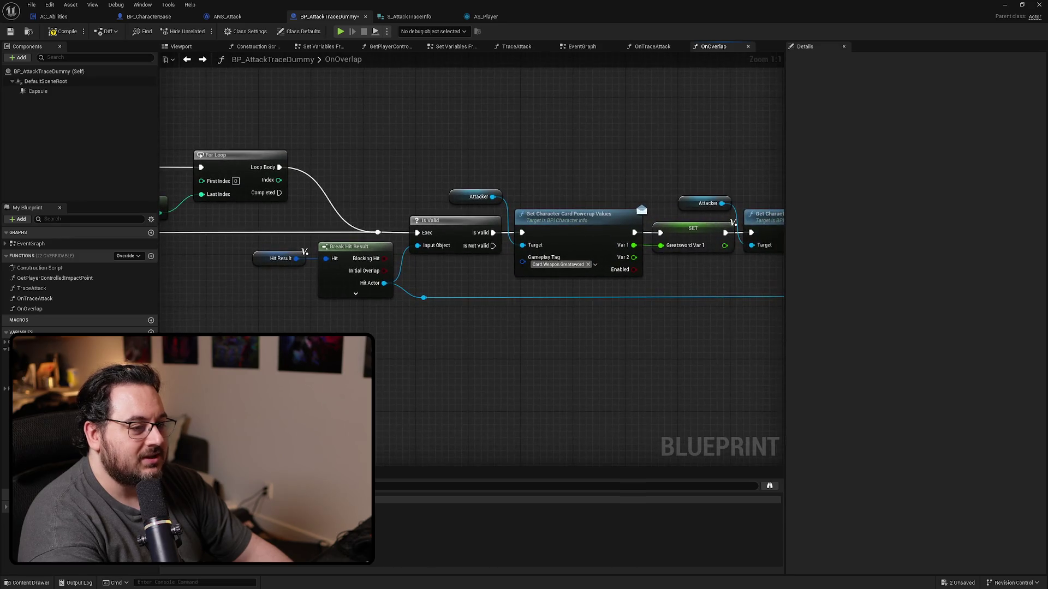
{"action": "left_click_drag", "start_coordinate": [608, 373], "coordinate": [582, 361]}
{"action": "mouse_move", "coordinate": [409, 337]}
{"action": "left_mouse_down"}
{"action": "mouse_move", "coordinate": [433, 334]}
{"action": "mouse_move", "coordinate": [400, 332]}
{"action": "mouse_move", "coordinate": [423, 328]}
{"action": "left_mouse_up"}
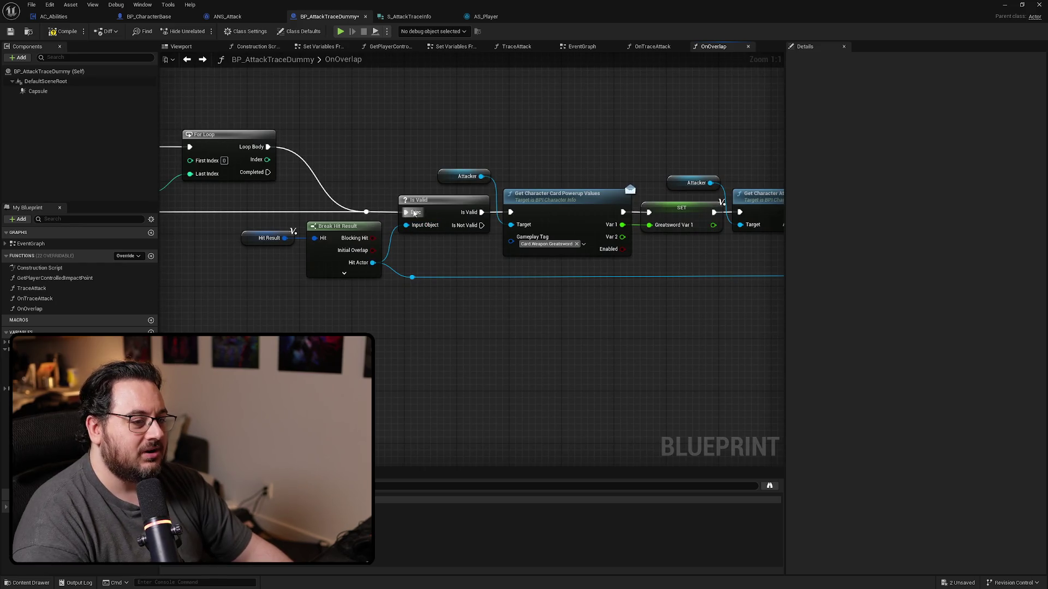
{"action": "left_click", "coordinate": [442, 202]}
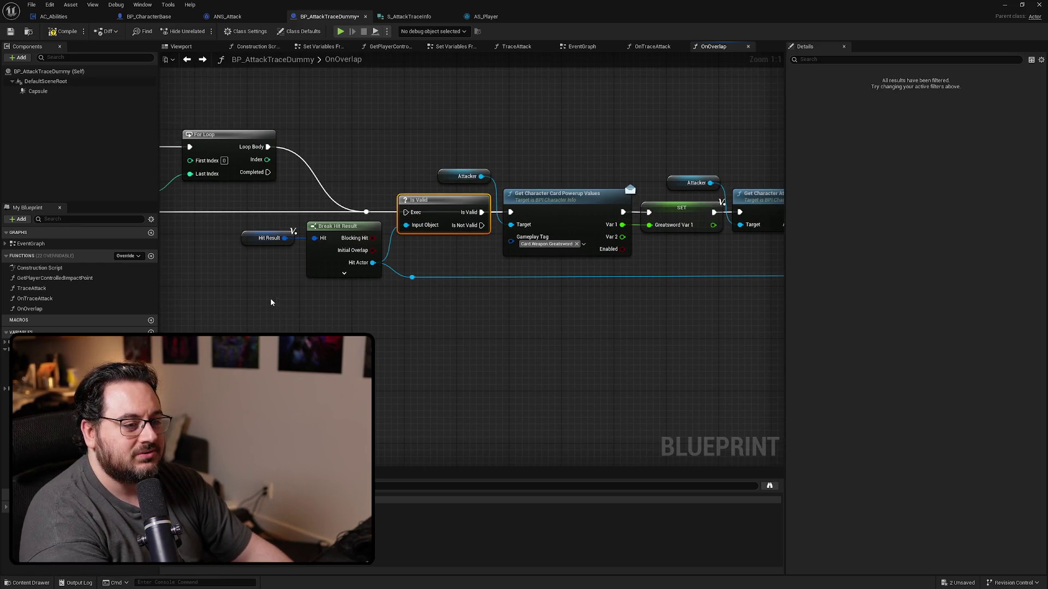
{"action": "left_click_drag", "start_coordinate": [271, 302], "coordinate": [333, 241]}
{"action": "key", "text": "Delete"}
Pan past the For Loop section and OnOverlap entry to the damage calculation nodes.
{"action": "scroll", "coordinate": [206, 316], "scroll_direction": "down", "scroll_amount": 2}
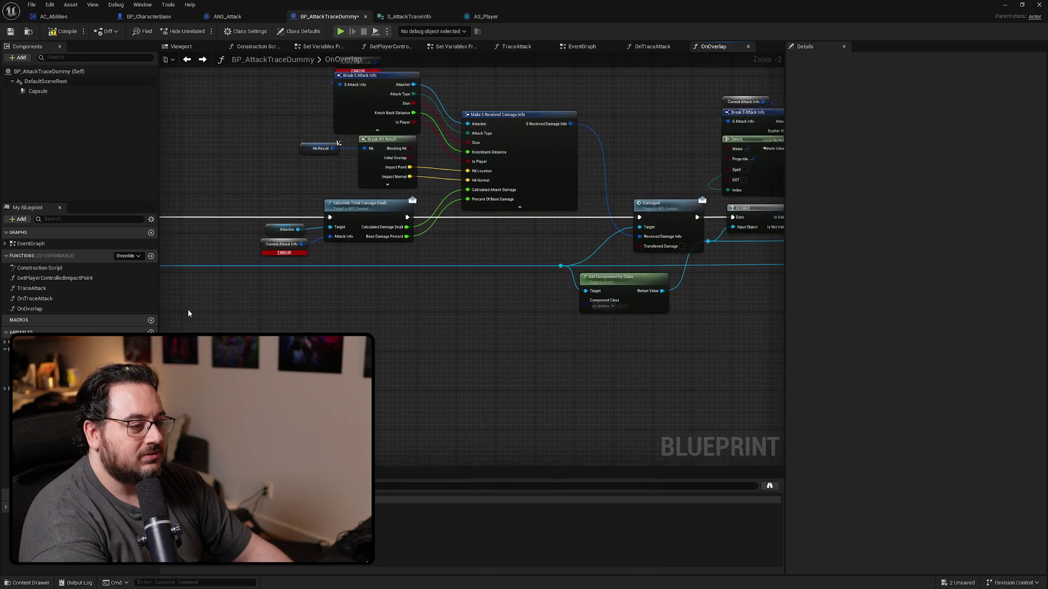
{"action": "mouse_move", "coordinate": [423, 314]}
{"action": "left_mouse_down"}
{"action": "mouse_move", "coordinate": [393, 303]}
{"action": "mouse_move", "coordinate": [509, 304]}
{"action": "left_mouse_up"}
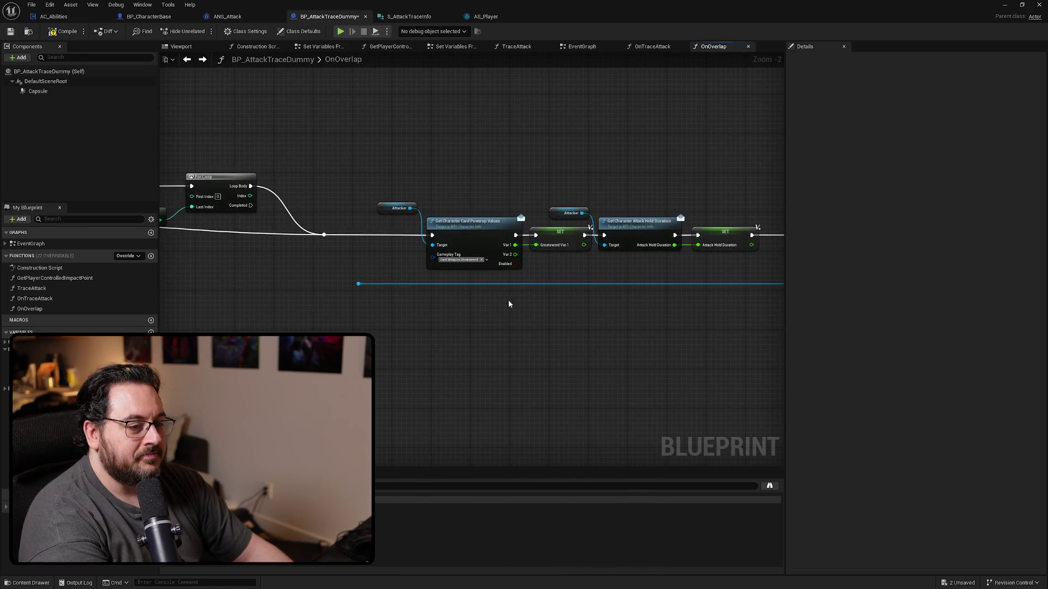
{"action": "scroll", "coordinate": [345, 312], "scroll_direction": "down", "scroll_amount": 3}
{"action": "scroll", "coordinate": [316, 327], "scroll_direction": "up", "scroll_amount": 4}
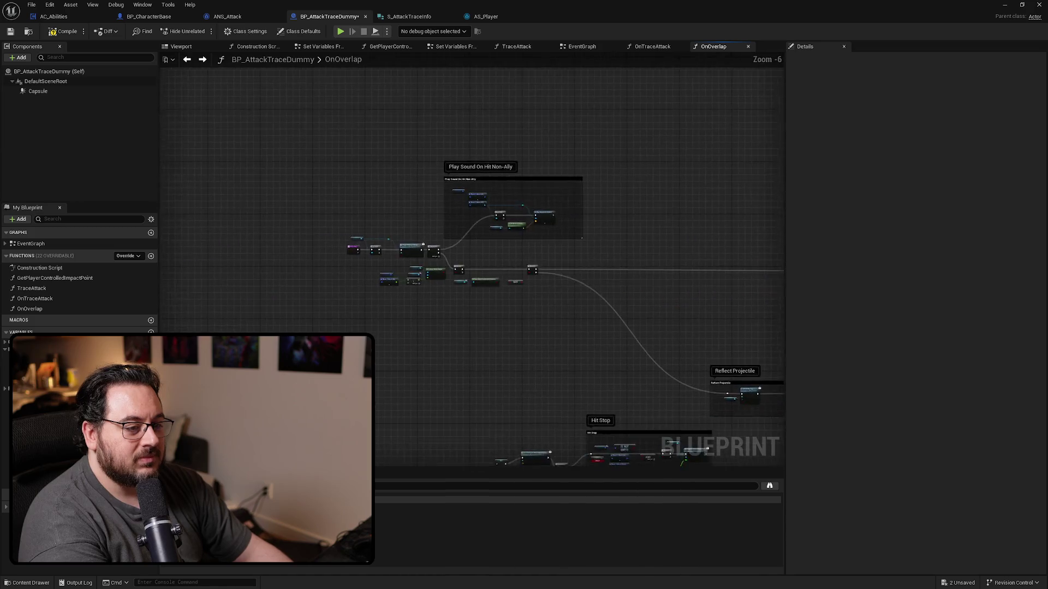
{"action": "mouse_move", "coordinate": [303, 333]}
{"action": "left_mouse_down"}
{"action": "mouse_move", "coordinate": [517, 377]}
{"action": "mouse_move", "coordinate": [475, 374]}
{"action": "left_mouse_up"}
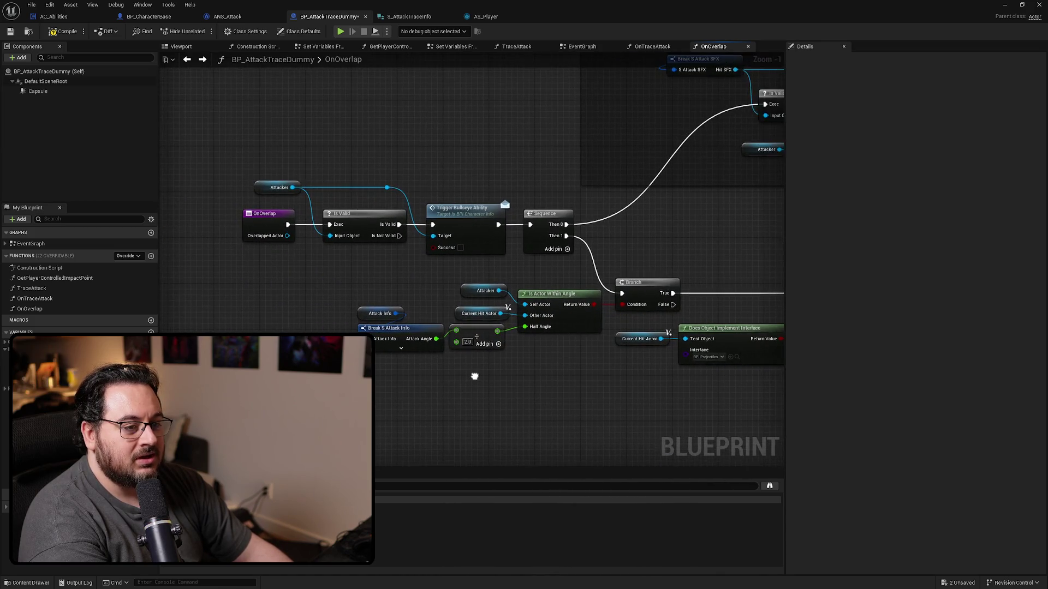
{"action": "right_click", "coordinate": [476, 376]}
{"action": "scroll", "coordinate": [411, 356], "scroll_direction": "down", "scroll_amount": 6}
{"action": "scroll", "coordinate": [296, 310], "scroll_direction": "up", "scroll_amount": 3}
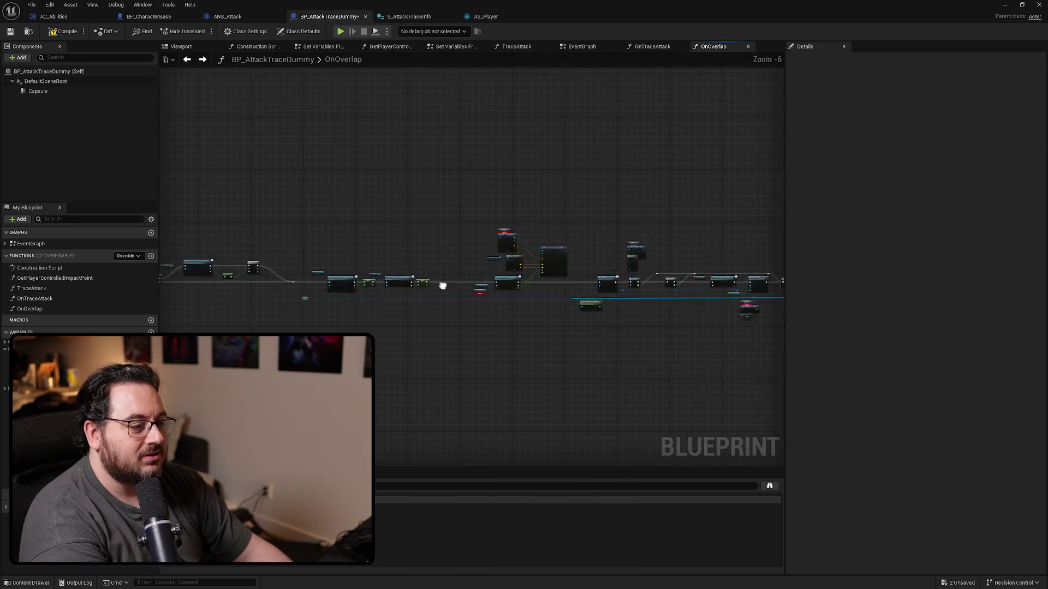
{"action": "left_click_drag", "start_coordinate": [742, 316], "coordinate": [393, 297]}
{"action": "scroll", "coordinate": [394, 309], "scroll_direction": "up", "scroll_amount": 4}
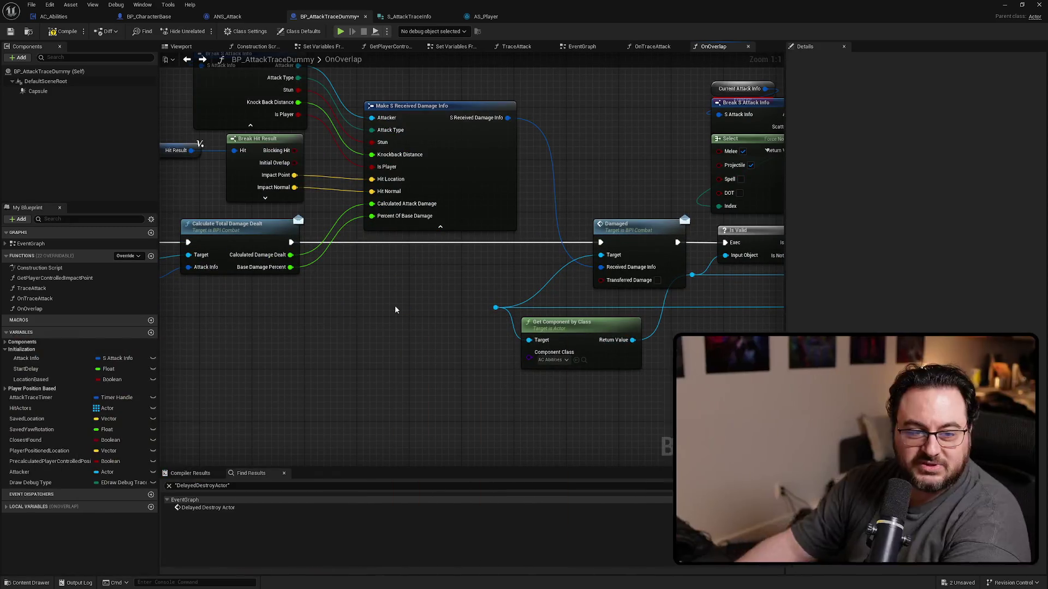
Add a Get Overlapped Actor node and wire it into Damaged's Target.
{"action": "left_click_drag", "start_coordinate": [398, 309], "coordinate": [349, 303]}
{"action": "right_click", "coordinate": [328, 296]}
{"action": "type", "text": "get overlapped"}
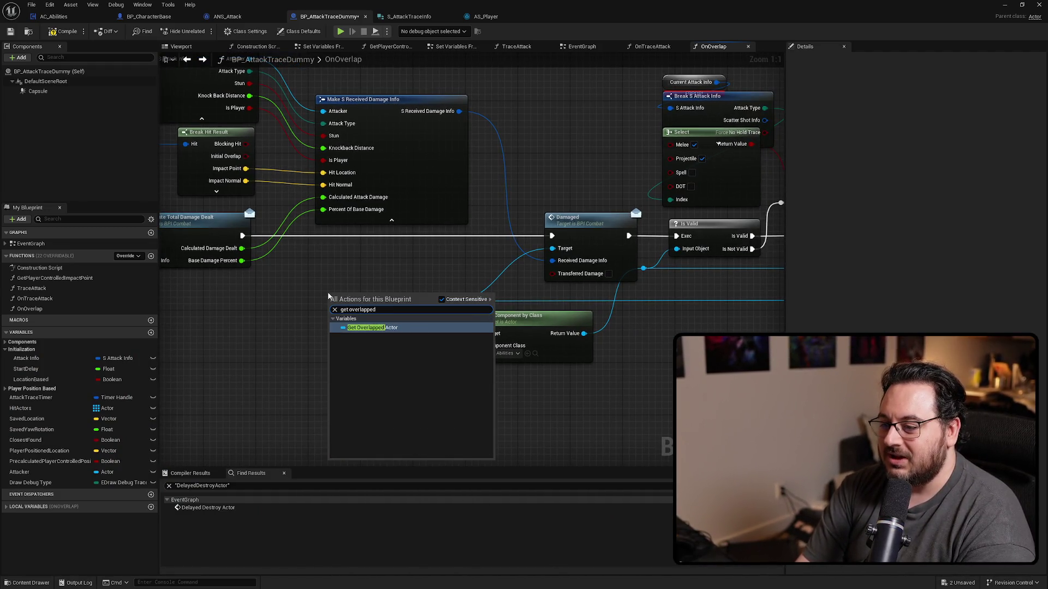
{"action": "key", "text": "Return"}
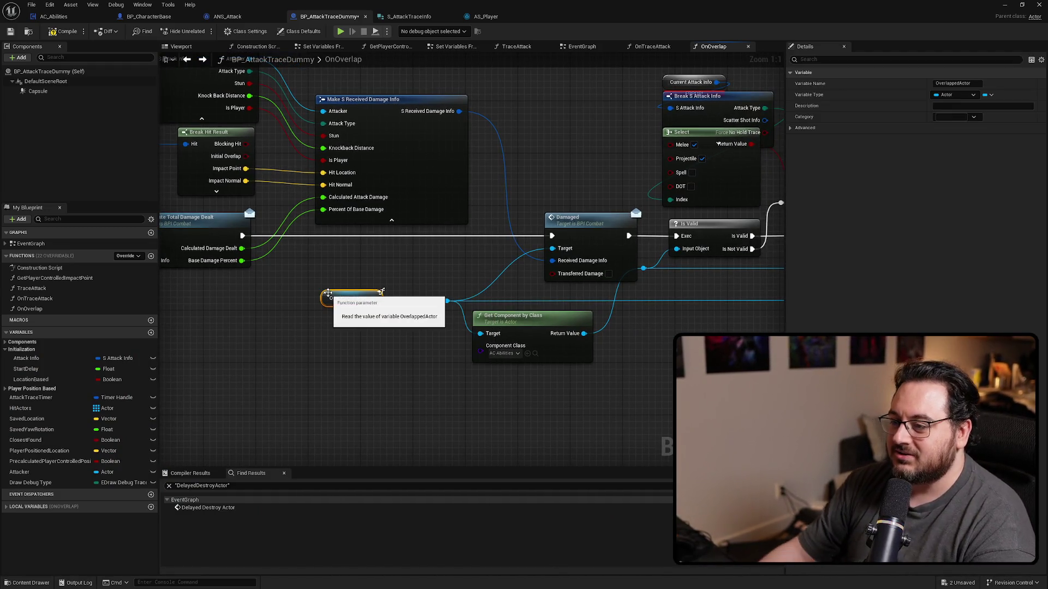
{"action": "left_click_drag", "start_coordinate": [580, 246], "coordinate": [553, 249]}
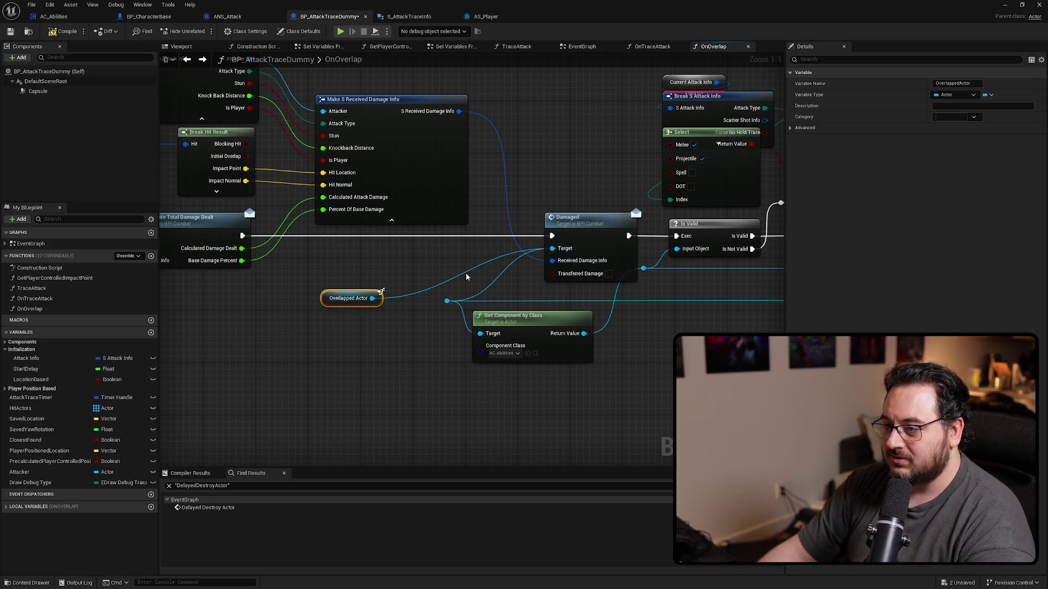
{"action": "mouse_move", "coordinate": [339, 303]}
{"action": "left_mouse_down"}
{"action": "mouse_move", "coordinate": [454, 256]}
{"action": "mouse_move", "coordinate": [391, 258]}
{"action": "mouse_move", "coordinate": [480, 333]}
{"action": "left_mouse_up"}
{"action": "left_click_drag", "start_coordinate": [552, 299], "coordinate": [493, 300]}
{"action": "left_click_drag", "start_coordinate": [343, 253], "coordinate": [382, 255]}
{"action": "left_click", "coordinate": [388, 300]}
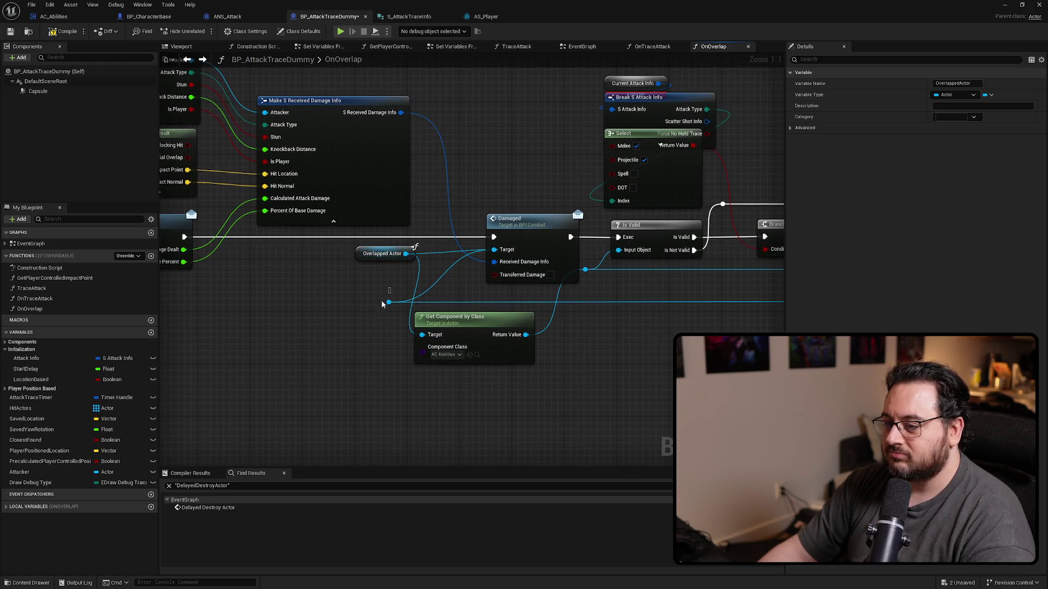
Feed an Attack Info getter into Calculate Total Damage Dealt, replacing the errored Current Attack Info.
{"action": "mouse_move", "coordinate": [167, 97]}
{"action": "left_mouse_down"}
{"action": "mouse_move", "coordinate": [306, 331]}
{"action": "mouse_move", "coordinate": [243, 336]}
{"action": "left_mouse_up"}
{"action": "left_click", "coordinate": [442, 288]}
{"action": "left_click", "coordinate": [321, 338]}
{"action": "left_click_drag", "start_coordinate": [321, 339], "coordinate": [554, 335]}
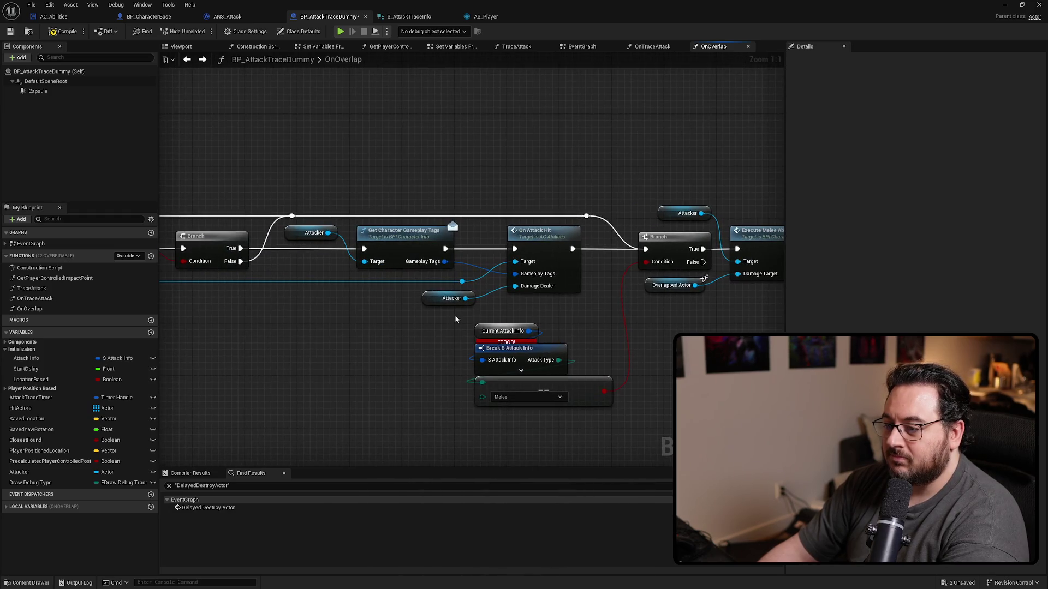
{"action": "left_click_drag", "start_coordinate": [261, 343], "coordinate": [282, 330]}
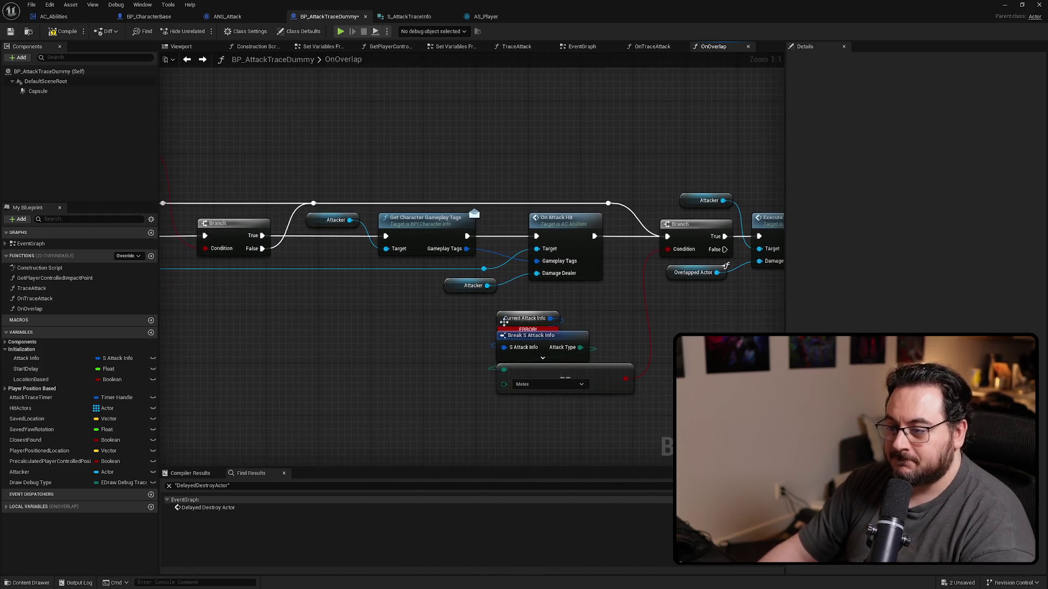
{"action": "mouse_move", "coordinate": [58, 365]}
{"action": "left_mouse_down"}
{"action": "mouse_move", "coordinate": [507, 349]}
{"action": "mouse_move", "coordinate": [417, 341]}
{"action": "mouse_move", "coordinate": [503, 322]}
{"action": "left_mouse_up"}
{"action": "mouse_move", "coordinate": [322, 352]}
{"action": "left_mouse_down"}
{"action": "mouse_move", "coordinate": [561, 327]}
{"action": "mouse_move", "coordinate": [753, 328]}
{"action": "mouse_move", "coordinate": [378, 345]}
{"action": "left_mouse_up"}
{"action": "key", "text": "ctrl+v"}
{"action": "left_click_drag", "start_coordinate": [457, 317], "coordinate": [506, 280]}
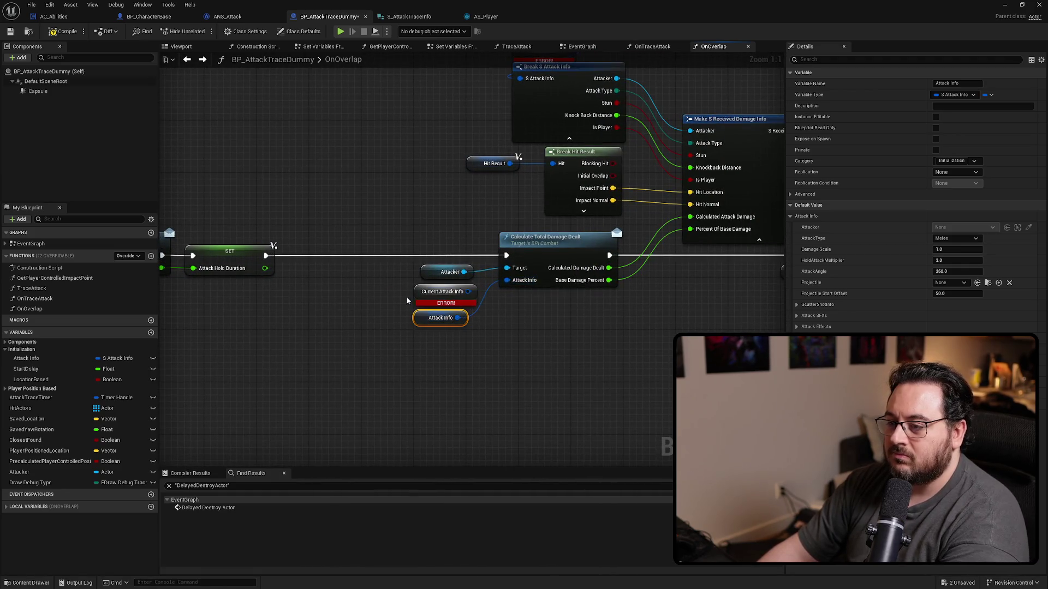
{"action": "left_click", "coordinate": [431, 294]}
{"action": "key", "text": "Delete"}
{"action": "mouse_move", "coordinate": [421, 322]}
{"action": "left_mouse_down"}
{"action": "mouse_move", "coordinate": [434, 297]}
{"action": "mouse_move", "coordinate": [374, 439]}
{"action": "left_mouse_up"}
Wire a pasted Attack Info copy into Break S Attack Info and delete the errored Current Attack Info.
{"action": "key", "text": "ctrl+v"}
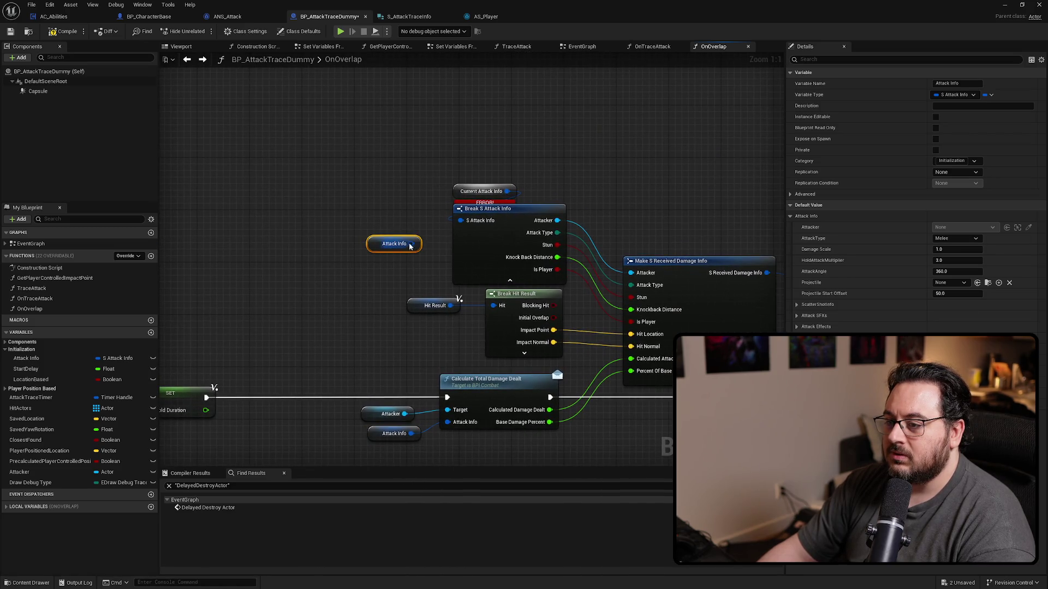
{"action": "mouse_move", "coordinate": [410, 247]}
{"action": "left_mouse_down"}
{"action": "mouse_move", "coordinate": [443, 183]}
{"action": "mouse_move", "coordinate": [456, 193]}
{"action": "left_mouse_up"}
{"action": "left_click", "coordinate": [483, 191]}
{"action": "key", "text": "Delete"}
{"action": "left_click_drag", "start_coordinate": [400, 234], "coordinate": [526, 207]}
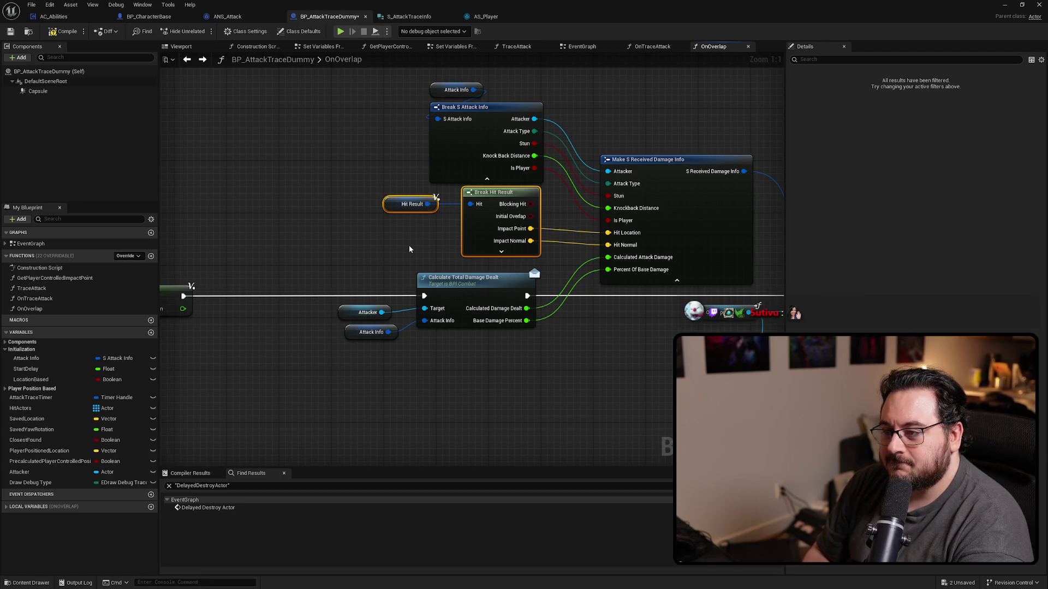
Go back from the OnOverlap function to BP_AttackTraceDummy's EventGraph with Alt+Left.
{"action": "key", "text": "alt+Left"}
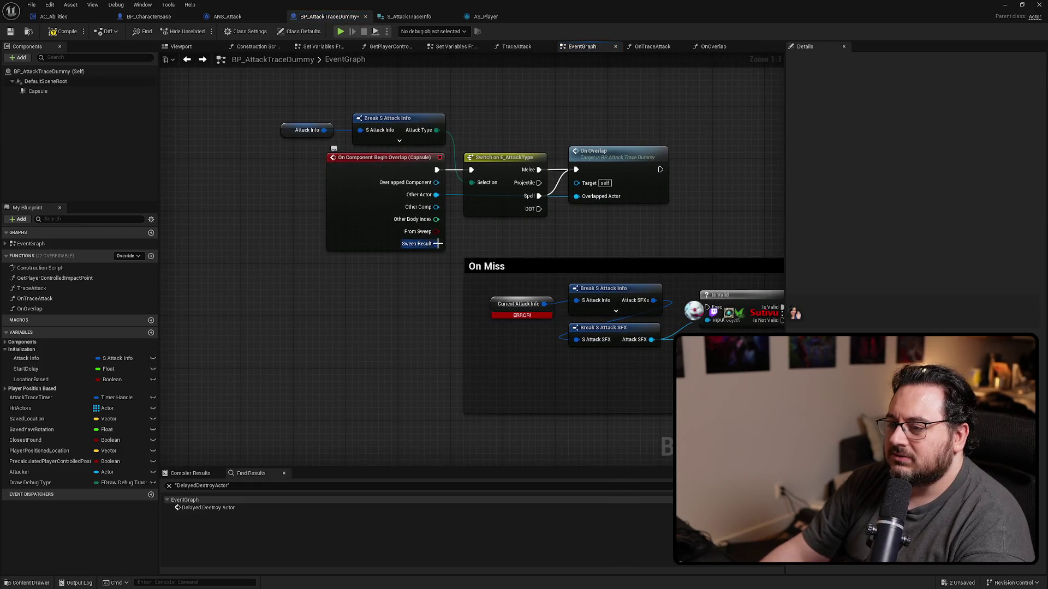
{"action": "mouse_move", "coordinate": [436, 244]}
{"action": "left_mouse_down"}
{"action": "mouse_move", "coordinate": [375, 327]}
{"action": "mouse_move", "coordinate": [391, 324]}
{"action": "mouse_move", "coordinate": [423, 240]}
{"action": "mouse_move", "coordinate": [413, 306]}
{"action": "mouse_move", "coordinate": [393, 314]}
{"action": "mouse_move", "coordinate": [355, 304]}
{"action": "left_mouse_up"}
{"action": "type", "text": "break hit"}
{"action": "key", "text": "Return"}
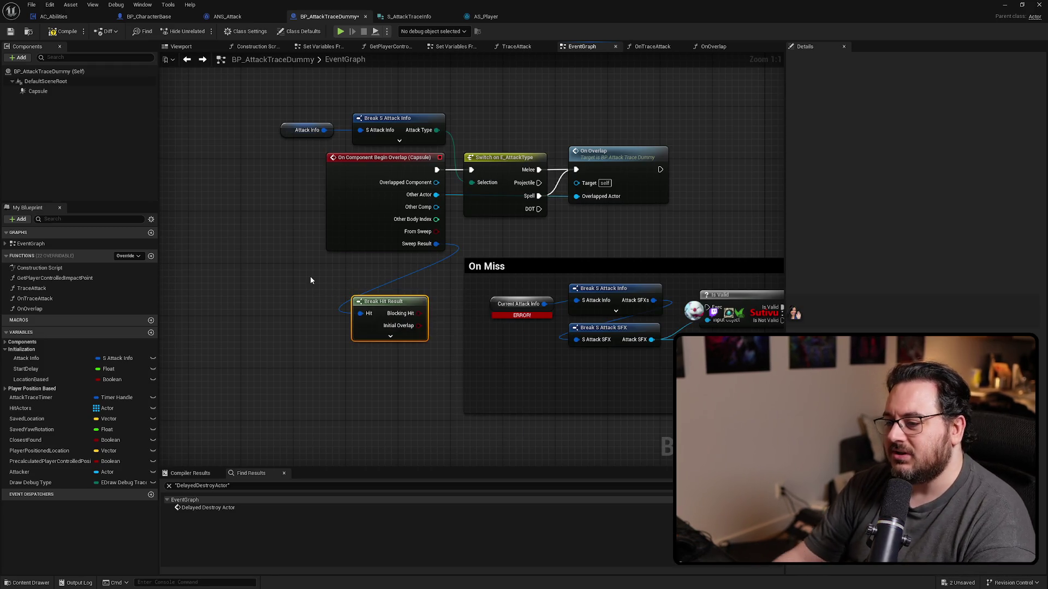
{"action": "left_click", "coordinate": [390, 336]}
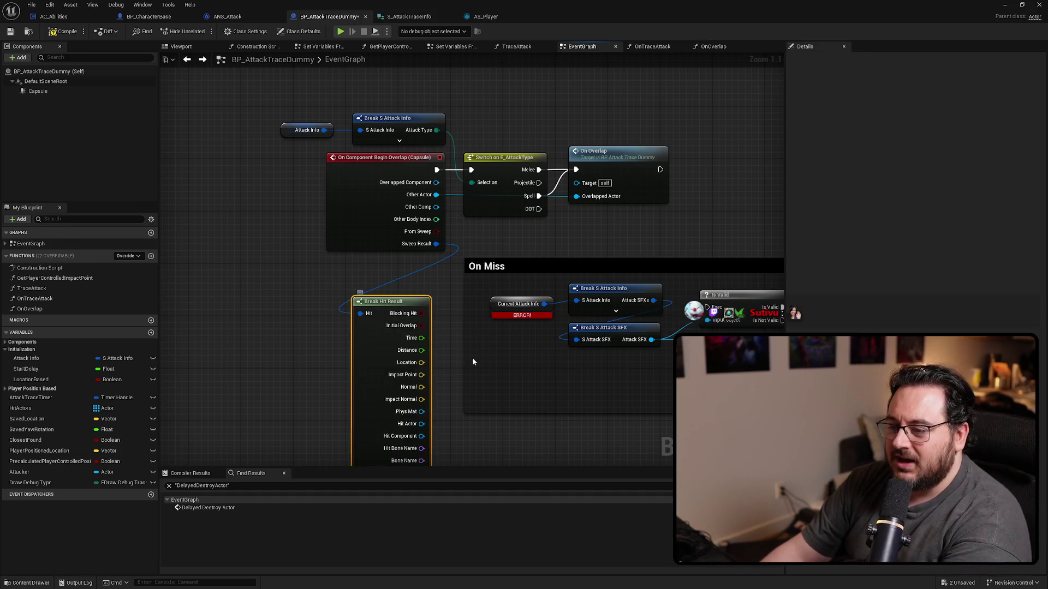
{"action": "left_click_drag", "start_coordinate": [473, 358], "coordinate": [430, 224]}
{"action": "left_click_drag", "start_coordinate": [339, 302], "coordinate": [326, 270]}
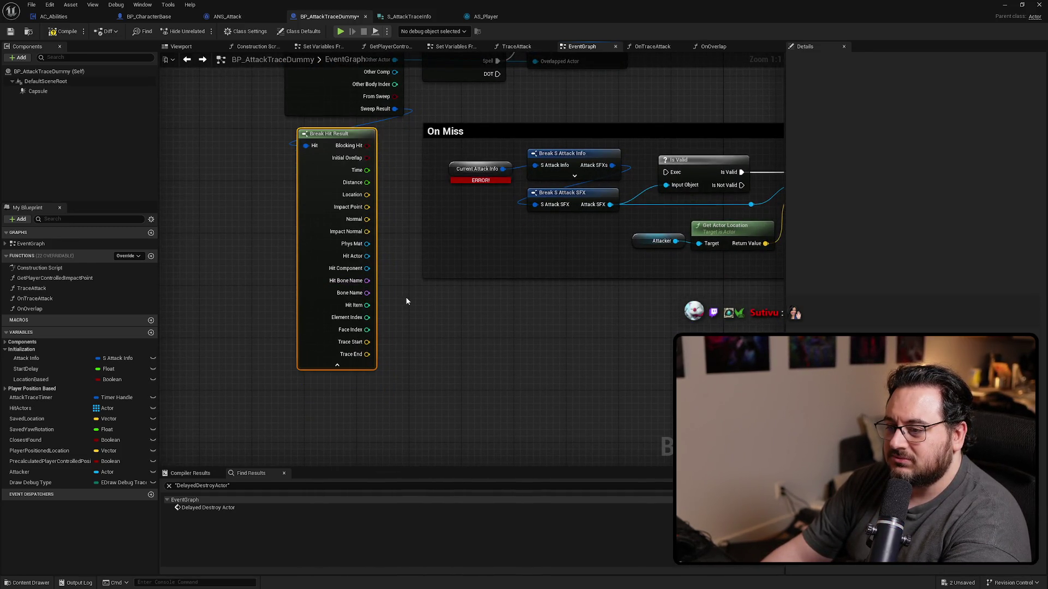
{"action": "left_click_drag", "start_coordinate": [407, 301], "coordinate": [390, 328]}
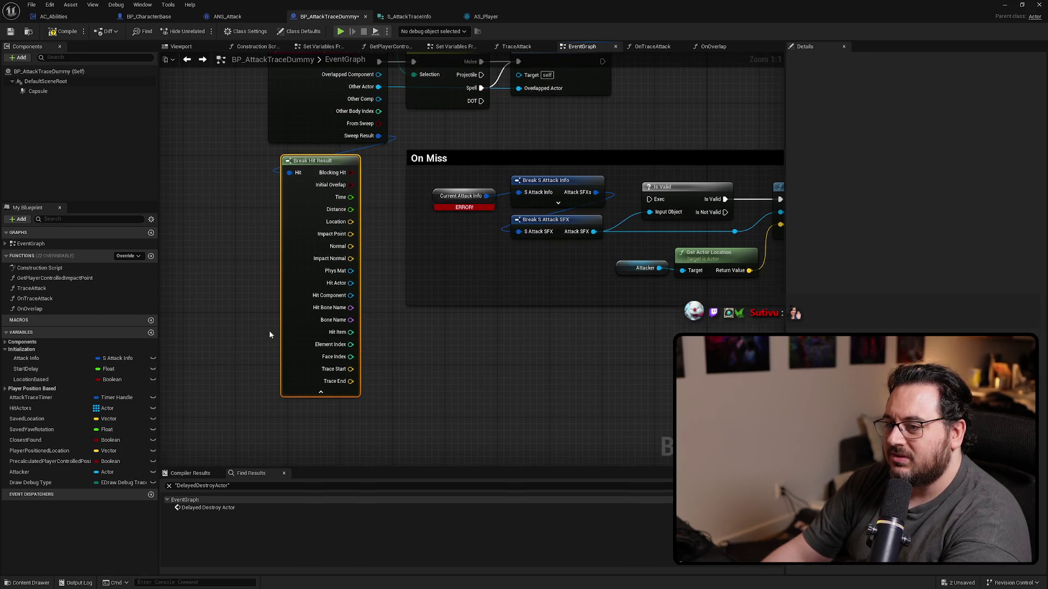
{"action": "key", "text": "Delete"}
{"action": "left_click_drag", "start_coordinate": [339, 216], "coordinate": [292, 300]}
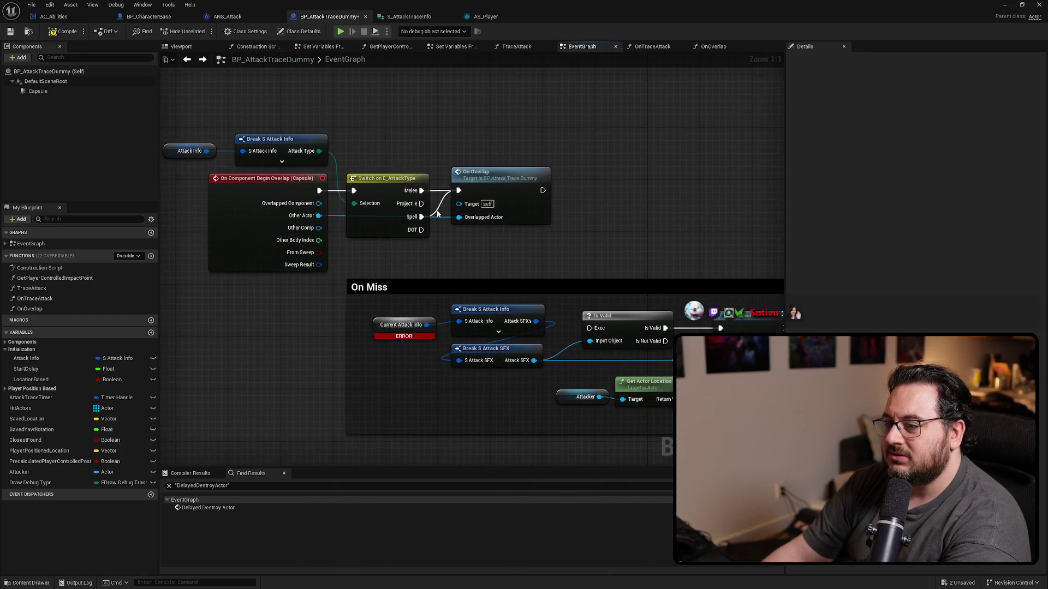
Open the OnOverlap function graph and bring the Make S Received Damage Info nodes into view.
{"action": "double_click", "coordinate": [458, 213]}
{"action": "left_click_drag", "start_coordinate": [438, 218], "coordinate": [438, 350]}
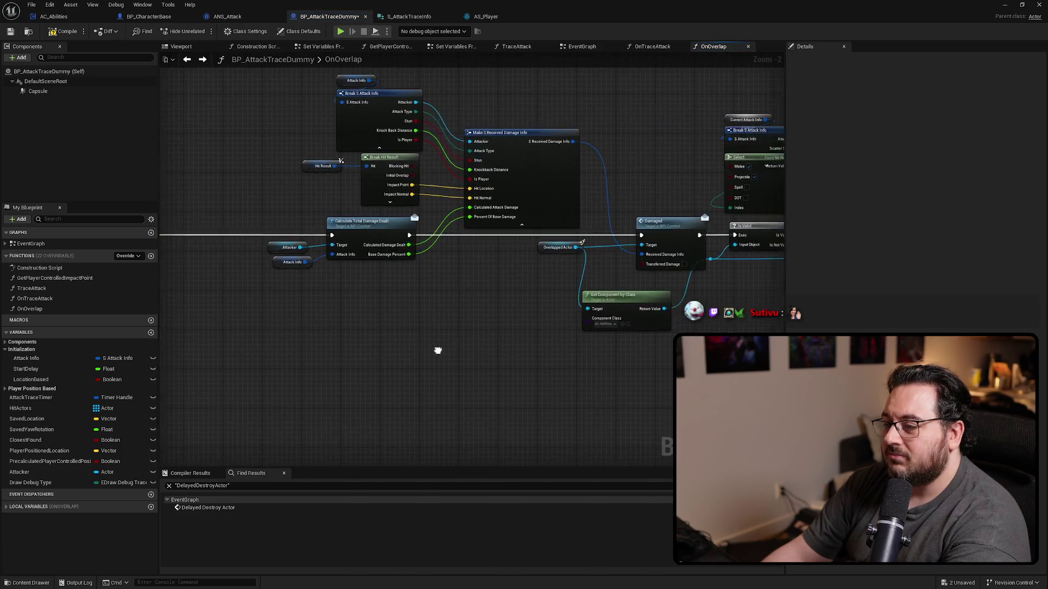
{"action": "scroll", "coordinate": [439, 322], "scroll_direction": "up", "scroll_amount": 2}
{"action": "left_click_drag", "start_coordinate": [416, 285], "coordinate": [374, 257]}
{"action": "left_click", "coordinate": [360, 299]}
{"action": "left_click_drag", "start_coordinate": [569, 313], "coordinate": [401, 378]}
Nudge Make S Received Damage Info right and select Hit Result with Break Hit Result.
{"action": "left_click_drag", "start_coordinate": [563, 244], "coordinate": [569, 244]}
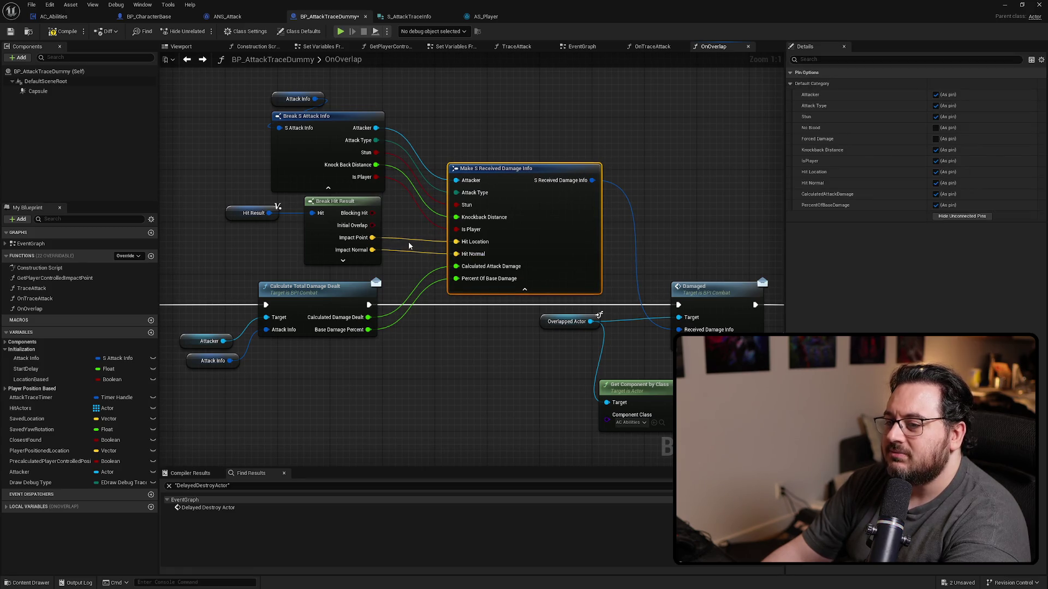
{"action": "left_click_drag", "start_coordinate": [392, 223], "coordinate": [194, 249]}
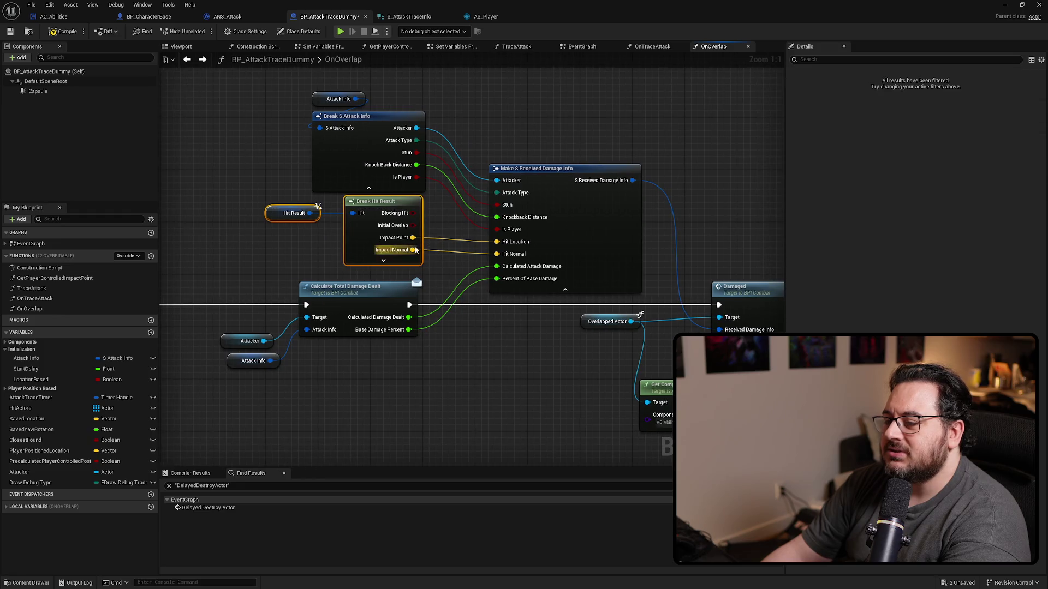
{"action": "right_click", "coordinate": [247, 243]}
Add a Capsule getter with Get World Location, wiring its Return Value into Hit Location.
{"action": "type", "text": "get"}
{"action": "key", "text": "Escape"}
{"action": "mouse_move", "coordinate": [38, 90]}
{"action": "left_mouse_down"}
{"action": "mouse_move", "coordinate": [80, 103]}
{"action": "mouse_move", "coordinate": [295, 250]}
{"action": "mouse_move", "coordinate": [357, 257]}
{"action": "left_mouse_up"}
{"action": "type", "text": "get world loc"}
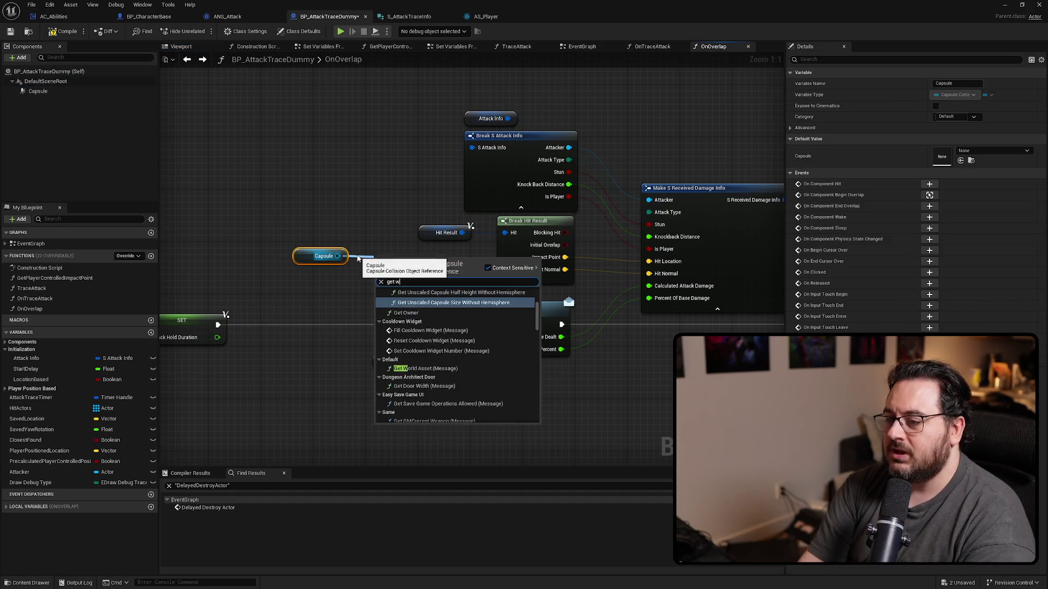
{"action": "left_click", "coordinate": [415, 317]}
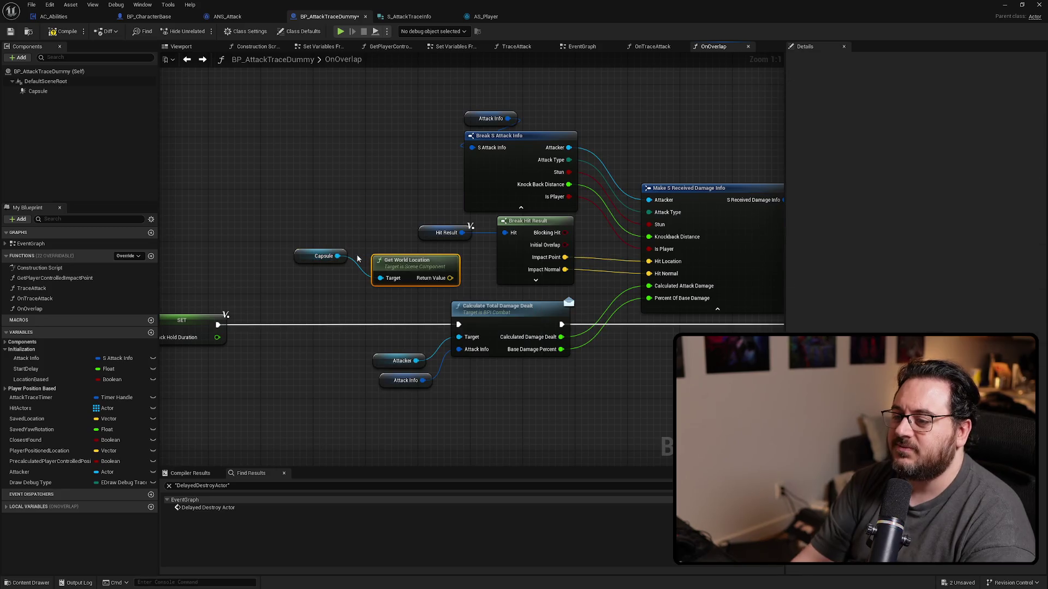
{"action": "mouse_move", "coordinate": [392, 267]}
{"action": "left_mouse_down"}
{"action": "mouse_move", "coordinate": [326, 279]}
{"action": "mouse_move", "coordinate": [698, 255]}
{"action": "mouse_move", "coordinate": [675, 266]}
{"action": "left_mouse_up"}
Move Capsule and Get World Location up, then select Hit Result and Break Hit Result.
{"action": "mouse_move", "coordinate": [286, 240]}
{"action": "left_mouse_down"}
{"action": "mouse_move", "coordinate": [360, 279]}
{"action": "mouse_move", "coordinate": [347, 248]}
{"action": "left_mouse_up"}
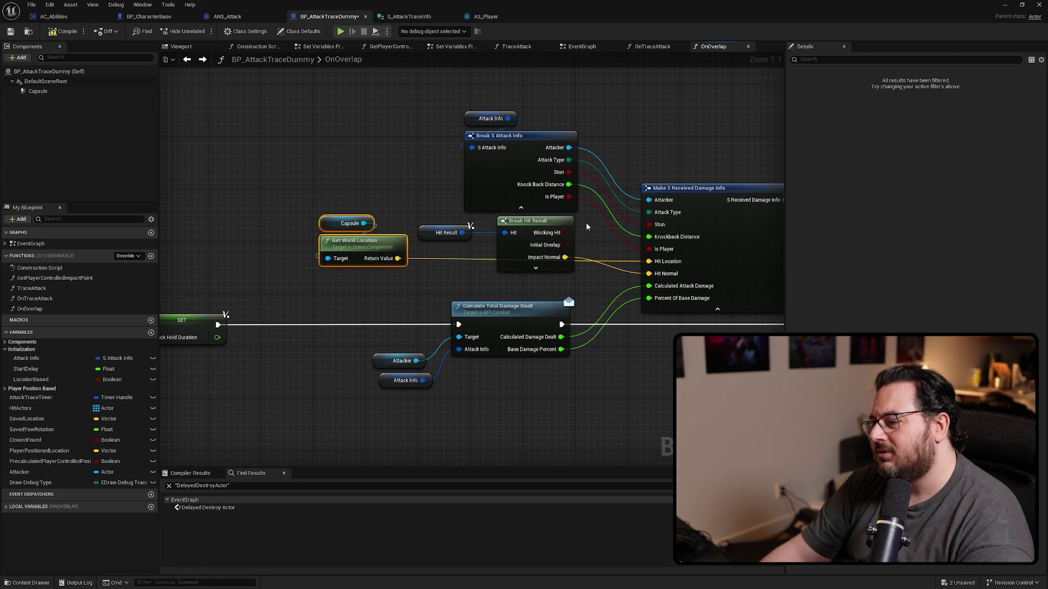
{"action": "left_click_drag", "start_coordinate": [585, 224], "coordinate": [451, 257]}
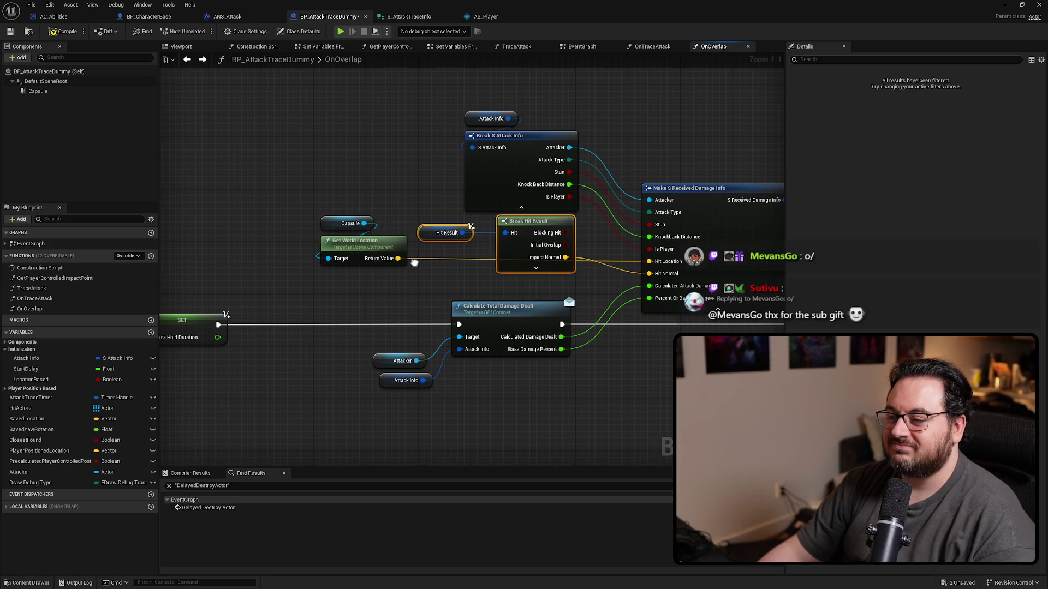
{"action": "scroll", "coordinate": [481, 260], "scroll_direction": "up", "scroll_amount": 1}
{"action": "left_click_drag", "start_coordinate": [434, 259], "coordinate": [420, 225]}
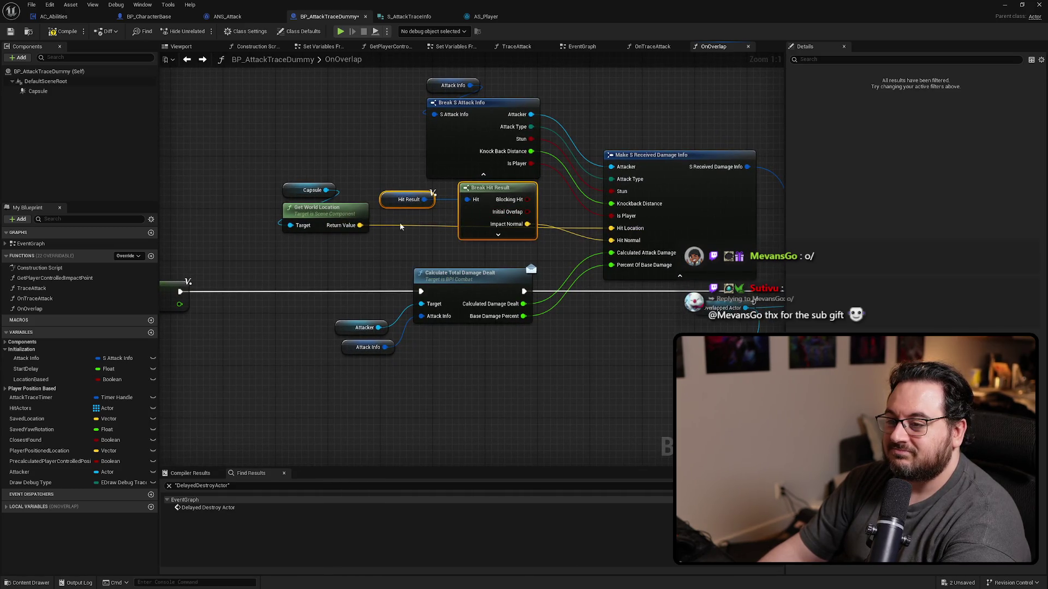
Delete the Hit Result nodes and add Get Forward Vector connected to the Capsule.
{"action": "key", "text": "Delete"}
{"action": "mouse_move", "coordinate": [326, 190]}
{"action": "left_mouse_down"}
{"action": "mouse_move", "coordinate": [249, 233]}
{"action": "mouse_move", "coordinate": [261, 248]}
{"action": "left_mouse_up"}
{"action": "type", "text": "get actor for"}
{"action": "key", "text": "BackSpace"}
{"action": "key", "text": "BackSpace"}
{"action": "key", "text": "BackSpace"}
{"action": "type", "text": "forwar"}
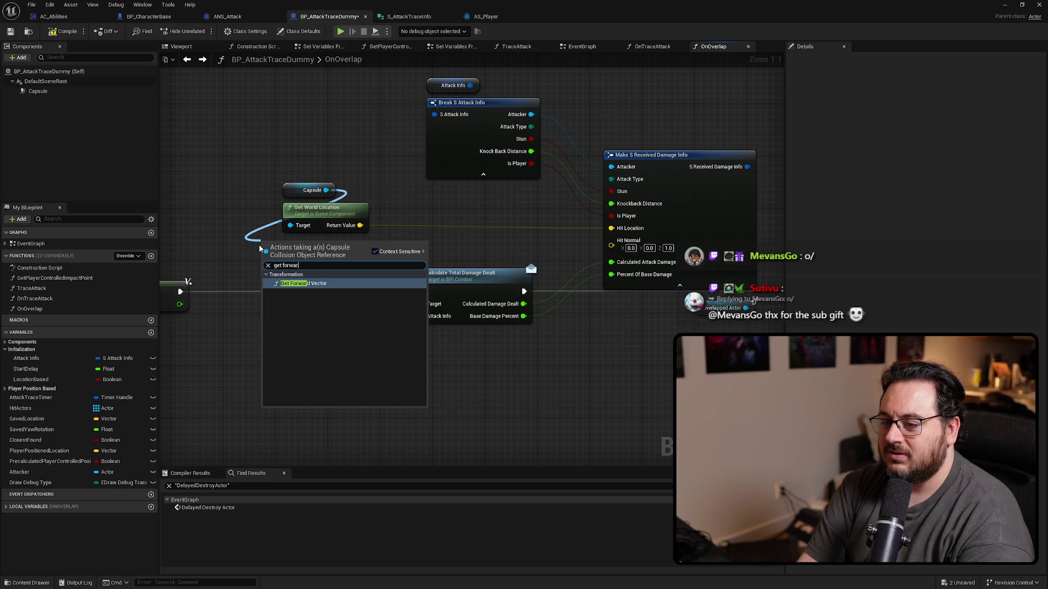
{"action": "key", "text": "Return"}
Search for a node to invert the forward vector, trying reverse, swap, inverse and vector.
{"action": "left_click_drag", "start_coordinate": [315, 248], "coordinate": [428, 255]}
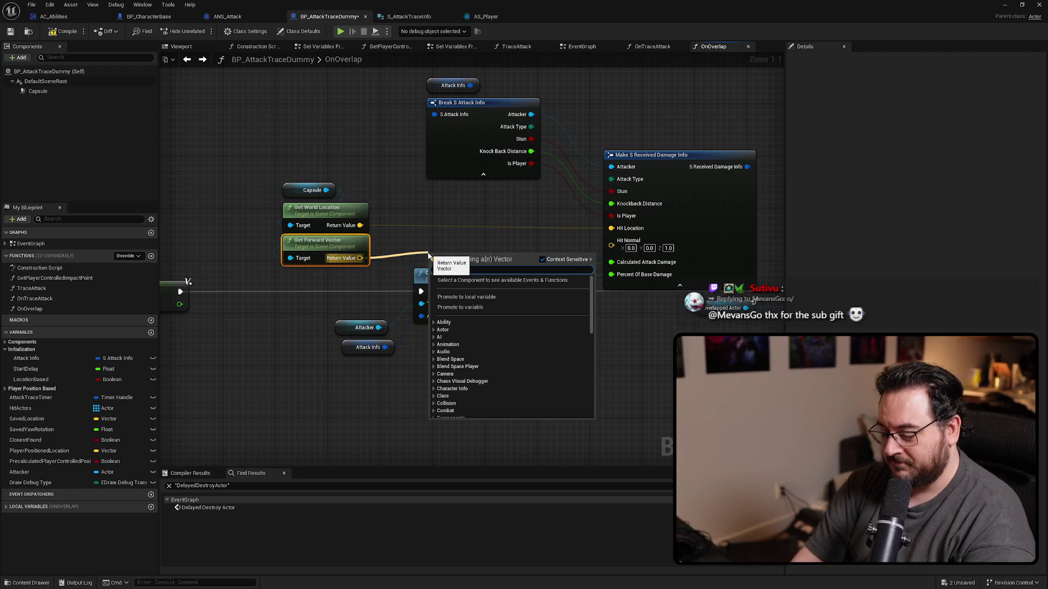
{"action": "type", "text": "rever"}
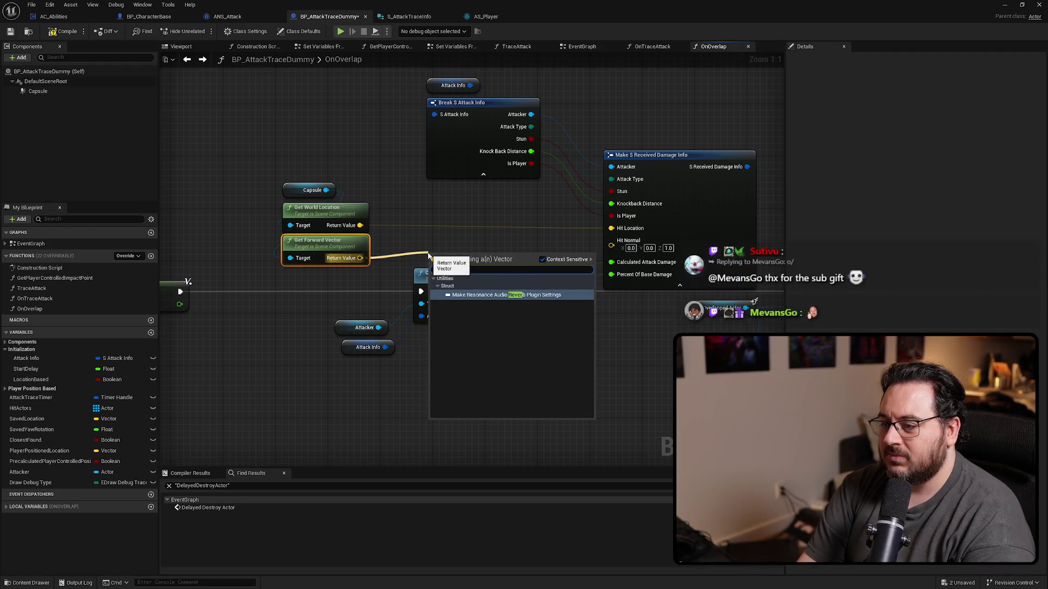
{"action": "key", "text": "BackSpace"}
{"action": "key", "text": "BackSpace"}
{"action": "key", "text": "BackSpace"}
{"action": "type", "text": "sw"}
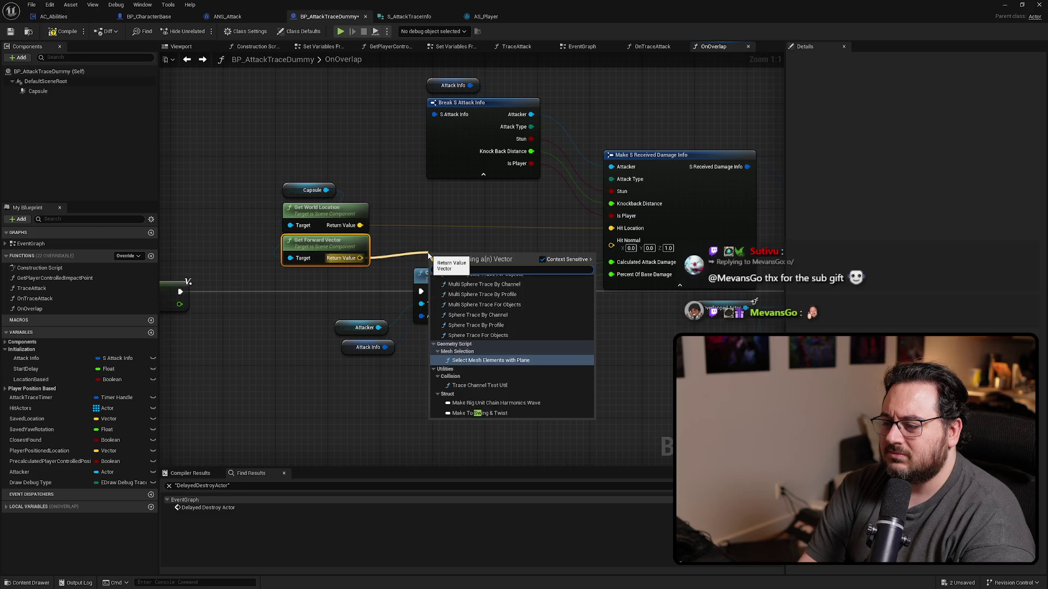
{"action": "key", "text": "BackSpace"}
{"action": "key", "text": "BackSpace"}
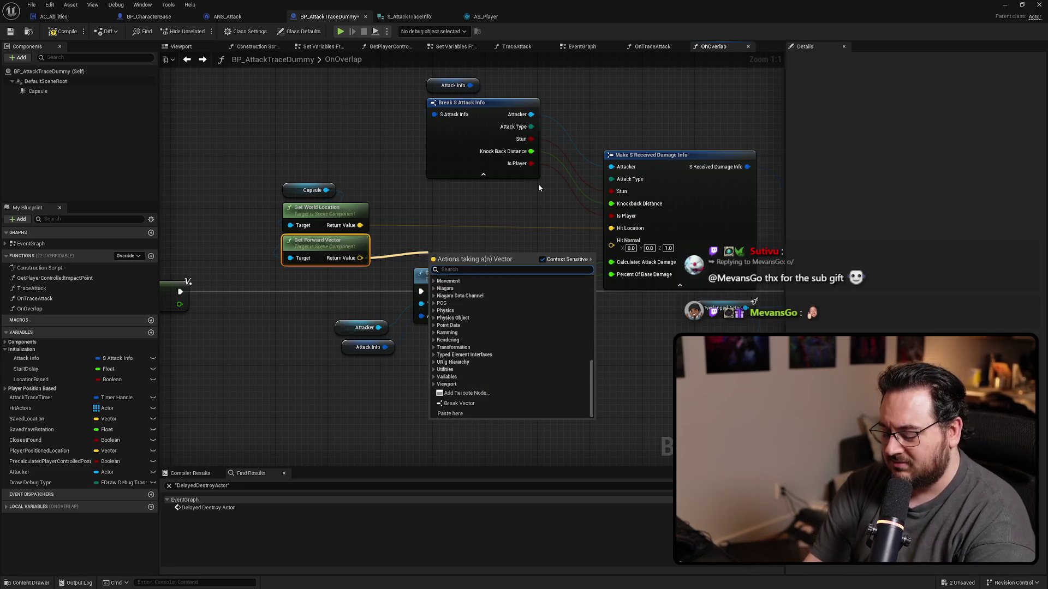
{"action": "type", "text": "inver"}
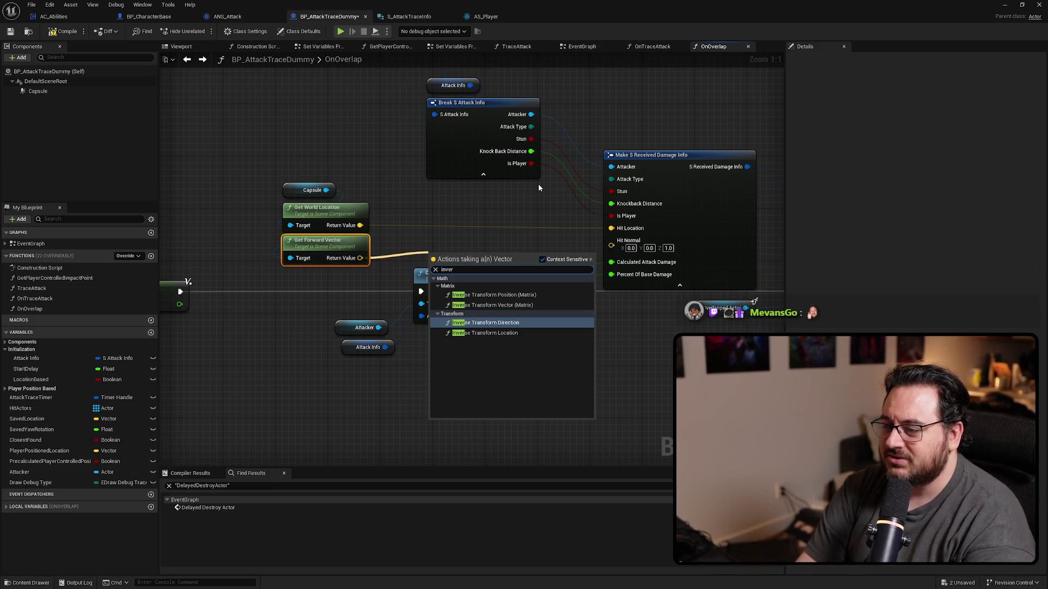
{"action": "key", "text": "BackSpace"}
{"action": "key", "text": "BackSpace"}
{"action": "key", "text": "BackSpace"}
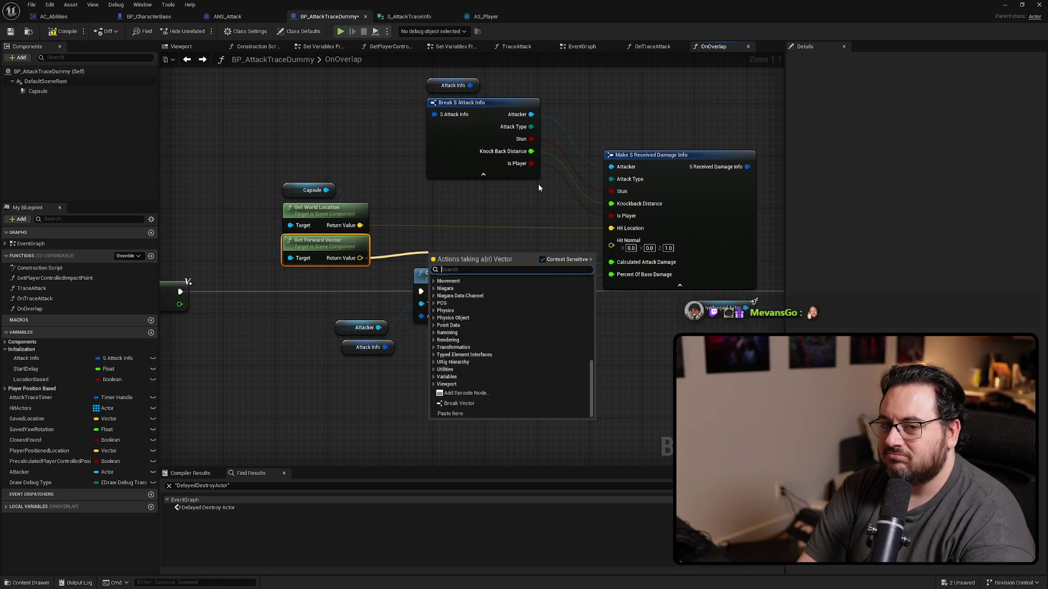
{"action": "type", "text": "inv"}
{"action": "key", "text": "BackSpace"}
{"action": "key", "text": "BackSpace"}
{"action": "key", "text": "BackSpace"}
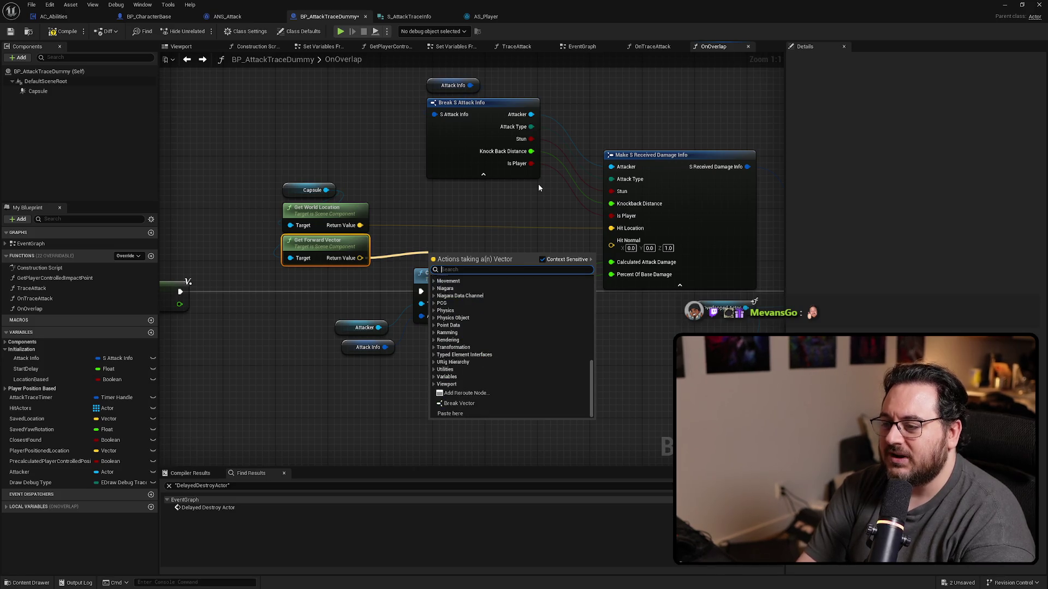
{"action": "type", "text": "vector"}
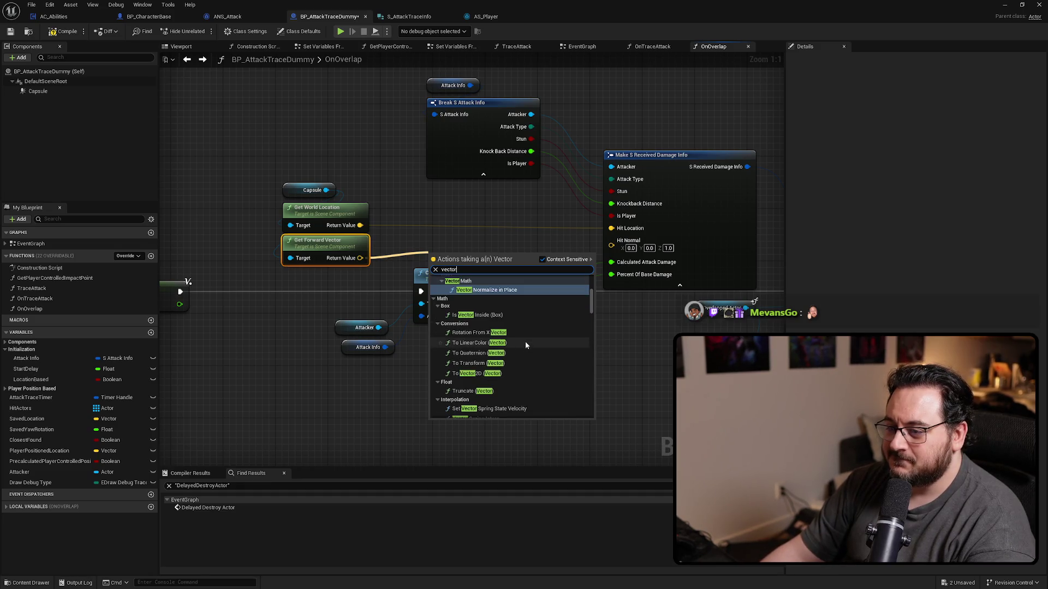
{"action": "scroll", "coordinate": [527, 339], "scroll_direction": "down", "scroll_amount": 3}
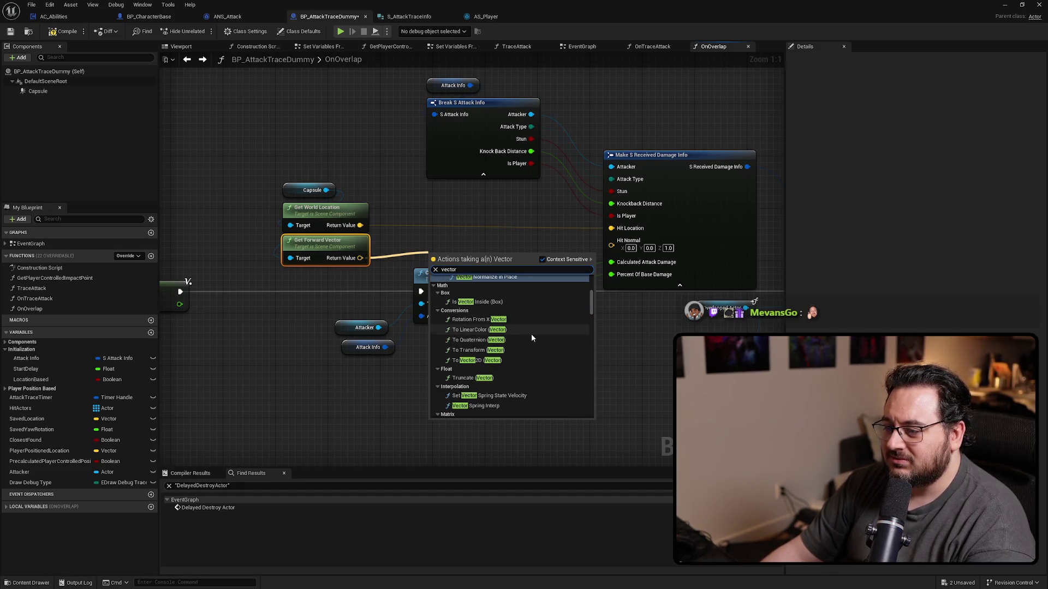
{"action": "scroll", "coordinate": [531, 337], "scroll_direction": "down", "scroll_amount": 6}
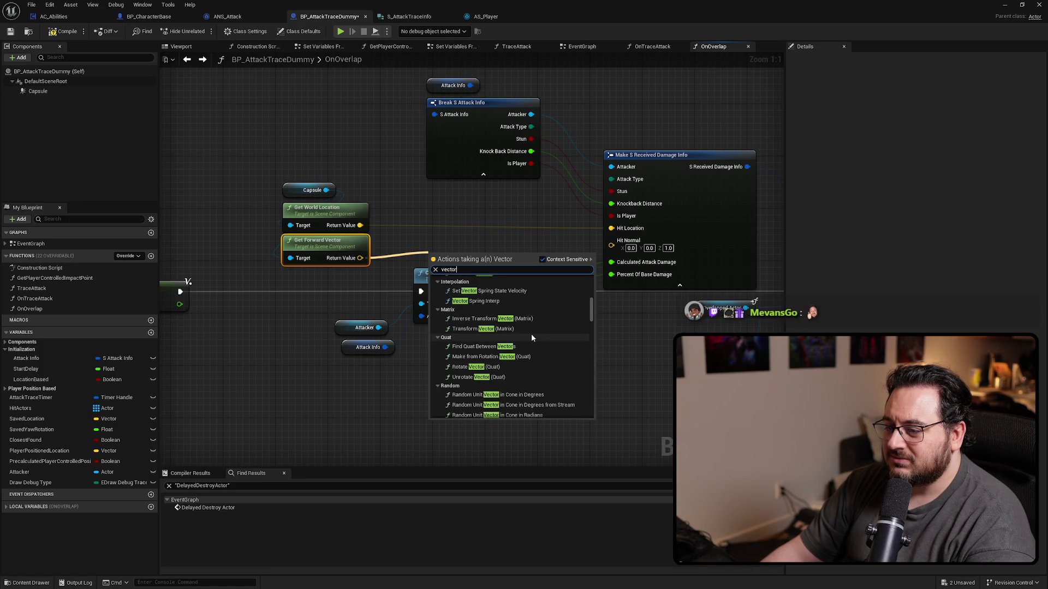
{"action": "scroll", "coordinate": [531, 338], "scroll_direction": "down", "scroll_amount": 4}
{"action": "scroll", "coordinate": [531, 337], "scroll_direction": "down", "scroll_amount": 4}
{"action": "scroll", "coordinate": [544, 349], "scroll_direction": "down", "scroll_amount": 3}
{"action": "scroll", "coordinate": [556, 377], "scroll_direction": "down", "scroll_amount": 4}
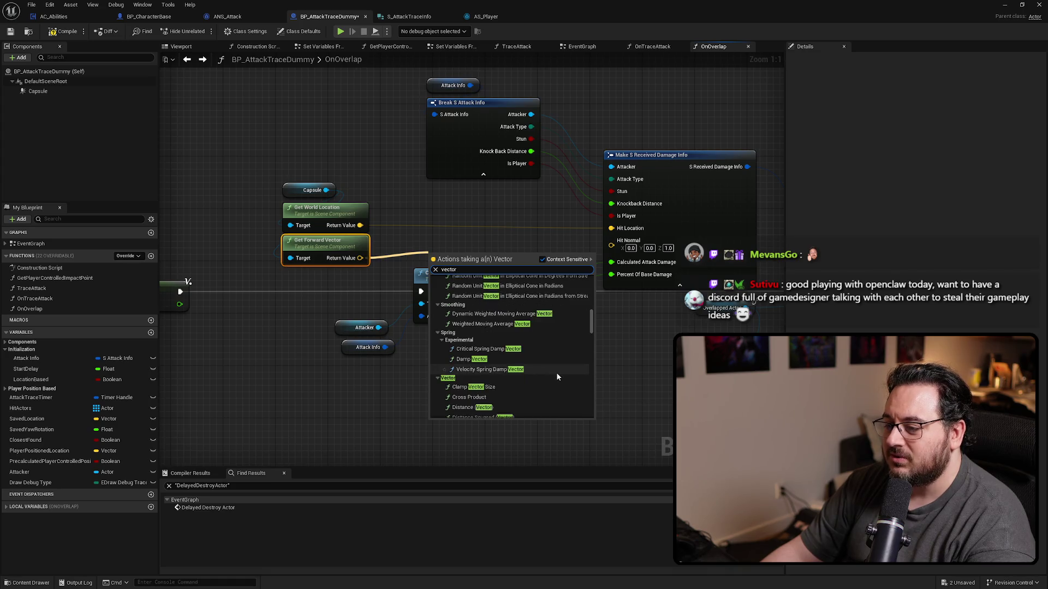
{"action": "scroll", "coordinate": [557, 376], "scroll_direction": "down", "scroll_amount": 4}
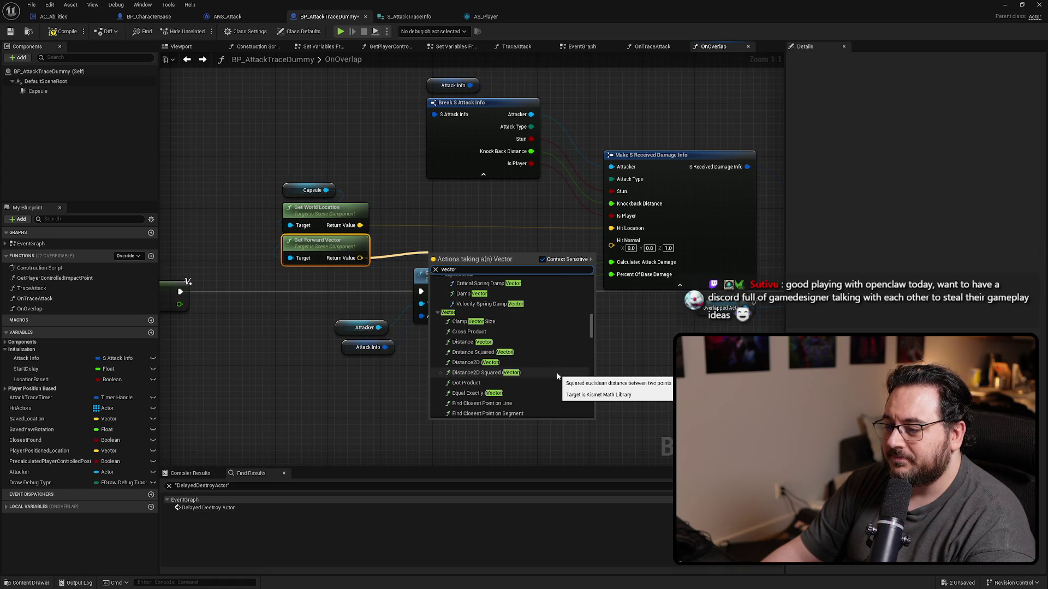
{"action": "scroll", "coordinate": [558, 376], "scroll_direction": "down", "scroll_amount": 5}
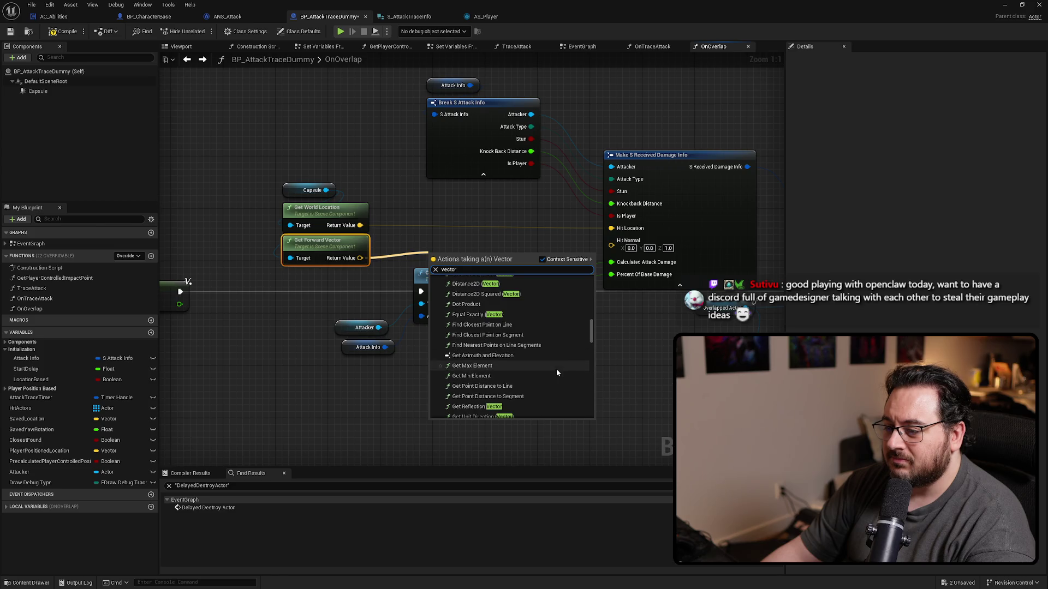
{"action": "scroll", "coordinate": [557, 369], "scroll_direction": "down", "scroll_amount": 1}
{"action": "scroll", "coordinate": [557, 369], "scroll_direction": "down", "scroll_amount": 3}
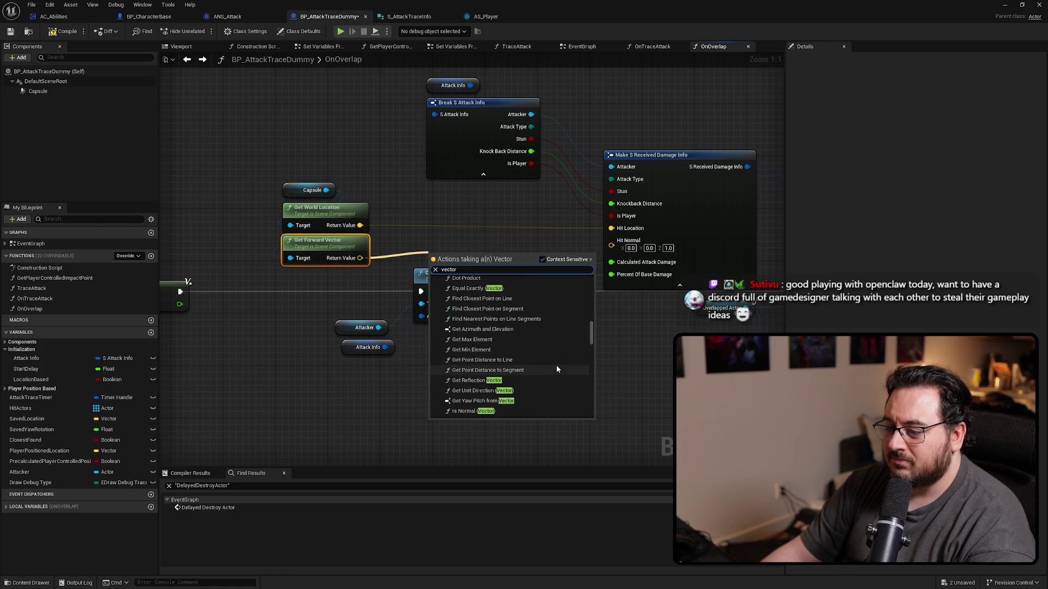
{"action": "scroll", "coordinate": [556, 365], "scroll_direction": "down", "scroll_amount": 2}
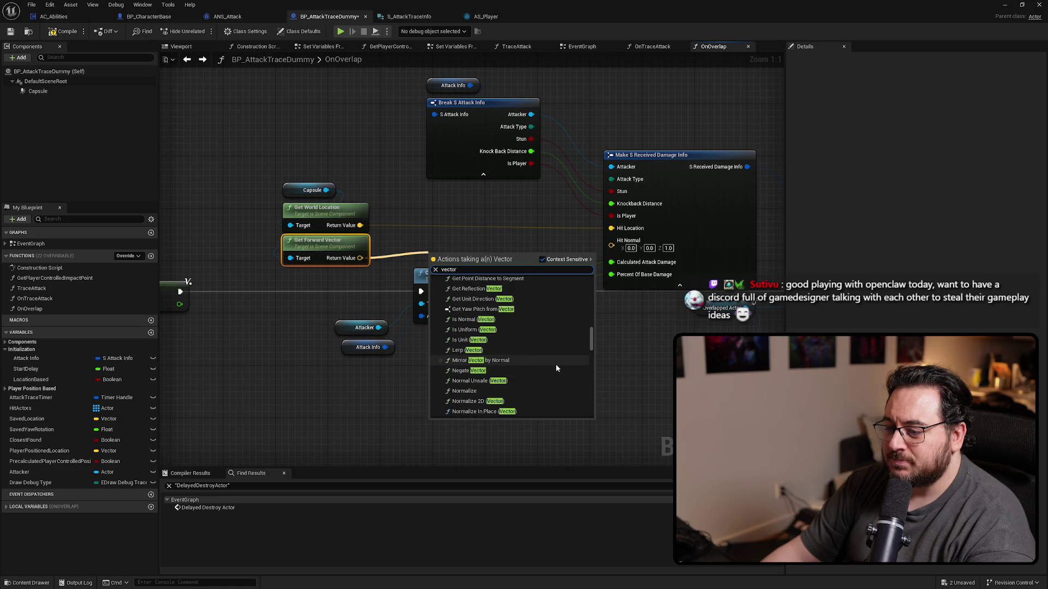
{"action": "scroll", "coordinate": [555, 365], "scroll_direction": "down", "scroll_amount": 1}
{"action": "scroll", "coordinate": [556, 365], "scroll_direction": "down", "scroll_amount": 1}
{"action": "scroll", "coordinate": [556, 364], "scroll_direction": "down", "scroll_amount": 2}
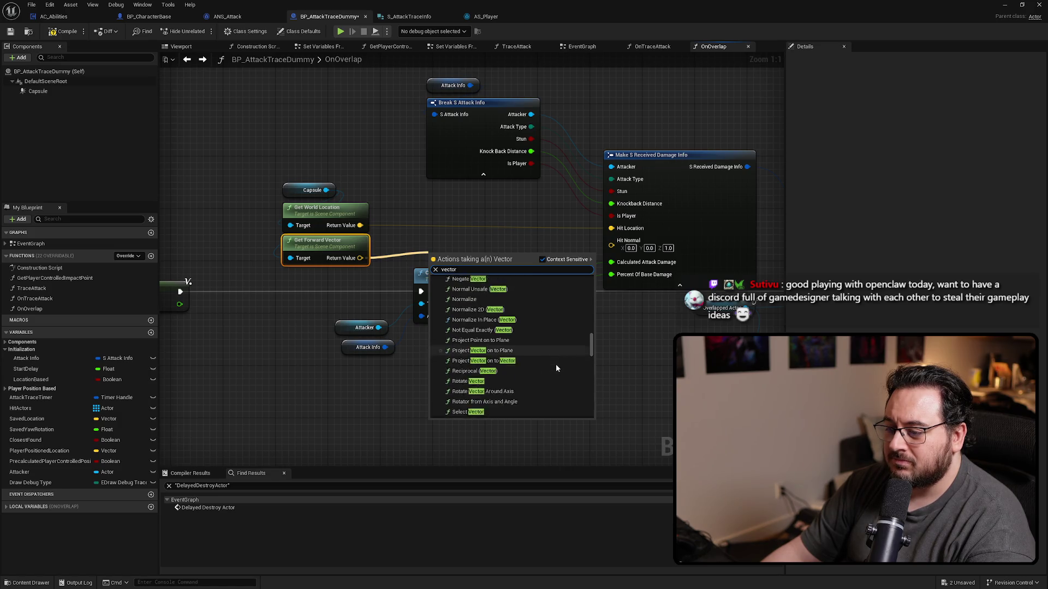
{"action": "scroll", "coordinate": [555, 363], "scroll_direction": "down", "scroll_amount": 3}
{"action": "scroll", "coordinate": [555, 363], "scroll_direction": "down", "scroll_amount": 2}
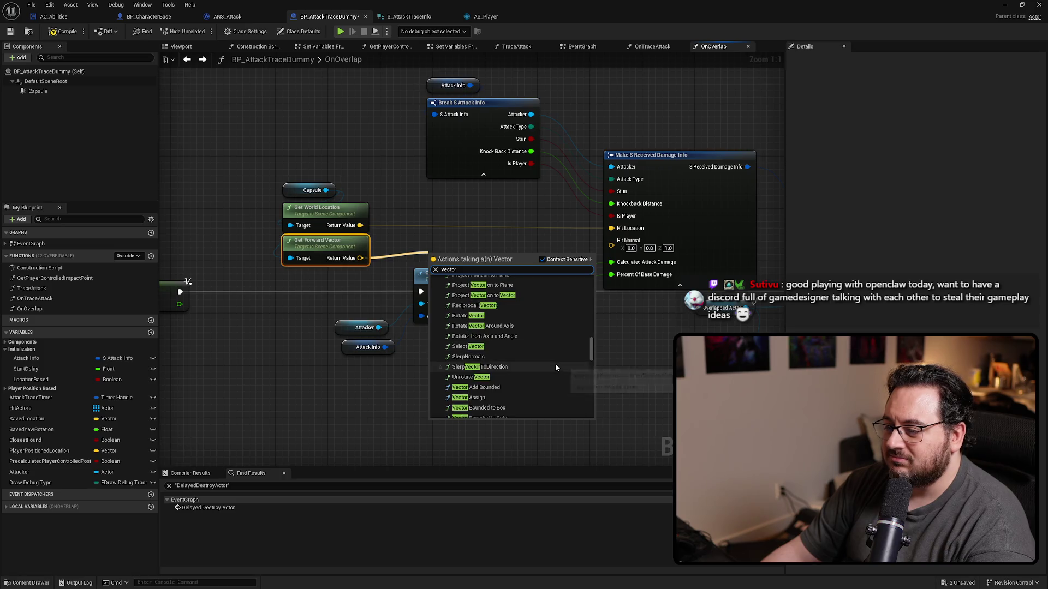
{"action": "scroll", "coordinate": [555, 364], "scroll_direction": "down", "scroll_amount": 3}
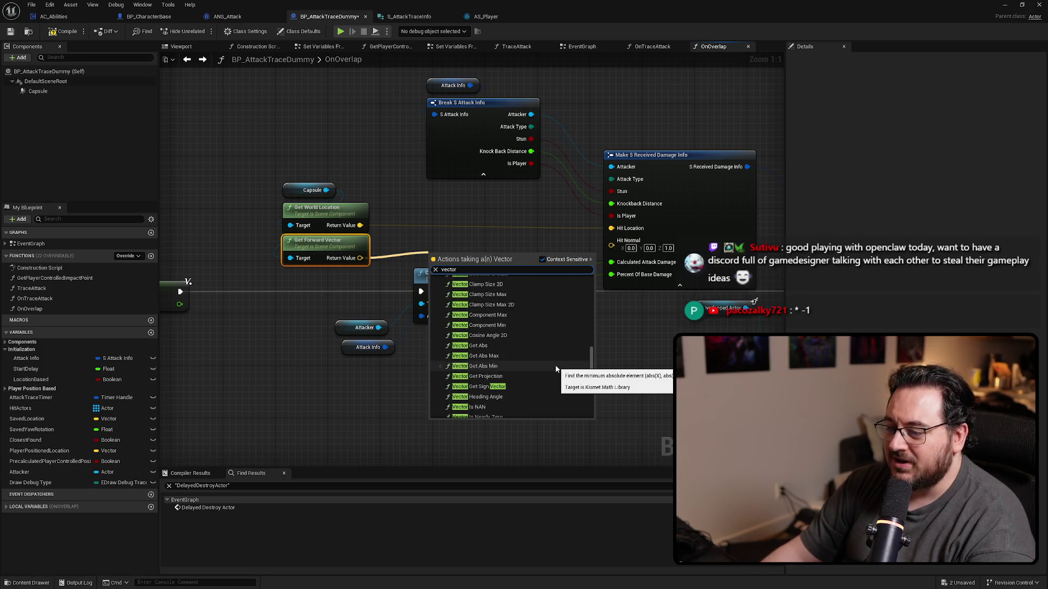
{"action": "scroll", "coordinate": [555, 365], "scroll_direction": "down", "scroll_amount": 1}
{"action": "scroll", "coordinate": [555, 364], "scroll_direction": "down", "scroll_amount": 2}
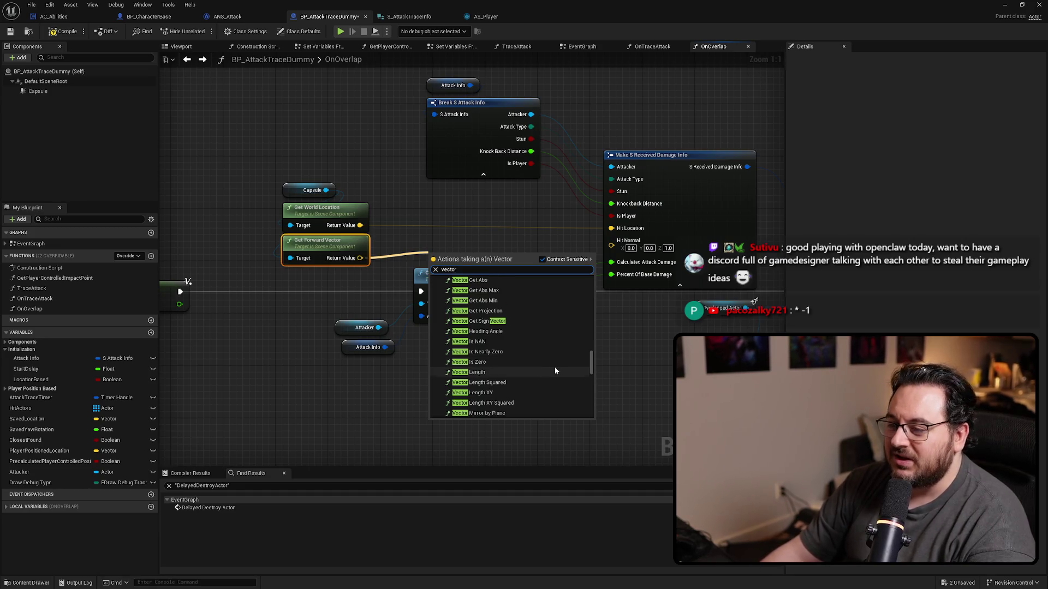
{"action": "scroll", "coordinate": [555, 369], "scroll_direction": "down", "scroll_amount": 1}
{"action": "scroll", "coordinate": [556, 371], "scroll_direction": "down", "scroll_amount": 1}
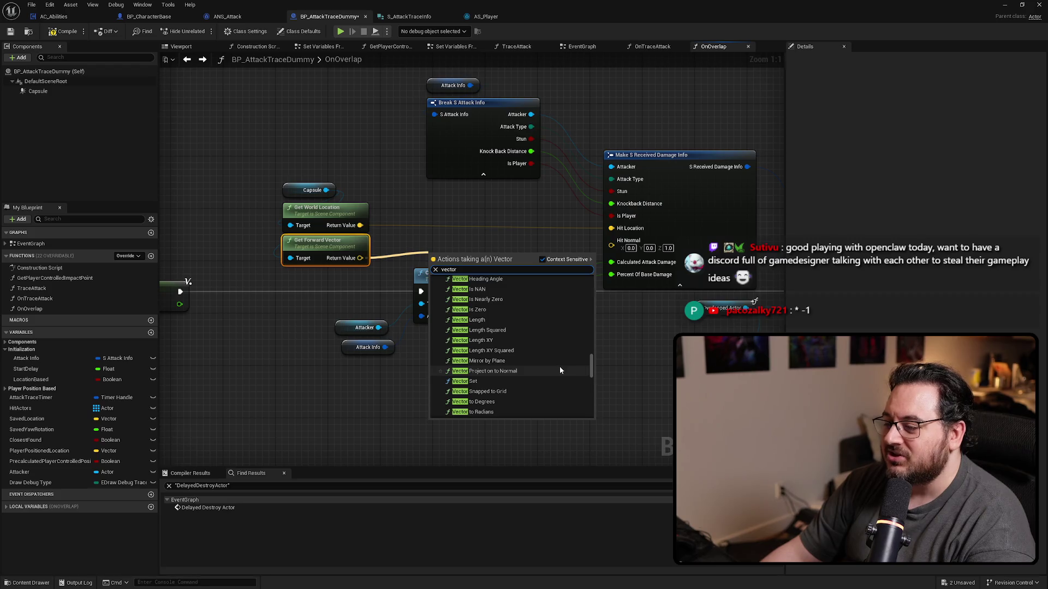
{"action": "scroll", "coordinate": [562, 370], "scroll_direction": "down", "scroll_amount": 2}
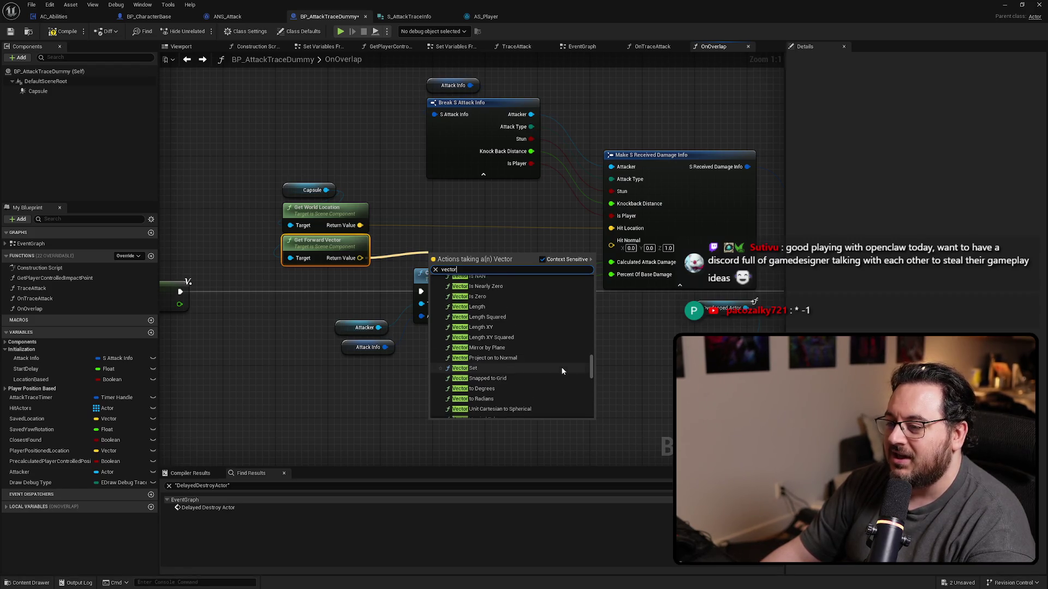
{"action": "scroll", "coordinate": [562, 375], "scroll_direction": "down", "scroll_amount": 4}
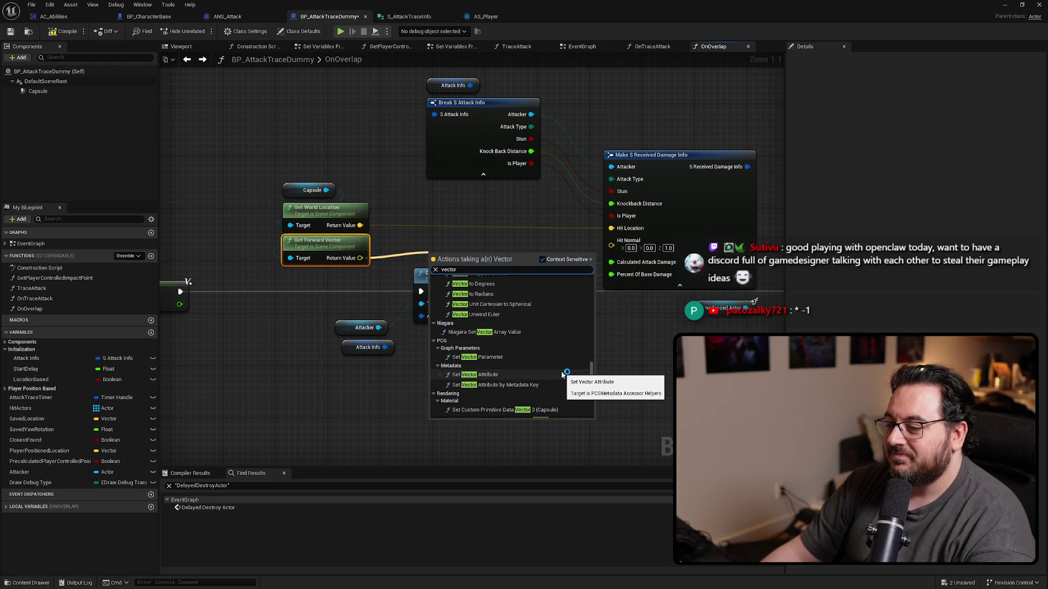
Add a vector Add node fed by the forward vector's Return Value.
{"action": "mouse_move", "coordinate": [360, 258]}
{"action": "left_mouse_down"}
{"action": "mouse_move", "coordinate": [398, 236]}
{"action": "mouse_move", "coordinate": [428, 241]}
{"action": "left_mouse_up"}
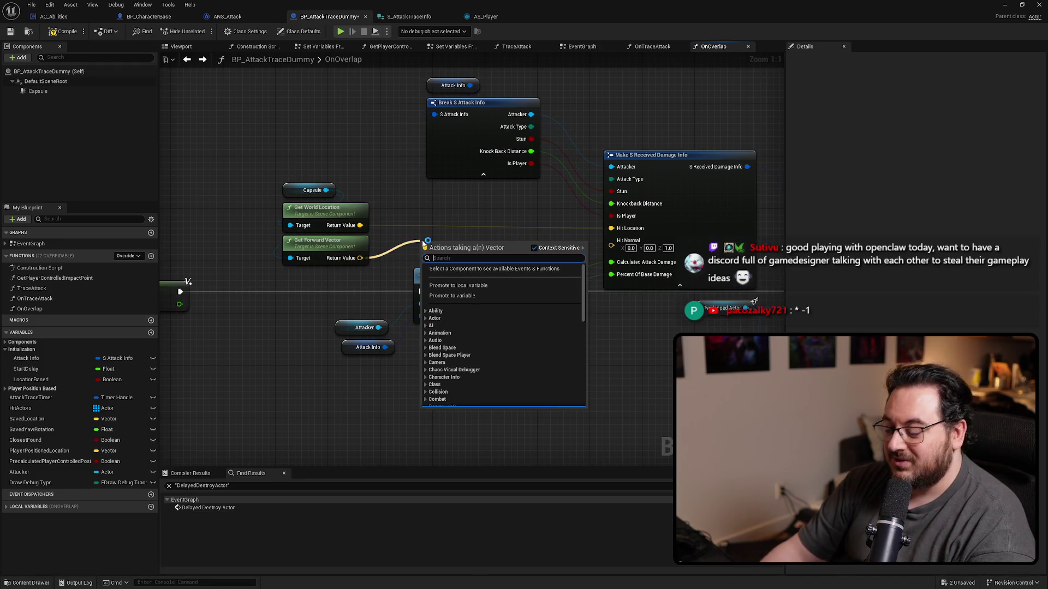
{"action": "type", "text": "add"}
{"action": "key", "text": "Return"}
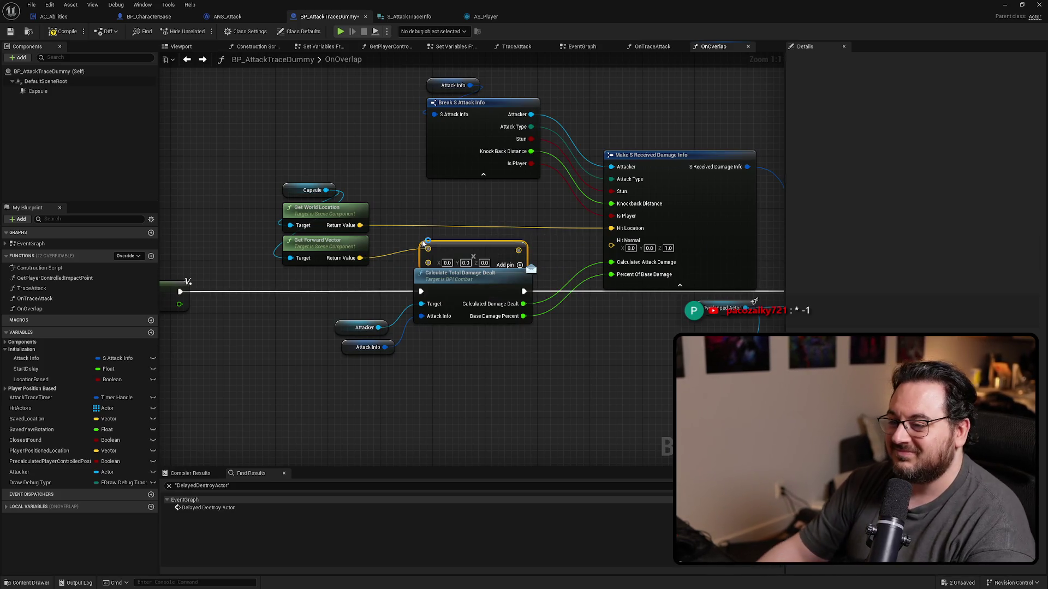
Make Add's second input a float of -1.0 and wire the result into Hit Normal.
{"action": "right_click", "coordinate": [428, 263]}
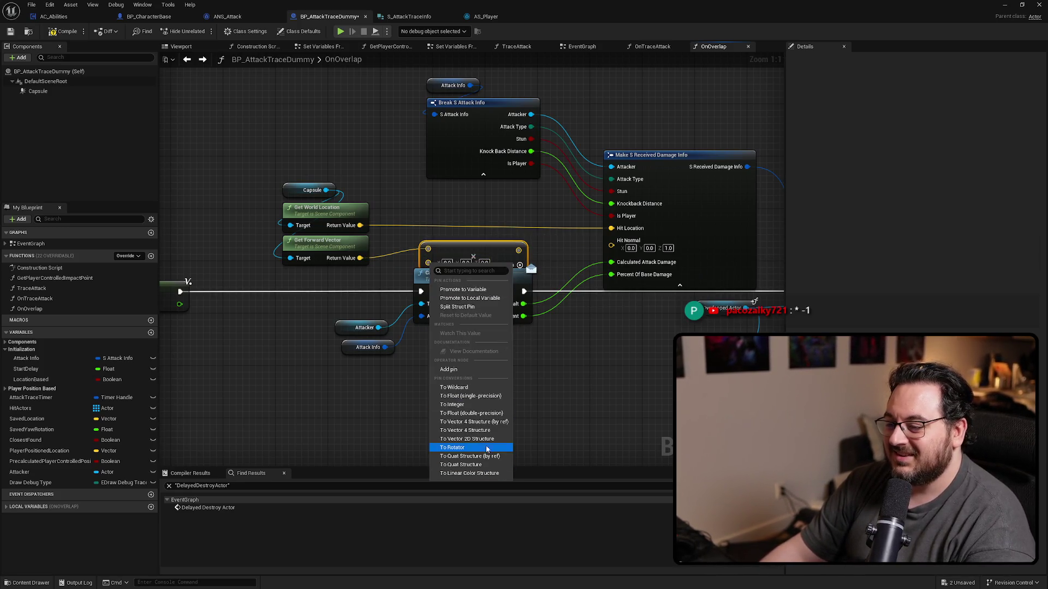
{"action": "left_click", "coordinate": [482, 415]}
{"action": "type", "text": "-1"}
{"action": "key", "text": "Return"}
{"action": "mouse_move", "coordinate": [457, 251]}
{"action": "left_mouse_down"}
{"action": "mouse_move", "coordinate": [414, 259]}
{"action": "mouse_move", "coordinate": [418, 245]}
{"action": "mouse_move", "coordinate": [611, 245]}
{"action": "left_mouse_up"}
{"action": "mouse_move", "coordinate": [268, 181]}
{"action": "left_mouse_down"}
{"action": "mouse_move", "coordinate": [394, 267]}
{"action": "mouse_move", "coordinate": [444, 242]}
{"action": "mouse_move", "coordinate": [543, 237]}
{"action": "left_mouse_up"}
Move the capsule node group and the damage calculation nodes further right.
{"action": "left_click", "coordinate": [623, 379]}
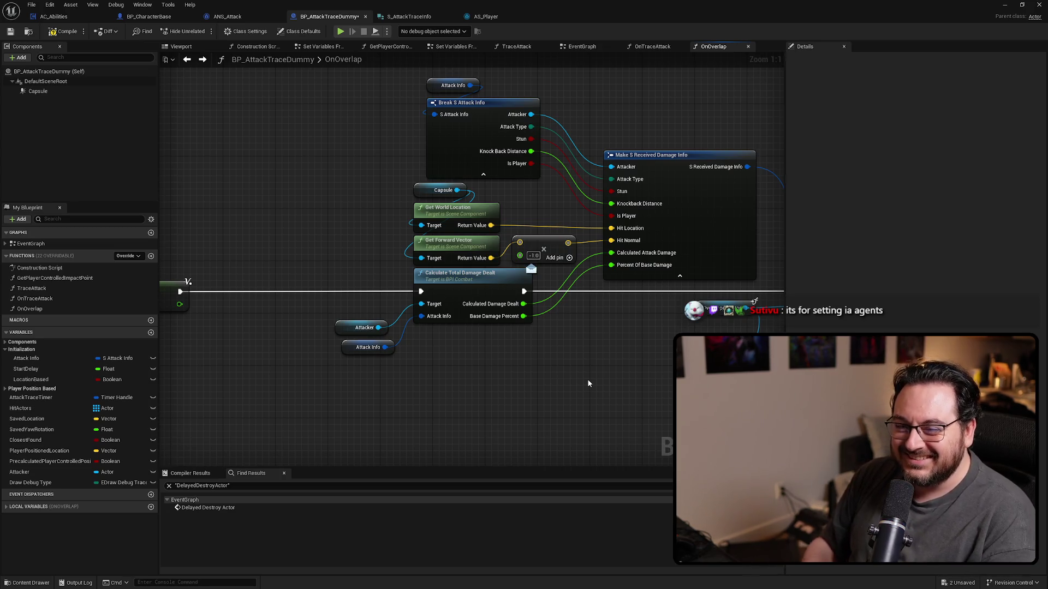
{"action": "left_click_drag", "start_coordinate": [587, 379], "coordinate": [587, 385]}
{"action": "left_click_drag", "start_coordinate": [469, 398], "coordinate": [381, 325]}
{"action": "left_click_drag", "start_coordinate": [455, 295], "coordinate": [494, 297]}
{"action": "left_click", "coordinate": [638, 411]}
{"action": "mouse_move", "coordinate": [637, 411]}
{"action": "left_mouse_down"}
{"action": "mouse_move", "coordinate": [601, 433]}
{"action": "mouse_move", "coordinate": [573, 428]}
{"action": "mouse_move", "coordinate": [577, 420]}
{"action": "left_mouse_up"}
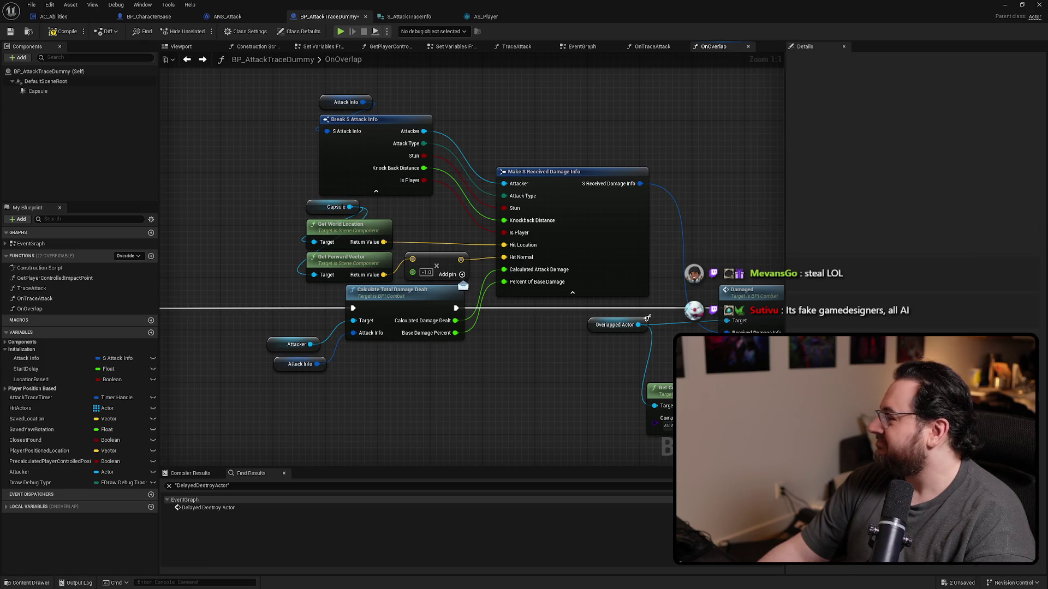
{"action": "key", "text": "alt+Tab"}
{"action": "left_click_drag", "start_coordinate": [408, 80], "coordinate": [402, 32]}
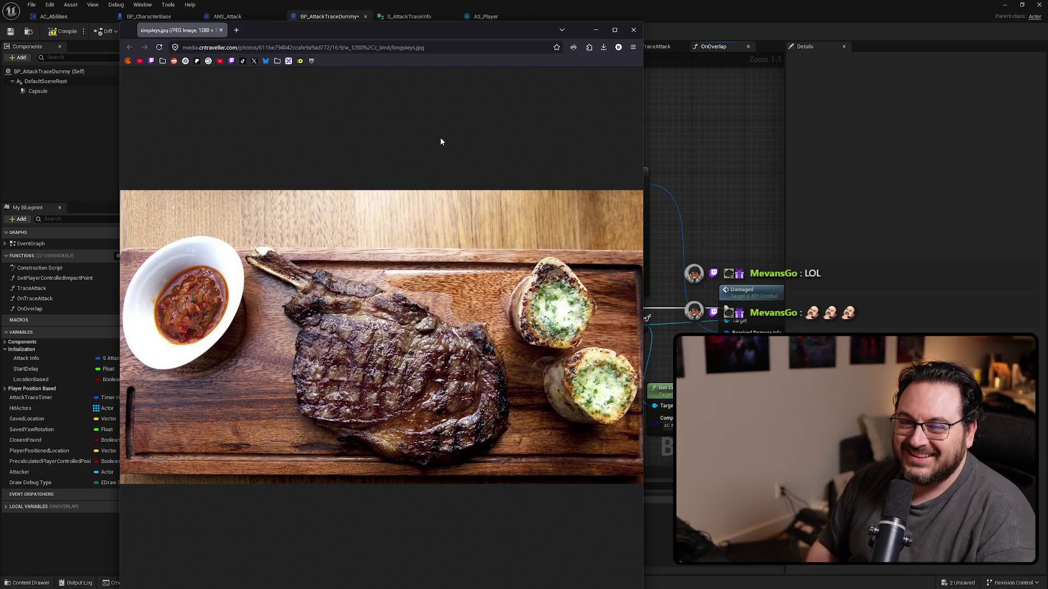
{"action": "left_click", "coordinate": [220, 30]}
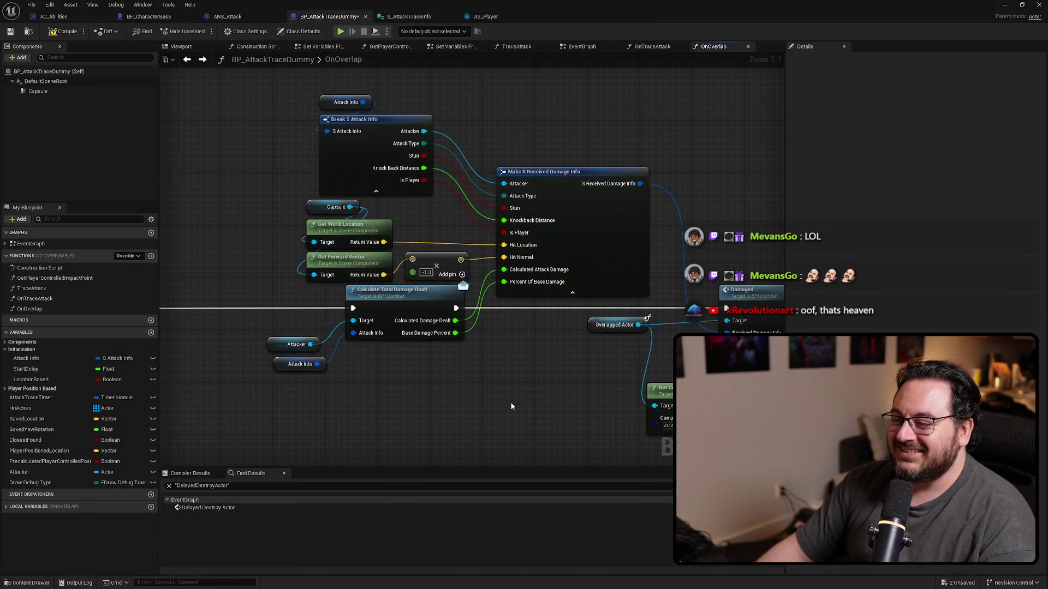
{"action": "left_click_drag", "start_coordinate": [509, 403], "coordinate": [535, 410]}
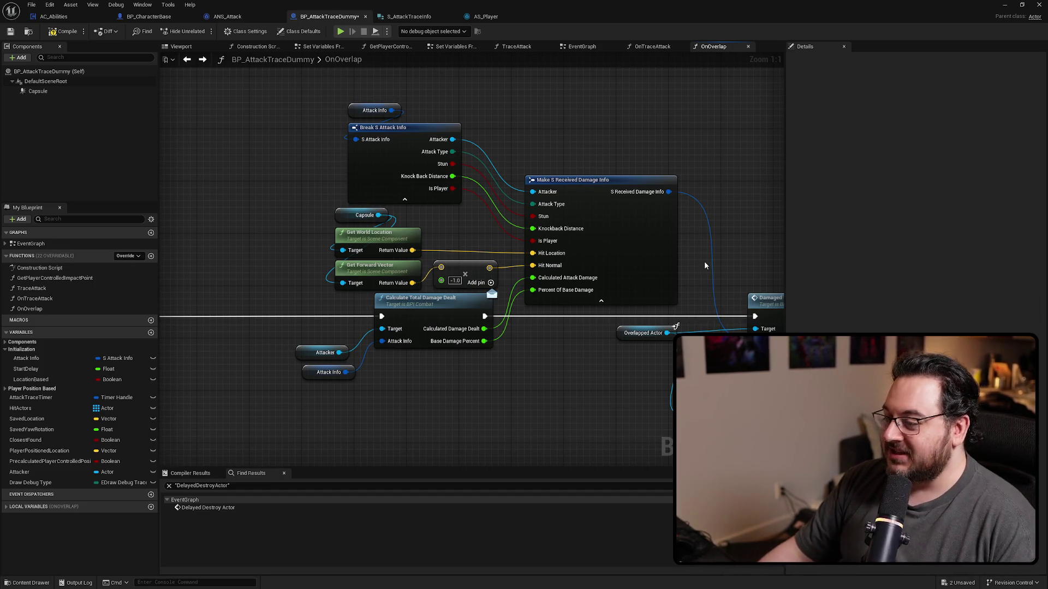
Move Get Component by Class up beside Damaged and shift Damaged slightly left.
{"action": "left_click_drag", "start_coordinate": [579, 333], "coordinate": [303, 247]}
{"action": "left_click_drag", "start_coordinate": [476, 312], "coordinate": [516, 292]}
{"action": "left_click", "coordinate": [361, 321]}
{"action": "mouse_move", "coordinate": [691, 360]}
{"action": "left_mouse_down"}
{"action": "mouse_move", "coordinate": [559, 355]}
{"action": "mouse_move", "coordinate": [522, 332]}
{"action": "mouse_move", "coordinate": [592, 332]}
{"action": "left_mouse_up"}
{"action": "left_click_drag", "start_coordinate": [434, 283], "coordinate": [413, 284]}
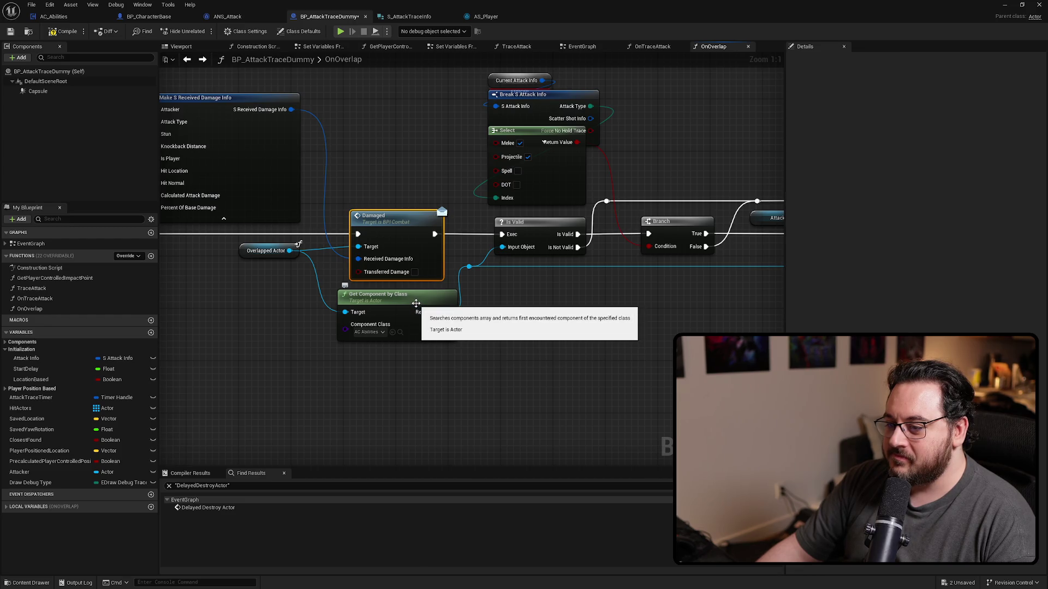
Hide Break S Attack Info's unconnected pins and replace Current Attack Info with Attack Info.
{"action": "left_click_drag", "start_coordinate": [516, 319], "coordinate": [391, 331]}
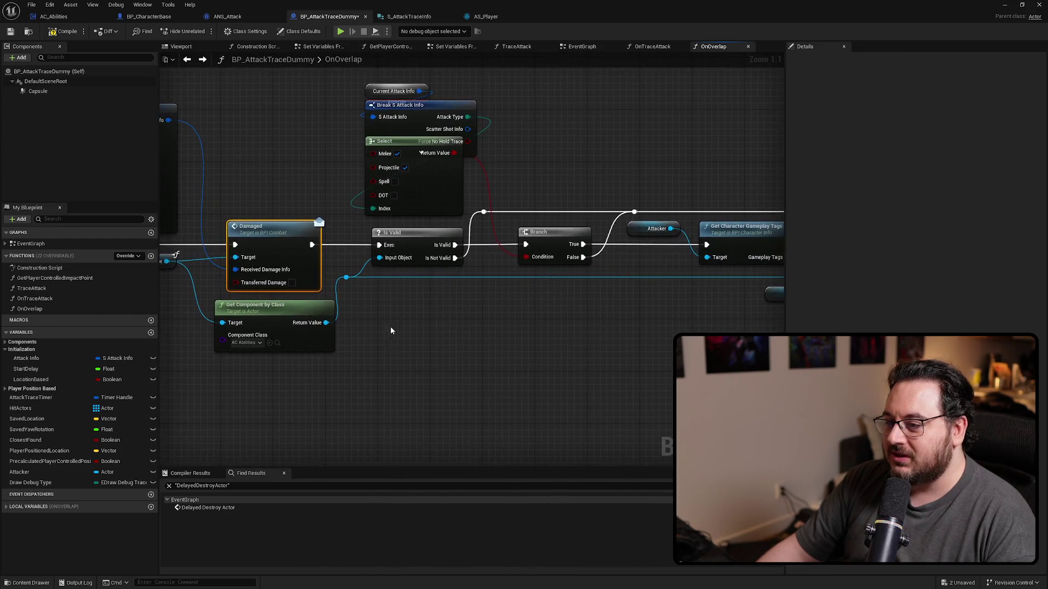
{"action": "mouse_move", "coordinate": [446, 311]}
{"action": "left_mouse_down"}
{"action": "mouse_move", "coordinate": [276, 325]}
{"action": "mouse_move", "coordinate": [312, 378]}
{"action": "left_mouse_up"}
{"action": "left_click", "coordinate": [262, 166]}
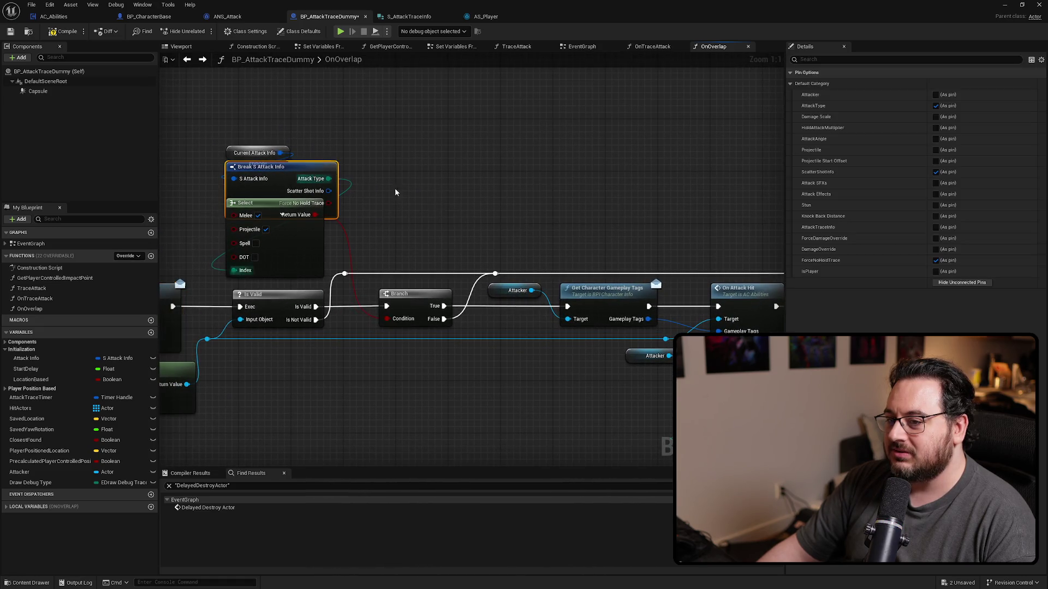
{"action": "left_click", "coordinate": [961, 282]}
{"action": "left_click_drag", "start_coordinate": [556, 183], "coordinate": [797, 236]}
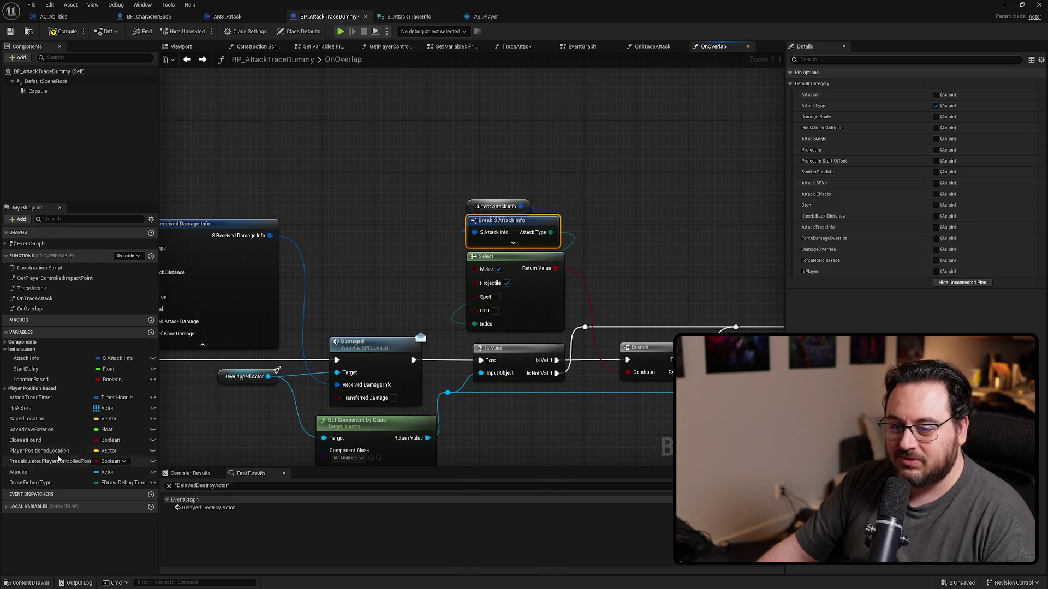
{"action": "mouse_move", "coordinate": [46, 360]}
{"action": "left_mouse_down"}
{"action": "mouse_move", "coordinate": [412, 233]}
{"action": "mouse_move", "coordinate": [425, 206]}
{"action": "left_mouse_up"}
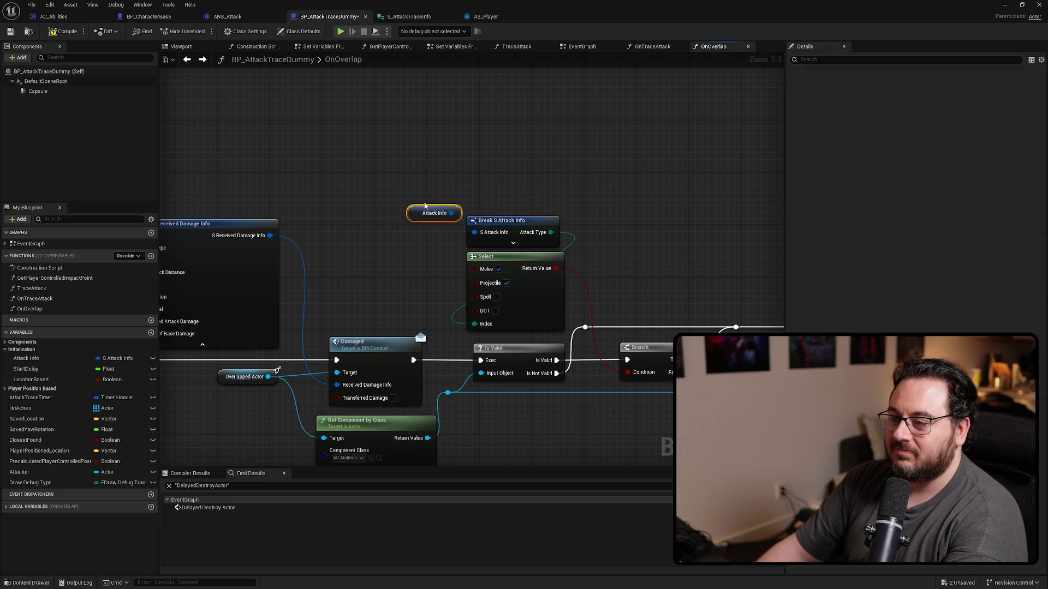
Select the Branch and Break S Attack Info chain and reposition it.
{"action": "mouse_move", "coordinate": [460, 395]}
{"action": "left_mouse_down"}
{"action": "mouse_move", "coordinate": [454, 360]}
{"action": "mouse_move", "coordinate": [432, 342]}
{"action": "mouse_move", "coordinate": [329, 325]}
{"action": "mouse_move", "coordinate": [280, 334]}
{"action": "left_mouse_up"}
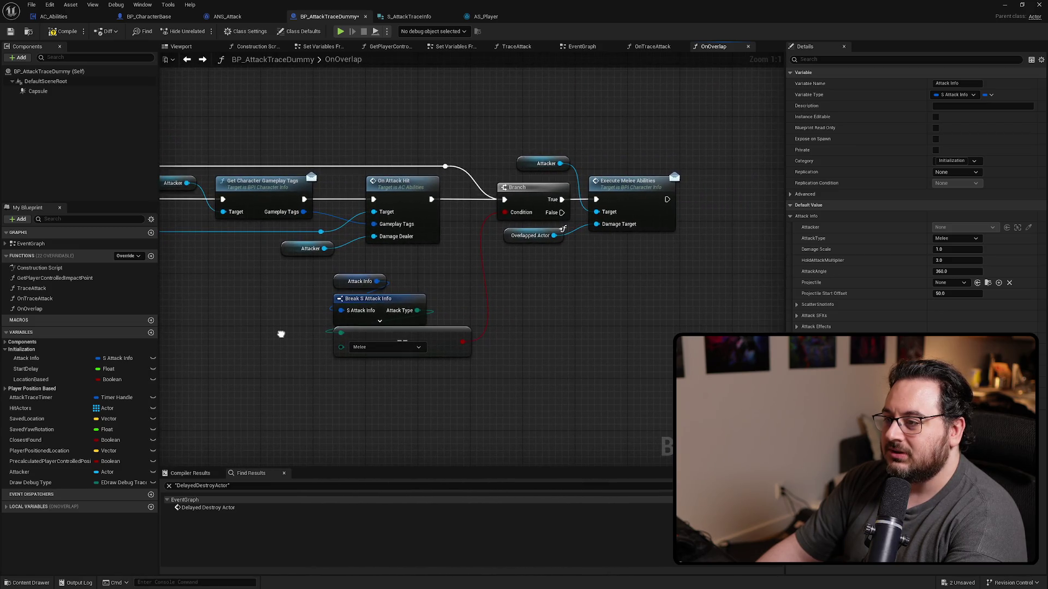
{"action": "scroll", "coordinate": [281, 333], "scroll_direction": "down", "scroll_amount": 5}
{"action": "mouse_move", "coordinate": [546, 356]}
{"action": "left_mouse_down"}
{"action": "mouse_move", "coordinate": [323, 333]}
{"action": "mouse_move", "coordinate": [570, 317]}
{"action": "left_mouse_up"}
{"action": "scroll", "coordinate": [569, 317], "scroll_direction": "down", "scroll_amount": 3}
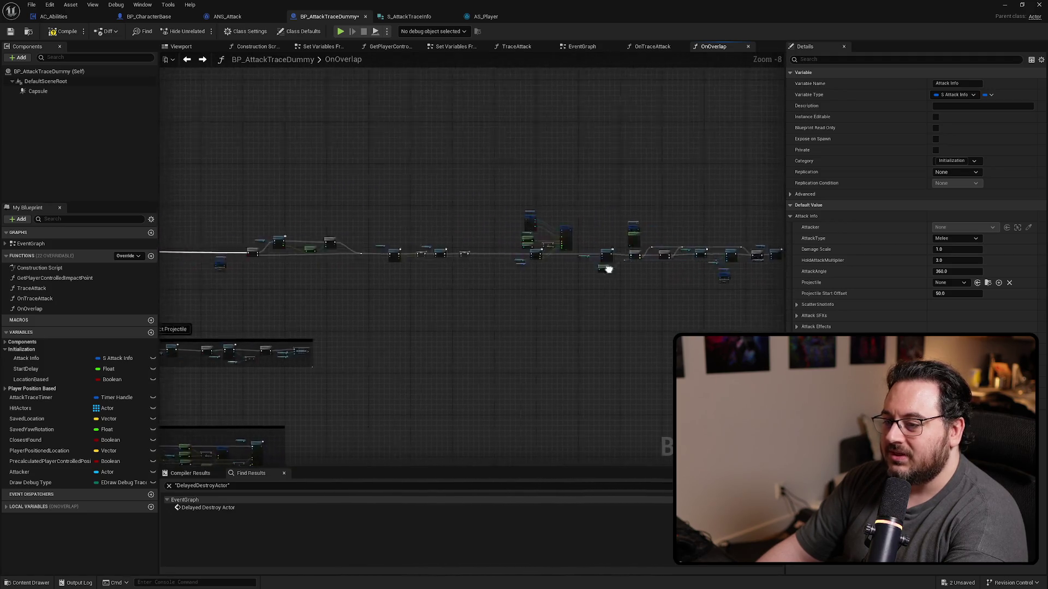
{"action": "left_click_drag", "start_coordinate": [731, 153], "coordinate": [378, 345]}
{"action": "scroll", "coordinate": [588, 325], "scroll_direction": "up", "scroll_amount": 5}
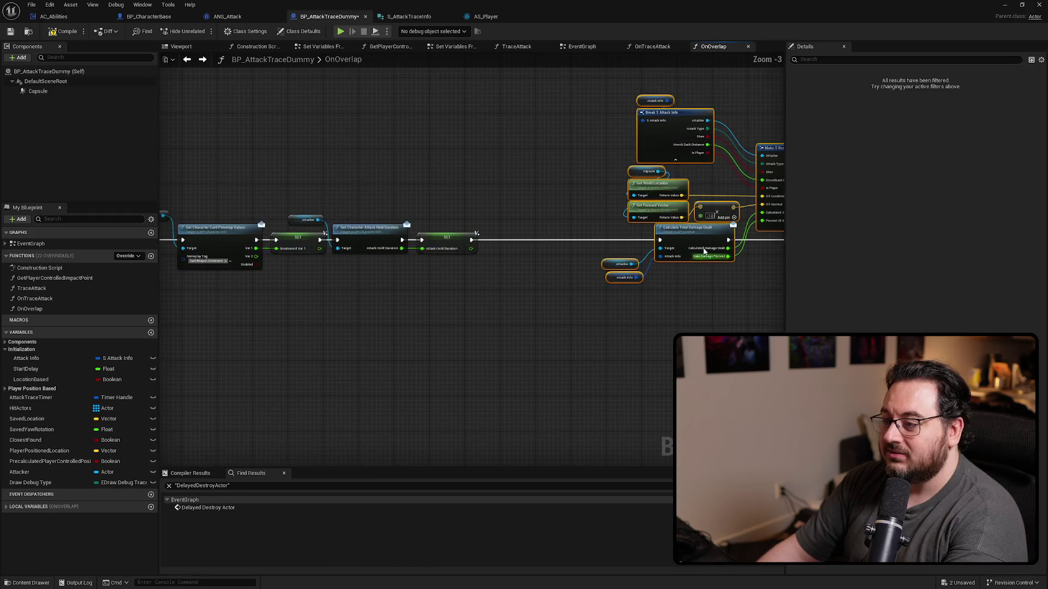
{"action": "scroll", "coordinate": [648, 234], "scroll_direction": "down", "scroll_amount": 3}
{"action": "mouse_move", "coordinate": [648, 234]}
{"action": "left_mouse_down"}
{"action": "mouse_move", "coordinate": [565, 332]}
{"action": "mouse_move", "coordinate": [535, 289]}
{"action": "left_mouse_up"}
{"action": "scroll", "coordinate": [332, 244], "scroll_direction": "down", "scroll_amount": 4}
{"action": "mouse_move", "coordinate": [323, 201]}
{"action": "left_mouse_down"}
{"action": "mouse_move", "coordinate": [794, 303]}
{"action": "mouse_move", "coordinate": [634, 302]}
{"action": "left_mouse_up"}
{"action": "scroll", "coordinate": [552, 277], "scroll_direction": "up", "scroll_amount": 7}
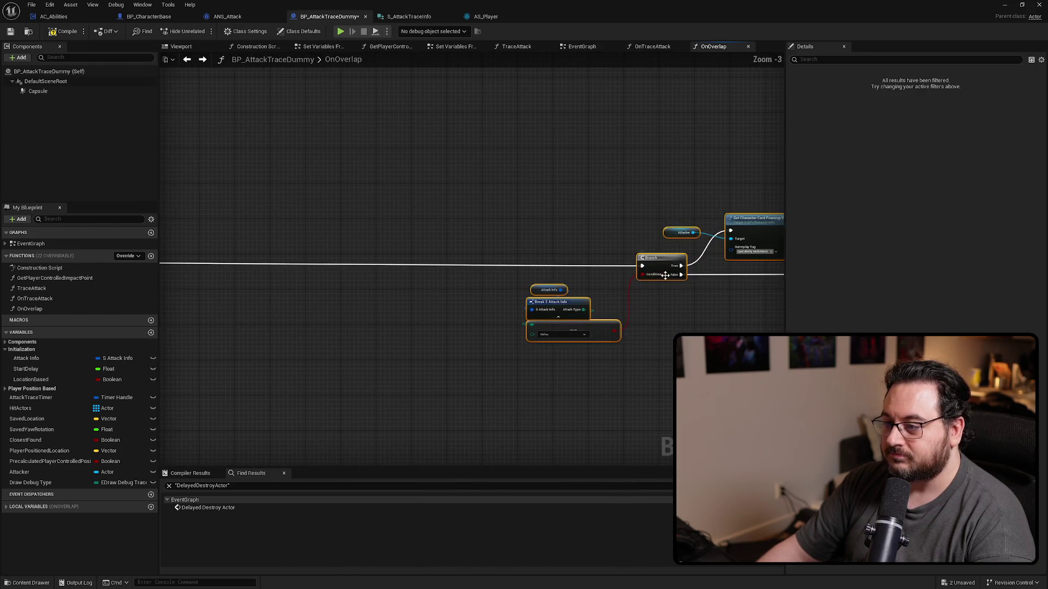
{"action": "mouse_move", "coordinate": [611, 266]}
{"action": "left_mouse_down"}
{"action": "mouse_move", "coordinate": [385, 266]}
{"action": "mouse_move", "coordinate": [770, 271]}
{"action": "mouse_move", "coordinate": [637, 260]}
{"action": "left_mouse_up"}
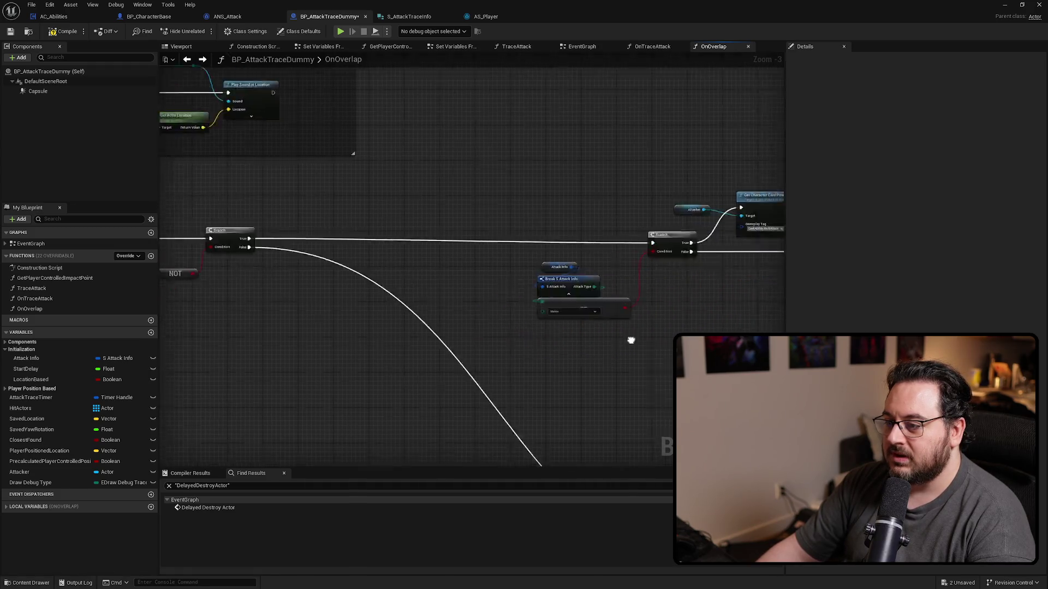
{"action": "left_click_drag", "start_coordinate": [629, 339], "coordinate": [575, 266]}
Move the Reflect Projectile comment up-left and place the AddUnique node inside it.
{"action": "scroll", "coordinate": [454, 154], "scroll_direction": "down", "scroll_amount": 3}
{"action": "scroll", "coordinate": [416, 201], "scroll_direction": "up", "scroll_amount": 1}
{"action": "left_click_drag", "start_coordinate": [409, 198], "coordinate": [489, 230]}
{"action": "mouse_move", "coordinate": [561, 255]}
{"action": "left_mouse_down"}
{"action": "mouse_move", "coordinate": [416, 202]}
{"action": "mouse_move", "coordinate": [327, 187]}
{"action": "left_mouse_up"}
{"action": "left_click_drag", "start_coordinate": [556, 219], "coordinate": [410, 213]}
{"action": "left_click_drag", "start_coordinate": [652, 269], "coordinate": [476, 209]}
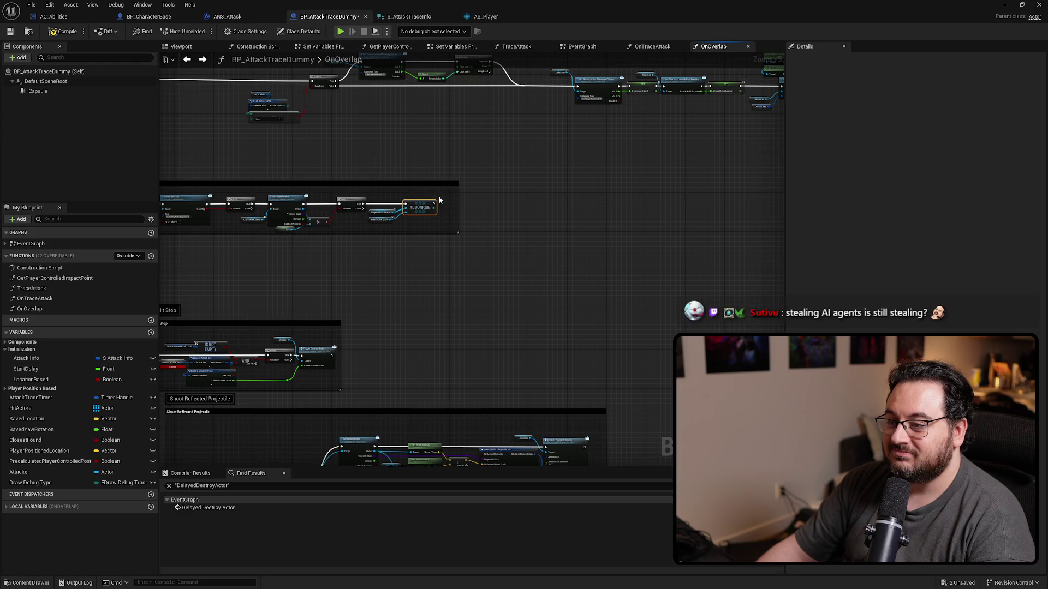
Resize the Reflect Projectile comment's top, bottom and left edges and nudge it left.
{"action": "left_click_drag", "start_coordinate": [416, 183], "coordinate": [419, 177]}
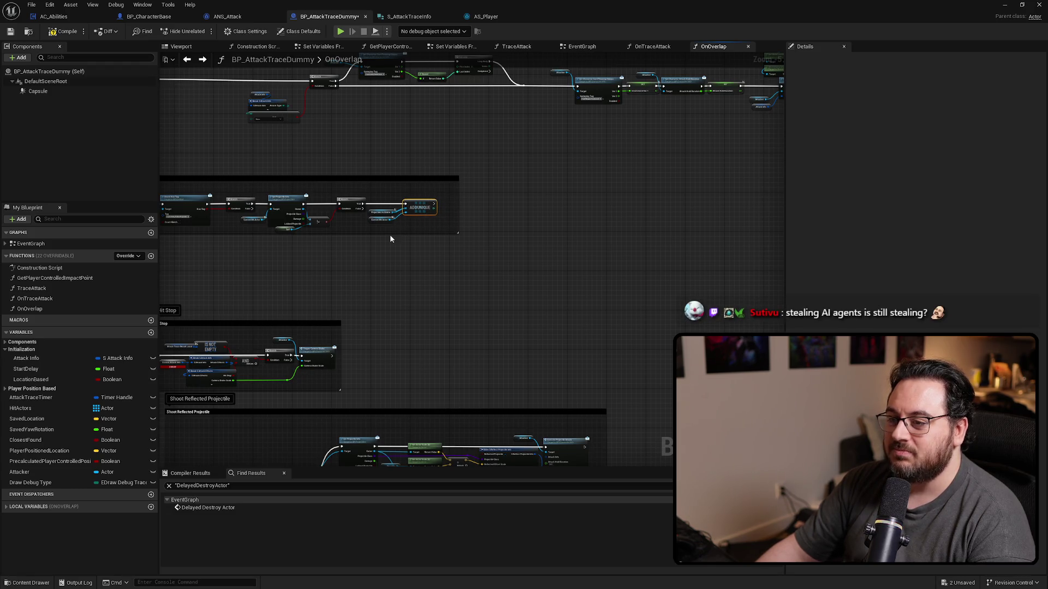
{"action": "left_click_drag", "start_coordinate": [392, 234], "coordinate": [390, 243]}
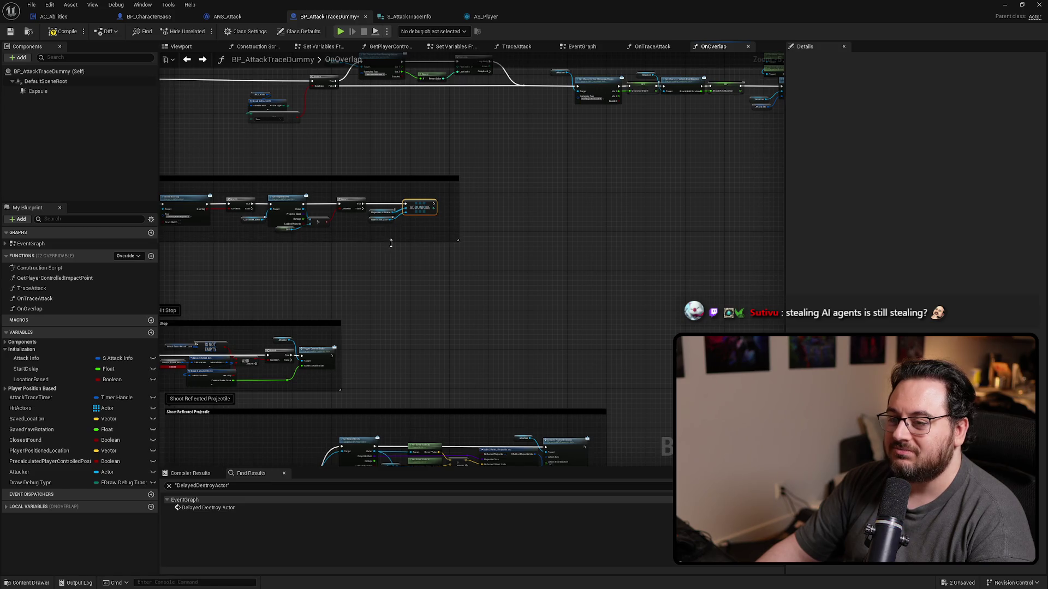
{"action": "left_click_drag", "start_coordinate": [450, 209], "coordinate": [621, 250]}
{"action": "scroll", "coordinate": [384, 220], "scroll_direction": "up", "scroll_amount": 3}
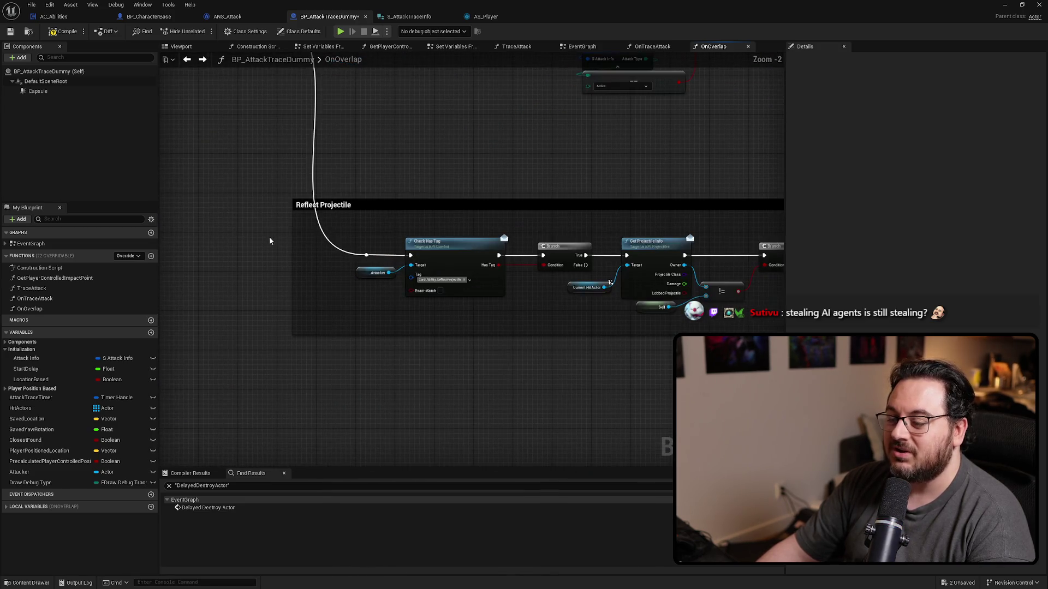
{"action": "left_click_drag", "start_coordinate": [293, 241], "coordinate": [339, 240]}
{"action": "scroll", "coordinate": [470, 204], "scroll_direction": "down", "scroll_amount": 2}
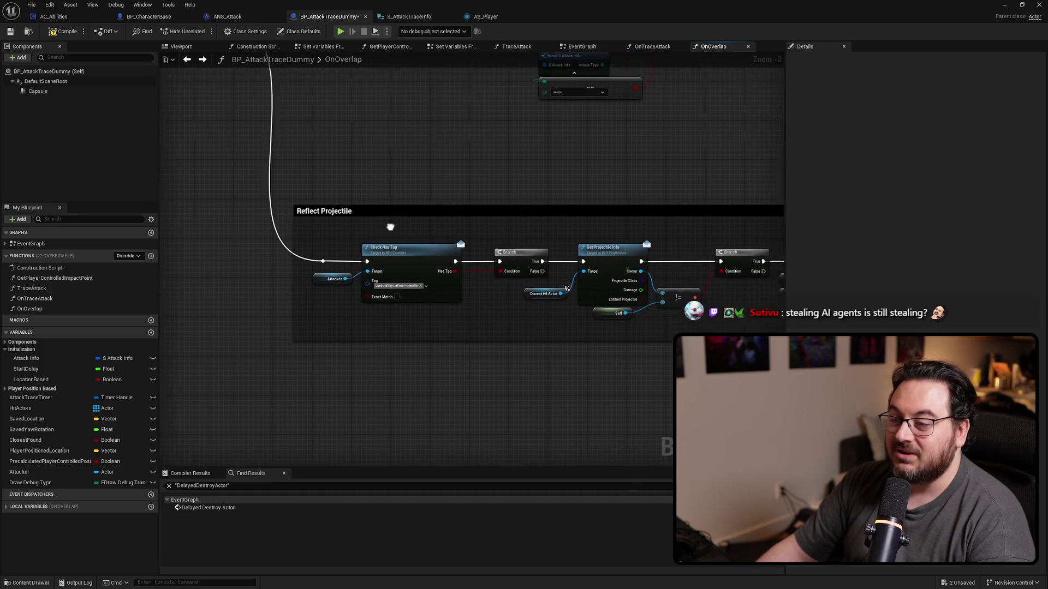
{"action": "scroll", "coordinate": [470, 204], "scroll_direction": "down", "scroll_amount": 1}
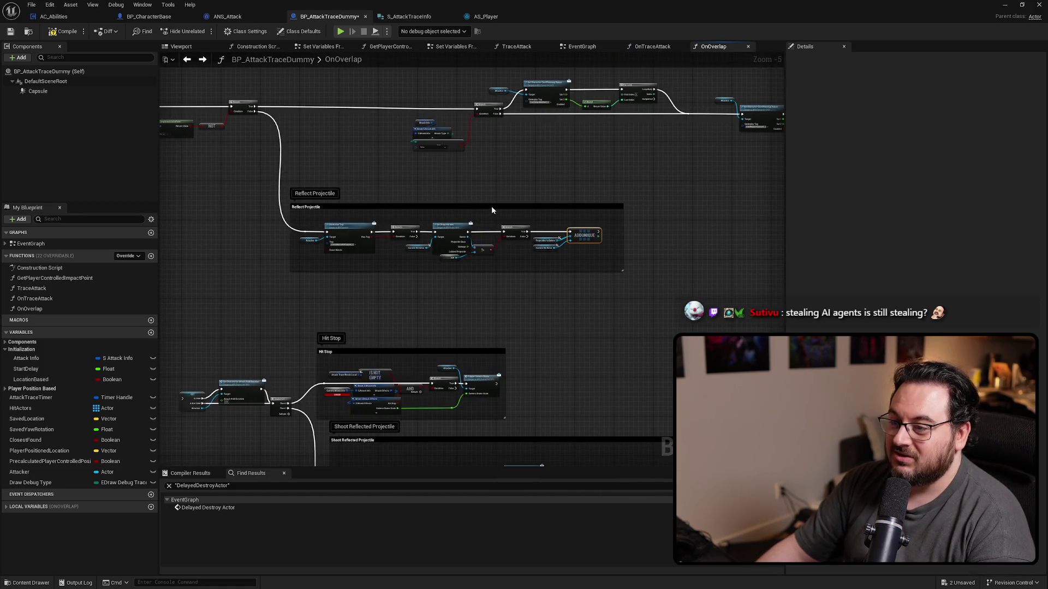
{"action": "left_click", "coordinate": [491, 209]}
{"action": "scroll", "coordinate": [493, 214], "scroll_direction": "down", "scroll_amount": 4}
{"action": "left_click_drag", "start_coordinate": [495, 207], "coordinate": [490, 208]}
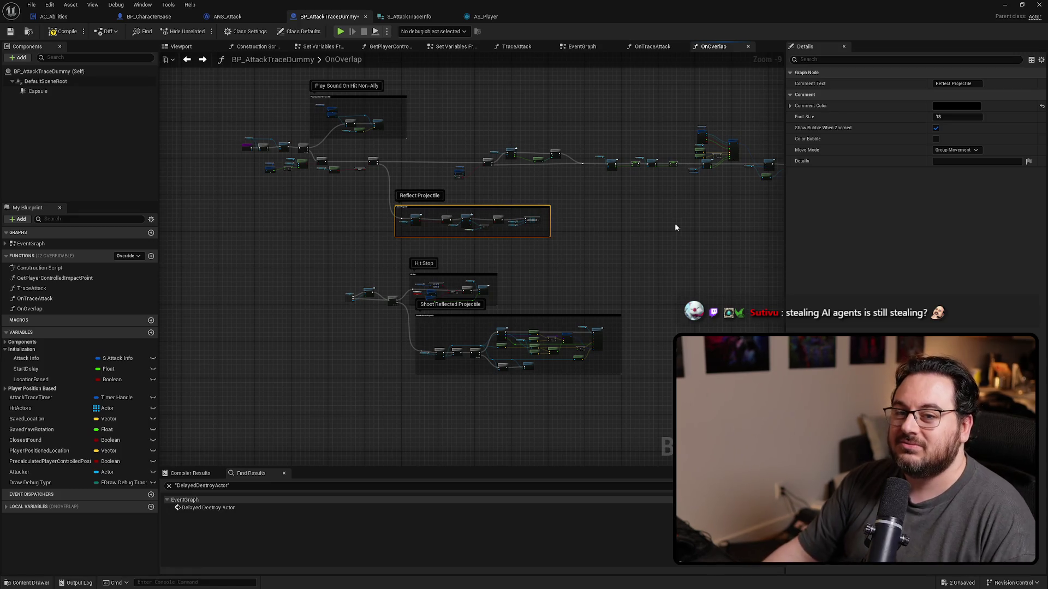
{"action": "left_click", "coordinate": [661, 258]}
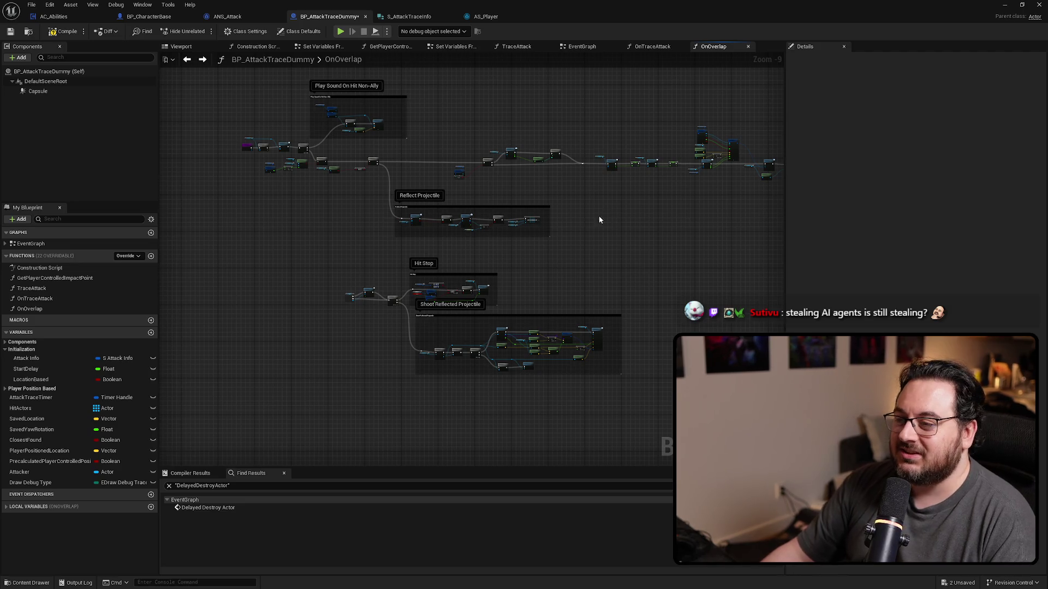
Shift the Play Sound On Hit Non-Ally section and its nodes two steps left.
{"action": "scroll", "coordinate": [454, 173], "scroll_direction": "up", "scroll_amount": 4}
{"action": "mouse_move", "coordinate": [334, 199]}
{"action": "left_mouse_down"}
{"action": "mouse_move", "coordinate": [415, 203]}
{"action": "mouse_move", "coordinate": [469, 140]}
{"action": "mouse_move", "coordinate": [500, 67]}
{"action": "left_mouse_up"}
{"action": "scroll", "coordinate": [524, 243], "scroll_direction": "up", "scroll_amount": 5}
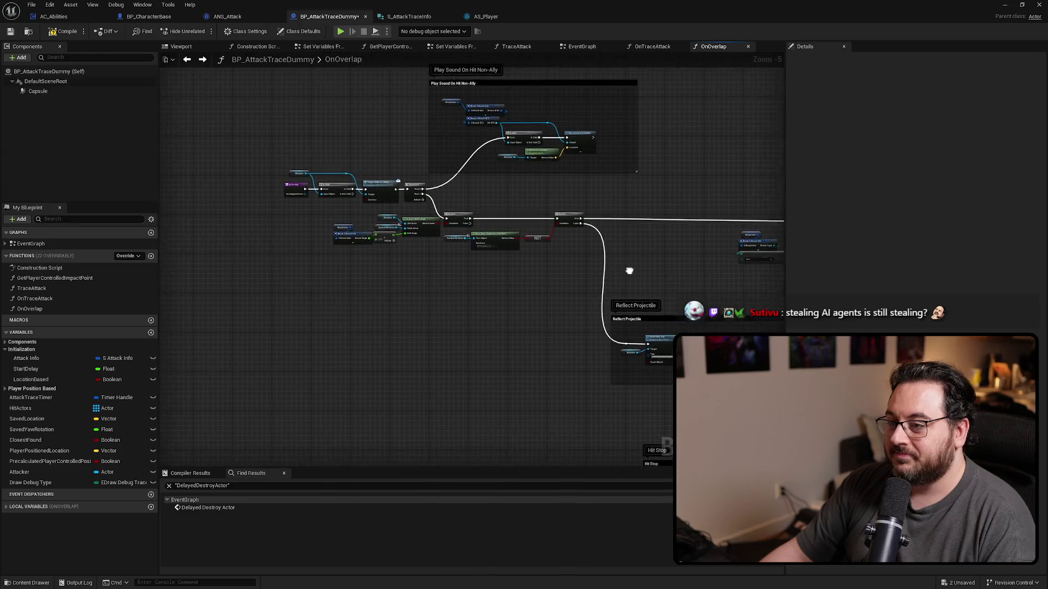
{"action": "scroll", "coordinate": [495, 271], "scroll_direction": "down", "scroll_amount": 3}
{"action": "mouse_move", "coordinate": [495, 271]}
{"action": "left_mouse_down"}
{"action": "mouse_move", "coordinate": [519, 283]}
{"action": "mouse_move", "coordinate": [491, 240]}
{"action": "mouse_move", "coordinate": [414, 235]}
{"action": "left_mouse_up"}
{"action": "scroll", "coordinate": [415, 235], "scroll_direction": "down", "scroll_amount": 5}
{"action": "scroll", "coordinate": [444, 272], "scroll_direction": "up", "scroll_amount": 2}
{"action": "left_click_drag", "start_coordinate": [314, 226], "coordinate": [479, 316]}
{"action": "scroll", "coordinate": [479, 317], "scroll_direction": "up", "scroll_amount": 2}
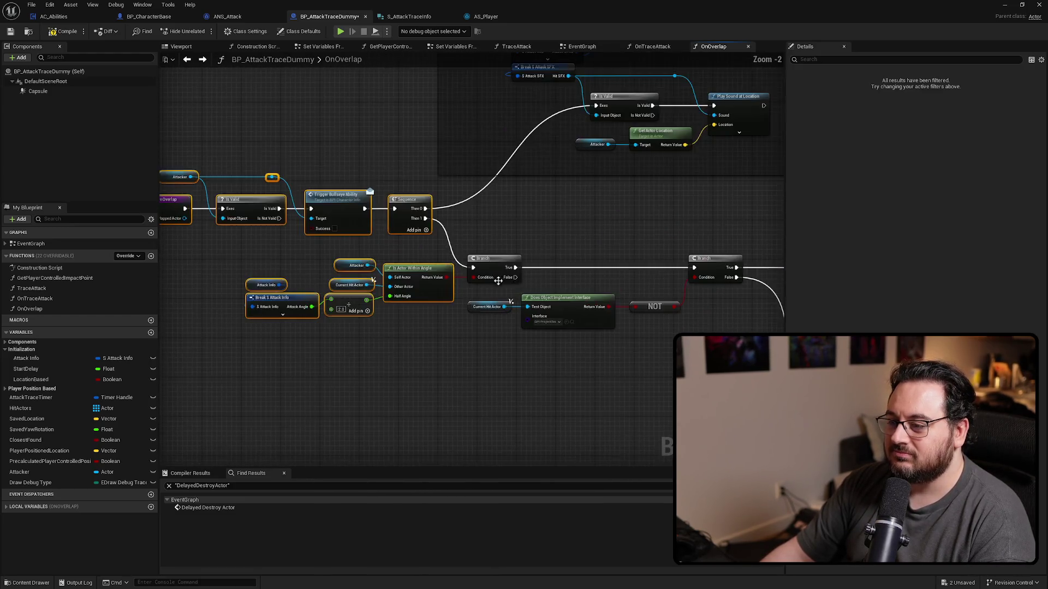
{"action": "scroll", "coordinate": [520, 274], "scroll_direction": "down", "scroll_amount": 1}
{"action": "left_click_drag", "start_coordinate": [641, 175], "coordinate": [444, 280]}
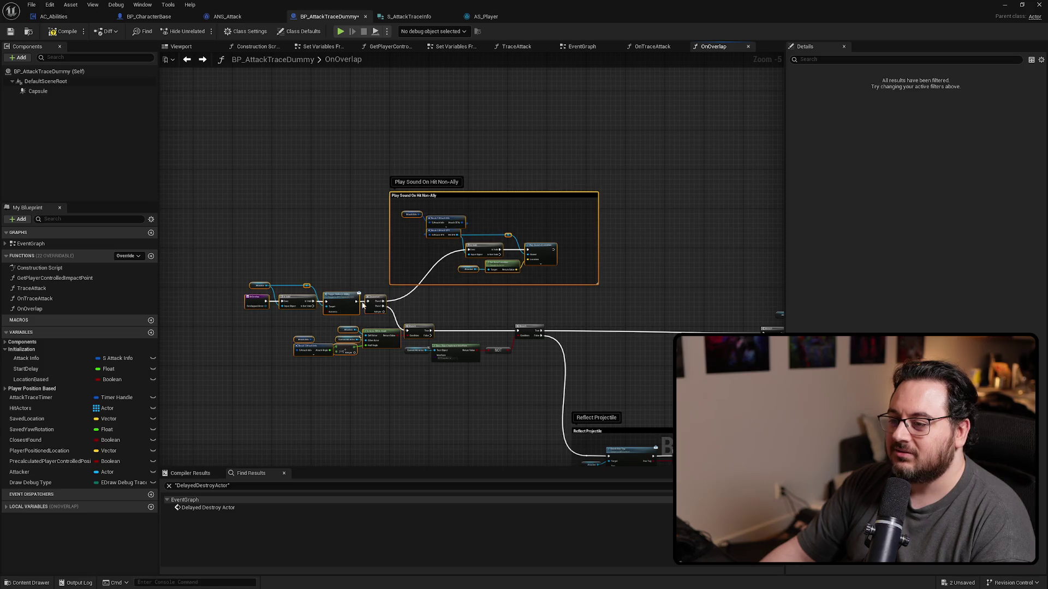
{"action": "left_click_drag", "start_coordinate": [363, 306], "coordinate": [459, 250]}
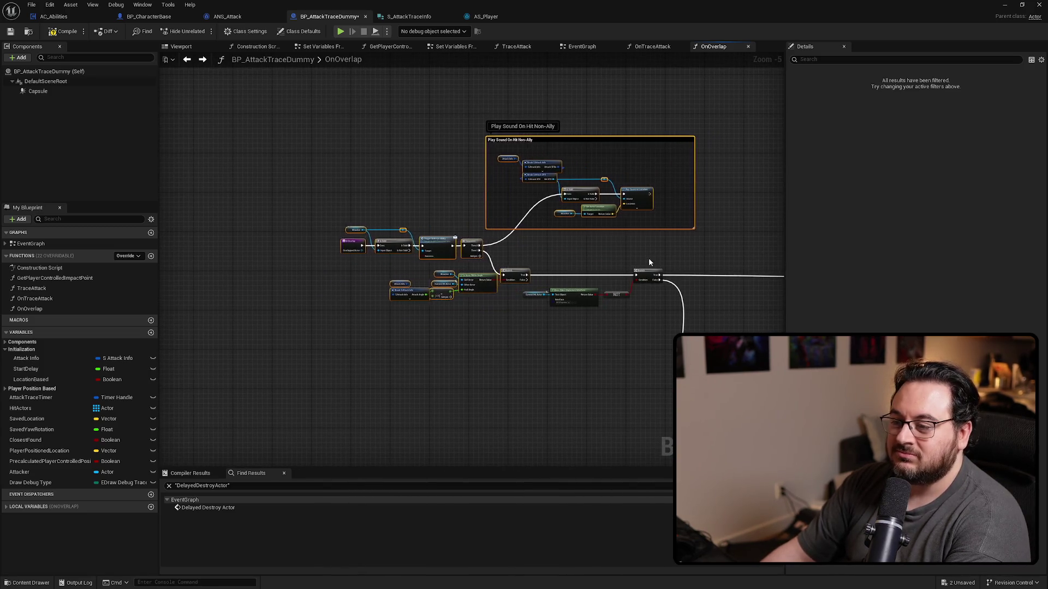
{"action": "key", "text": "Left"}
{"action": "key", "text": "Left"}
{"action": "key", "text": "Left"}
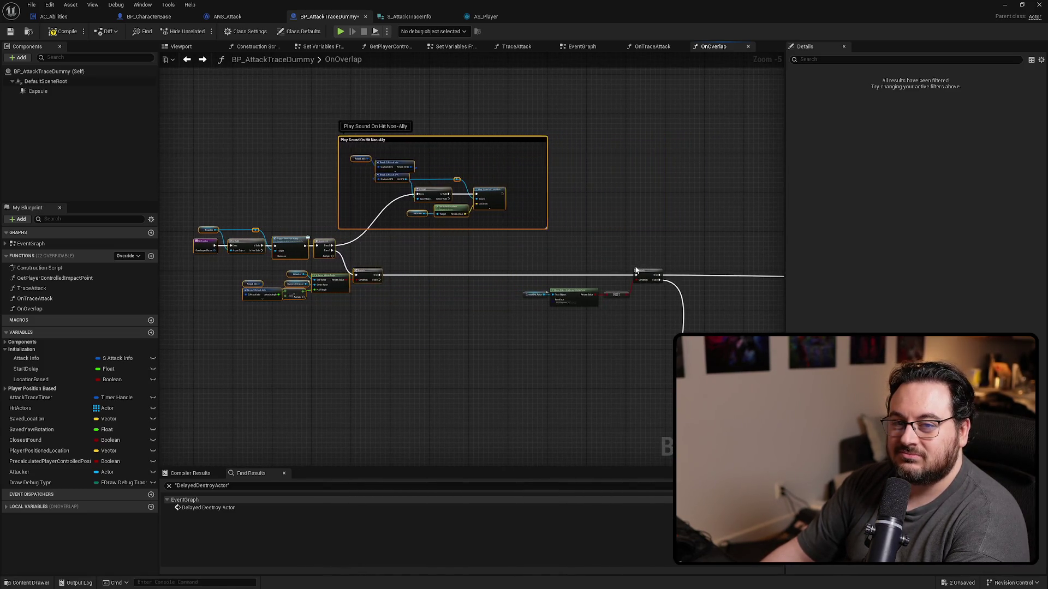
{"action": "key", "text": "Left"}
{"action": "key", "text": "Left"}
{"action": "key", "text": "Left"}
Place a Sequence node with Then 0 and Then 1 after the angle-check Branch.
{"action": "left_click", "coordinate": [552, 367]}
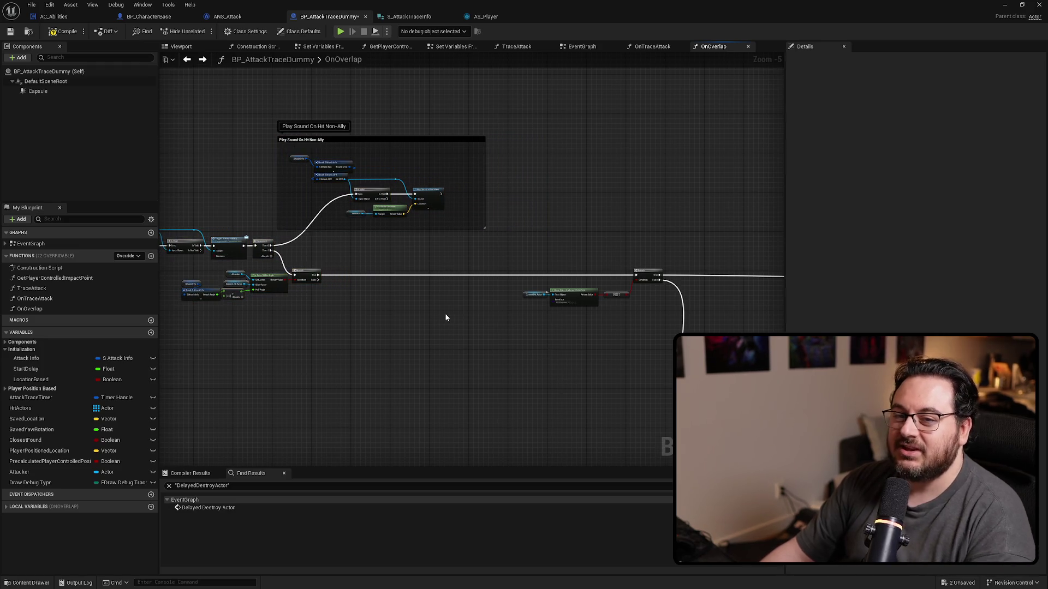
{"action": "scroll", "coordinate": [388, 234], "scroll_direction": "up", "scroll_amount": 4}
{"action": "left_click", "coordinate": [425, 215]}
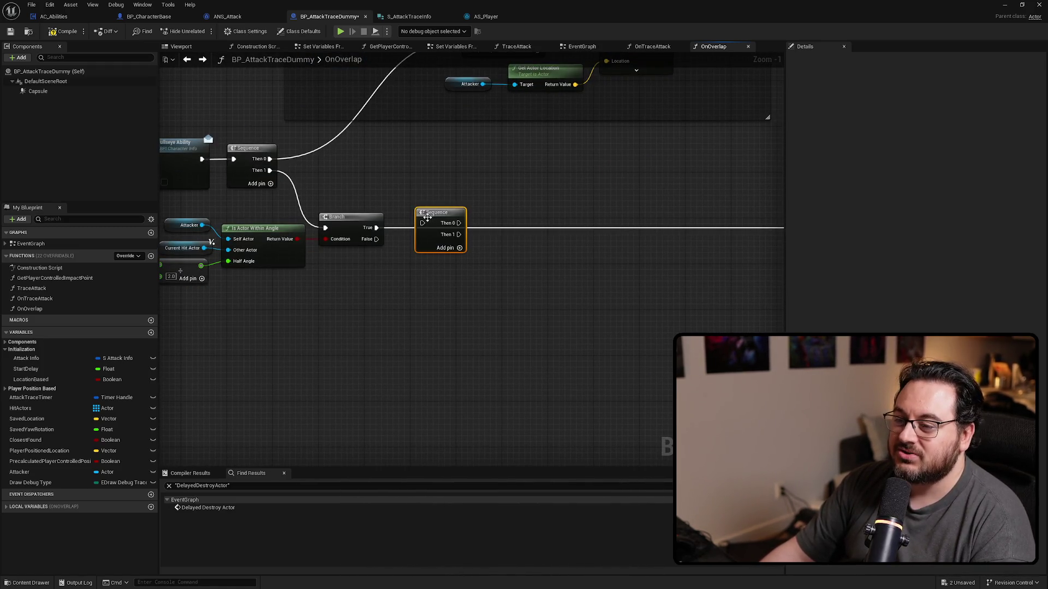
Wire the Branch's True output into the new Sequence node.
{"action": "left_click_drag", "start_coordinate": [418, 234], "coordinate": [417, 228]}
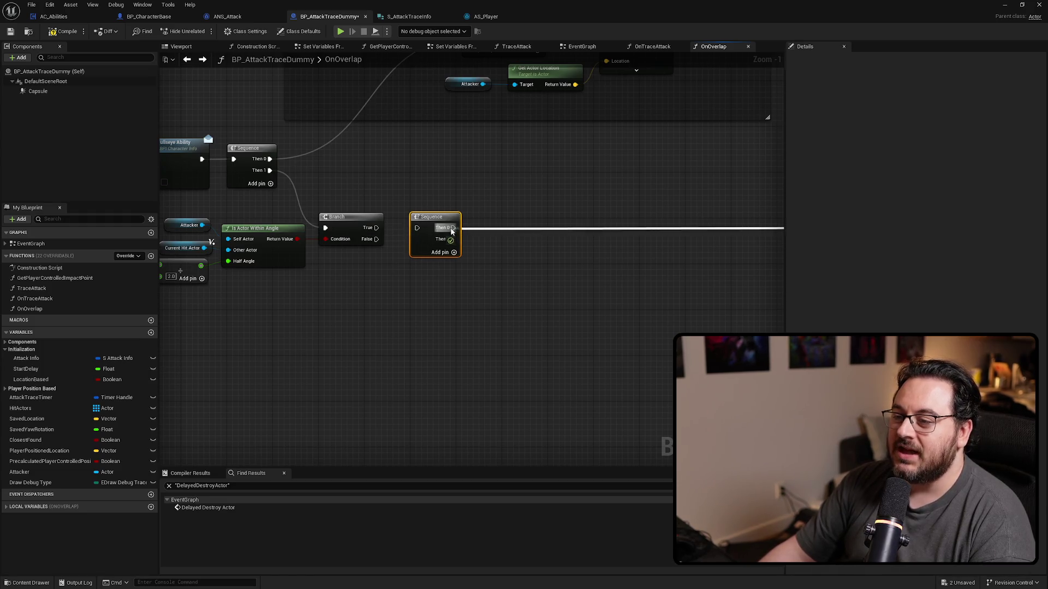
{"action": "left_click", "coordinate": [482, 274]}
{"action": "scroll", "coordinate": [483, 274], "scroll_direction": "down", "scroll_amount": 6}
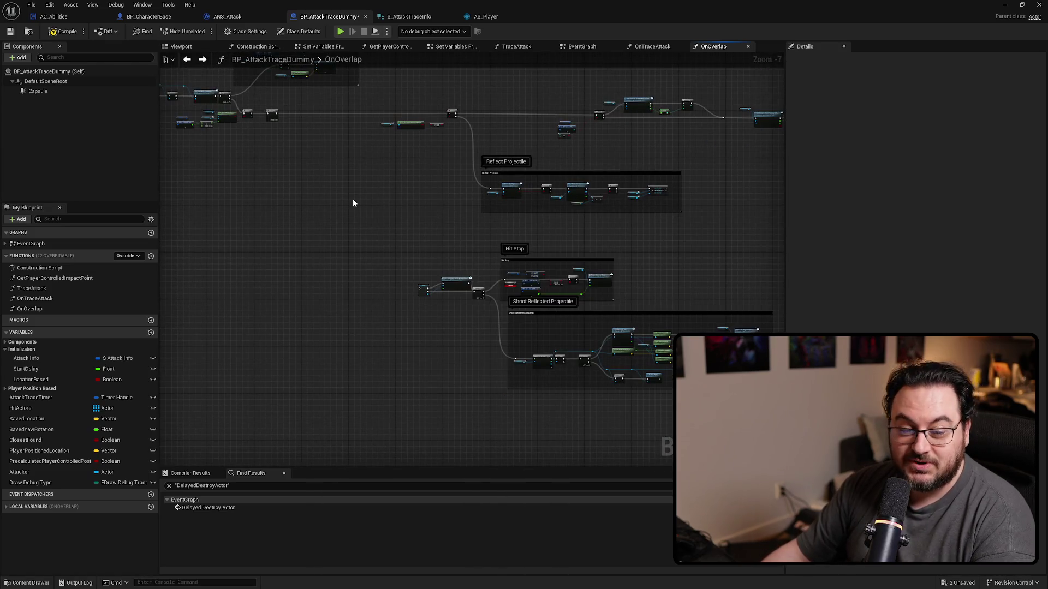
{"action": "left_click_drag", "start_coordinate": [353, 202], "coordinate": [343, 158]}
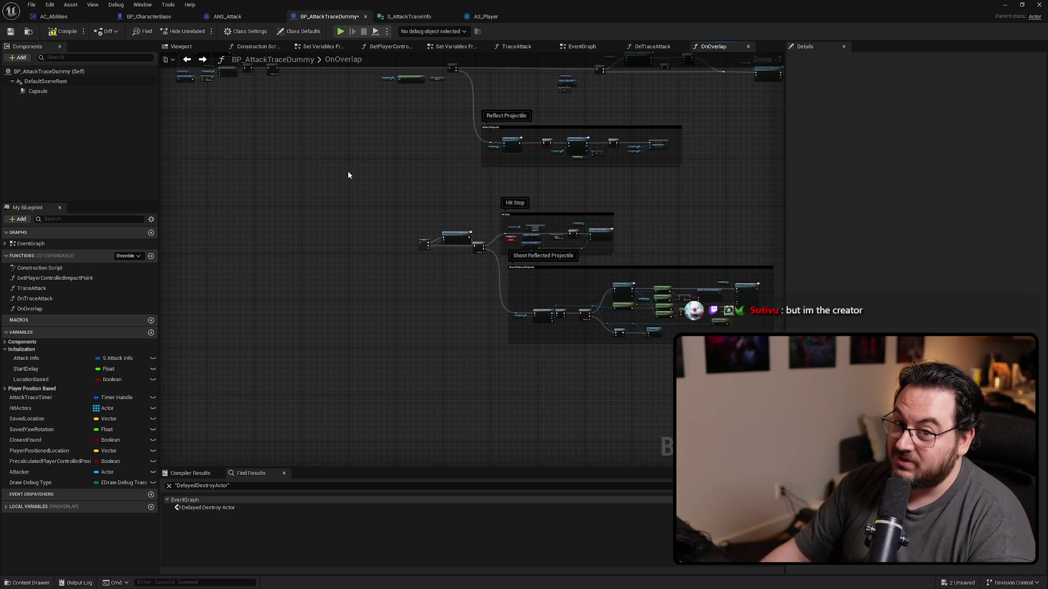
{"action": "scroll", "coordinate": [364, 261], "scroll_direction": "up", "scroll_amount": 8}
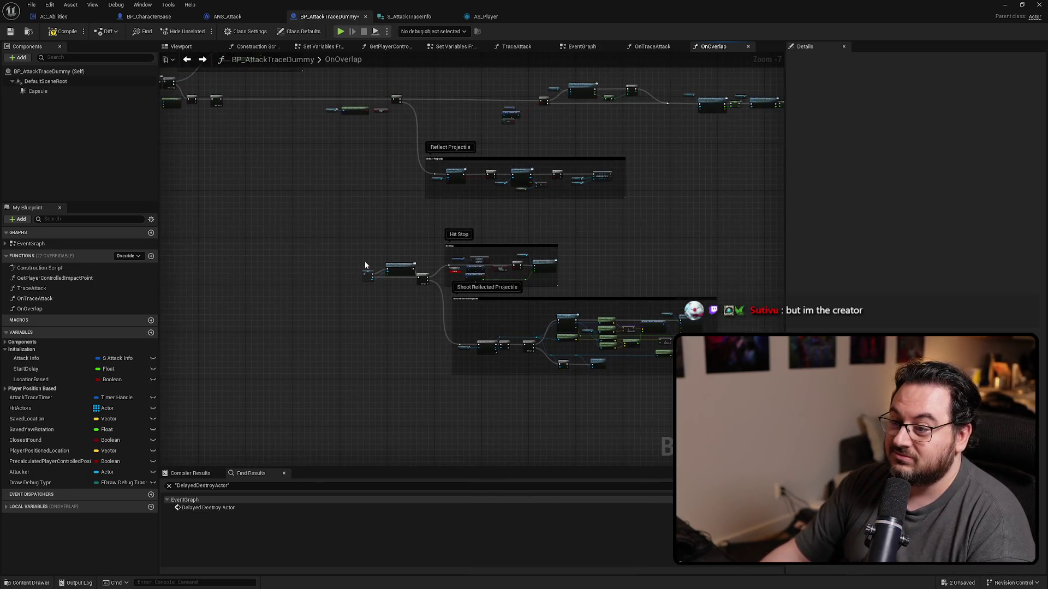
{"action": "mouse_move", "coordinate": [496, 316]}
{"action": "left_mouse_down"}
{"action": "mouse_move", "coordinate": [464, 386]}
{"action": "mouse_move", "coordinate": [454, 381]}
{"action": "left_mouse_up"}
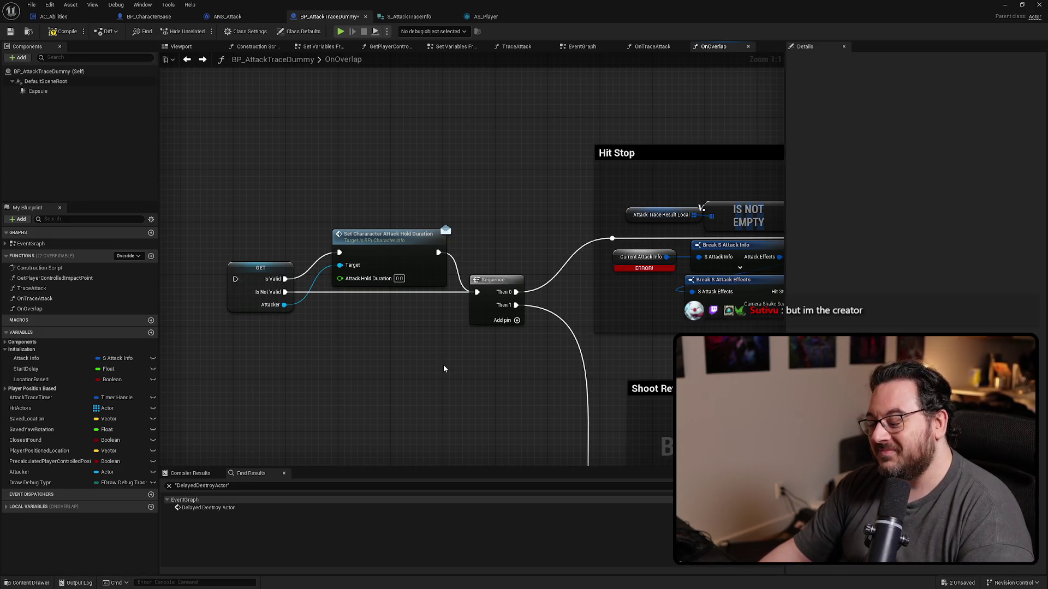
{"action": "left_click_drag", "start_coordinate": [443, 369], "coordinate": [465, 392]}
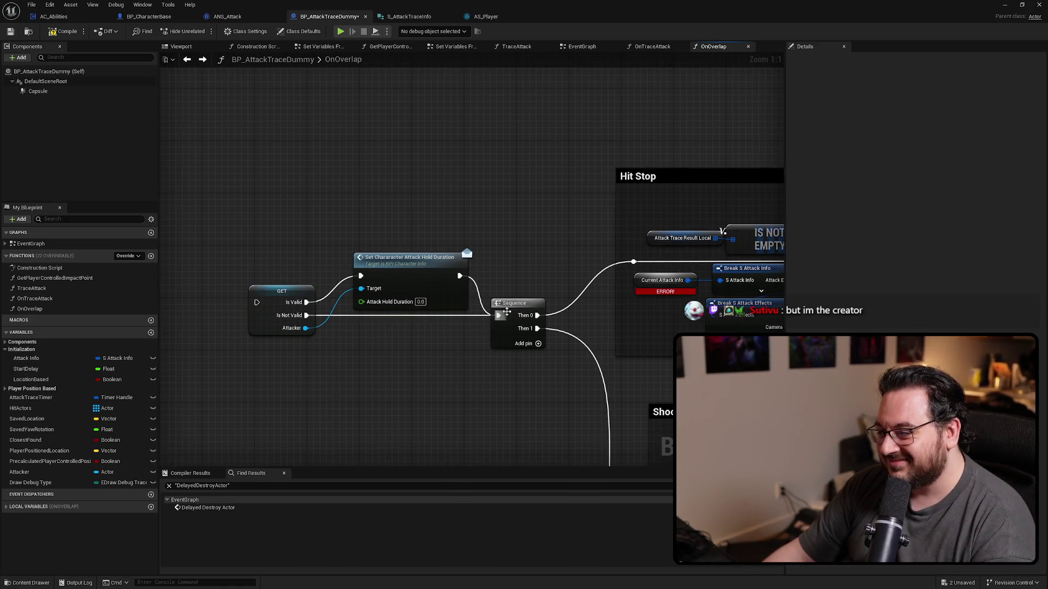
{"action": "mouse_move", "coordinate": [523, 267]}
{"action": "left_mouse_down"}
{"action": "mouse_move", "coordinate": [358, 266]}
{"action": "mouse_move", "coordinate": [465, 268]}
{"action": "left_mouse_up"}
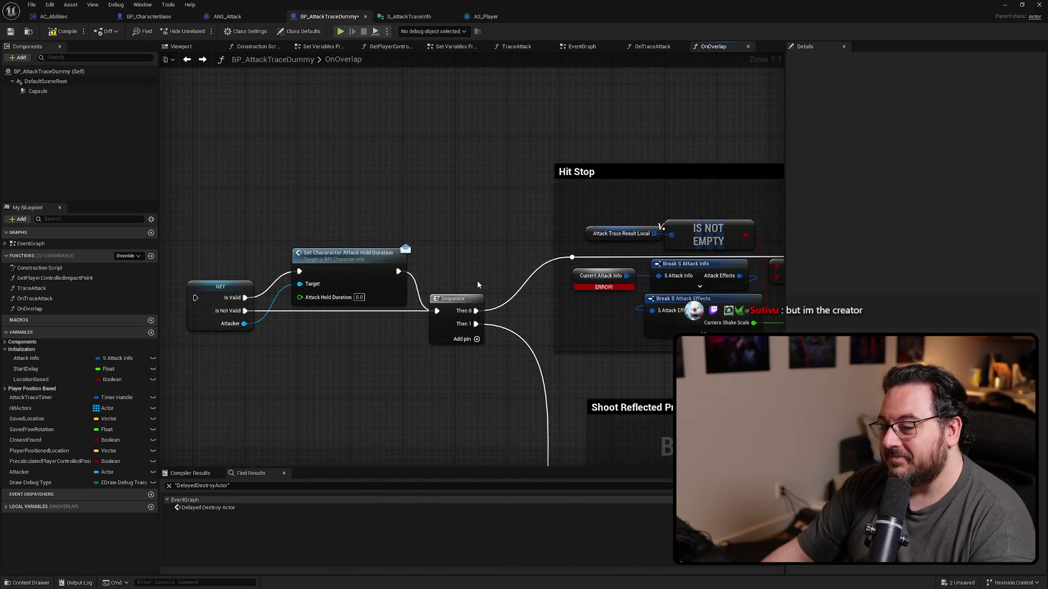
Move the GET and Set Character Attack Hold Duration nodes beside the Sequence.
{"action": "left_click", "coordinate": [359, 259]}
{"action": "scroll", "coordinate": [318, 222], "scroll_direction": "down", "scroll_amount": 6}
{"action": "left_click", "coordinate": [365, 321]}
{"action": "mouse_move", "coordinate": [295, 356]}
{"action": "left_mouse_down"}
{"action": "mouse_move", "coordinate": [518, 400]}
{"action": "mouse_move", "coordinate": [551, 420]}
{"action": "mouse_move", "coordinate": [382, 236]}
{"action": "left_mouse_up"}
{"action": "scroll", "coordinate": [376, 229], "scroll_direction": "up", "scroll_amount": 5}
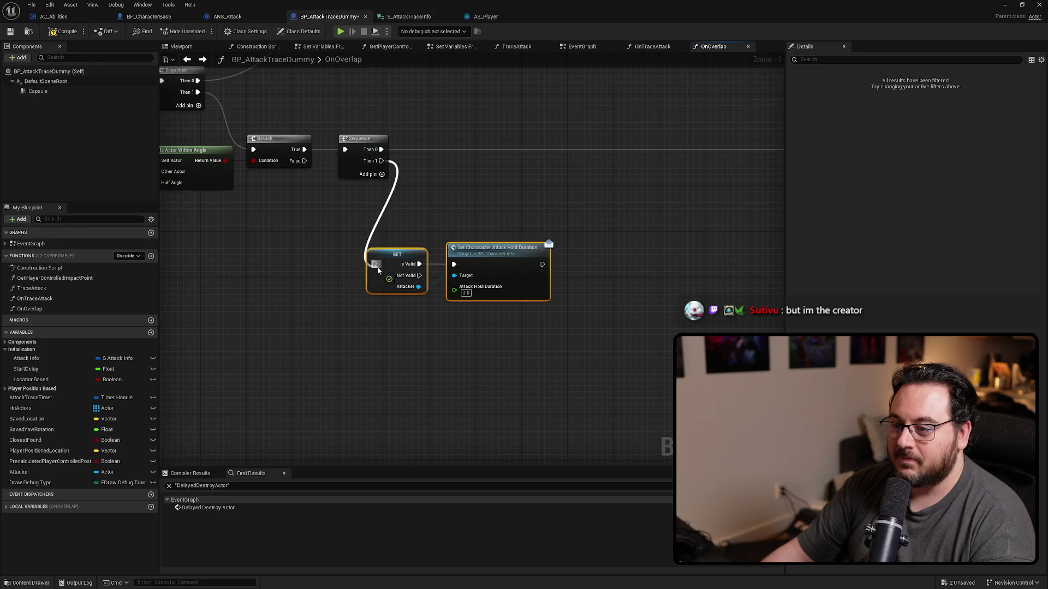
{"action": "mouse_move", "coordinate": [494, 261]}
{"action": "left_mouse_down"}
{"action": "mouse_move", "coordinate": [529, 182]}
{"action": "mouse_move", "coordinate": [545, 194]}
{"action": "mouse_move", "coordinate": [544, 183]}
{"action": "left_mouse_up"}
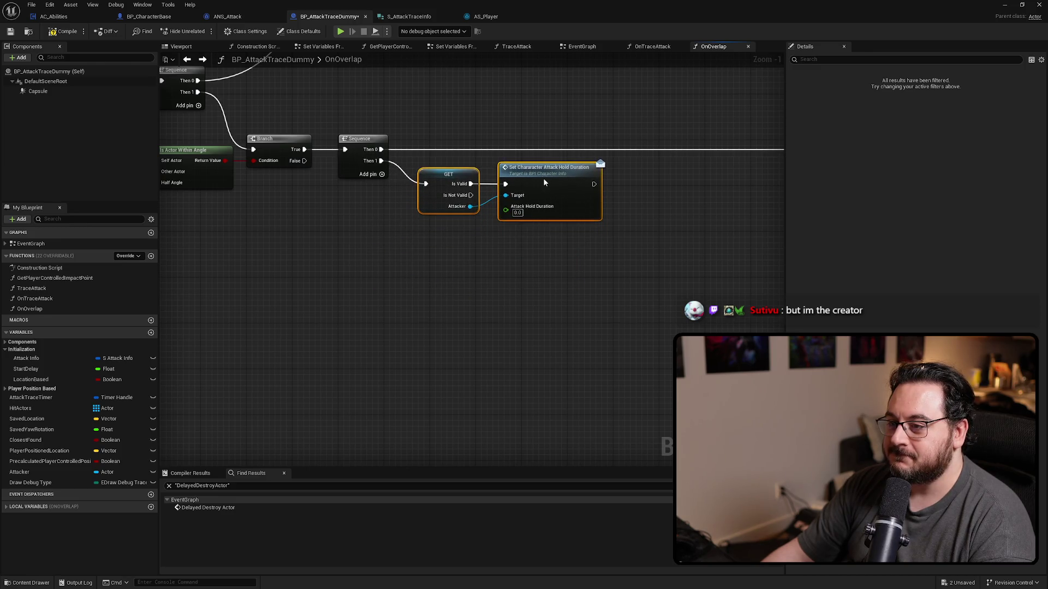
Move the Hit Stop and Shoot Reflected Projectile comment blocks beside Reflect Projectile.
{"action": "scroll", "coordinate": [279, 159], "scroll_direction": "down", "scroll_amount": 3}
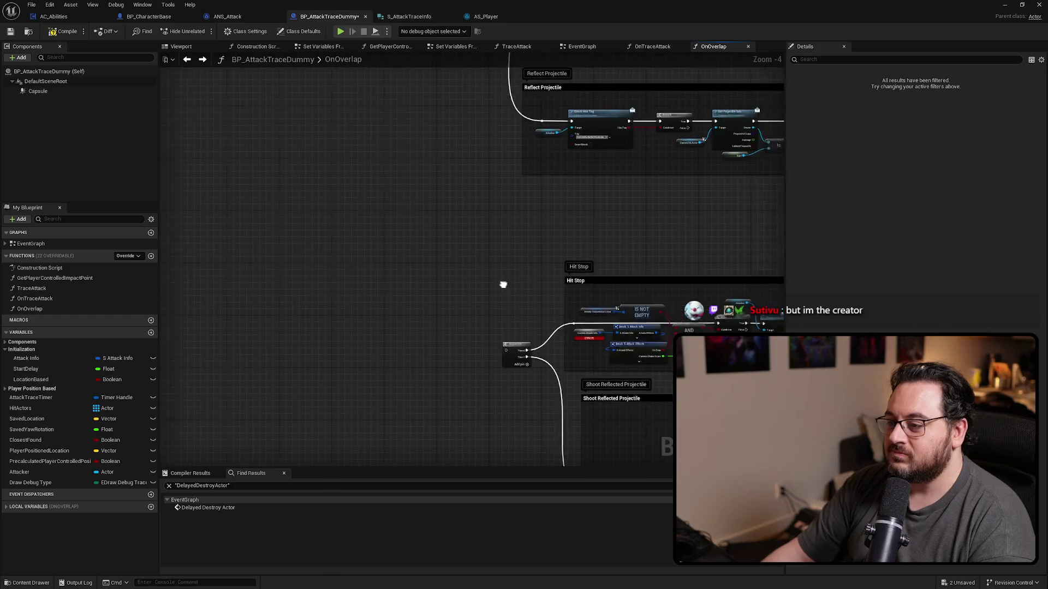
{"action": "left_click_drag", "start_coordinate": [424, 255], "coordinate": [462, 311]}
{"action": "scroll", "coordinate": [467, 310], "scroll_direction": "down", "scroll_amount": 5}
{"action": "left_click_drag", "start_coordinate": [453, 259], "coordinate": [680, 382]}
{"action": "left_click_drag", "start_coordinate": [505, 333], "coordinate": [589, 366]}
{"action": "scroll", "coordinate": [589, 365], "scroll_direction": "up", "scroll_amount": 3}
{"action": "mouse_move", "coordinate": [654, 303]}
{"action": "left_mouse_down"}
{"action": "mouse_move", "coordinate": [448, 245]}
{"action": "mouse_move", "coordinate": [404, 186]}
{"action": "left_mouse_up"}
{"action": "left_click", "coordinate": [532, 366]}
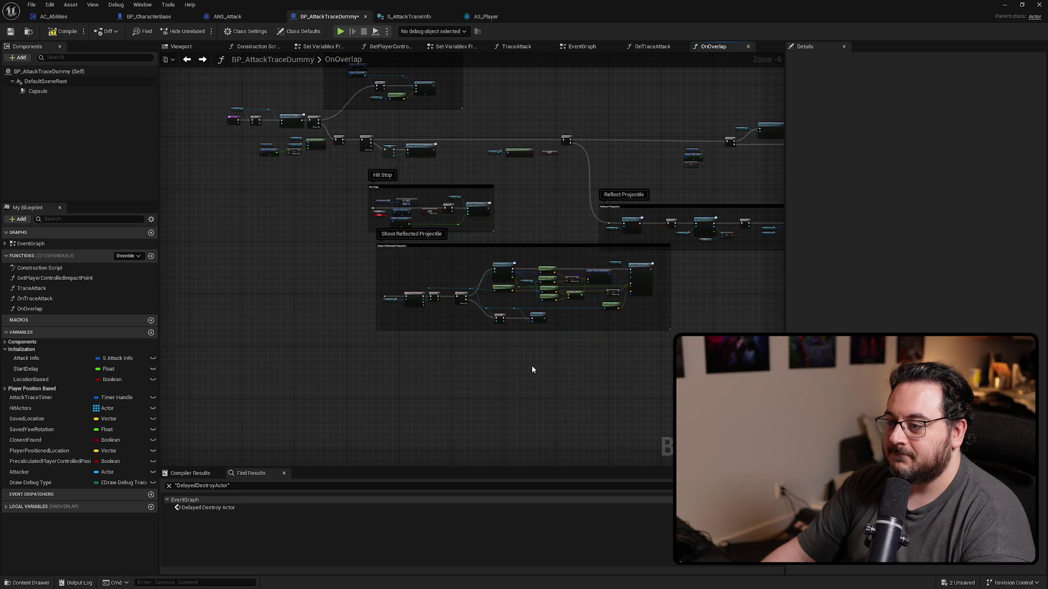
Connect the Sequence's Then 2 to the Hit Stop section's exec input.
{"action": "left_click_drag", "start_coordinate": [515, 248], "coordinate": [507, 260]}
{"action": "scroll", "coordinate": [397, 266], "scroll_direction": "up", "scroll_amount": 5}
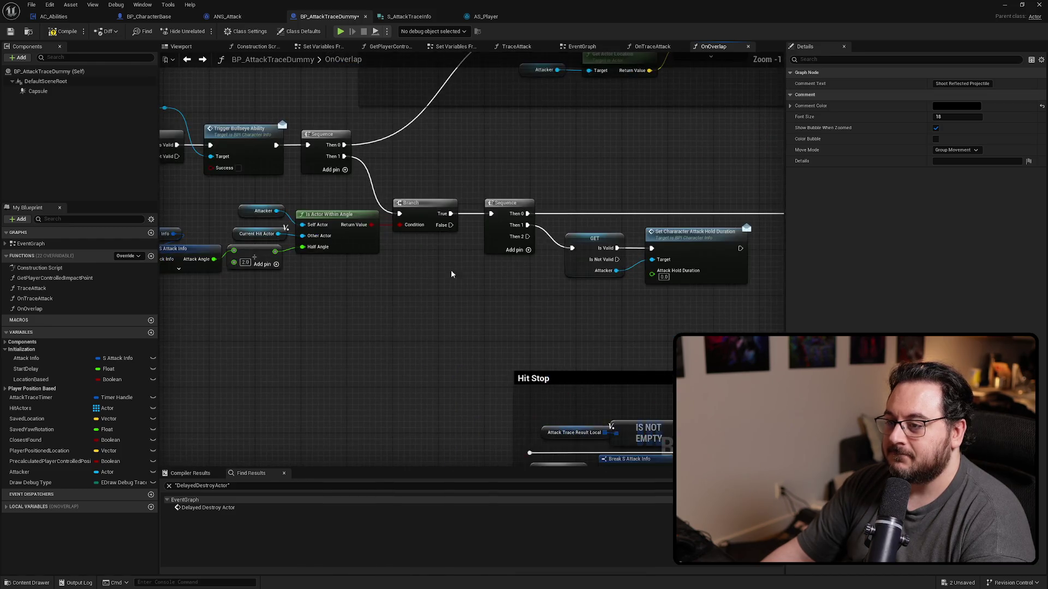
{"action": "left_click_drag", "start_coordinate": [425, 135], "coordinate": [427, 352]}
{"action": "scroll", "coordinate": [463, 264], "scroll_direction": "down", "scroll_amount": 4}
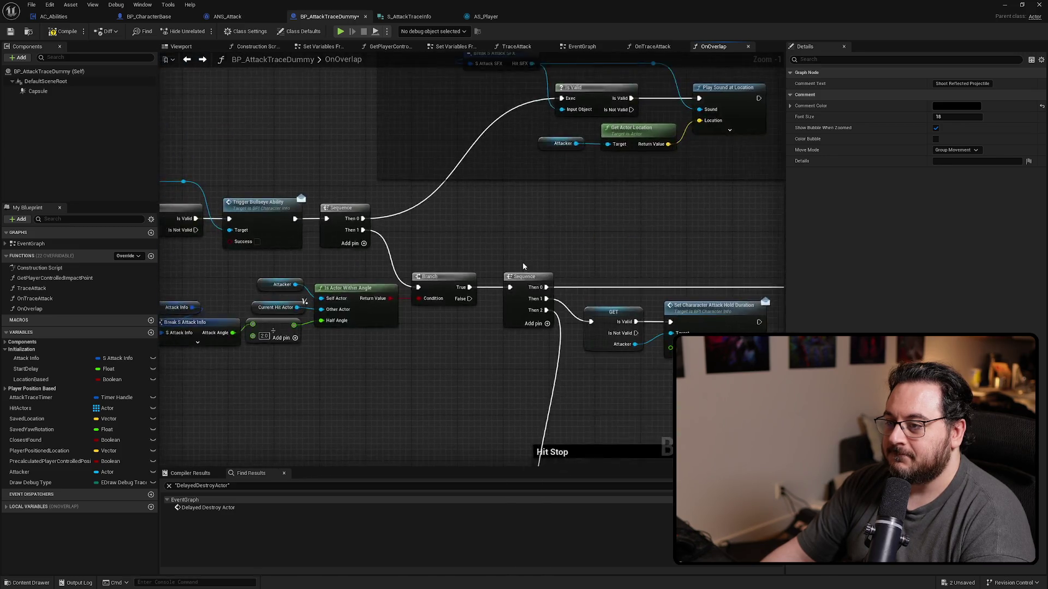
Tidy the upper nodes, shifting Attack Trace Result Local slightly left.
{"action": "mouse_move", "coordinate": [276, 129]}
{"action": "left_mouse_down"}
{"action": "mouse_move", "coordinate": [694, 239]}
{"action": "mouse_move", "coordinate": [663, 262]}
{"action": "left_mouse_up"}
{"action": "mouse_move", "coordinate": [231, 160]}
{"action": "left_mouse_down"}
{"action": "mouse_move", "coordinate": [526, 331]}
{"action": "mouse_move", "coordinate": [516, 313]}
{"action": "mouse_move", "coordinate": [492, 336]}
{"action": "left_mouse_up"}
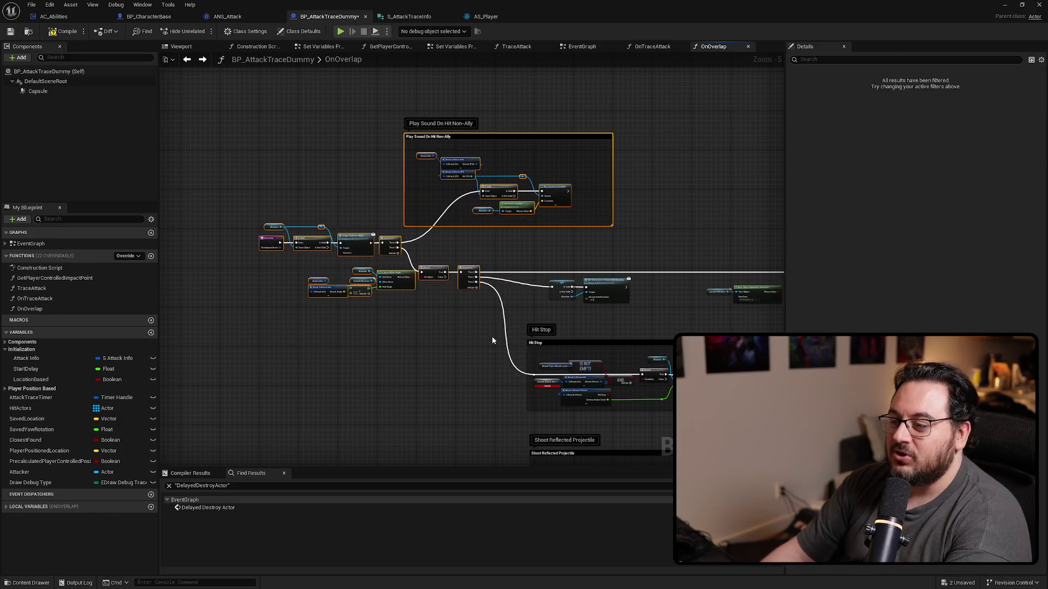
{"action": "scroll", "coordinate": [492, 336], "scroll_direction": "up", "scroll_amount": 5}
{"action": "left_click", "coordinate": [353, 361]}
{"action": "mouse_move", "coordinate": [434, 290]}
{"action": "left_mouse_down"}
{"action": "mouse_move", "coordinate": [431, 271]}
{"action": "mouse_move", "coordinate": [422, 291]}
{"action": "left_mouse_up"}
{"action": "left_click", "coordinate": [422, 388]}
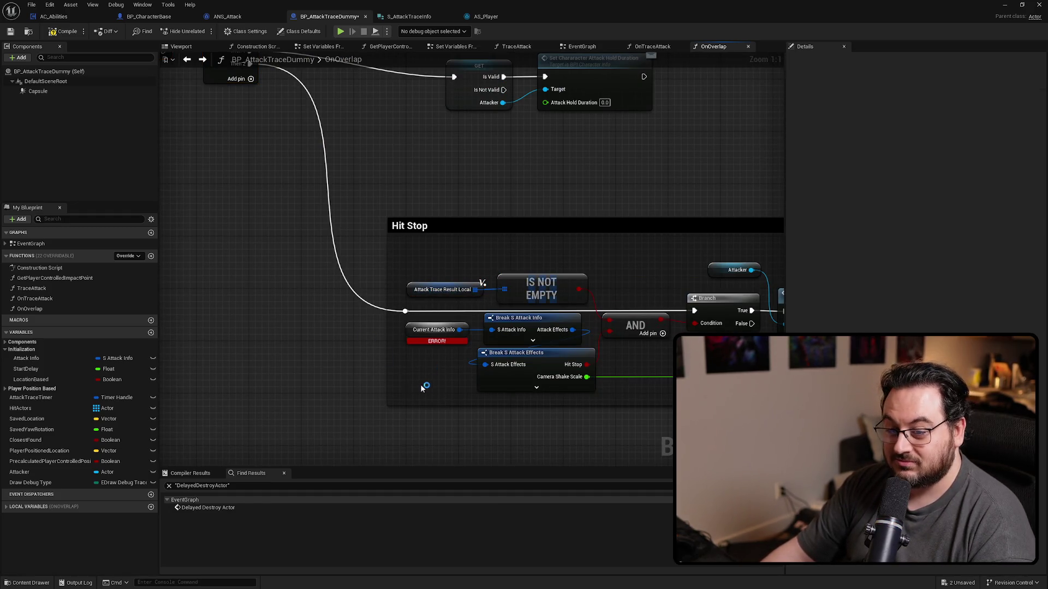
Replace the errored Current Attack Info node with an Attack Info getter feeding Break S Attack Info.
{"action": "mouse_move", "coordinate": [26, 358]}
{"action": "left_mouse_down"}
{"action": "mouse_move", "coordinate": [407, 367]}
{"action": "mouse_move", "coordinate": [401, 345]}
{"action": "mouse_move", "coordinate": [491, 329]}
{"action": "left_mouse_up"}
{"action": "left_click", "coordinate": [418, 332]}
{"action": "key", "text": "Delete"}
{"action": "mouse_move", "coordinate": [410, 343]}
{"action": "left_mouse_down"}
{"action": "mouse_move", "coordinate": [429, 330]}
{"action": "mouse_move", "coordinate": [405, 277]}
{"action": "mouse_move", "coordinate": [163, 216]}
{"action": "mouse_move", "coordinate": [492, 207]}
{"action": "left_mouse_up"}
{"action": "scroll", "coordinate": [415, 216], "scroll_direction": "down", "scroll_amount": 1}
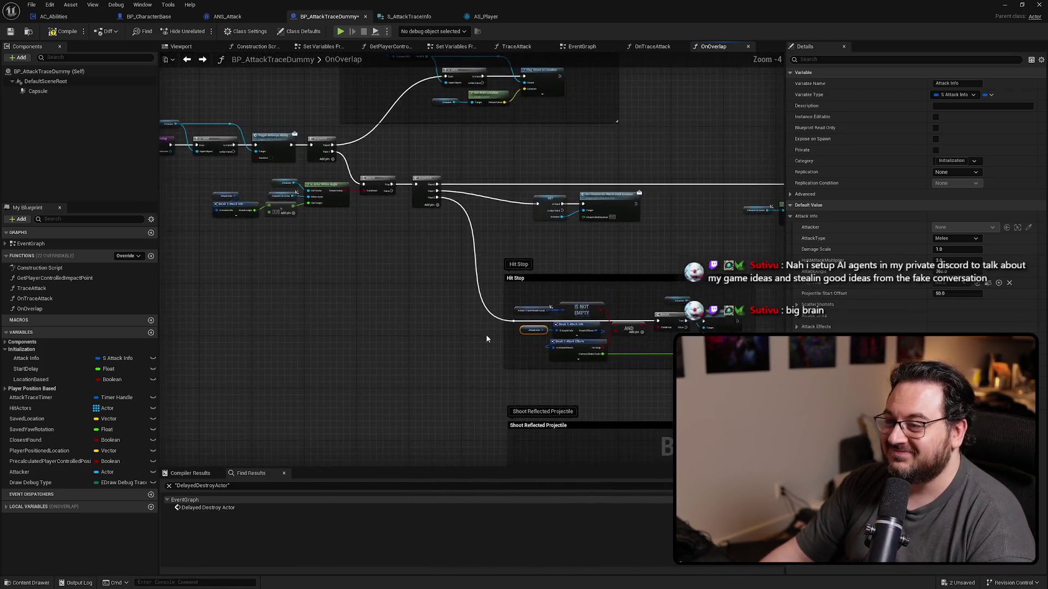
Connect the Sequence's Then 3 to the Shoot Reflected Projectile Reverse for Each Loop.
{"action": "scroll", "coordinate": [411, 234], "scroll_direction": "down", "scroll_amount": 4}
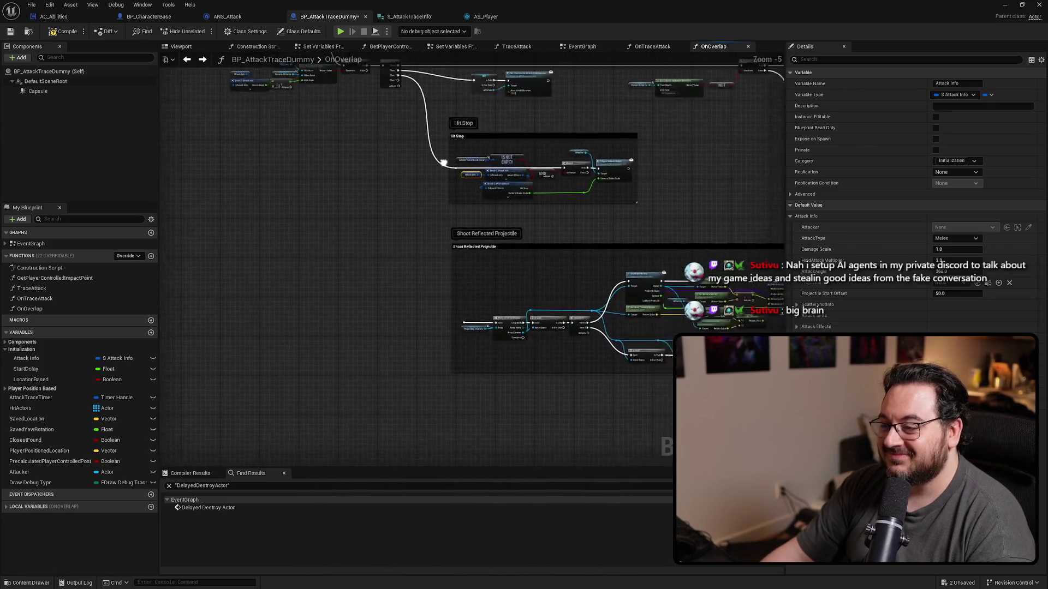
{"action": "mouse_move", "coordinate": [388, 118]}
{"action": "left_mouse_down"}
{"action": "mouse_move", "coordinate": [464, 297]}
{"action": "mouse_move", "coordinate": [454, 361]}
{"action": "left_mouse_up"}
{"action": "left_click_drag", "start_coordinate": [531, 398], "coordinate": [365, 366]}
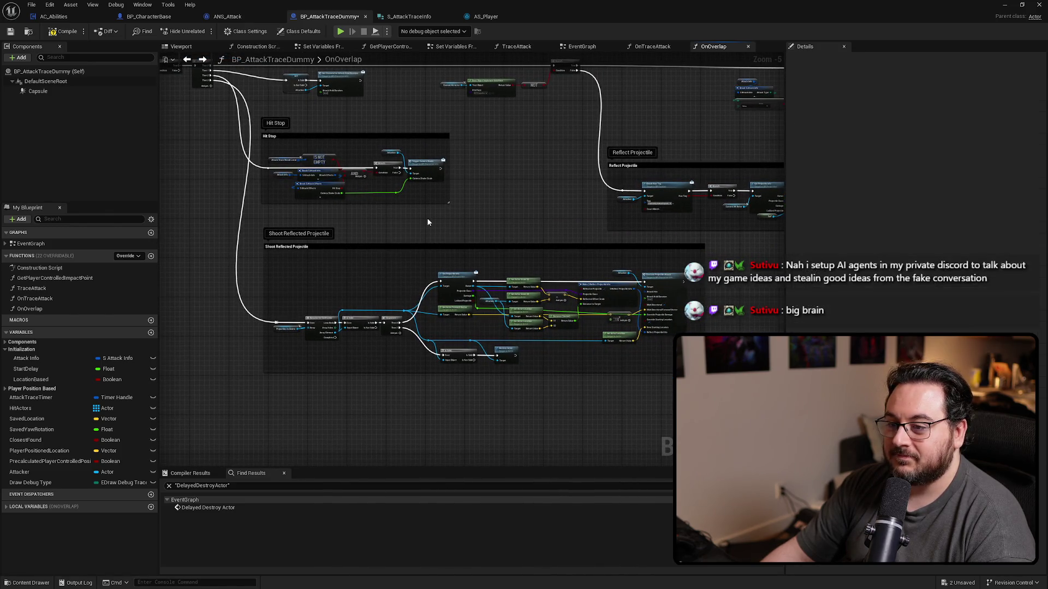
{"action": "scroll", "coordinate": [480, 281], "scroll_direction": "up", "scroll_amount": 2}
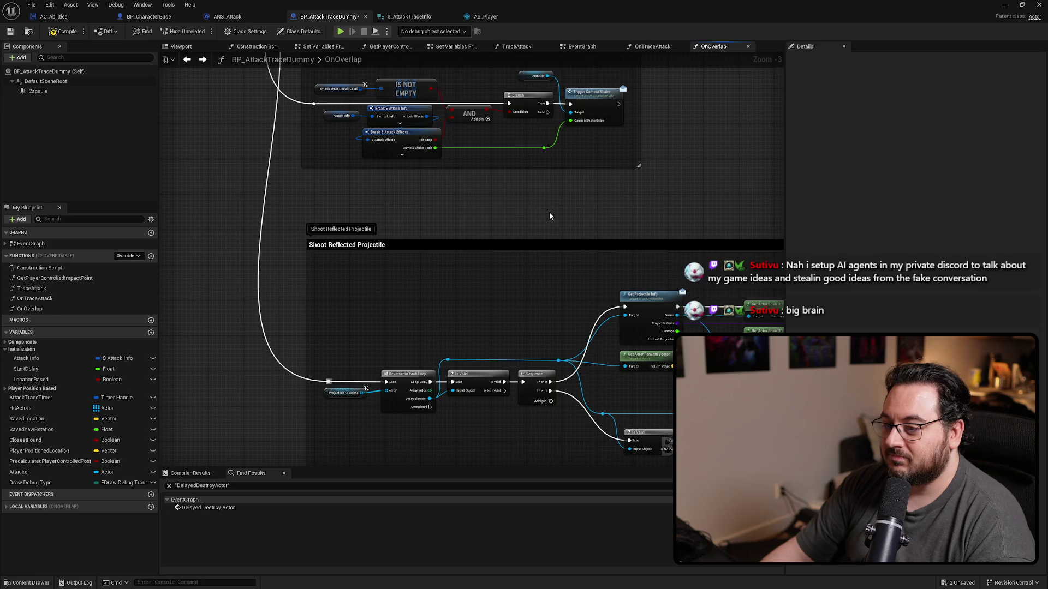
{"action": "mouse_move", "coordinate": [549, 211]}
{"action": "left_mouse_down"}
{"action": "mouse_move", "coordinate": [670, 433]}
{"action": "mouse_move", "coordinate": [793, 456]}
{"action": "mouse_move", "coordinate": [803, 429]}
{"action": "mouse_move", "coordinate": [653, 342]}
{"action": "mouse_move", "coordinate": [568, 350]}
{"action": "mouse_move", "coordinate": [655, 338]}
{"action": "mouse_move", "coordinate": [564, 201]}
{"action": "left_mouse_up"}
Review the Hit Stop, Get Projectile Info and Reflect Projectile sections, then save the blueprint.
{"action": "scroll", "coordinate": [529, 264], "scroll_direction": "down", "scroll_amount": 5}
{"action": "scroll", "coordinate": [402, 294], "scroll_direction": "up", "scroll_amount": 4}
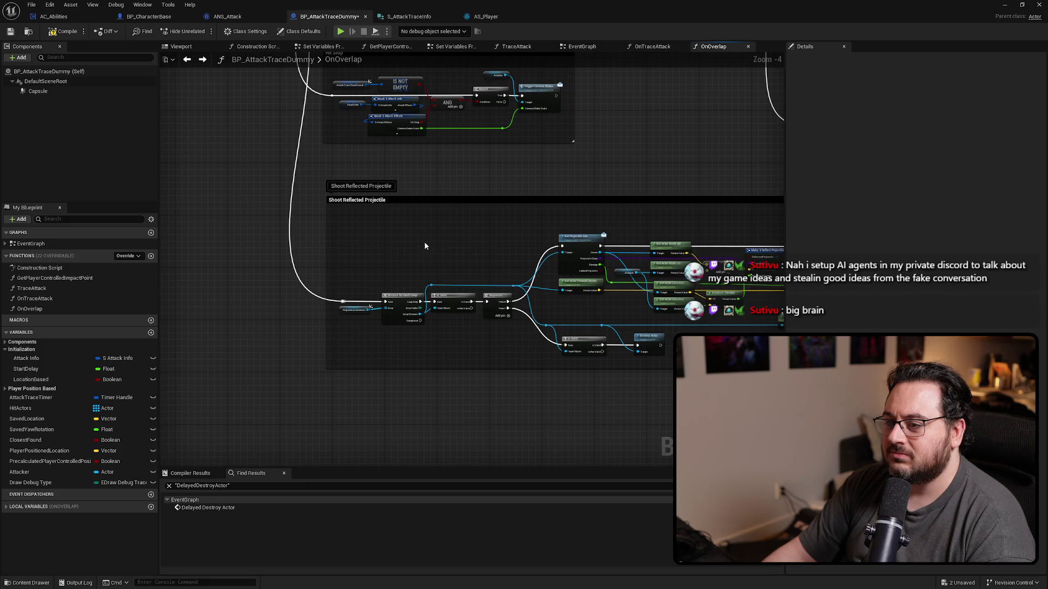
{"action": "scroll", "coordinate": [424, 246], "scroll_direction": "up", "scroll_amount": 2}
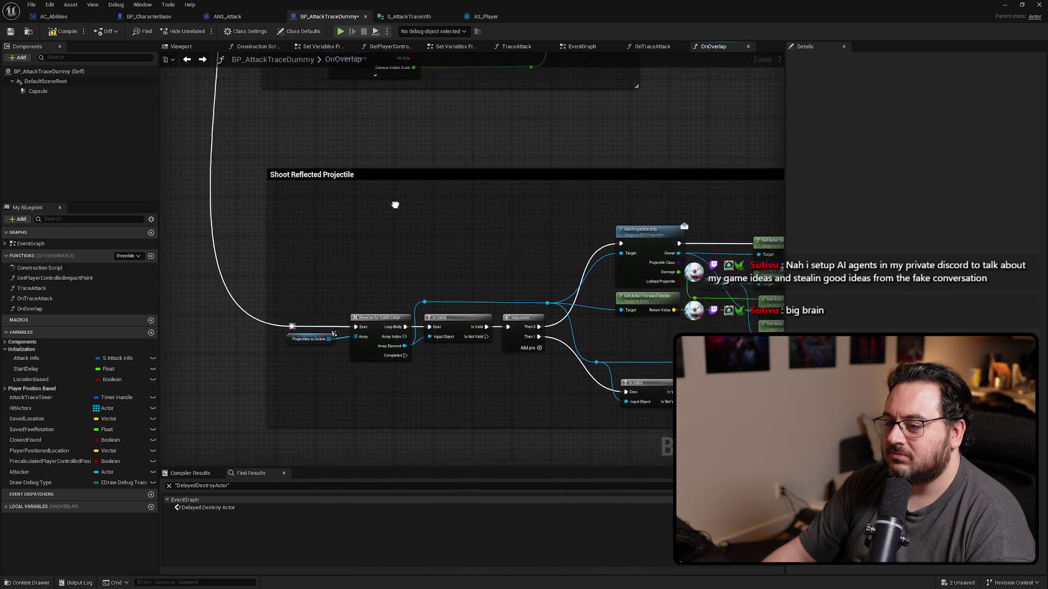
{"action": "scroll", "coordinate": [392, 206], "scroll_direction": "up", "scroll_amount": 2}
{"action": "left_click_drag", "start_coordinate": [393, 206], "coordinate": [382, 424]}
{"action": "scroll", "coordinate": [298, 455], "scroll_direction": "down", "scroll_amount": 3}
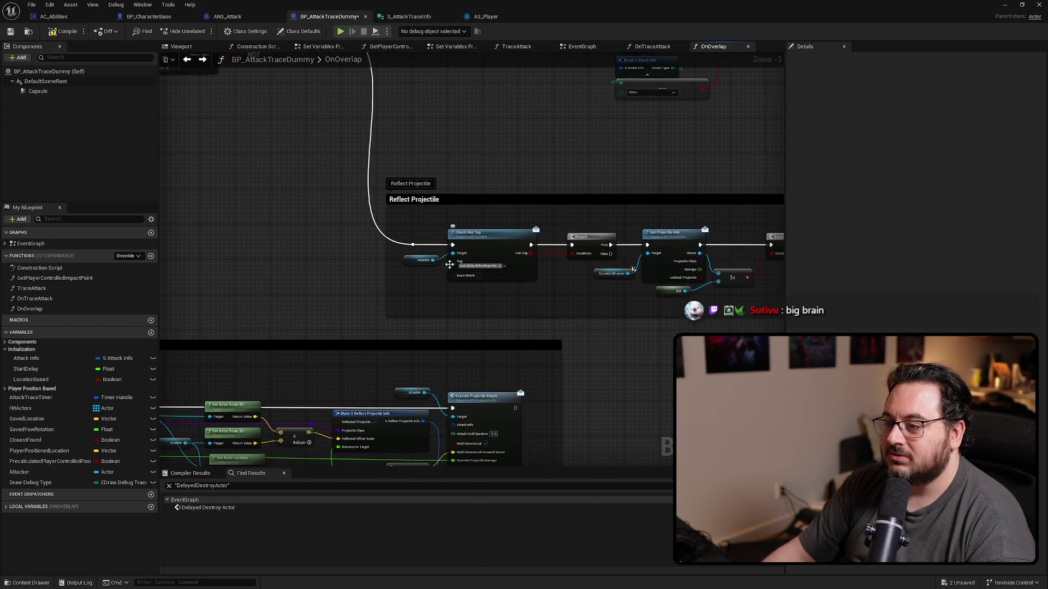
{"action": "left_click_drag", "start_coordinate": [479, 257], "coordinate": [676, 306]}
{"action": "scroll", "coordinate": [613, 218], "scroll_direction": "down", "scroll_amount": 3}
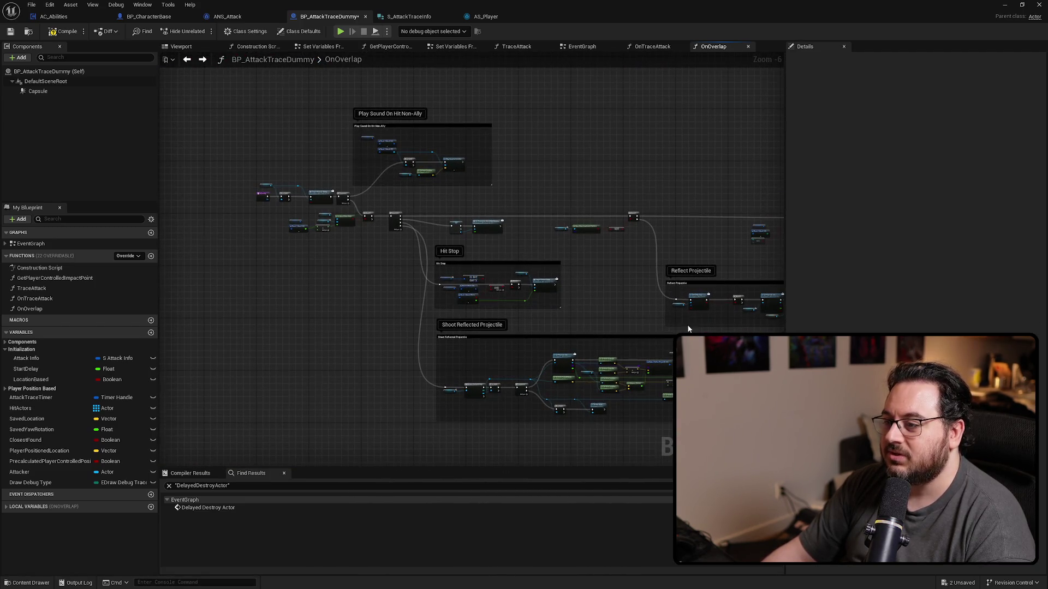
{"action": "scroll", "coordinate": [547, 239], "scroll_direction": "up", "scroll_amount": 4}
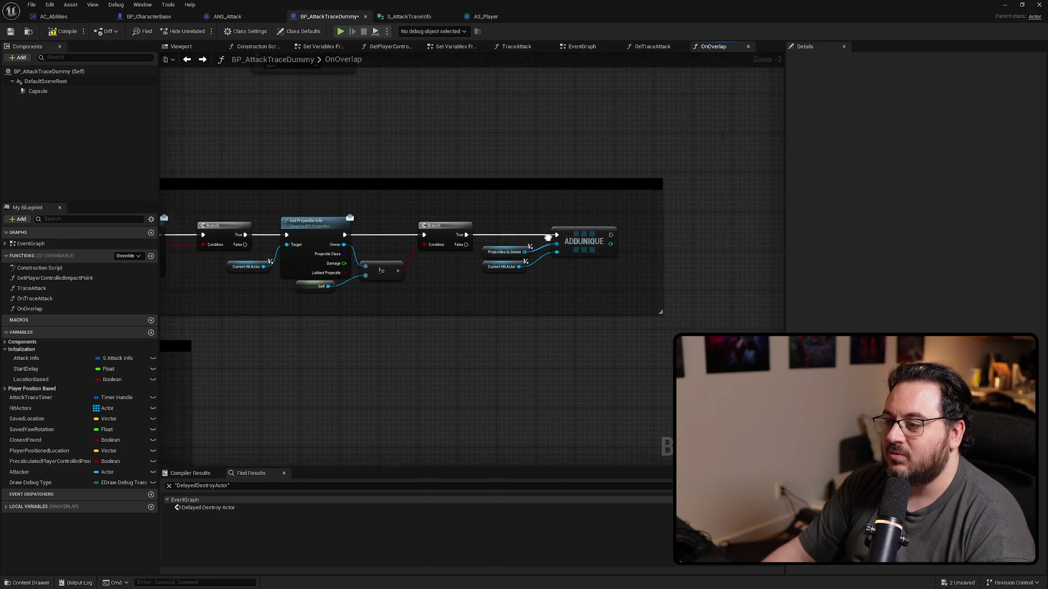
{"action": "scroll", "coordinate": [598, 289], "scroll_direction": "down", "scroll_amount": 2}
{"action": "scroll", "coordinate": [599, 232], "scroll_direction": "up", "scroll_amount": 5}
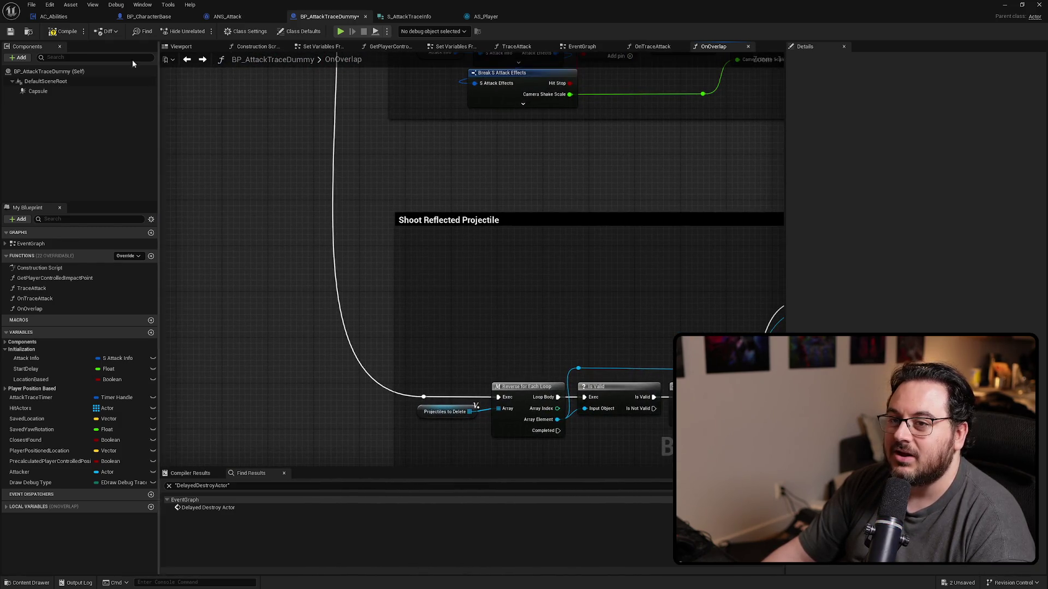
{"action": "scroll", "coordinate": [404, 247], "scroll_direction": "down", "scroll_amount": 6}
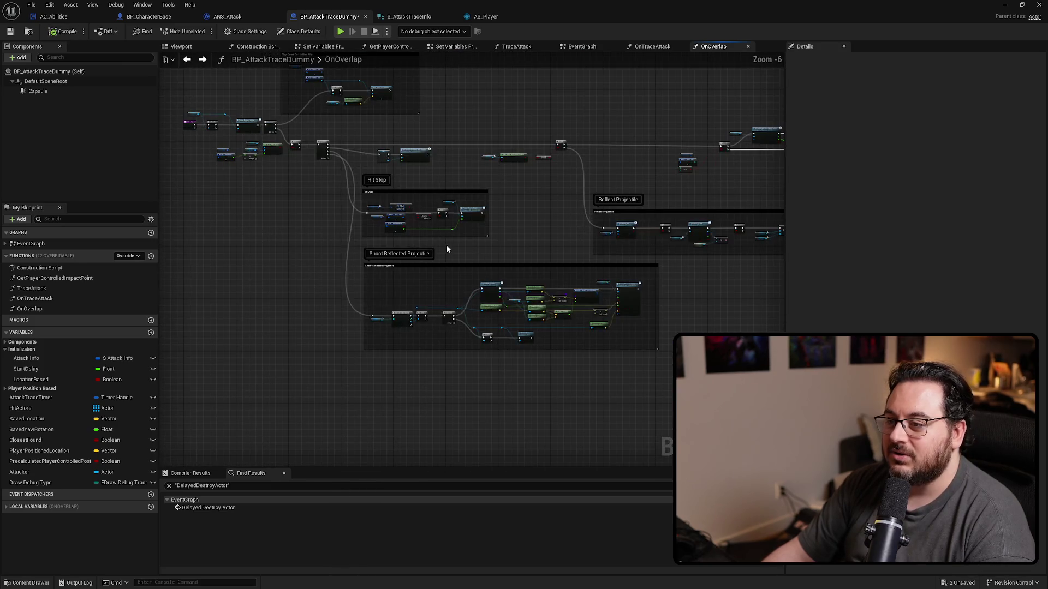
{"action": "key", "text": "ctrl+s"}
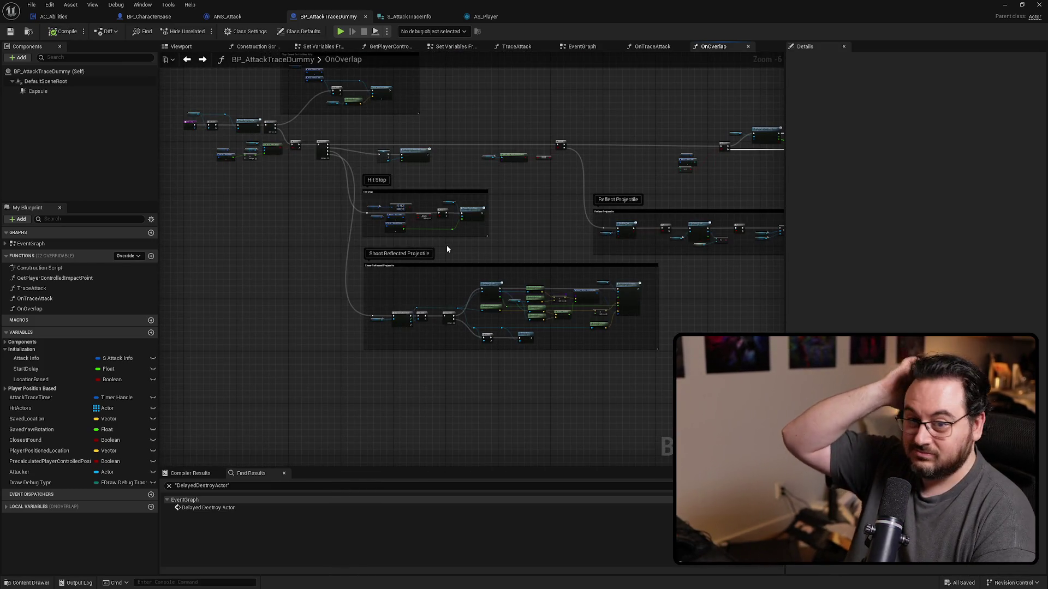
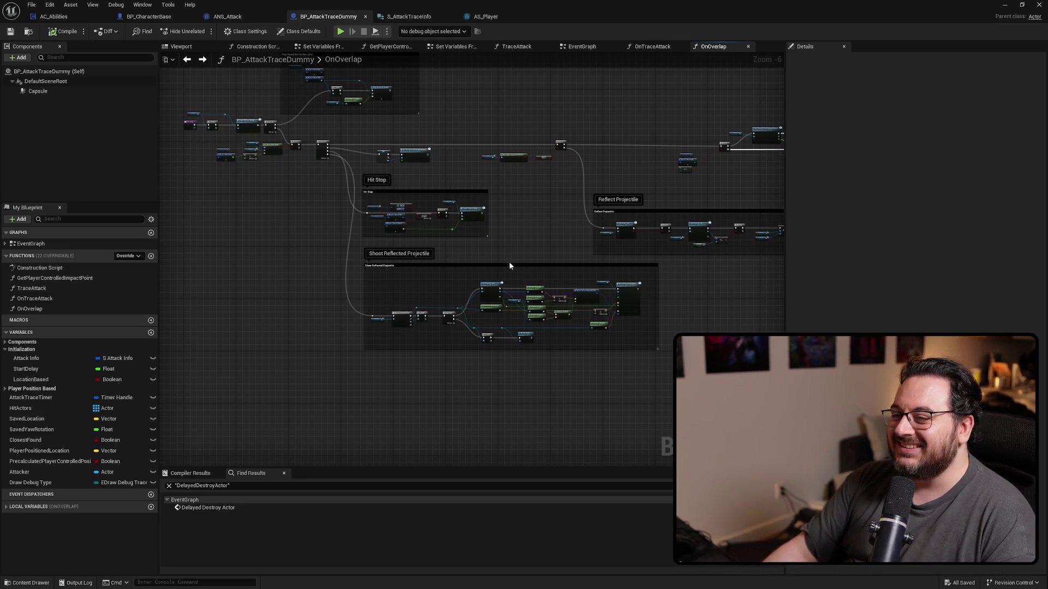
Add a reroute point on the OnOverlap Sequence wire.
{"action": "scroll", "coordinate": [309, 268], "scroll_direction": "up", "scroll_amount": 3}
{"action": "mouse_move", "coordinate": [548, 272]}
{"action": "left_mouse_down"}
{"action": "mouse_move", "coordinate": [402, 204]}
{"action": "mouse_move", "coordinate": [358, 157]}
{"action": "left_mouse_up"}
{"action": "left_click_drag", "start_coordinate": [200, 228], "coordinate": [455, 227]}
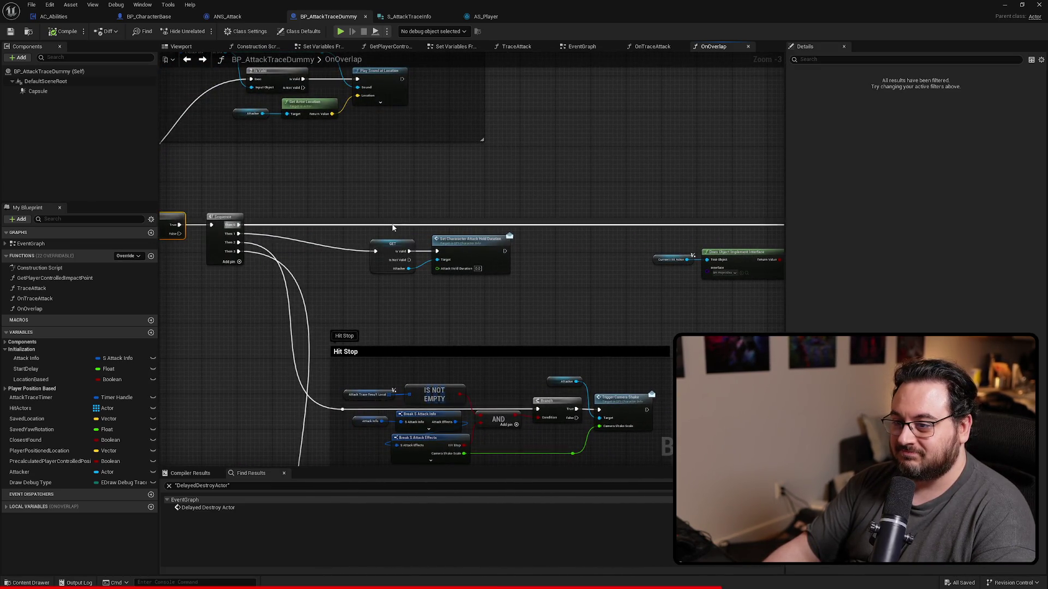
{"action": "double_click", "coordinate": [380, 224]}
Move the node group around the Sequence down and left, then save the blueprint.
{"action": "scroll", "coordinate": [499, 262], "scroll_direction": "down", "scroll_amount": 3}
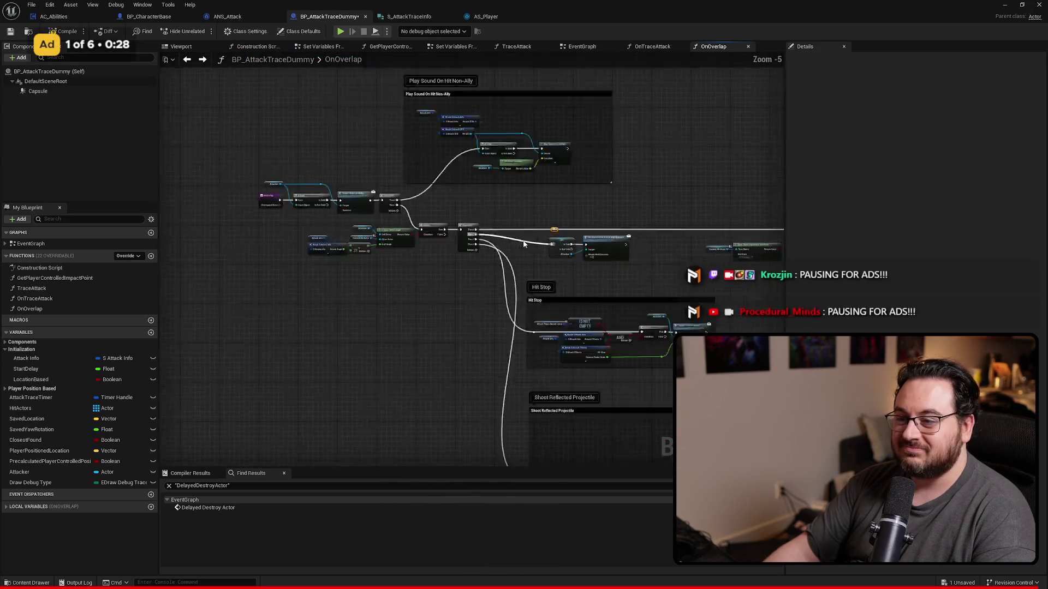
{"action": "left_click_drag", "start_coordinate": [500, 262], "coordinate": [379, 230]}
{"action": "scroll", "coordinate": [445, 241], "scroll_direction": "up", "scroll_amount": 4}
{"action": "mouse_move", "coordinate": [559, 249]}
{"action": "left_mouse_down"}
{"action": "mouse_move", "coordinate": [506, 323]}
{"action": "mouse_move", "coordinate": [444, 339]}
{"action": "left_mouse_up"}
{"action": "scroll", "coordinate": [445, 340], "scroll_direction": "down", "scroll_amount": 4}
{"action": "key", "text": "ctrl+s"}
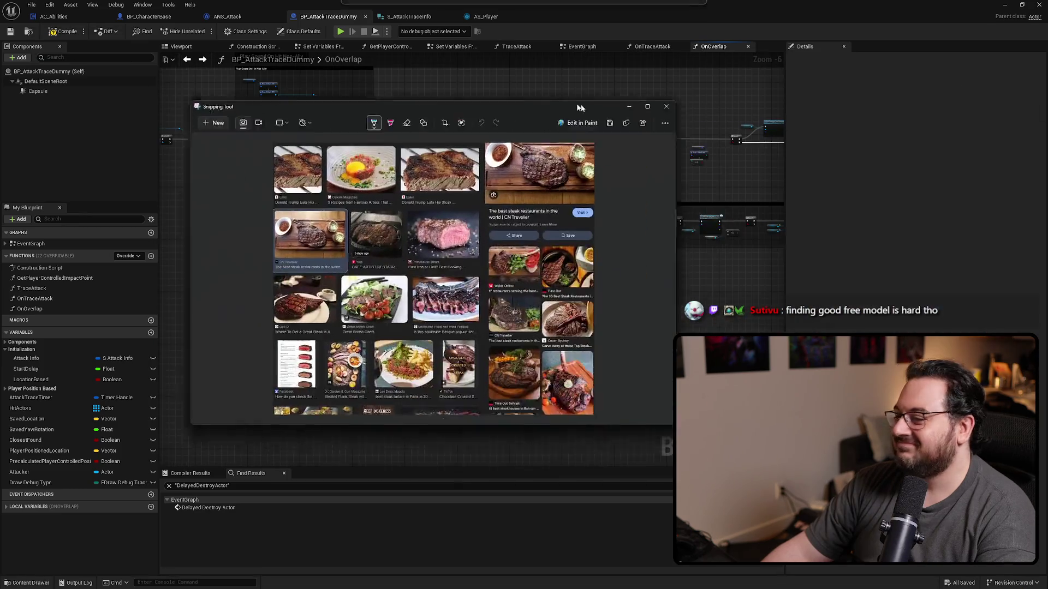
Enlarge the steak snip window and copy the snip to the clipboard.
{"action": "left_click_drag", "start_coordinate": [449, 364], "coordinate": [448, 560]}
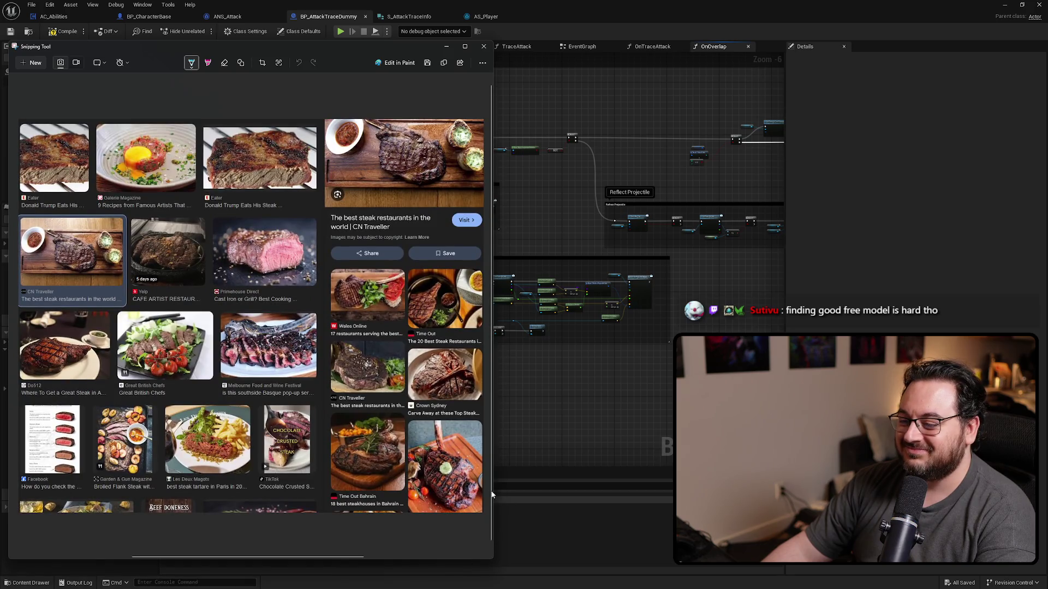
{"action": "left_click_drag", "start_coordinate": [492, 490], "coordinate": [612, 500]}
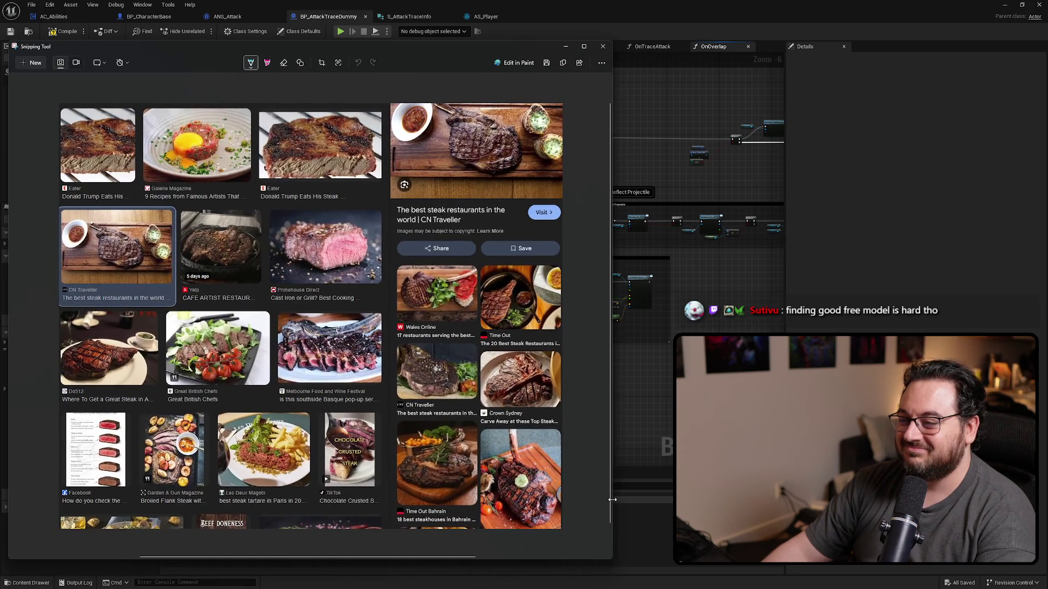
{"action": "key", "text": "ctrl+c"}
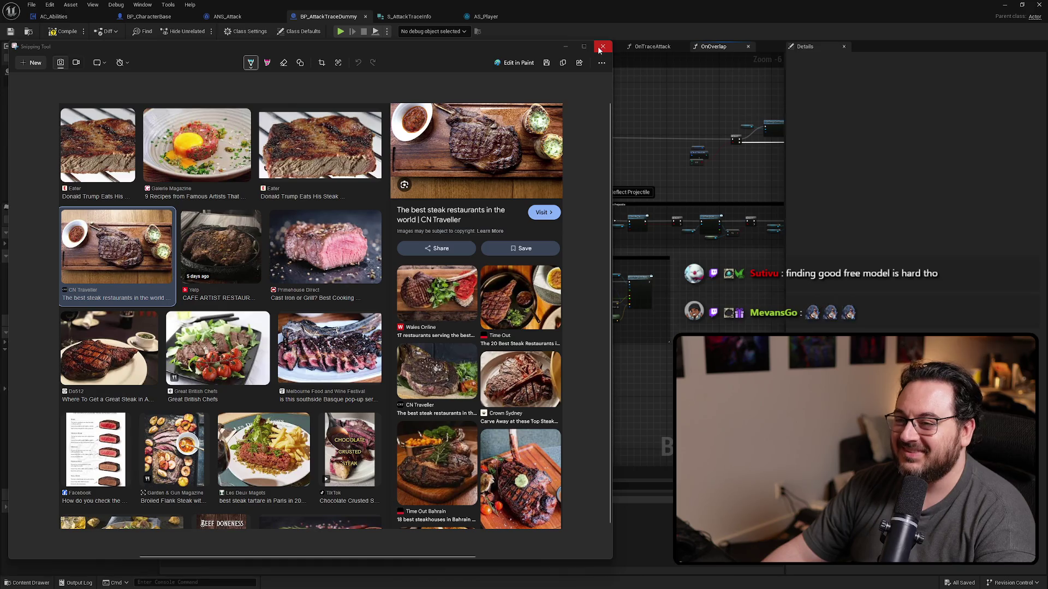
Circle top-row steaks with a red pen, then undo the annotations.
{"action": "left_click", "coordinate": [306, 154]}
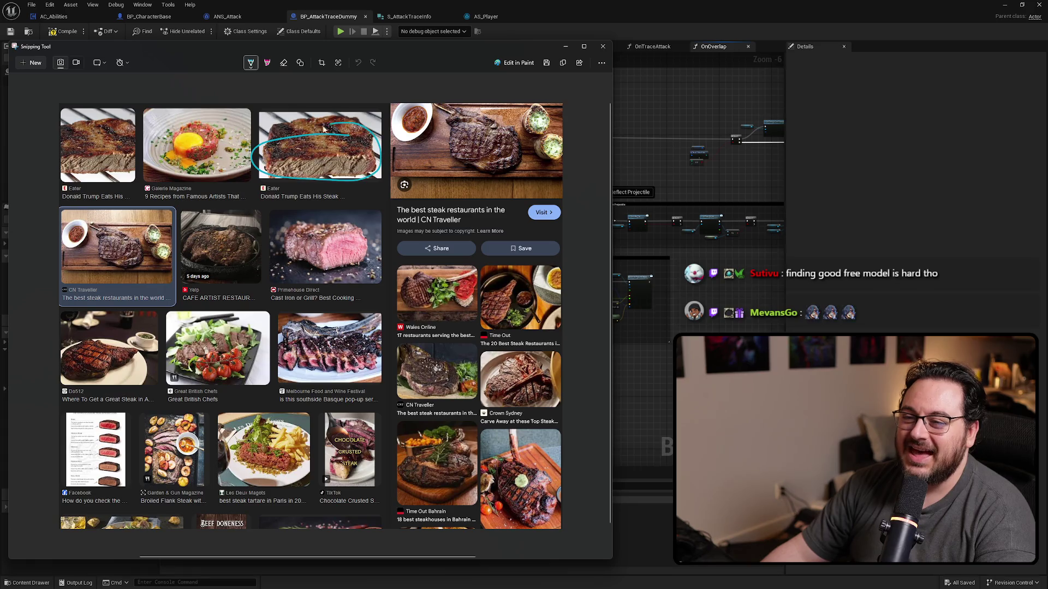
{"action": "left_click", "coordinate": [251, 64]}
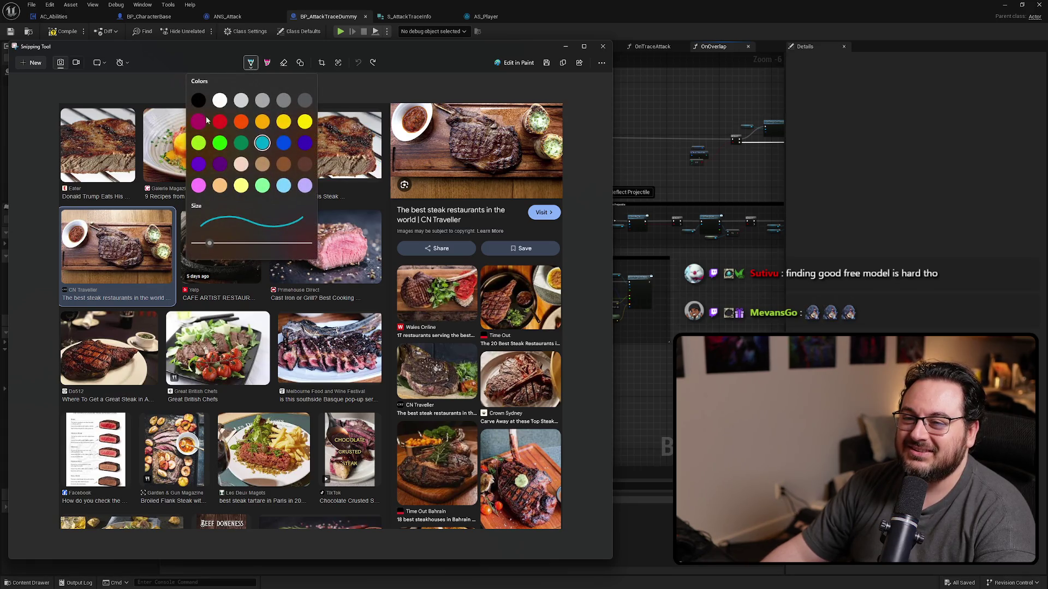
{"action": "left_click", "coordinate": [274, 142]}
{"action": "left_click_drag", "start_coordinate": [267, 155], "coordinate": [298, 147]}
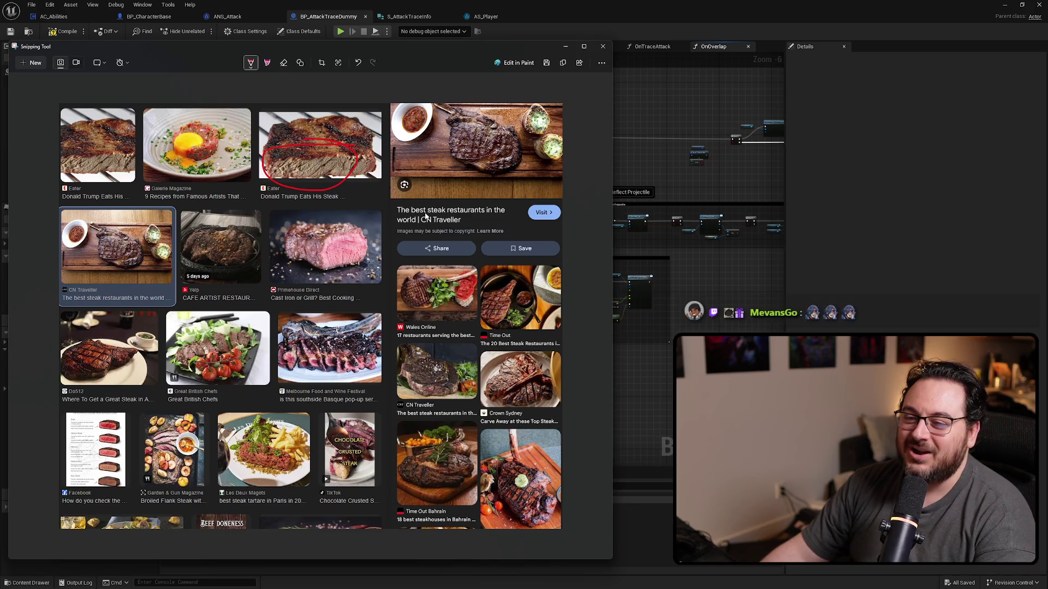
{"action": "key", "text": "ctrl+z"}
{"action": "left_click_drag", "start_coordinate": [285, 235], "coordinate": [295, 223]}
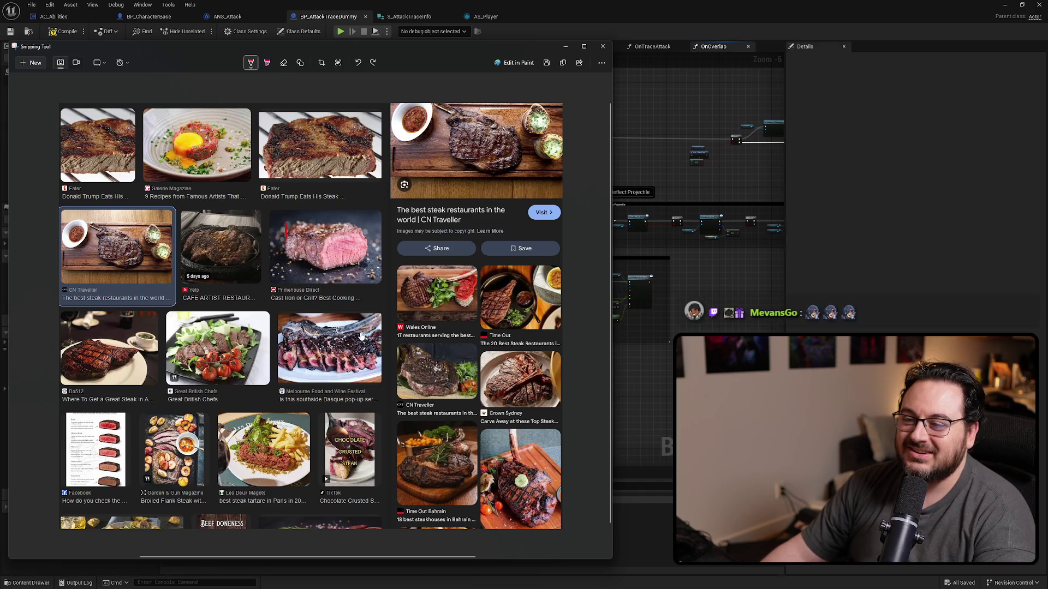
{"action": "mouse_move", "coordinate": [327, 140]}
{"action": "left_mouse_down"}
{"action": "mouse_move", "coordinate": [294, 197]}
{"action": "mouse_move", "coordinate": [349, 143]}
{"action": "left_mouse_up"}
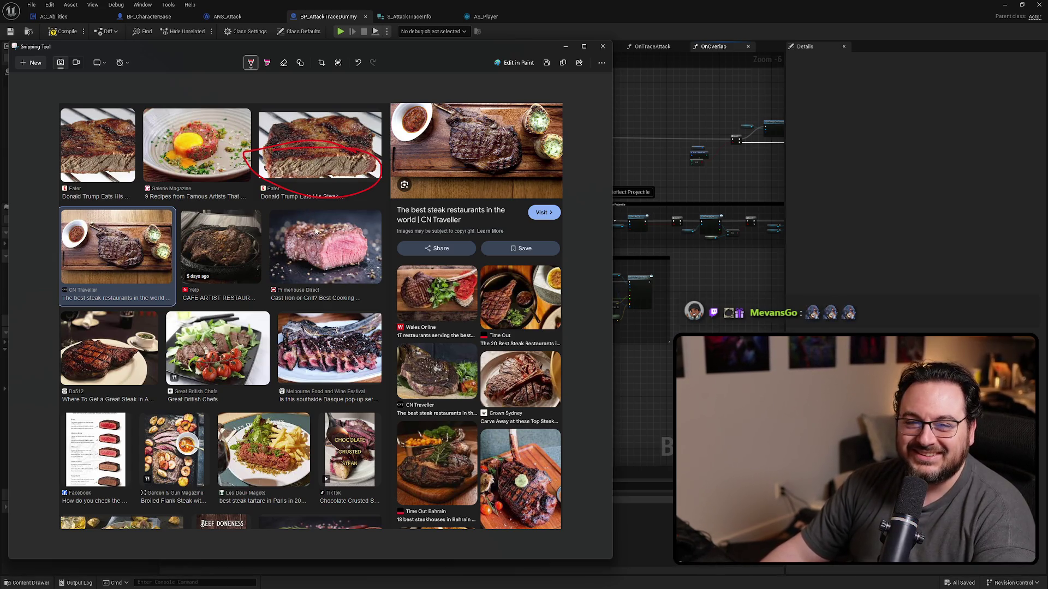
{"action": "key", "text": "ctrl+z"}
Zoom around the steak snip, then close the Snipping Tool window.
{"action": "scroll", "coordinate": [306, 158], "scroll_direction": "up", "scroll_amount": 5}
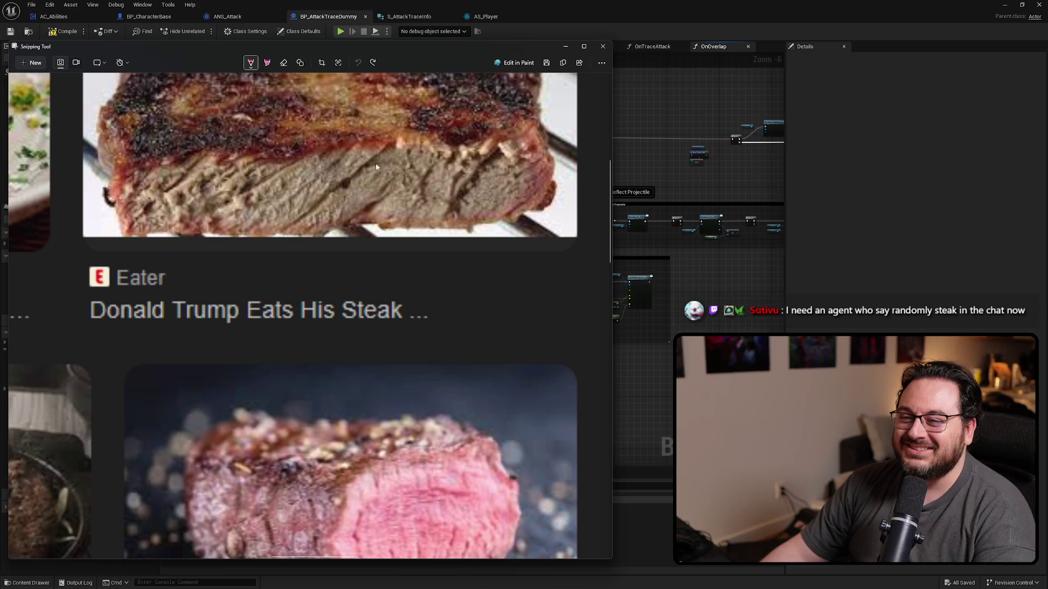
{"action": "scroll", "coordinate": [339, 199], "scroll_direction": "down", "scroll_amount": 5}
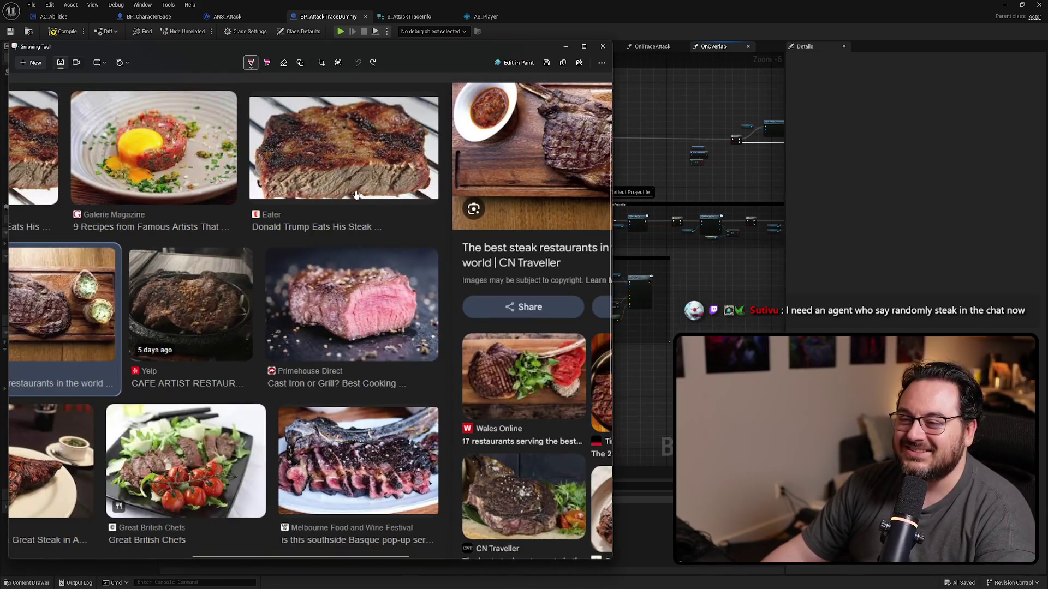
{"action": "scroll", "coordinate": [354, 200], "scroll_direction": "down", "scroll_amount": 2}
{"action": "scroll", "coordinate": [352, 347], "scroll_direction": "down", "scroll_amount": 2}
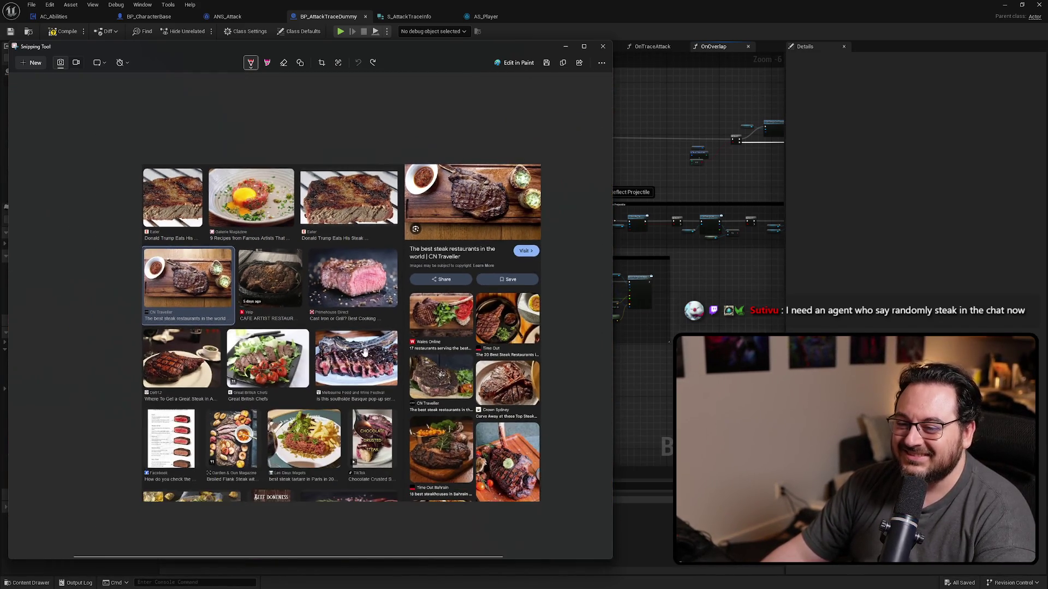
{"action": "scroll", "coordinate": [213, 454], "scroll_direction": "up", "scroll_amount": 4}
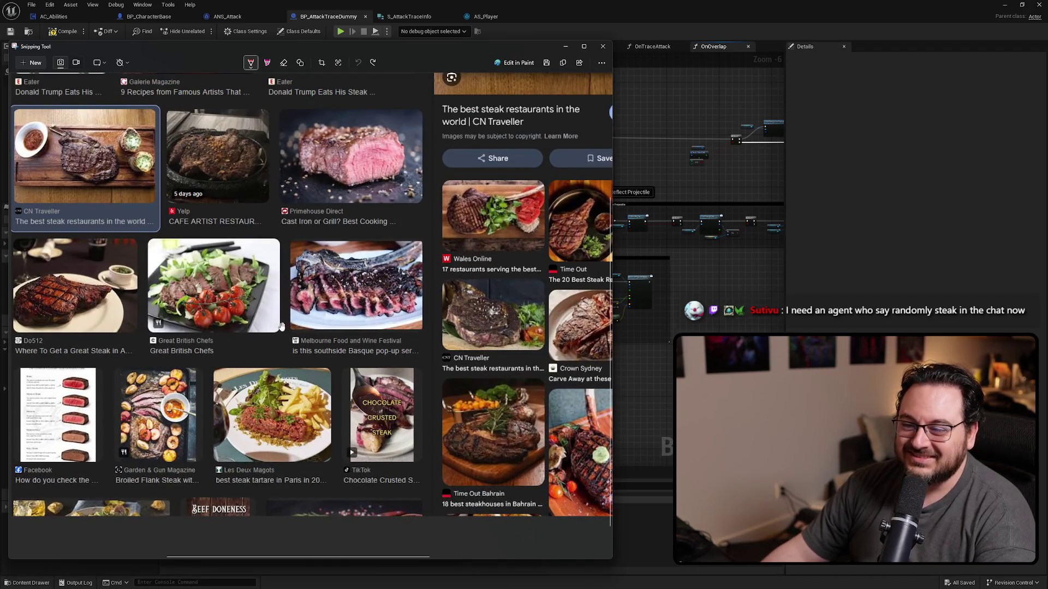
{"action": "scroll", "coordinate": [385, 300], "scroll_direction": "up", "scroll_amount": 6}
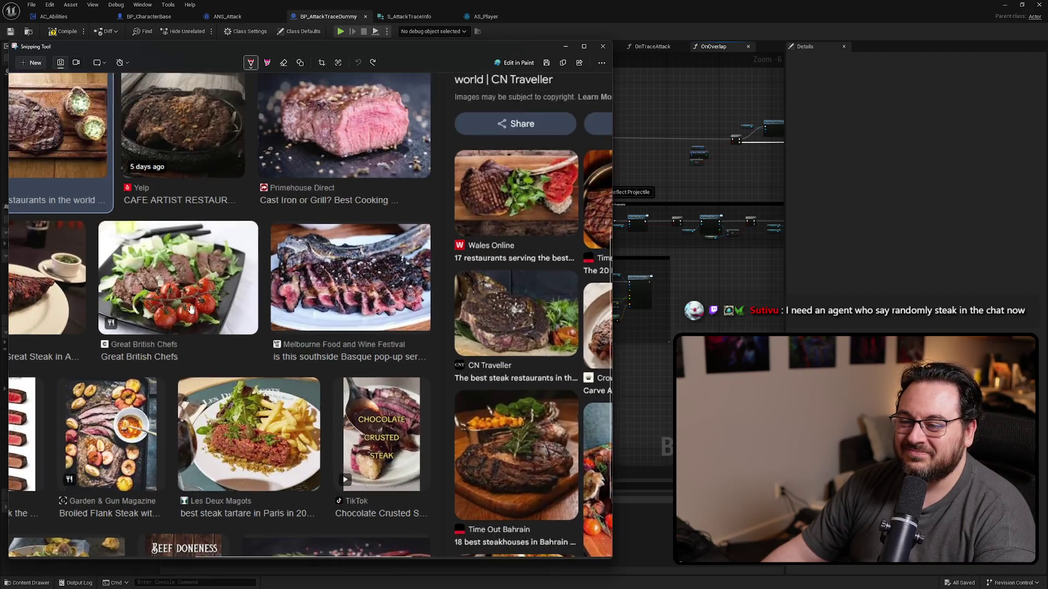
{"action": "scroll", "coordinate": [384, 300], "scroll_direction": "up", "scroll_amount": 1}
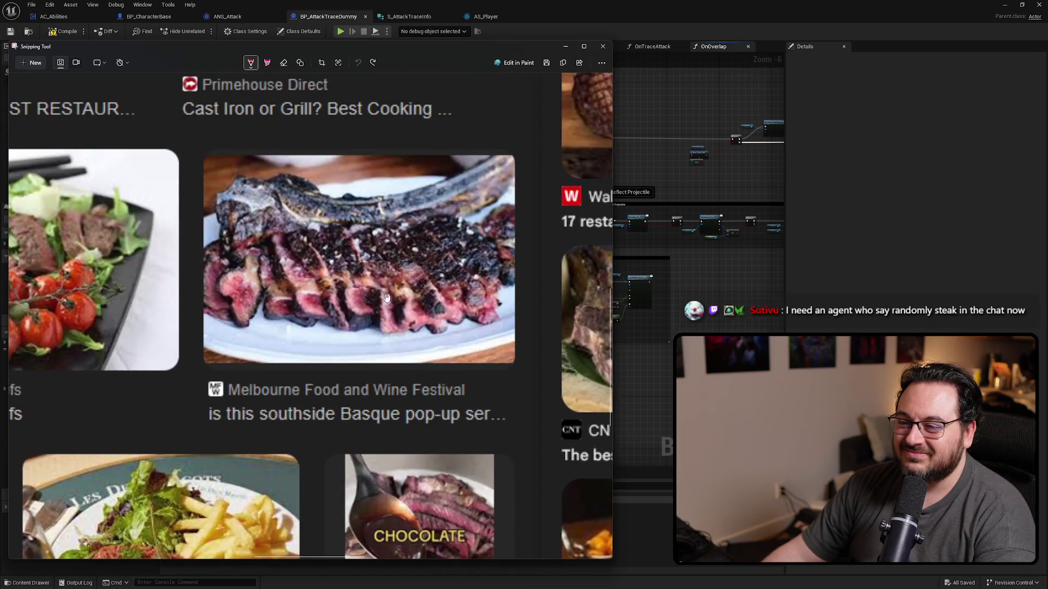
{"action": "left_click", "coordinate": [602, 46]}
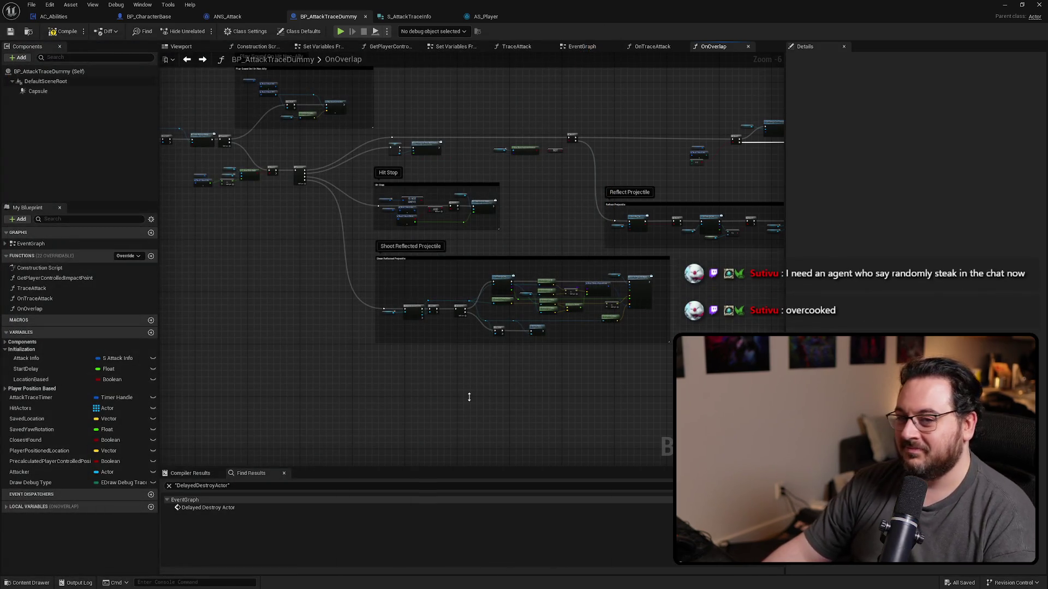
In the EventGraph, reposition the On Component Begin Overlap and Attack Info nodes.
{"action": "left_click_drag", "start_coordinate": [464, 404], "coordinate": [397, 338]}
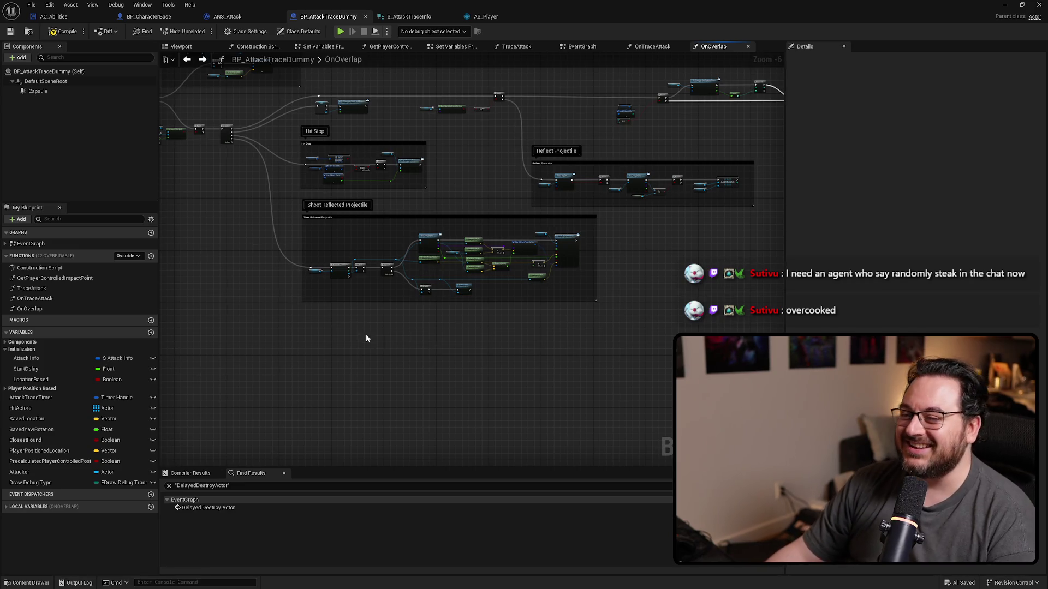
{"action": "left_click_drag", "start_coordinate": [484, 216], "coordinate": [713, 287]}
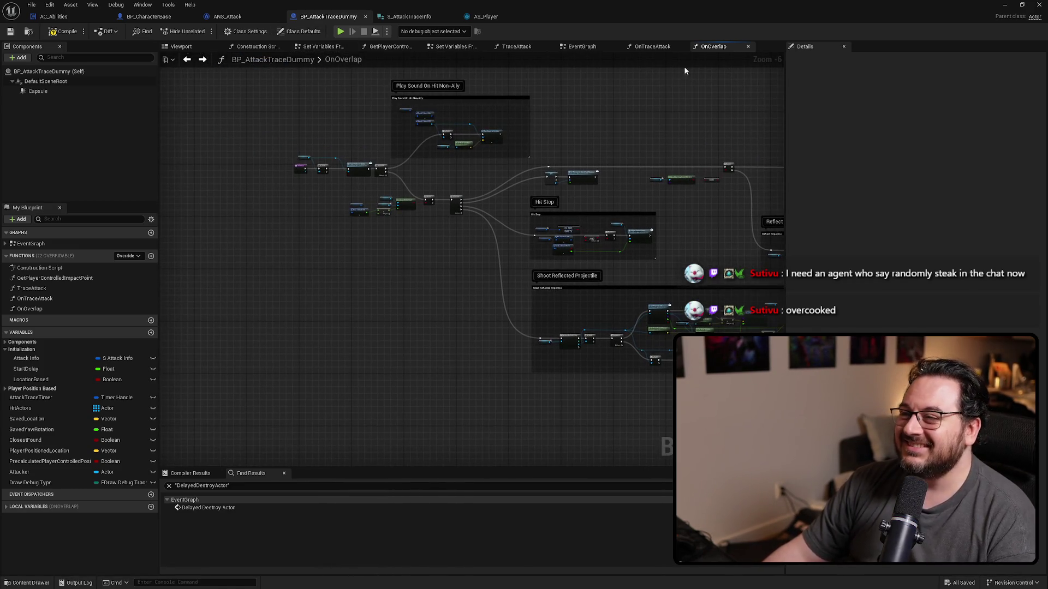
{"action": "left_click", "coordinate": [579, 46]}
{"action": "mouse_move", "coordinate": [237, 250]}
{"action": "left_mouse_down"}
{"action": "mouse_move", "coordinate": [251, 262]}
{"action": "mouse_move", "coordinate": [413, 285]}
{"action": "mouse_move", "coordinate": [237, 277]}
{"action": "left_mouse_up"}
{"action": "left_click", "coordinate": [413, 285]}
{"action": "mouse_move", "coordinate": [559, 172]}
{"action": "left_mouse_down"}
{"action": "mouse_move", "coordinate": [500, 264]}
{"action": "mouse_move", "coordinate": [397, 285]}
{"action": "mouse_move", "coordinate": [438, 208]}
{"action": "left_mouse_up"}
{"action": "left_click", "coordinate": [391, 295]}
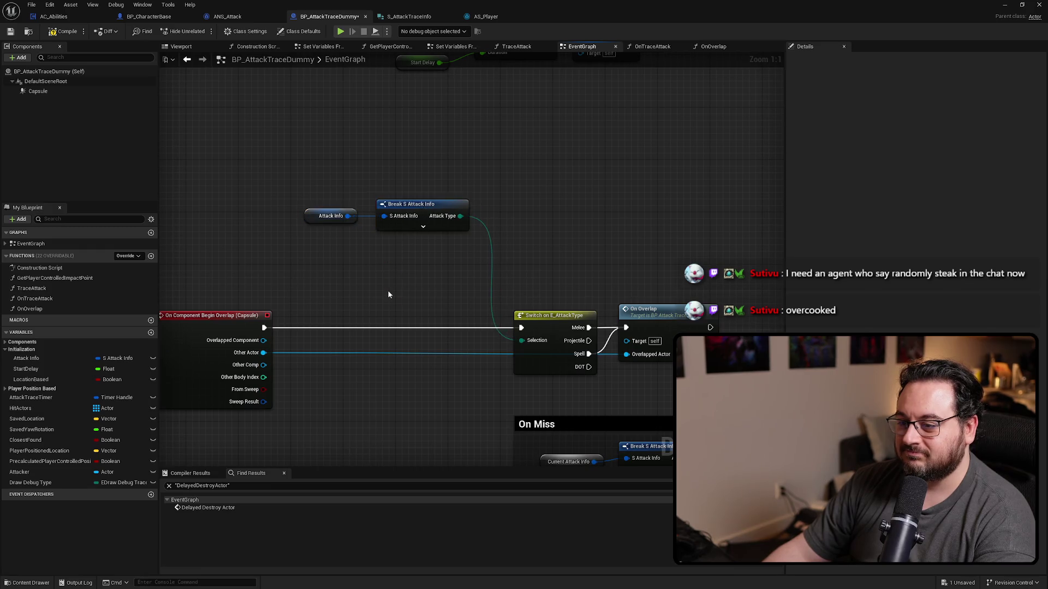
{"action": "left_click_drag", "start_coordinate": [226, 255], "coordinate": [353, 254]}
Add Get Attacker wired into a Check Has Tag node and search its tag for 'player'.
{"action": "right_click", "coordinate": [354, 256]}
{"action": "type", "text": "get attacker"}
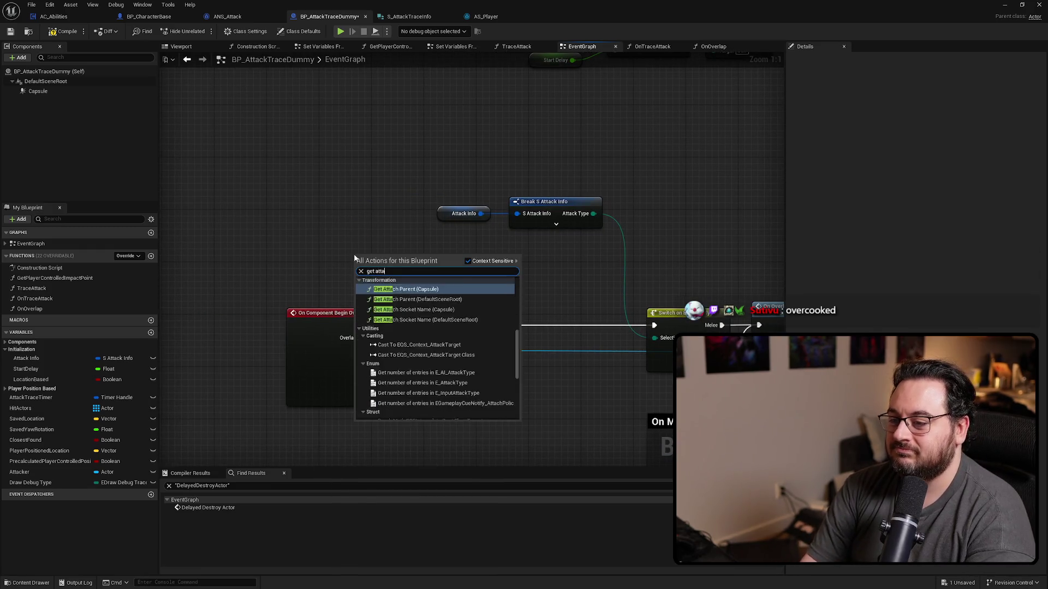
{"action": "key", "text": "Return"}
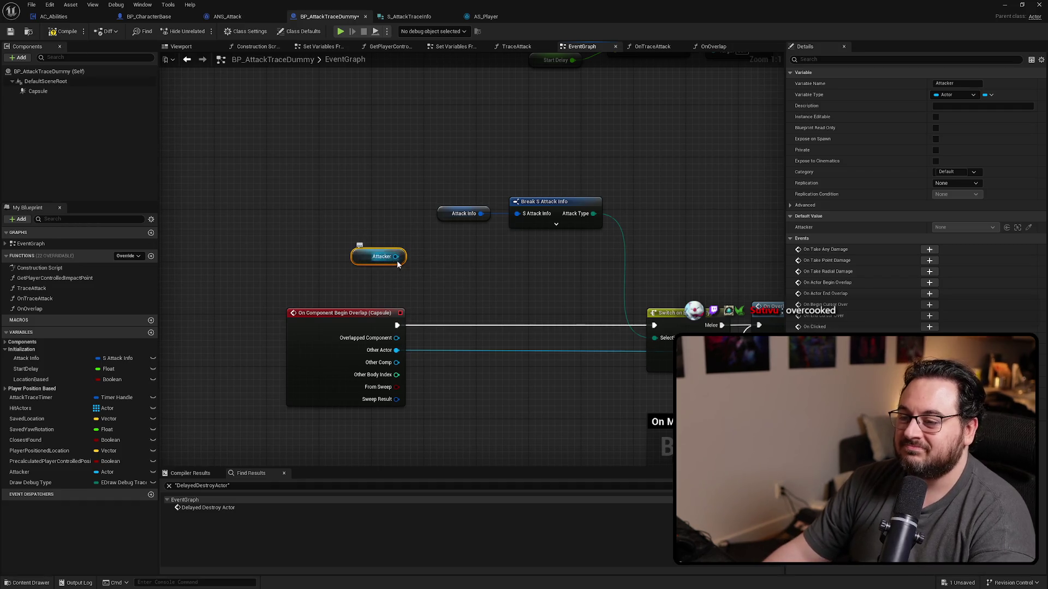
{"action": "left_click_drag", "start_coordinate": [396, 256], "coordinate": [435, 266]}
{"action": "type", "text": "check has tag"}
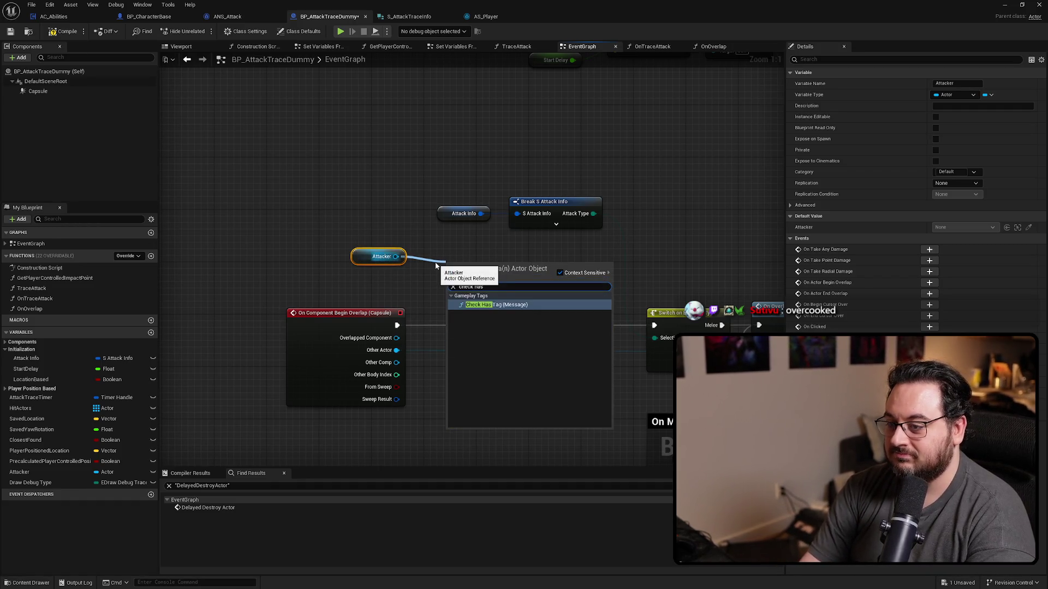
{"action": "key", "text": "Return"}
{"action": "left_click", "coordinate": [483, 306]}
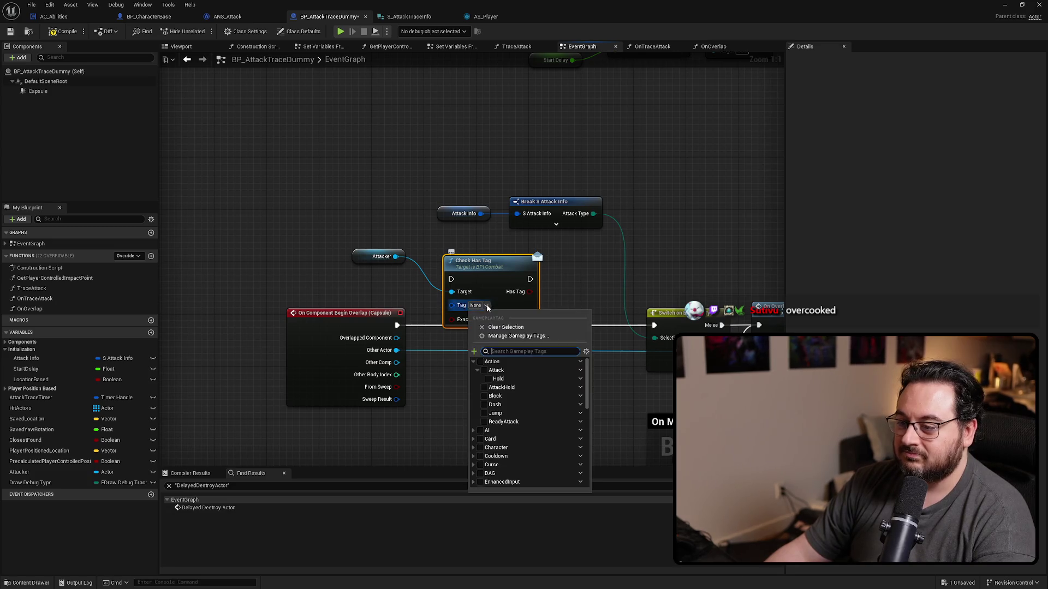
{"action": "type", "text": "player"}
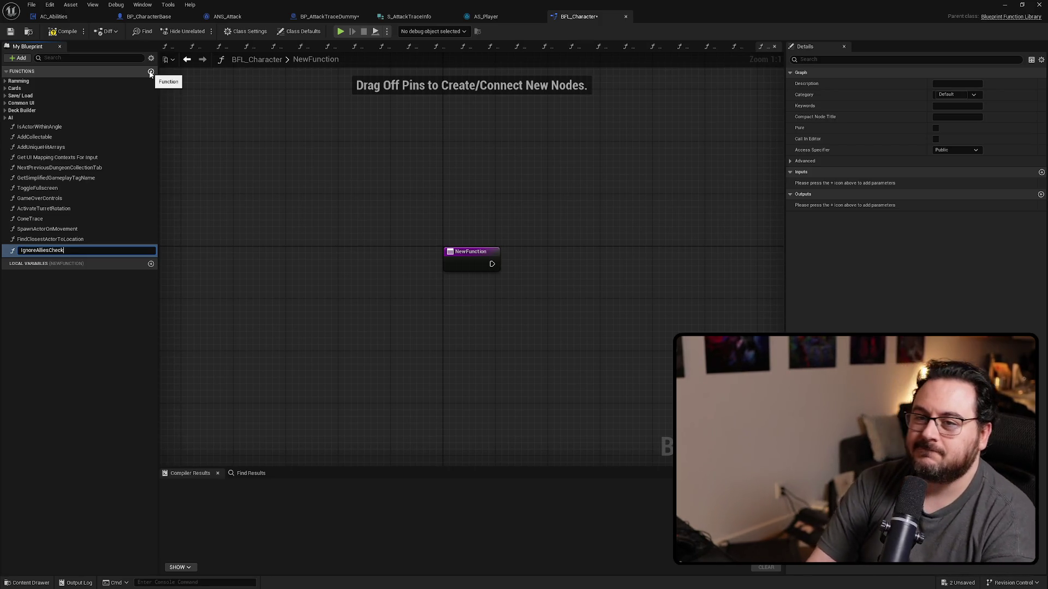
Confirm the IgnoreAlliesCheck name and add an Actor object reference input.
{"action": "key", "text": "ctrl+a"}
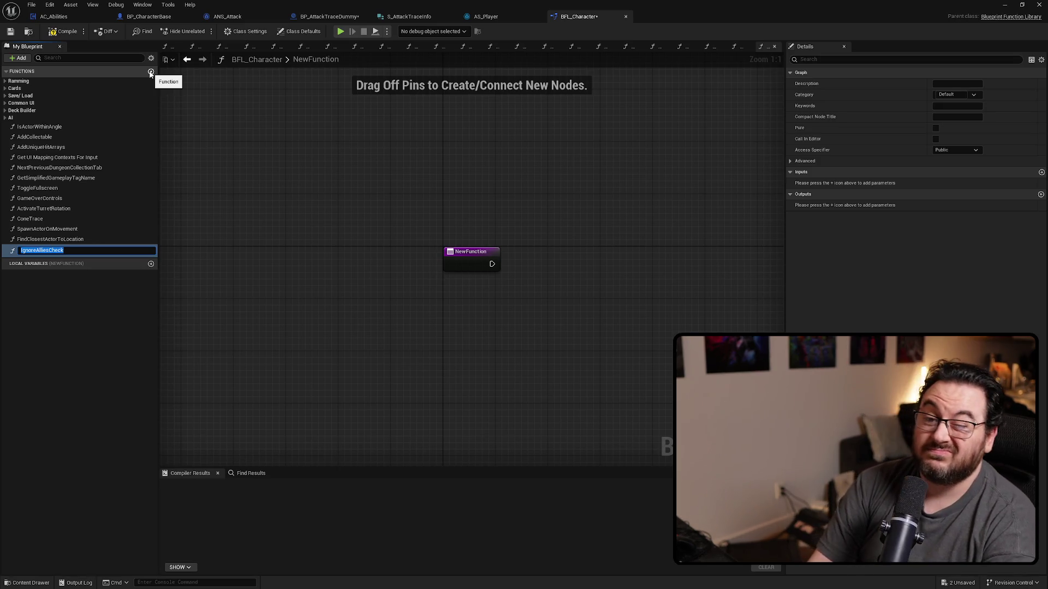
{"action": "key", "text": "Return"}
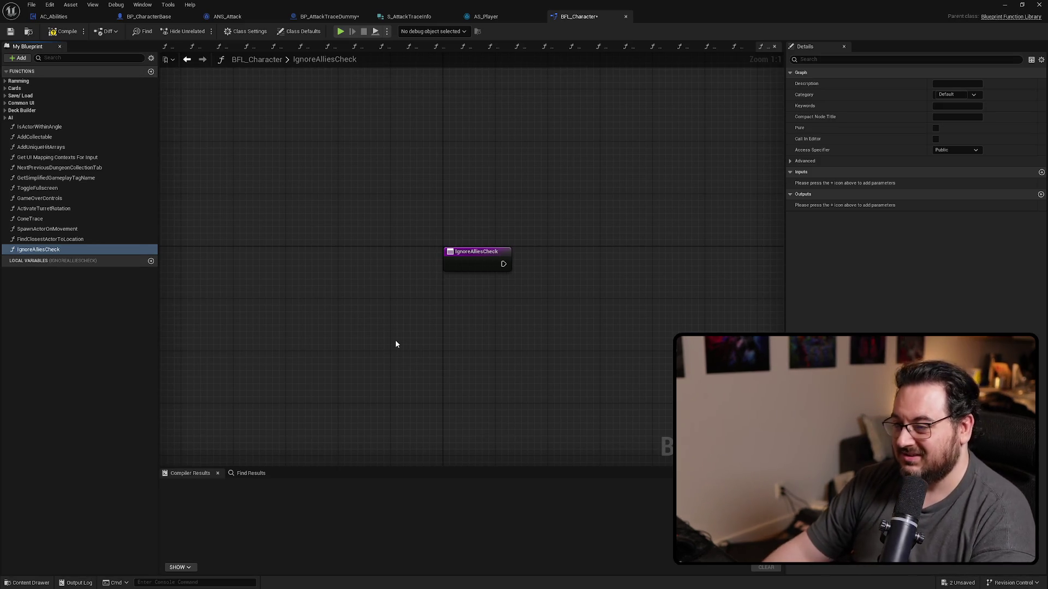
{"action": "left_click_drag", "start_coordinate": [442, 152], "coordinate": [431, 216]}
{"action": "left_click", "coordinate": [1041, 195]}
{"action": "left_click", "coordinate": [936, 206]}
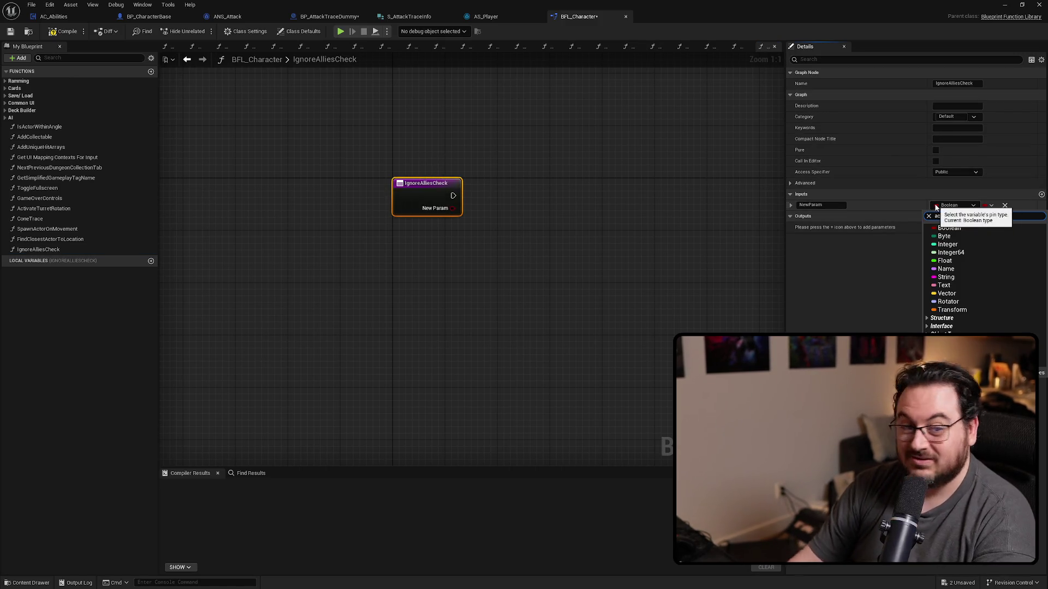
{"action": "type", "text": "tor"}
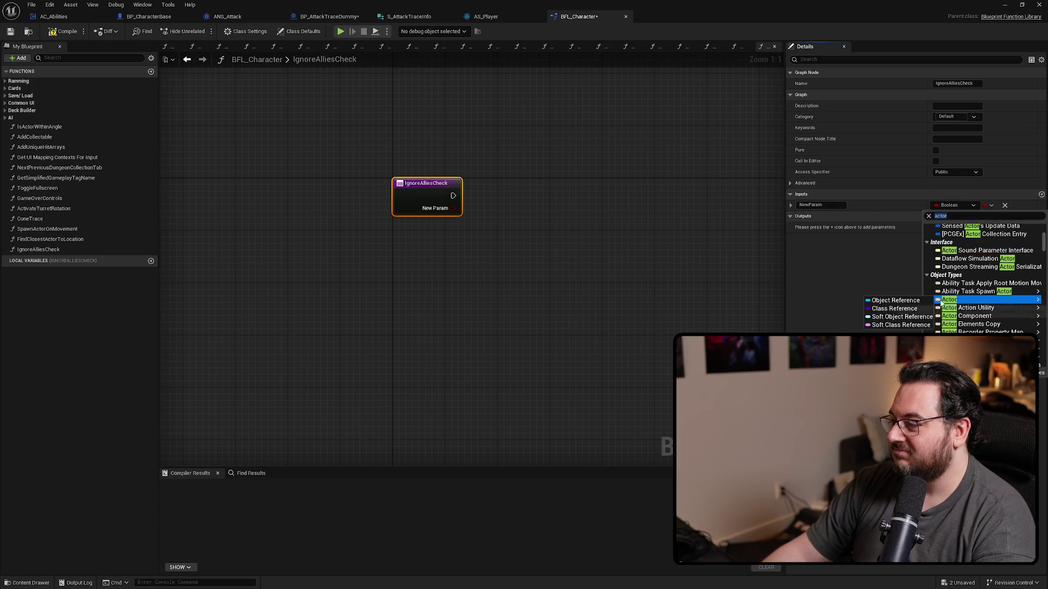
{"action": "left_click", "coordinate": [937, 301]}
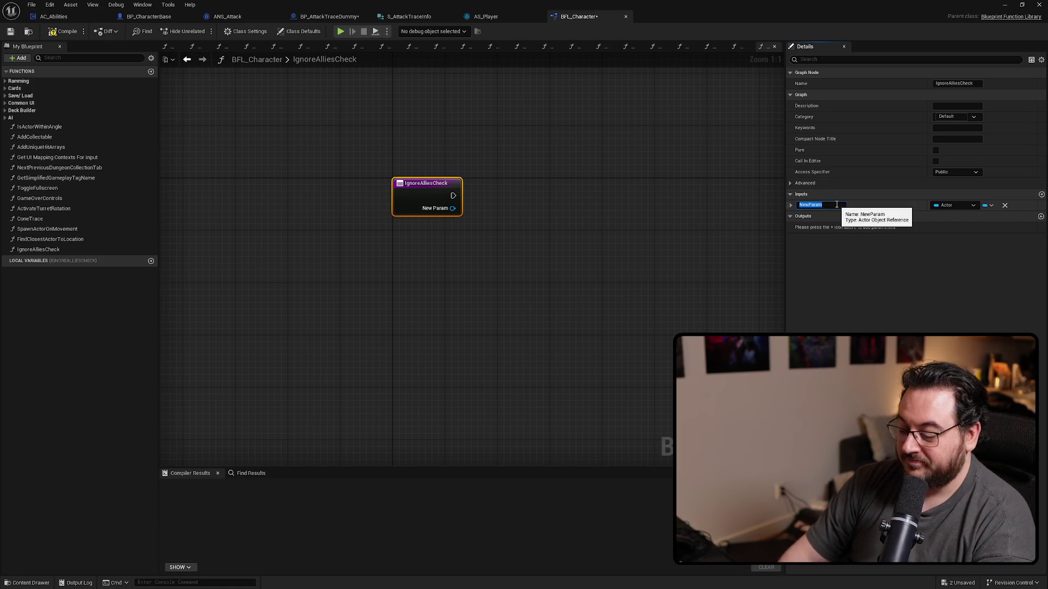
Name the input ActorA and add a second input named ActorB.
{"action": "type", "text": "ActorA"}
{"action": "key", "text": "Return"}
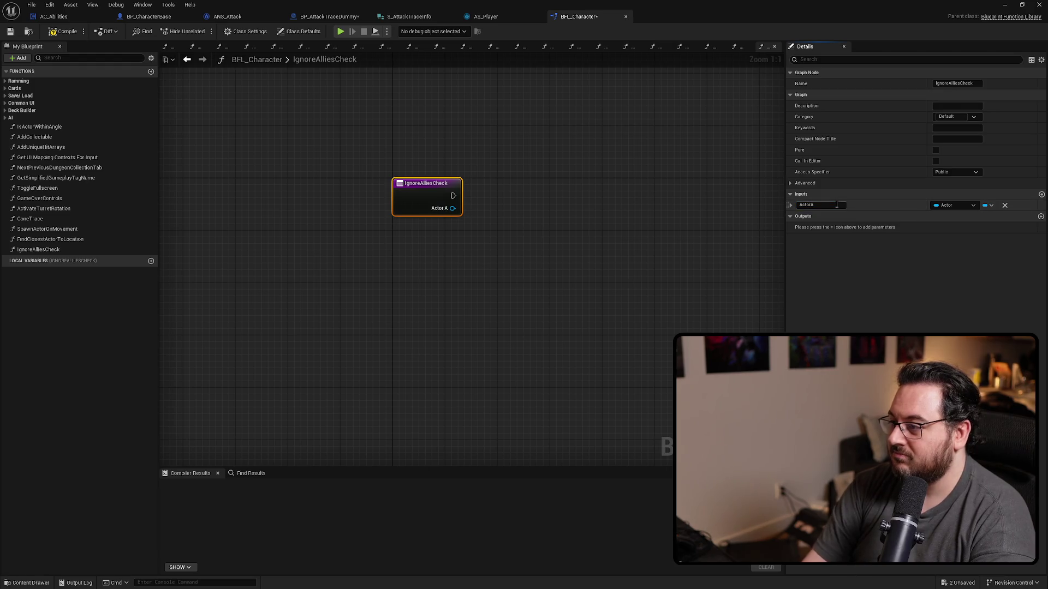
{"action": "left_click", "coordinate": [1041, 194]}
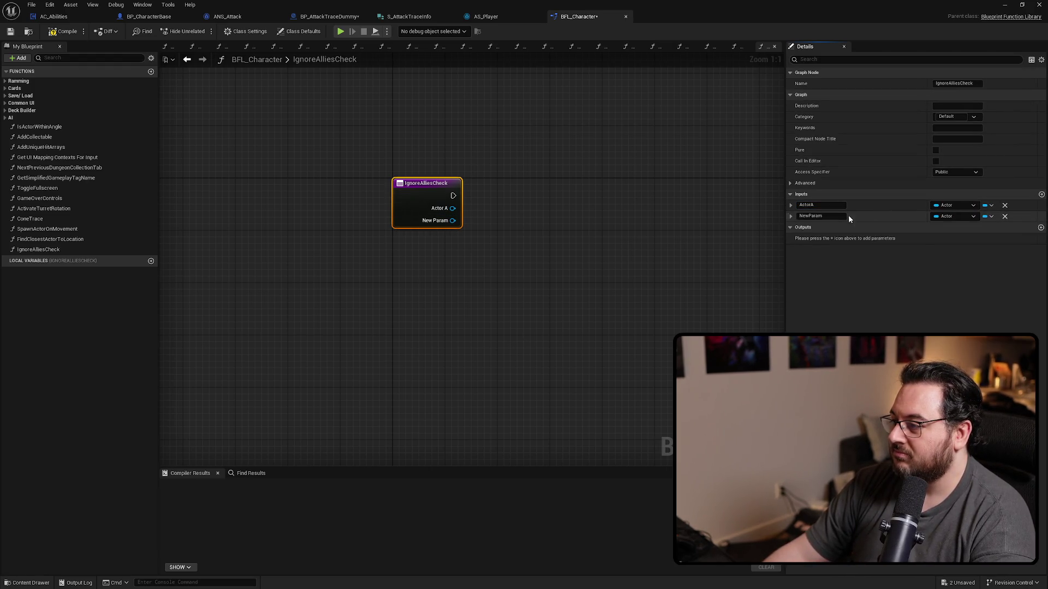
{"action": "type", "text": "ActorB"}
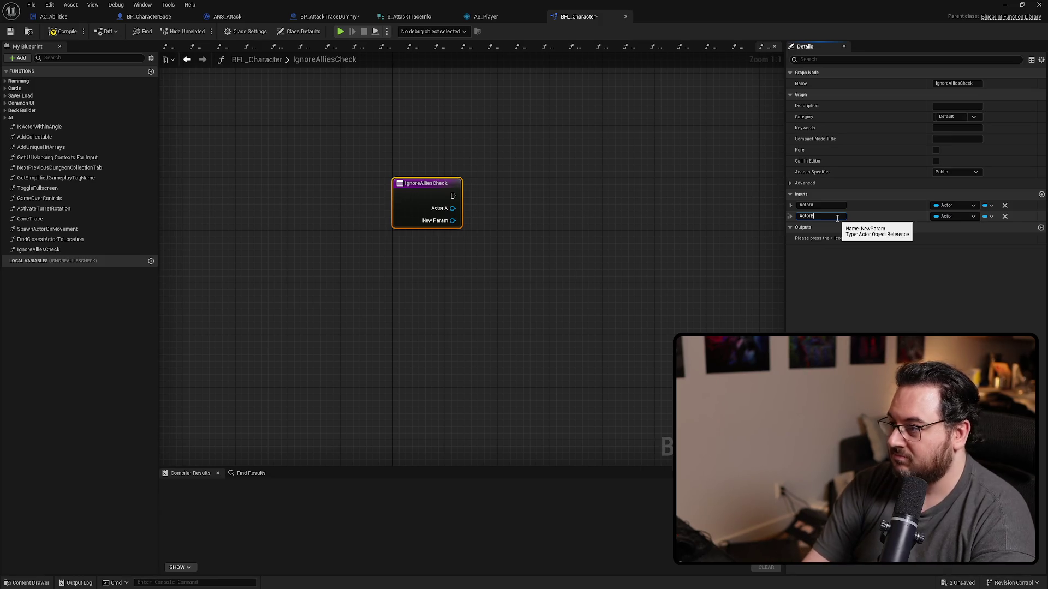
{"action": "key", "text": "Return"}
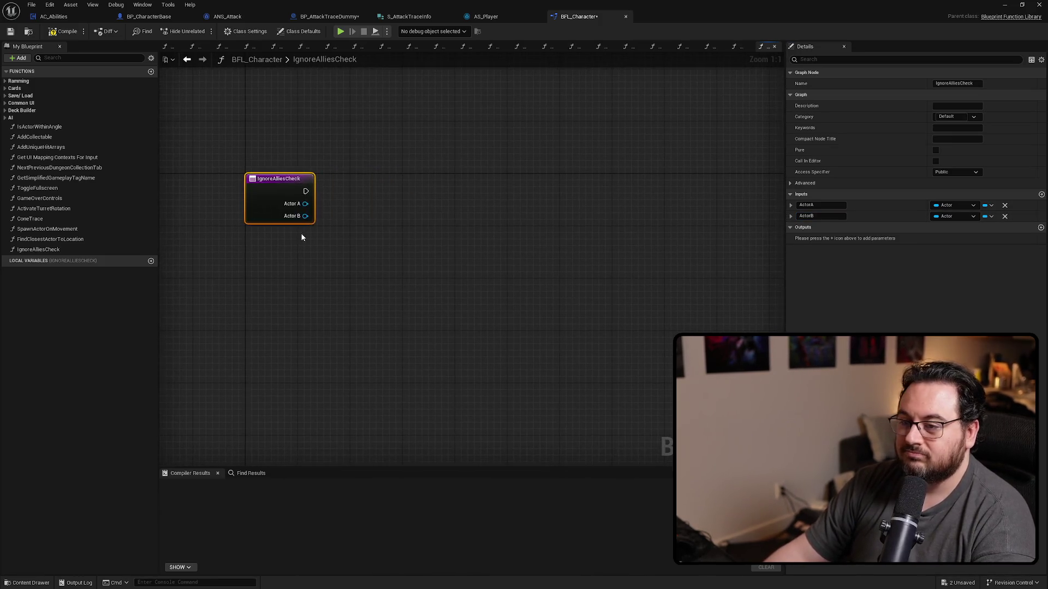
{"action": "left_click_drag", "start_coordinate": [301, 204], "coordinate": [384, 203]}
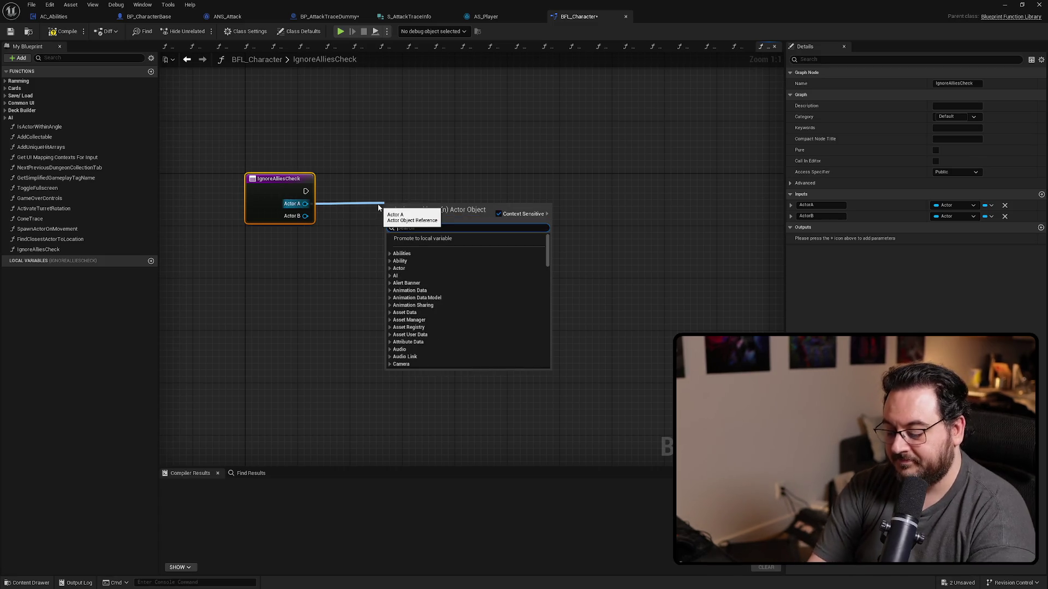
Add Character.Player Check Has Tag nodes for Actor A and Actor B.
{"action": "type", "text": "has tag"}
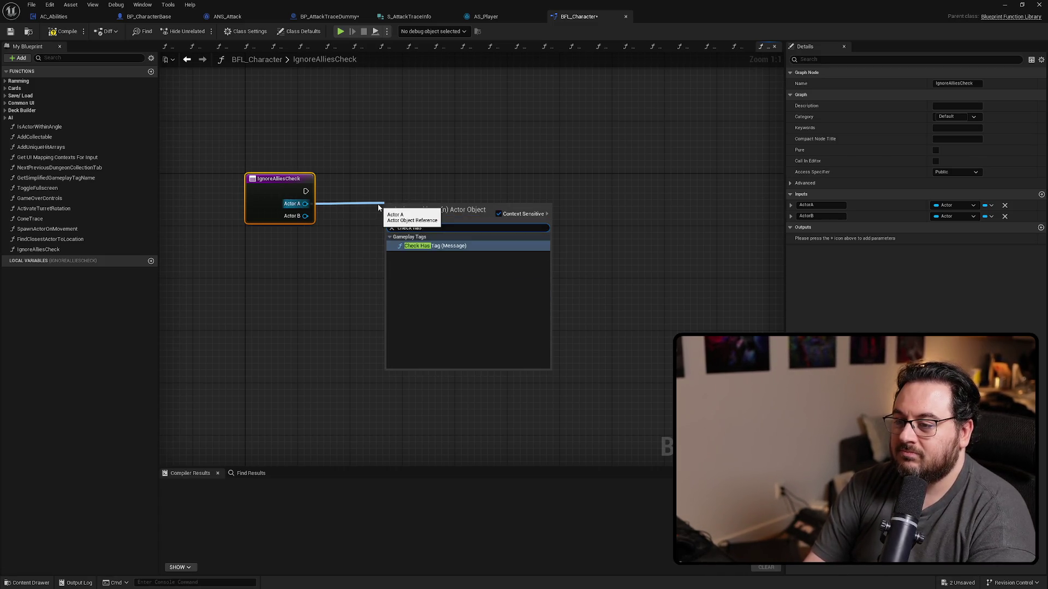
{"action": "key", "text": "Return"}
{"action": "left_click_drag", "start_coordinate": [434, 217], "coordinate": [389, 185]}
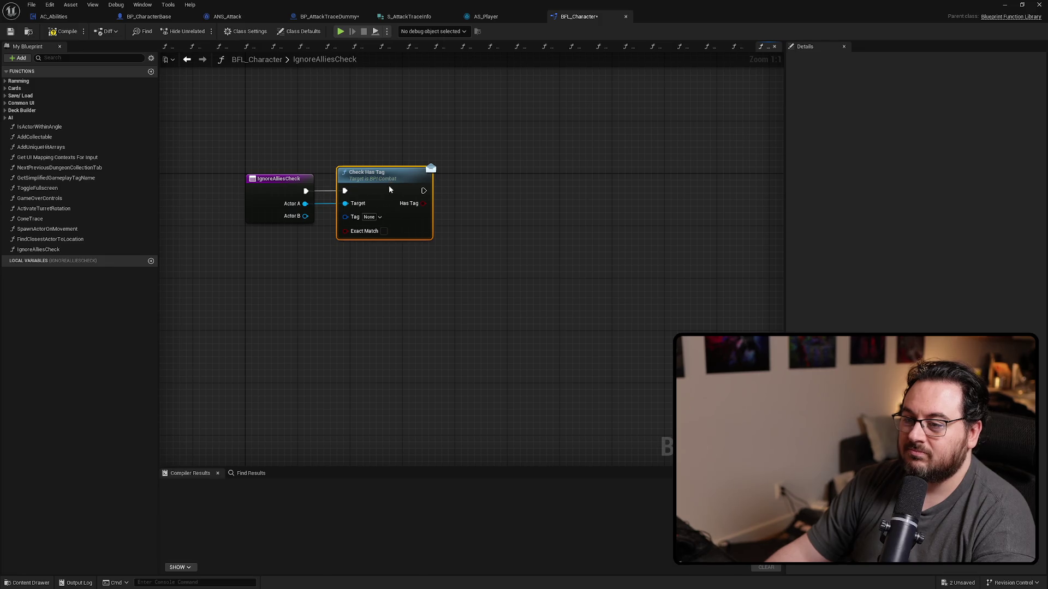
{"action": "left_click", "coordinate": [381, 217]}
{"action": "type", "text": "player"}
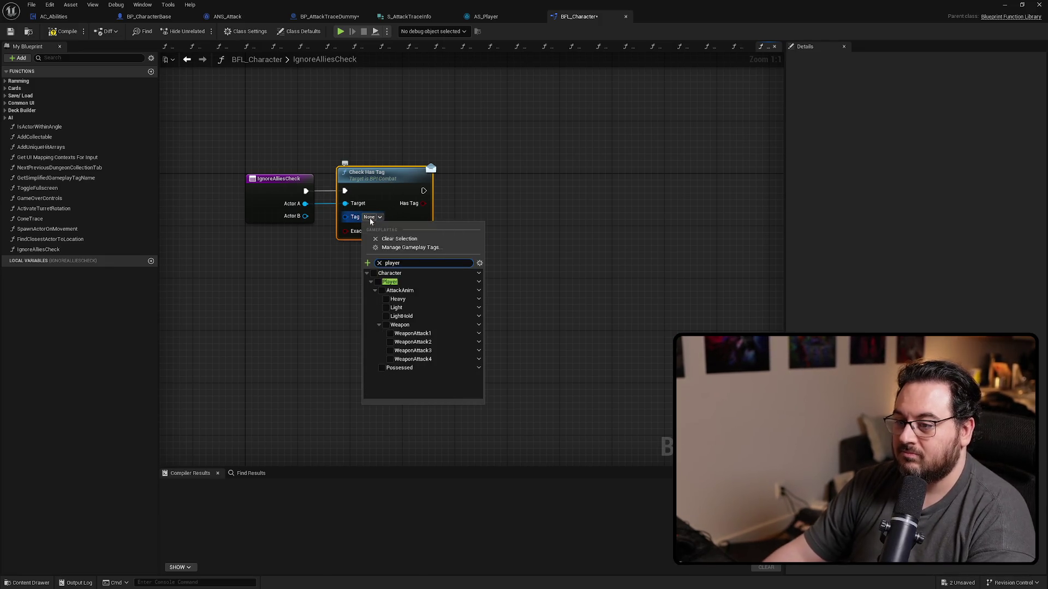
{"action": "left_click", "coordinate": [377, 282]}
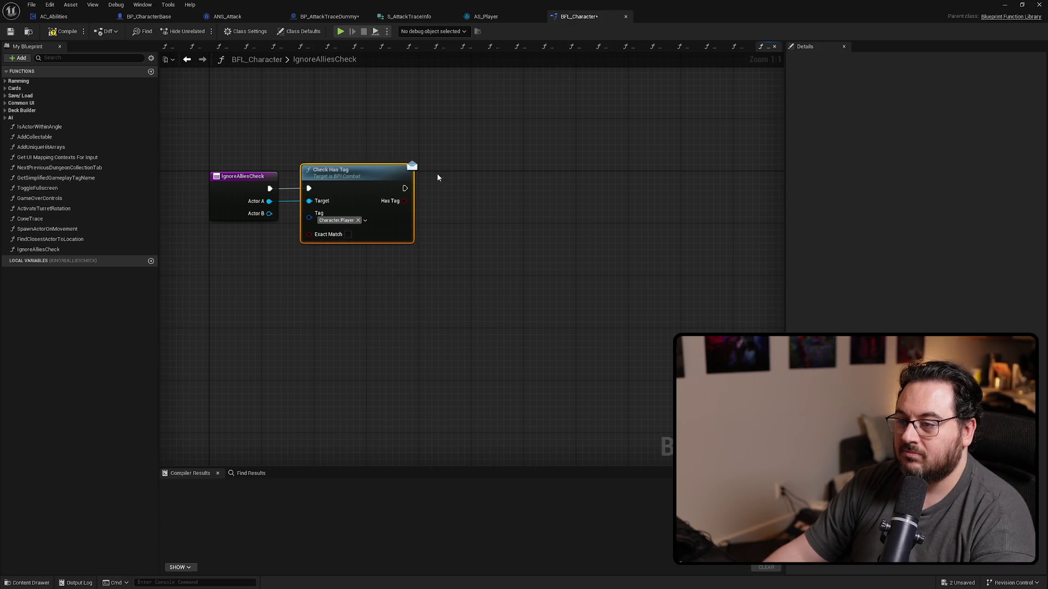
{"action": "key", "text": "ctrl+c"}
{"action": "key", "text": "ctrl+v"}
{"action": "mouse_move", "coordinate": [404, 189]}
{"action": "left_mouse_down"}
{"action": "mouse_move", "coordinate": [440, 194]}
{"action": "mouse_move", "coordinate": [483, 170]}
{"action": "left_mouse_up"}
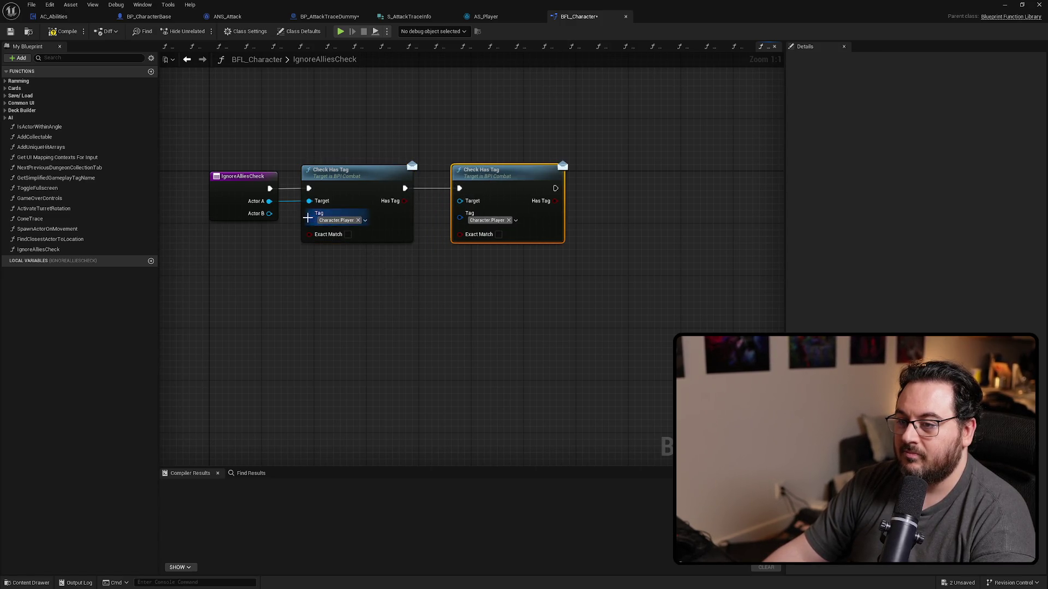
{"action": "left_click_drag", "start_coordinate": [429, 225], "coordinate": [460, 200]}
Add a Return Node after the second tag check.
{"action": "mouse_move", "coordinate": [565, 300]}
{"action": "left_mouse_down"}
{"action": "mouse_move", "coordinate": [528, 313]}
{"action": "mouse_move", "coordinate": [472, 305]}
{"action": "left_mouse_up"}
{"action": "left_click_drag", "start_coordinate": [449, 193], "coordinate": [526, 194]}
{"action": "type", "text": "return"}
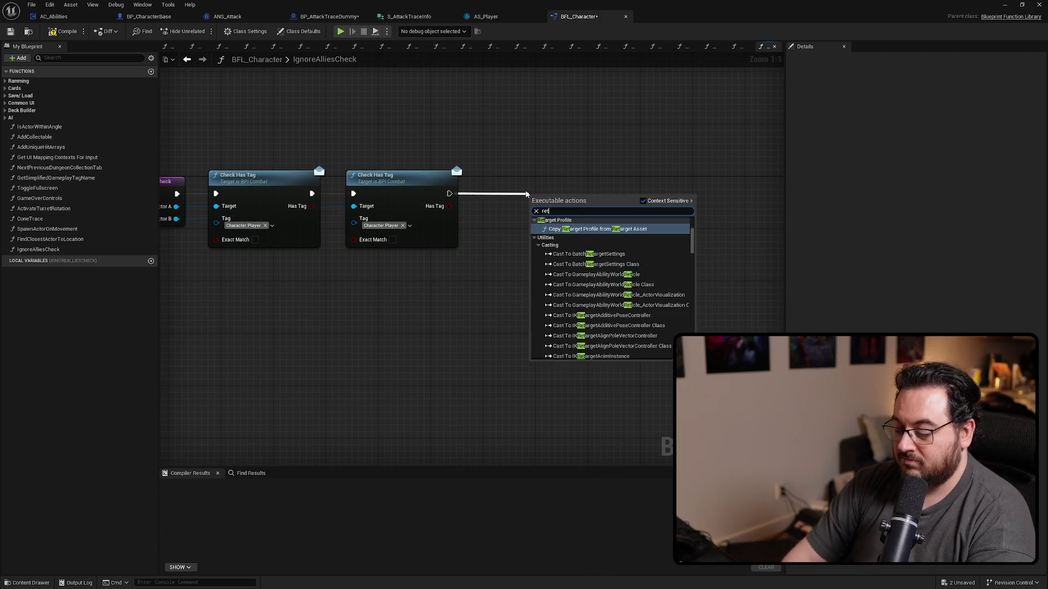
{"action": "key", "text": "Return"}
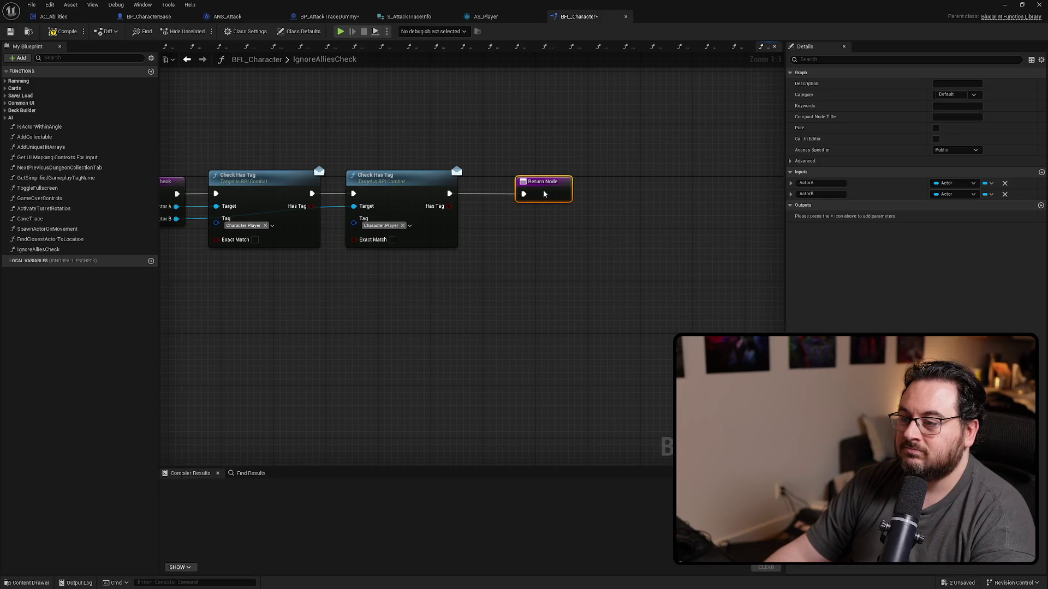
{"action": "left_click_drag", "start_coordinate": [551, 200], "coordinate": [577, 200]}
{"action": "left_click", "coordinate": [491, 218]}
Compare the two Has Tag results with != and feed it into the Return Node.
{"action": "left_click_drag", "start_coordinate": [312, 206], "coordinate": [509, 242]}
{"action": "type", "text": "!="}
{"action": "key", "text": "Return"}
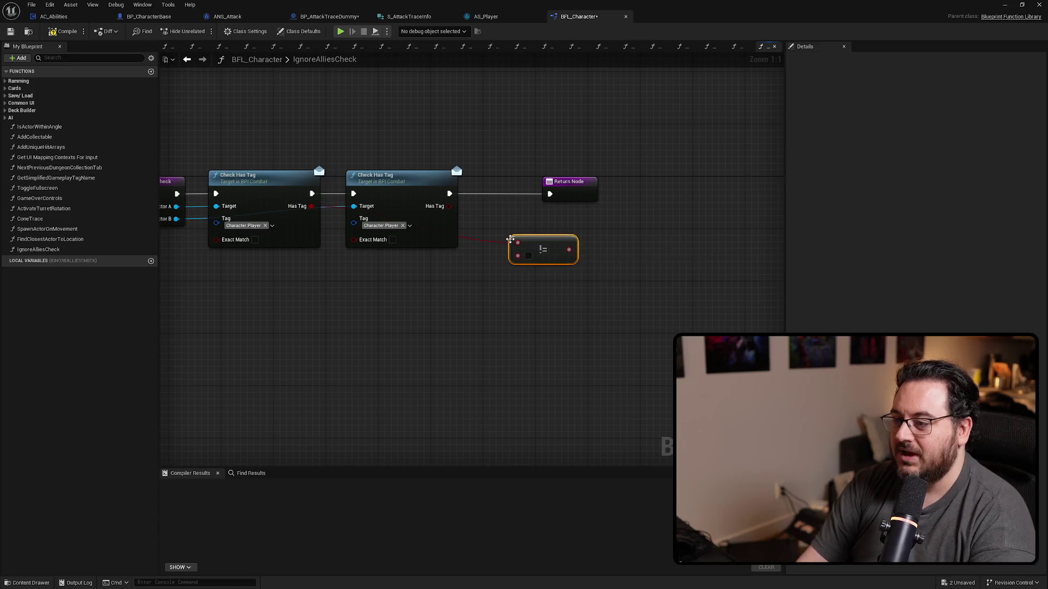
{"action": "mouse_move", "coordinate": [448, 206]}
{"action": "left_mouse_down"}
{"action": "mouse_move", "coordinate": [526, 256]}
{"action": "mouse_move", "coordinate": [517, 255]}
{"action": "mouse_move", "coordinate": [566, 192]}
{"action": "left_mouse_up"}
{"action": "left_click_drag", "start_coordinate": [540, 243], "coordinate": [509, 219]}
Rename the return output to NotAlly and compile BFL_Character.
{"action": "left_click", "coordinate": [569, 201]}
{"action": "left_click", "coordinate": [830, 216]}
{"action": "type", "text": "NotAlly"}
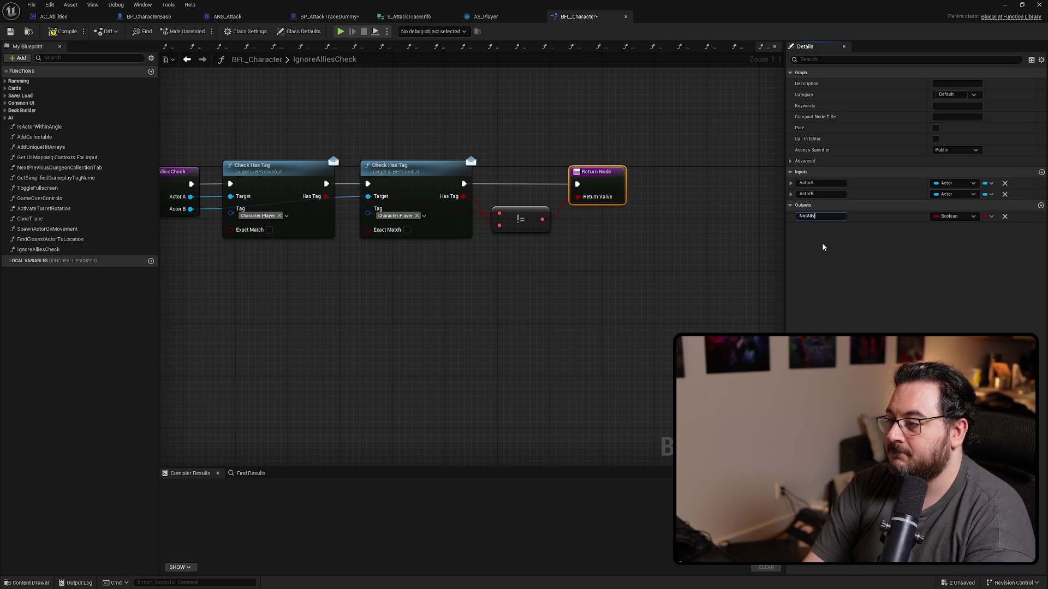
{"action": "key", "text": "Return"}
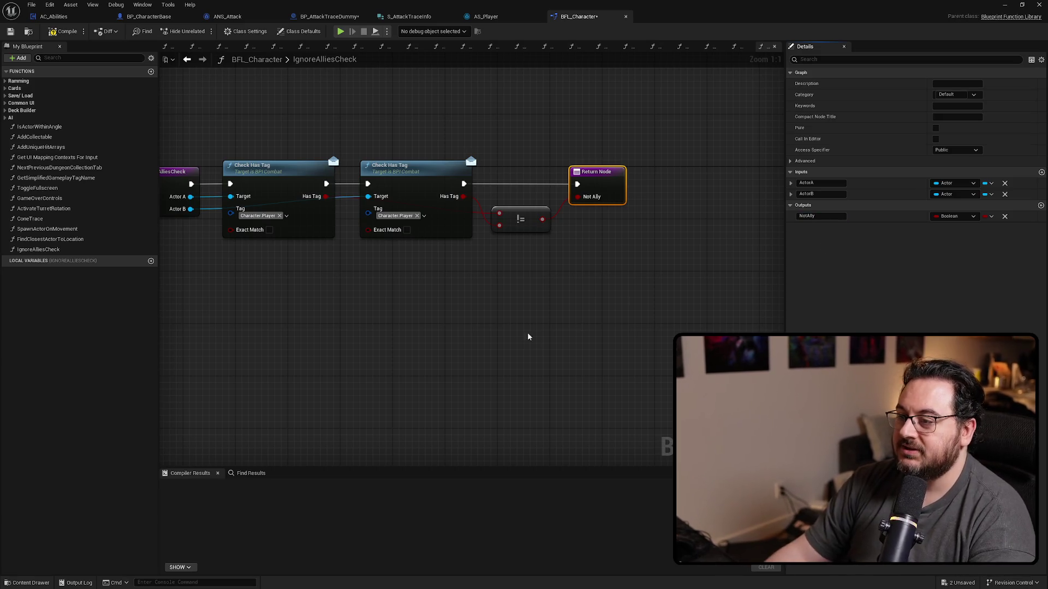
{"action": "key", "text": "Home"}
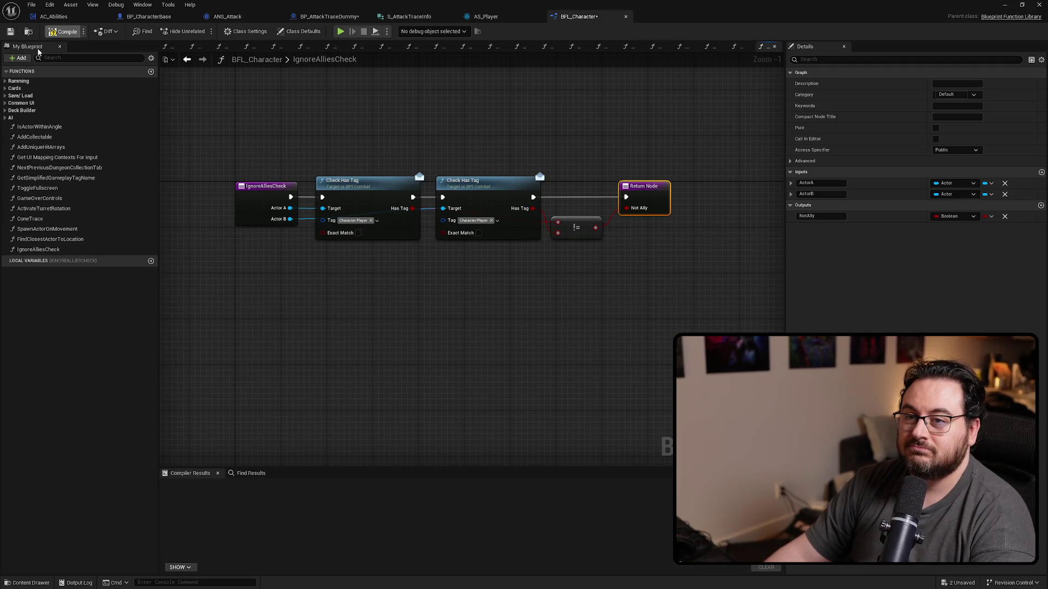
{"action": "left_click", "coordinate": [9, 31]}
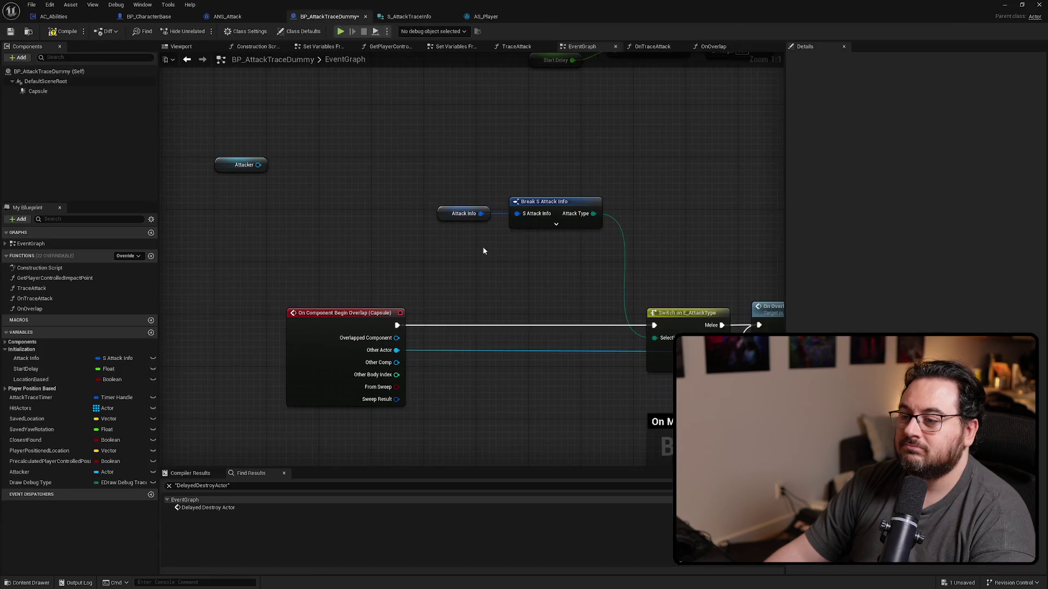
{"action": "right_click", "coordinate": [315, 233]}
Insert Ignore Allies Check on Attacker and Other Actor, with a Branch whose True feeds the attack-type switch.
{"action": "type", "text": "ignore al"}
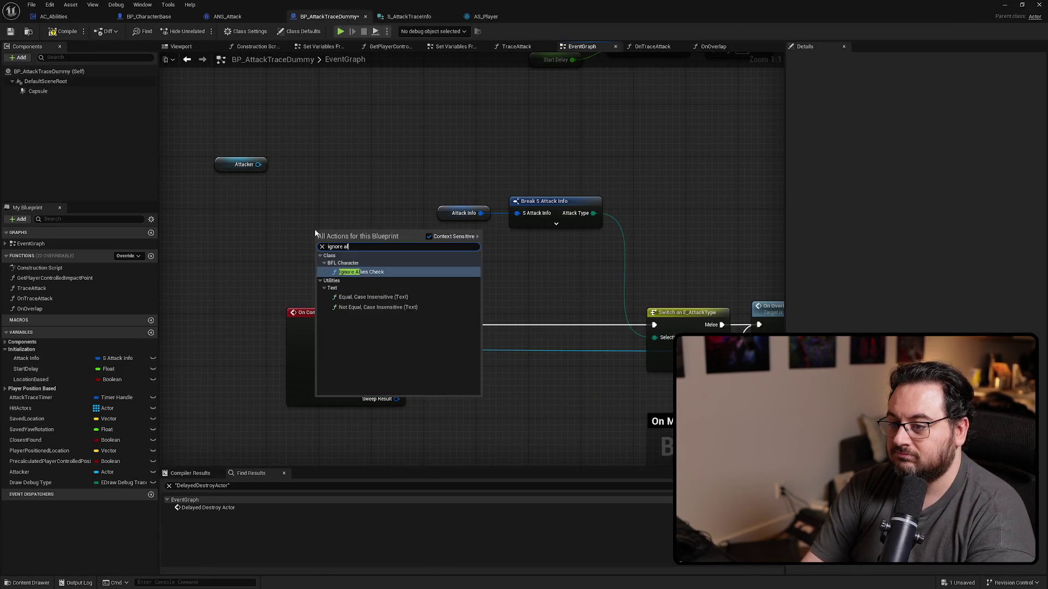
{"action": "key", "text": "Return"}
{"action": "mouse_move", "coordinate": [345, 237]}
{"action": "left_mouse_down"}
{"action": "mouse_move", "coordinate": [486, 313]}
{"action": "mouse_move", "coordinate": [451, 329]}
{"action": "mouse_move", "coordinate": [542, 328]}
{"action": "mouse_move", "coordinate": [513, 316]}
{"action": "mouse_move", "coordinate": [524, 325]}
{"action": "mouse_move", "coordinate": [494, 338]}
{"action": "left_mouse_up"}
{"action": "left_click", "coordinate": [521, 316]}
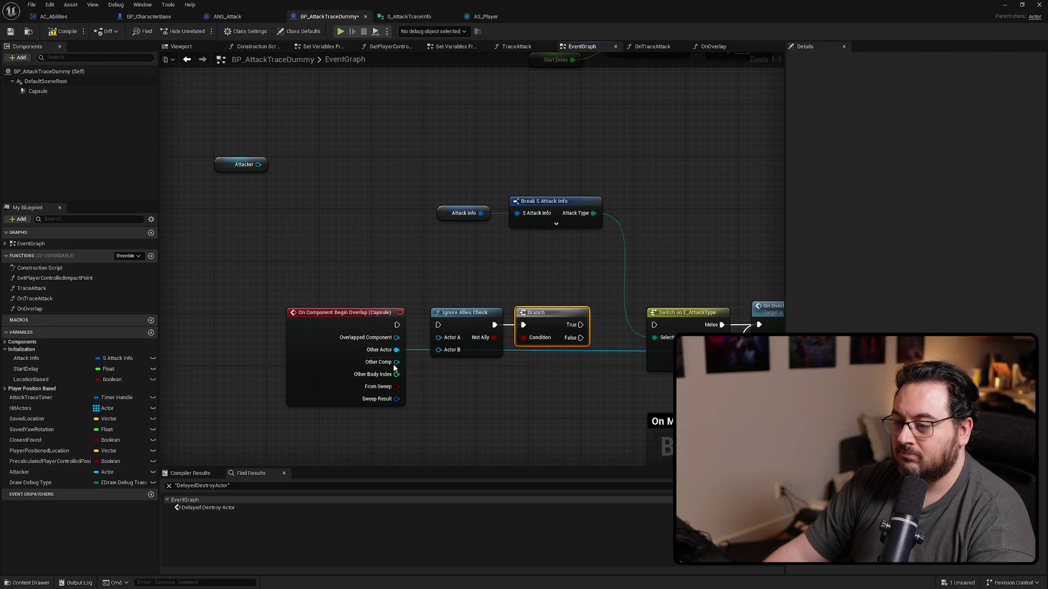
{"action": "left_click_drag", "start_coordinate": [404, 353], "coordinate": [442, 354]}
{"action": "mouse_move", "coordinate": [258, 164]}
{"action": "left_mouse_down"}
{"action": "mouse_move", "coordinate": [297, 188]}
{"action": "mouse_move", "coordinate": [439, 338]}
{"action": "mouse_move", "coordinate": [439, 326]}
{"action": "left_mouse_up"}
{"action": "left_click_drag", "start_coordinate": [224, 165], "coordinate": [358, 294]}
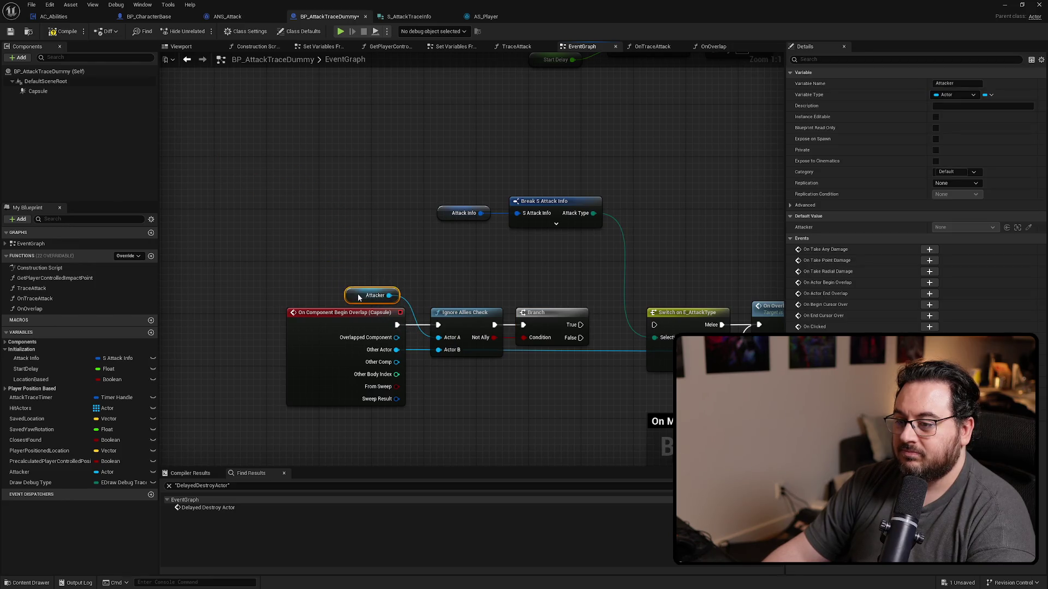
{"action": "left_click_drag", "start_coordinate": [479, 265], "coordinate": [550, 264]}
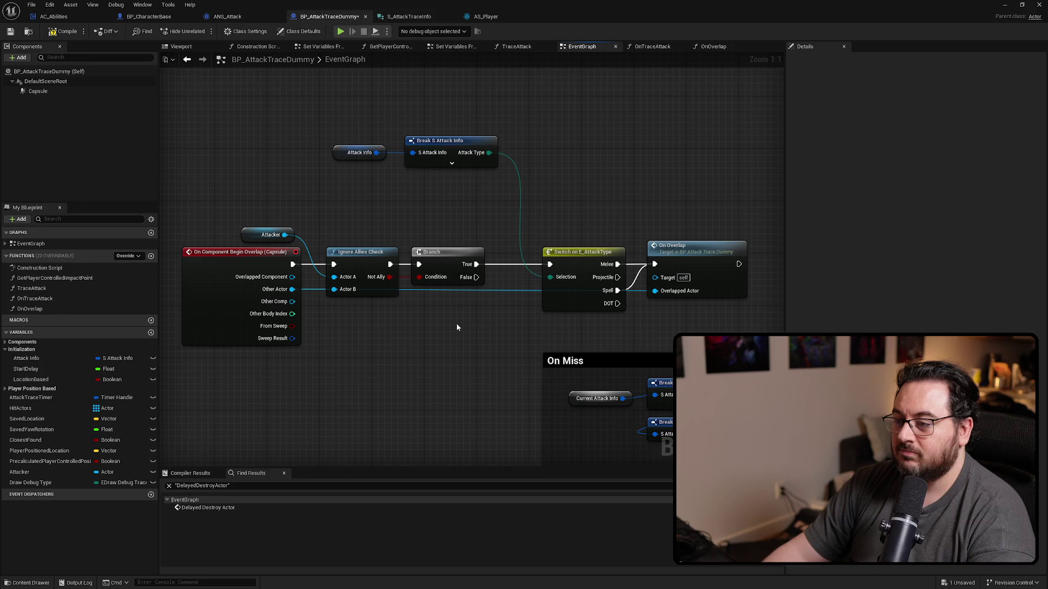
Reposition the Attack Info and Attacker nodes and reselect the event chain.
{"action": "mouse_move", "coordinate": [382, 121]}
{"action": "left_mouse_down"}
{"action": "mouse_move", "coordinate": [395, 186]}
{"action": "mouse_move", "coordinate": [381, 185]}
{"action": "left_mouse_up"}
{"action": "left_click", "coordinate": [495, 189]}
{"action": "scroll", "coordinate": [495, 192], "scroll_direction": "down", "scroll_amount": 1}
{"action": "mouse_move", "coordinate": [715, 218]}
{"action": "left_mouse_down"}
{"action": "mouse_move", "coordinate": [254, 335]}
{"action": "mouse_move", "coordinate": [291, 244]}
{"action": "left_mouse_up"}
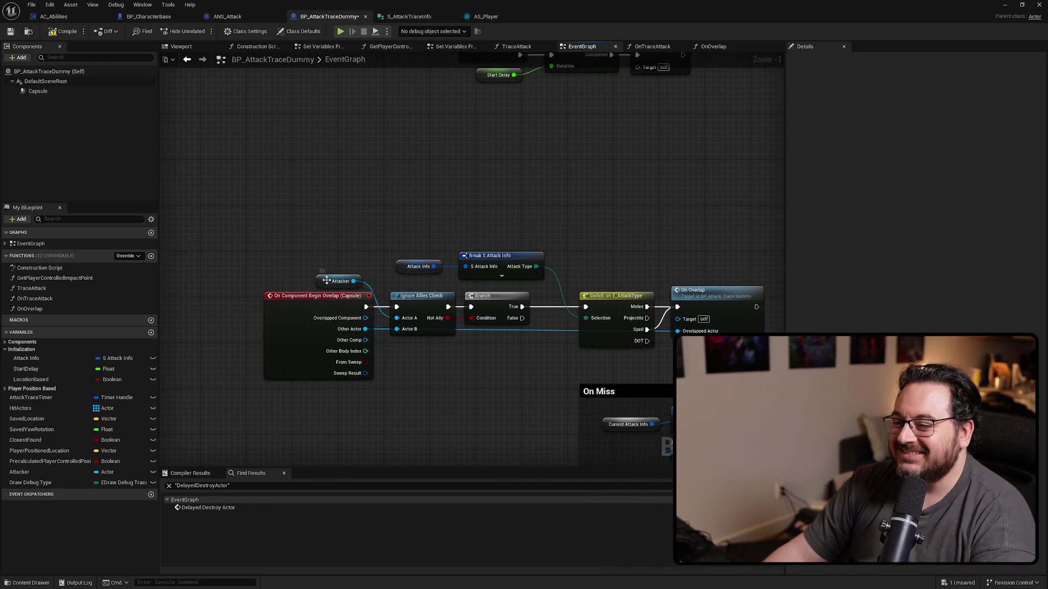
{"action": "left_click_drag", "start_coordinate": [326, 280], "coordinate": [334, 271]}
{"action": "mouse_move", "coordinate": [728, 203]}
{"action": "left_mouse_down"}
{"action": "mouse_move", "coordinate": [308, 327]}
{"action": "mouse_move", "coordinate": [289, 278]}
{"action": "left_mouse_up"}
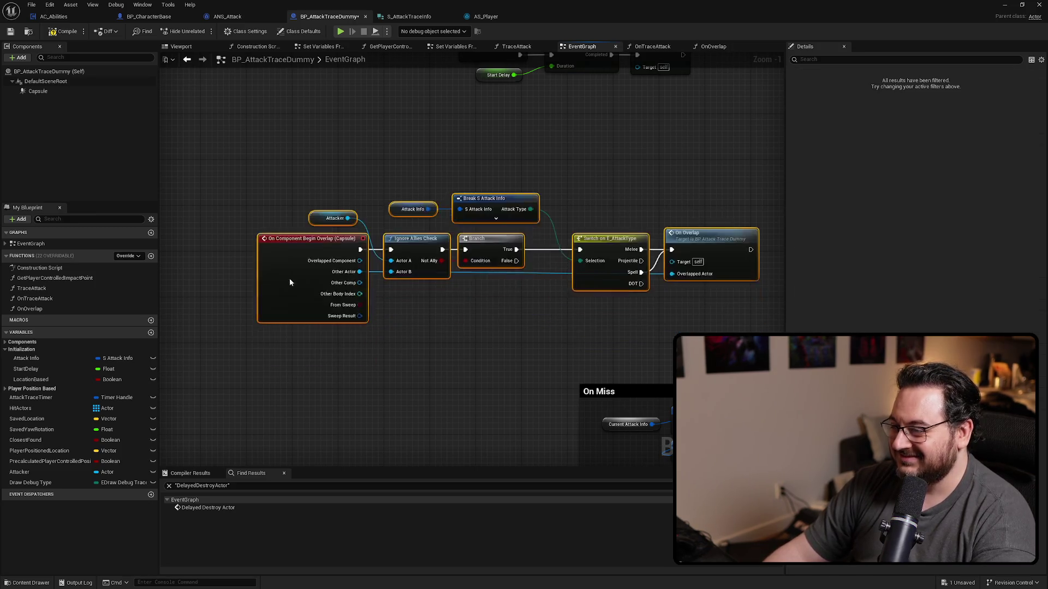
{"action": "scroll", "coordinate": [495, 319], "scroll_direction": "down", "scroll_amount": 3}
{"action": "mouse_move", "coordinate": [578, 331]}
{"action": "left_mouse_down"}
{"action": "mouse_move", "coordinate": [470, 230]}
{"action": "mouse_move", "coordinate": [429, 240]}
{"action": "left_mouse_up"}
{"action": "mouse_move", "coordinate": [571, 135]}
{"action": "left_mouse_down"}
{"action": "mouse_move", "coordinate": [173, 227]}
{"action": "mouse_move", "coordinate": [270, 195]}
{"action": "left_mouse_up"}
{"action": "scroll", "coordinate": [270, 195], "scroll_direction": "up", "scroll_amount": 2}
{"action": "left_click", "coordinate": [336, 177]}
Move Attacker, Ignore Allies Check and Branch left, and Attack Info through On Overlap right.
{"action": "mouse_move", "coordinate": [492, 206]}
{"action": "left_mouse_down"}
{"action": "mouse_move", "coordinate": [409, 237]}
{"action": "mouse_move", "coordinate": [421, 236]}
{"action": "left_mouse_up"}
{"action": "scroll", "coordinate": [446, 235], "scroll_direction": "up", "scroll_amount": 3}
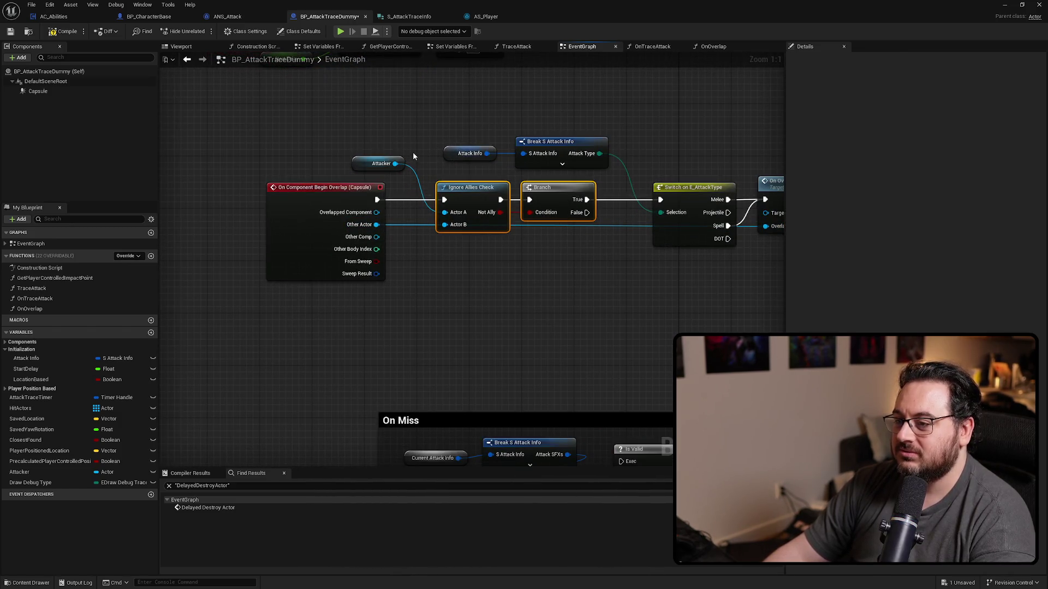
{"action": "left_click", "coordinate": [380, 163], "text": "ctrl"}
{"action": "left_click_drag", "start_coordinate": [466, 193], "coordinate": [433, 193]}
{"action": "left_click", "coordinate": [517, 267]}
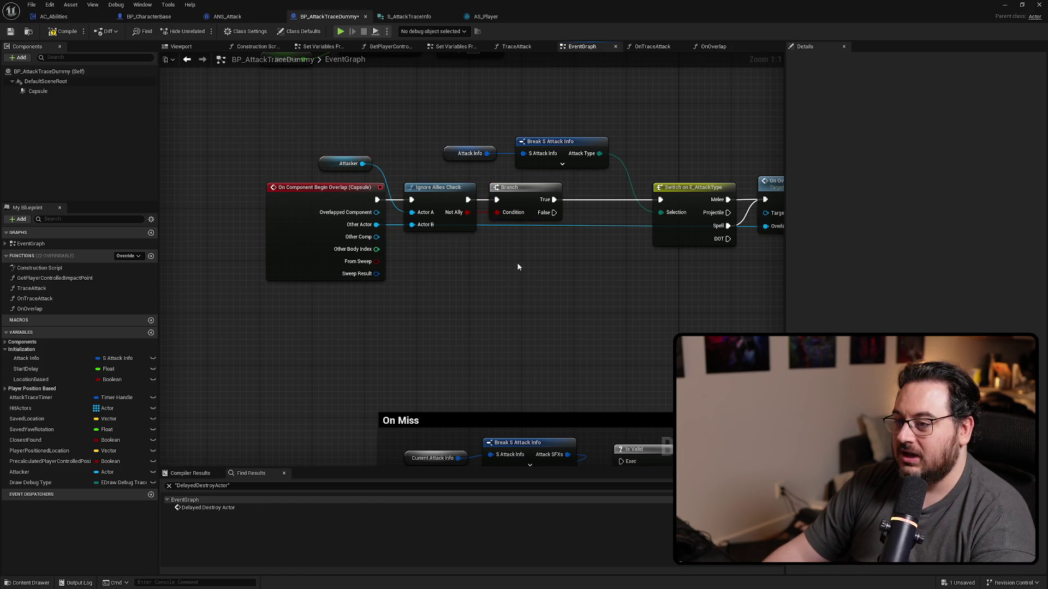
{"action": "left_click_drag", "start_coordinate": [518, 266], "coordinate": [437, 265]}
{"action": "left_click_drag", "start_coordinate": [446, 228], "coordinate": [493, 318]}
{"action": "left_click_drag", "start_coordinate": [615, 169], "coordinate": [437, 343]}
{"action": "mouse_move", "coordinate": [444, 188]}
{"action": "left_mouse_down"}
{"action": "mouse_move", "coordinate": [197, 205]}
{"action": "mouse_move", "coordinate": [197, 218]}
{"action": "left_mouse_up"}
{"action": "left_click_drag", "start_coordinate": [433, 267], "coordinate": [581, 250]}
{"action": "mouse_move", "coordinate": [327, 332]}
{"action": "left_mouse_down"}
{"action": "mouse_move", "coordinate": [497, 310]}
{"action": "mouse_move", "coordinate": [410, 310]}
{"action": "left_mouse_up"}
{"action": "left_click", "coordinate": [497, 311]}
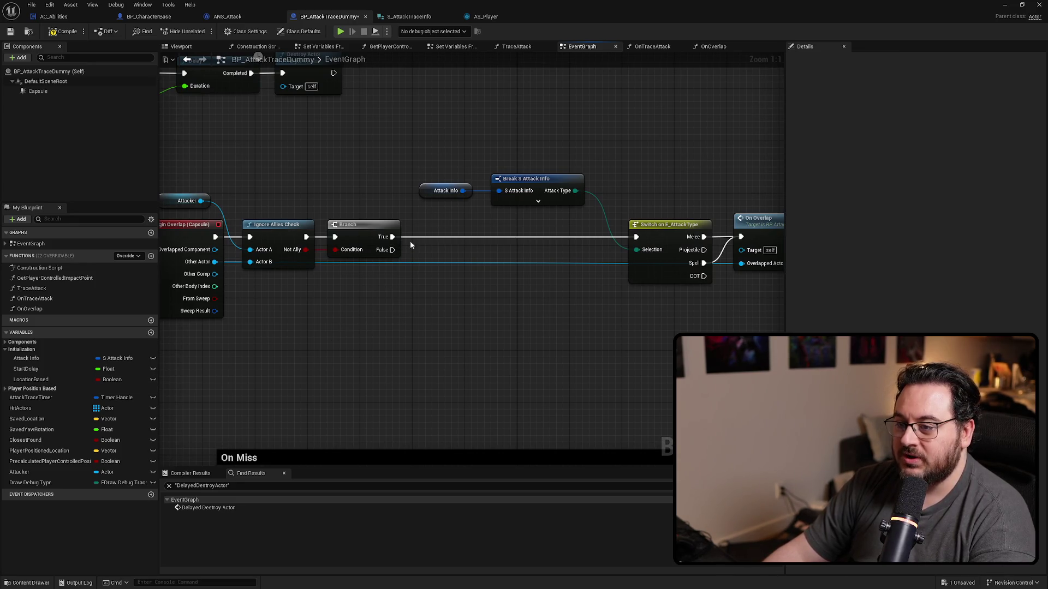
Create Boolean HitTargetSuccessfully and place a SET node checked true after the Branch's True output.
{"action": "left_click", "coordinate": [152, 334]}
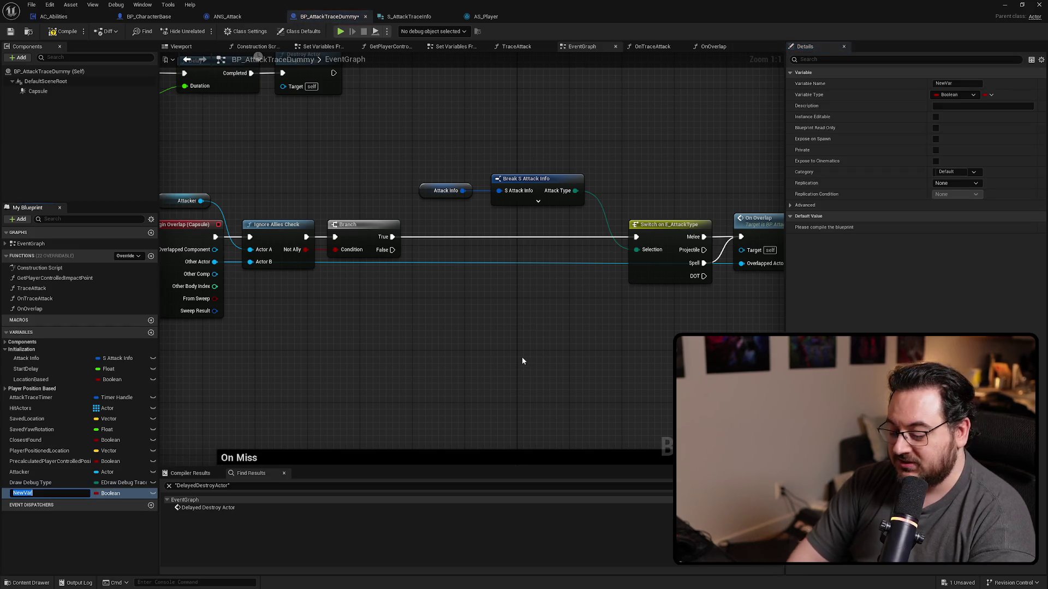
{"action": "type", "text": "HitTargetSucces"}
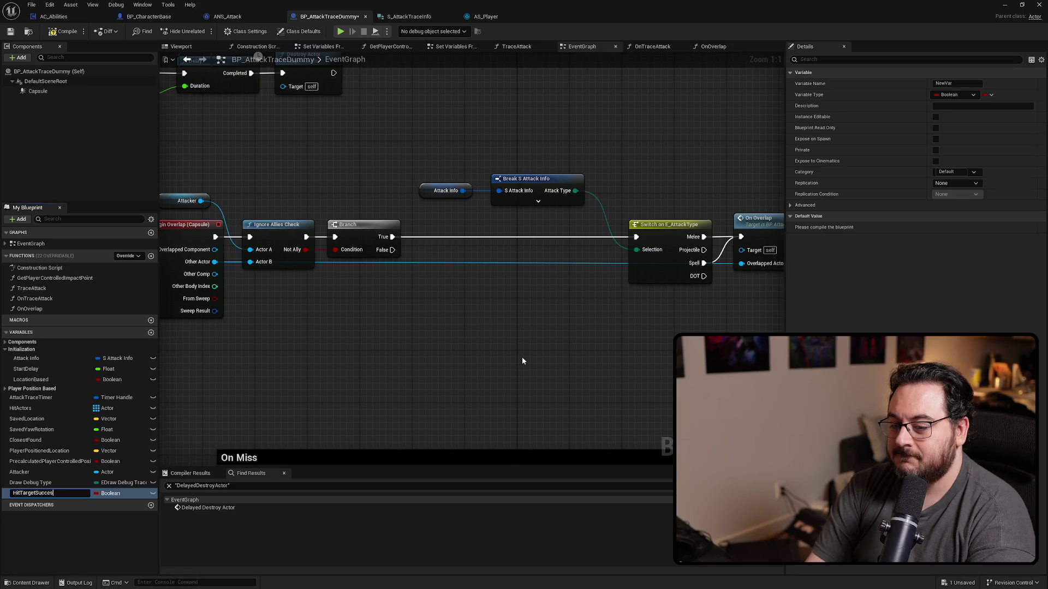
{"action": "type", "text": "sfully"}
{"action": "key", "text": "Return"}
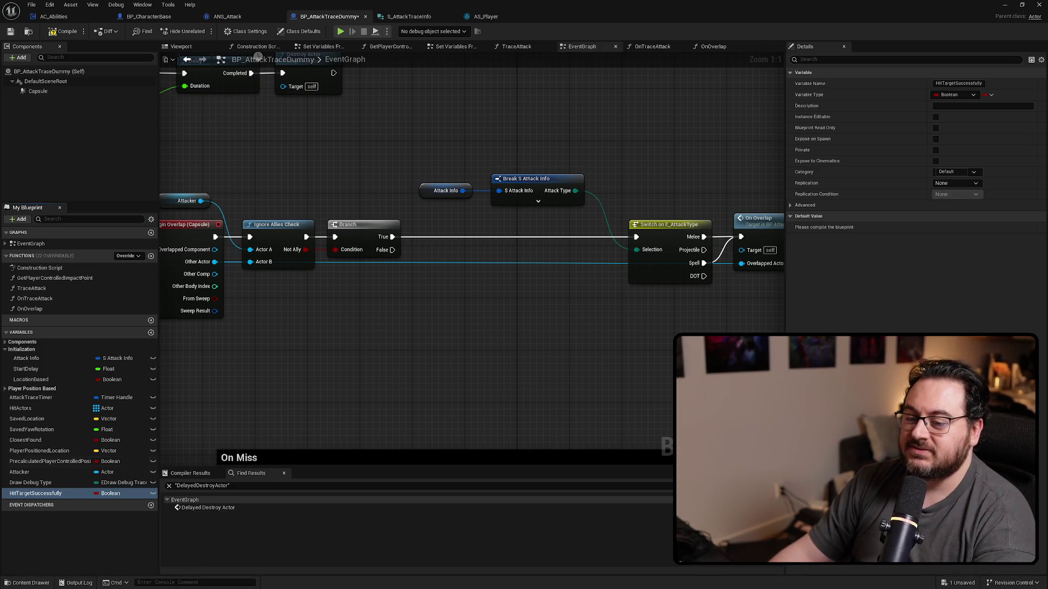
{"action": "mouse_move", "coordinate": [35, 493]}
{"action": "left_mouse_down"}
{"action": "mouse_move", "coordinate": [385, 262]}
{"action": "mouse_move", "coordinate": [400, 238]}
{"action": "mouse_move", "coordinate": [508, 237]}
{"action": "left_mouse_up"}
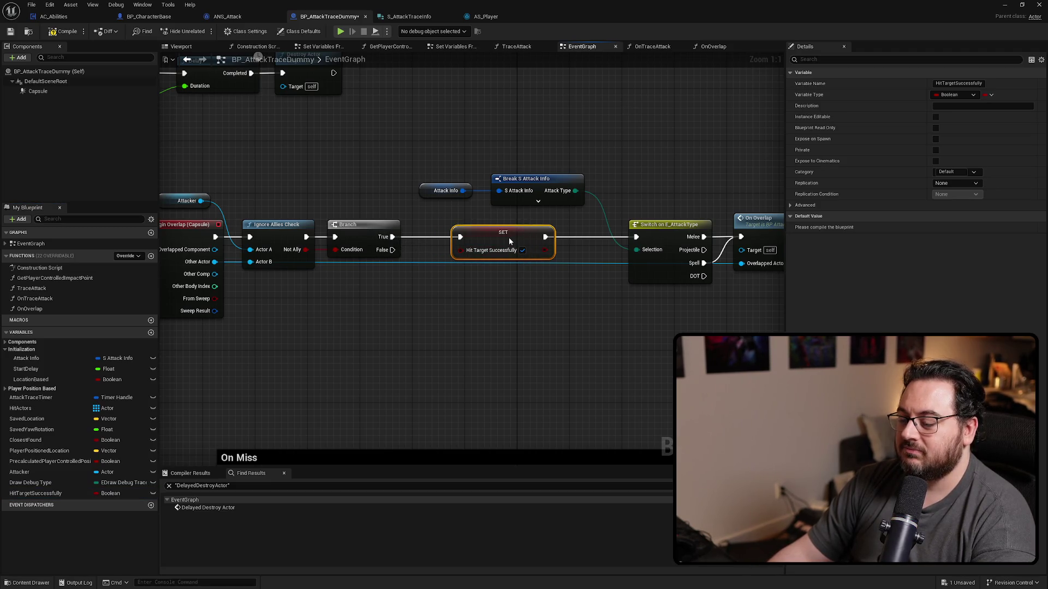
{"action": "left_click", "coordinate": [552, 298]}
{"action": "scroll", "coordinate": [431, 320], "scroll_direction": "down", "scroll_amount": 5}
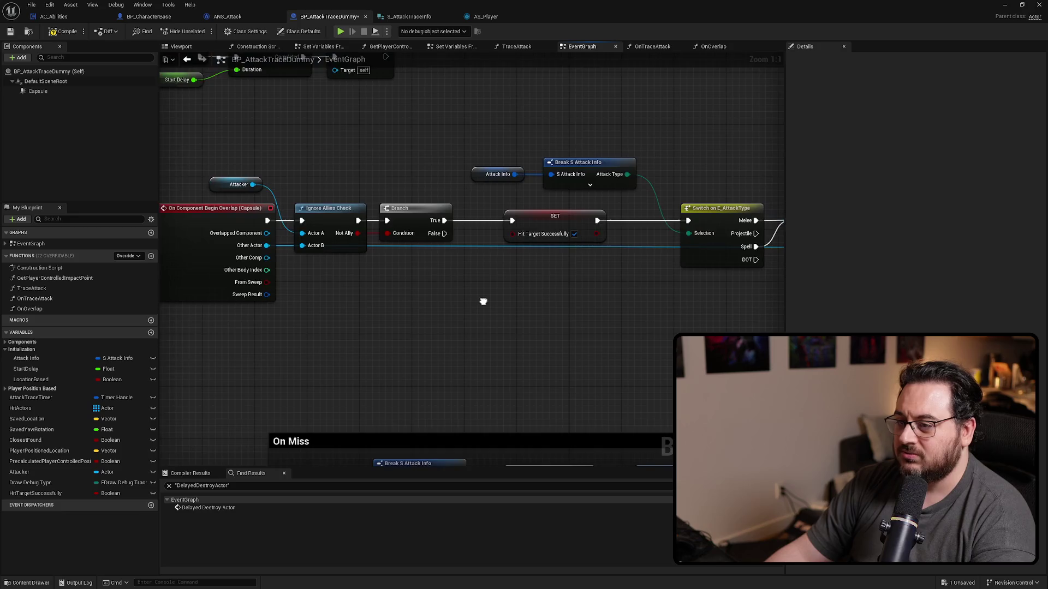
Add a branching HitTargetSuccessfully get after Delay, with True wired to Destroy Actor.
{"action": "scroll", "coordinate": [450, 291], "scroll_direction": "up", "scroll_amount": 4}
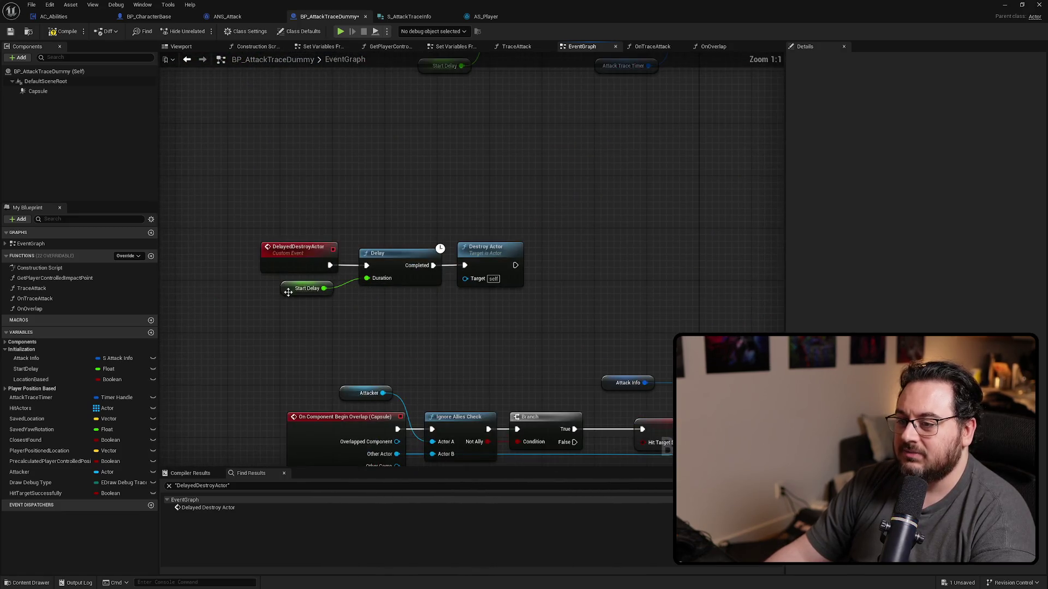
{"action": "left_click_drag", "start_coordinate": [497, 259], "coordinate": [695, 258]}
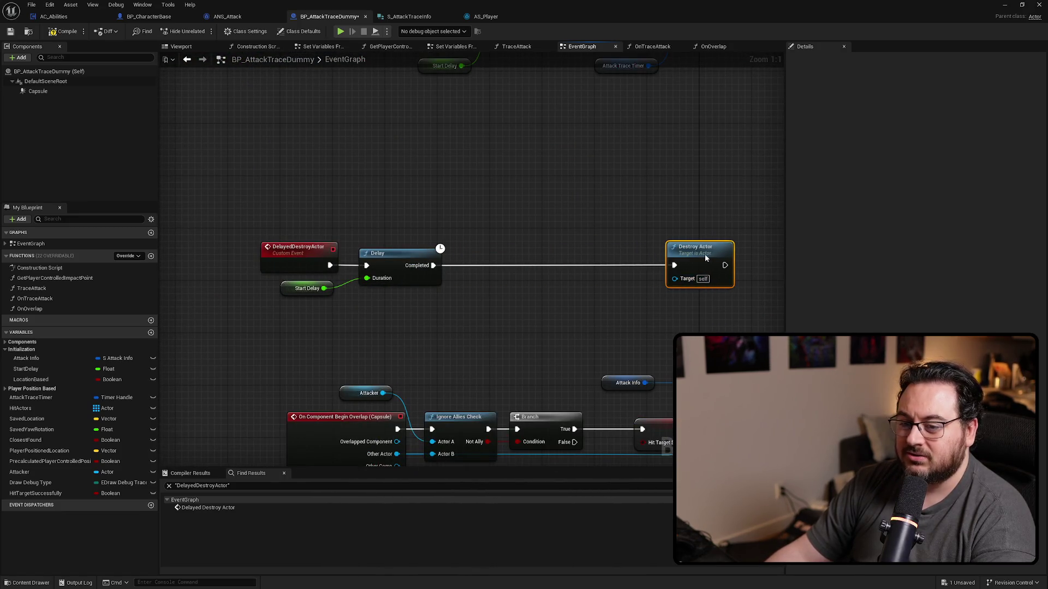
{"action": "mouse_move", "coordinate": [33, 493]}
{"action": "left_mouse_down"}
{"action": "mouse_move", "coordinate": [463, 338]}
{"action": "mouse_move", "coordinate": [453, 279]}
{"action": "mouse_move", "coordinate": [496, 252]}
{"action": "left_mouse_up"}
{"action": "right_click", "coordinate": [464, 279]}
{"action": "left_click", "coordinate": [503, 363]}
{"action": "left_click_drag", "start_coordinate": [433, 265], "coordinate": [461, 266]}
{"action": "mouse_move", "coordinate": [547, 265]}
{"action": "left_mouse_down"}
{"action": "mouse_move", "coordinate": [422, 260]}
{"action": "mouse_move", "coordinate": [643, 254]}
{"action": "left_mouse_up"}
Move the delayed-destroy nodes beside On Miss and wire False into its Is Valid check.
{"action": "scroll", "coordinate": [443, 233], "scroll_direction": "down", "scroll_amount": 2}
{"action": "left_click_drag", "start_coordinate": [677, 205], "coordinate": [405, 257]}
{"action": "scroll", "coordinate": [436, 180], "scroll_direction": "down", "scroll_amount": 2}
{"action": "mouse_move", "coordinate": [438, 92]}
{"action": "left_mouse_down"}
{"action": "mouse_move", "coordinate": [384, 243]}
{"action": "mouse_move", "coordinate": [354, 241]}
{"action": "left_mouse_up"}
{"action": "scroll", "coordinate": [420, 236], "scroll_direction": "up", "scroll_amount": 3}
{"action": "mouse_move", "coordinate": [298, 205]}
{"action": "left_mouse_down"}
{"action": "mouse_move", "coordinate": [382, 240]}
{"action": "mouse_move", "coordinate": [404, 307]}
{"action": "mouse_move", "coordinate": [565, 285]}
{"action": "mouse_move", "coordinate": [538, 299]}
{"action": "left_mouse_up"}
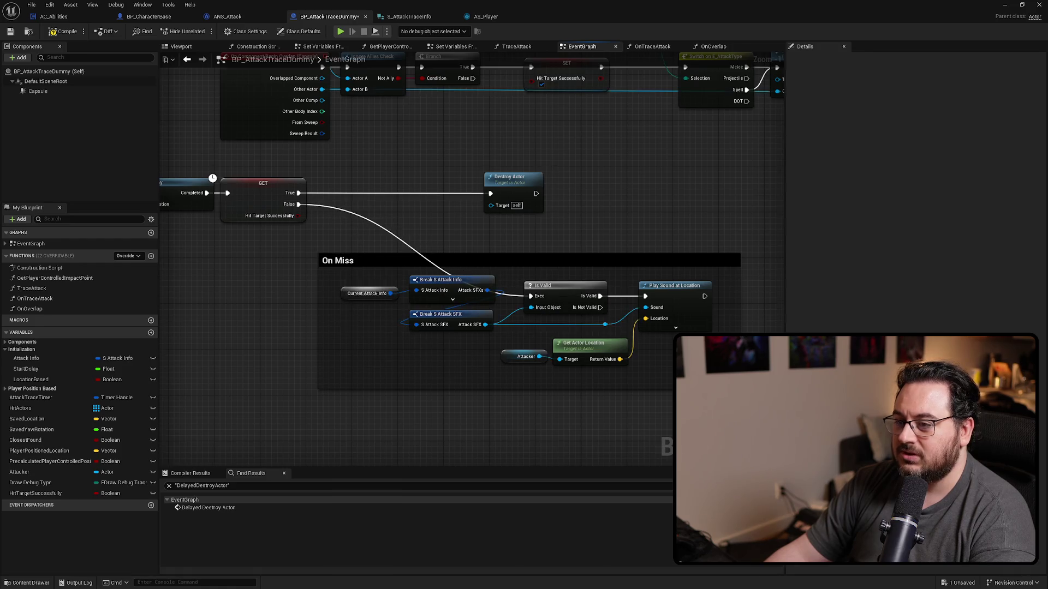
{"action": "mouse_move", "coordinate": [319, 205]}
{"action": "left_mouse_down"}
{"action": "mouse_move", "coordinate": [502, 212]}
{"action": "mouse_move", "coordinate": [512, 199]}
{"action": "left_mouse_up"}
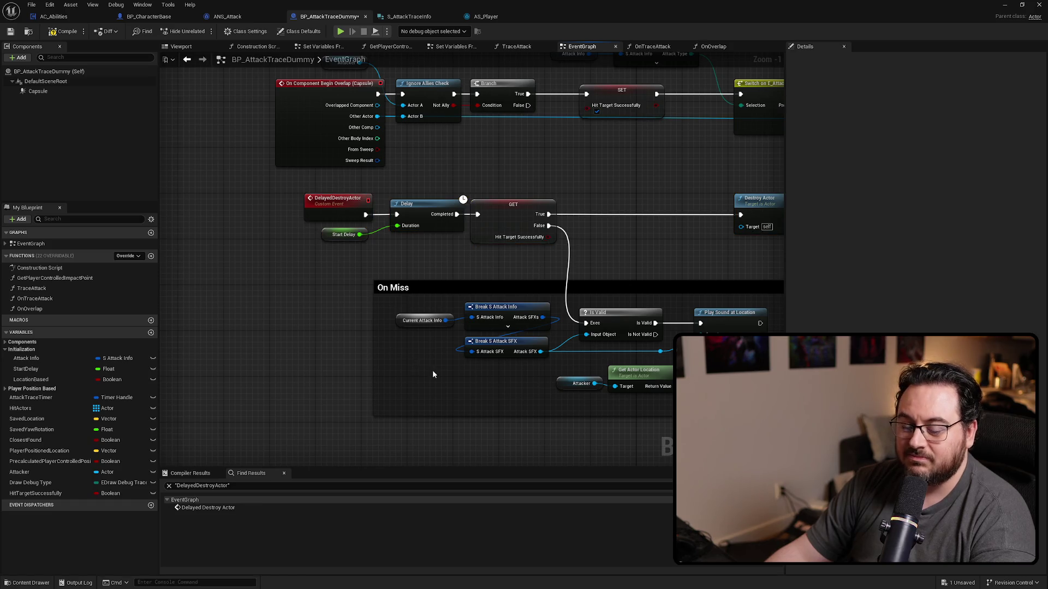
Replace Current Attack Info with an Attack Info getter feeding Break S Attack Info.
{"action": "mouse_move", "coordinate": [26, 357]}
{"action": "left_mouse_down"}
{"action": "mouse_move", "coordinate": [327, 313]}
{"action": "mouse_move", "coordinate": [410, 289]}
{"action": "left_mouse_up"}
{"action": "left_click", "coordinate": [357, 292]}
{"action": "key", "text": "Delete"}
{"action": "left_click_drag", "start_coordinate": [336, 316], "coordinate": [361, 288]}
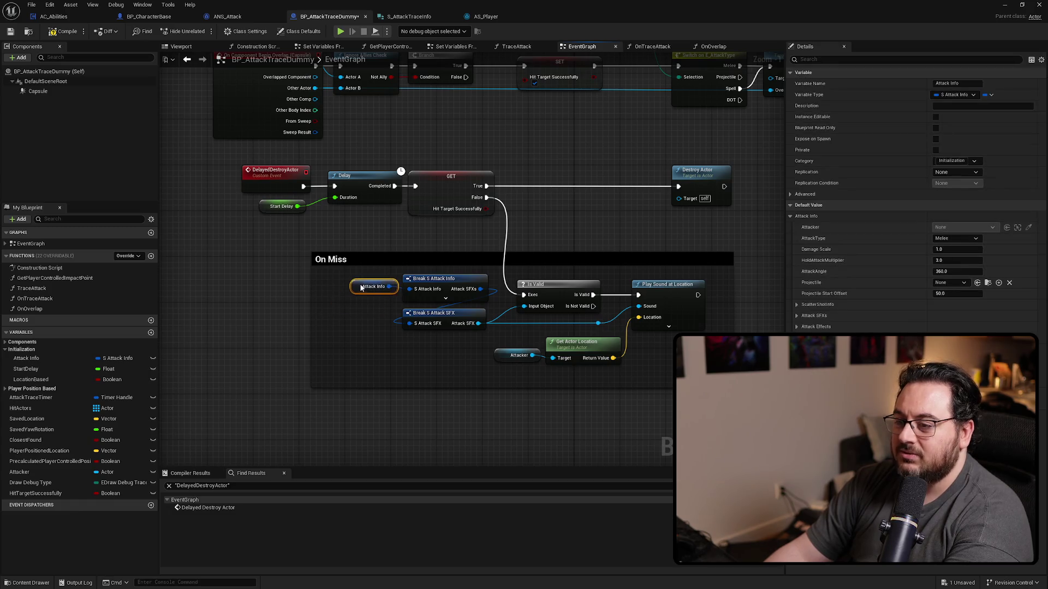
{"action": "left_click", "coordinate": [384, 370]}
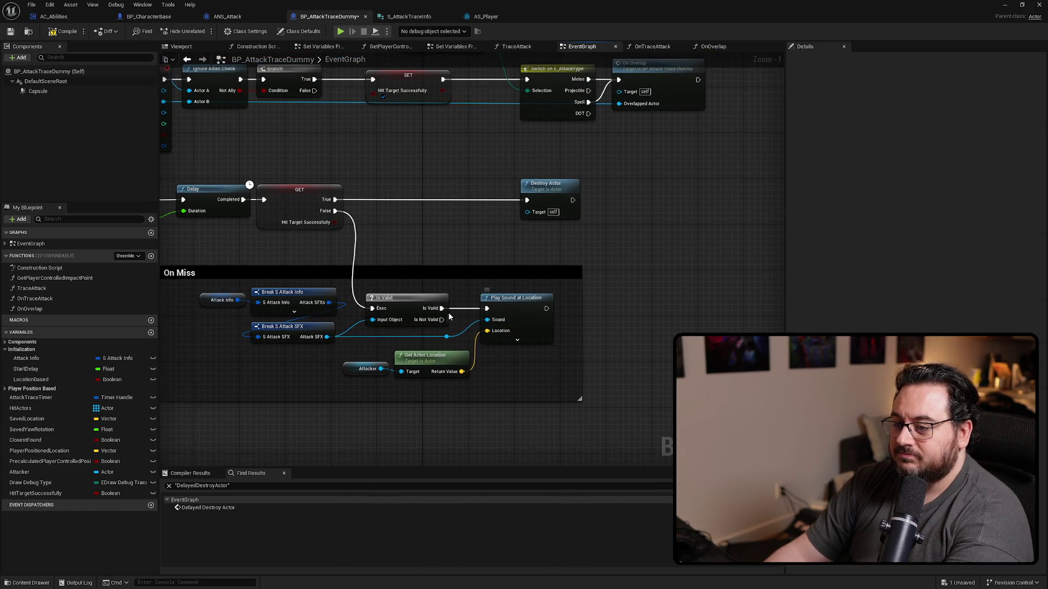
{"action": "left_click_drag", "start_coordinate": [282, 292], "coordinate": [282, 289]}
{"action": "left_click", "coordinate": [618, 293]}
{"action": "left_click_drag", "start_coordinate": [529, 295], "coordinate": [437, 255]}
Insert a Sequence after False, routing its Then 1 output to the On Miss Is Valid check.
{"action": "left_click", "coordinate": [402, 217]}
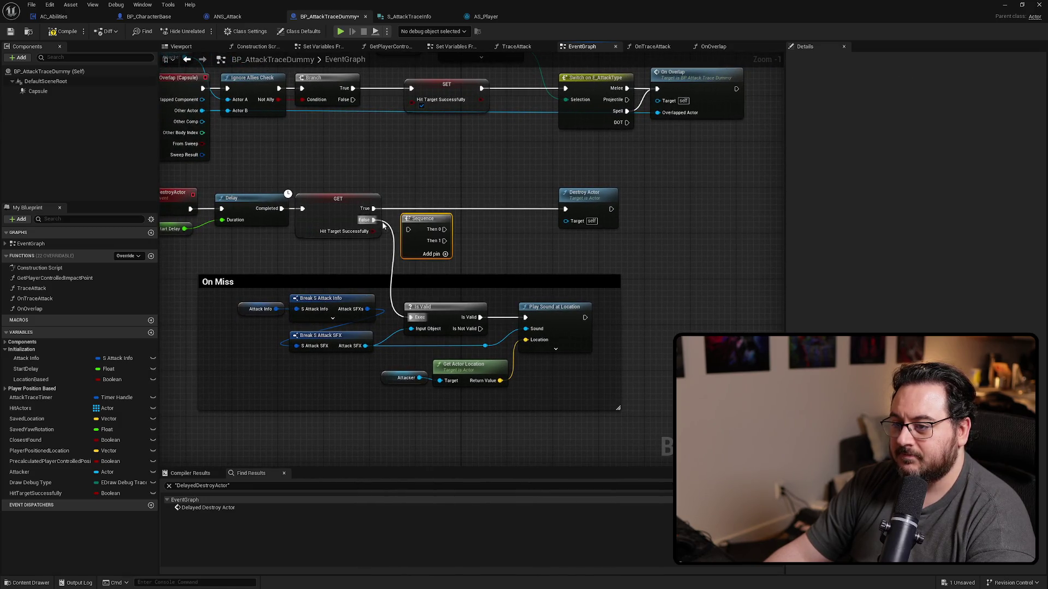
{"action": "left_click_drag", "start_coordinate": [370, 221], "coordinate": [444, 240]}
{"action": "mouse_move", "coordinate": [373, 220]}
{"action": "left_mouse_down"}
{"action": "mouse_move", "coordinate": [415, 232]}
{"action": "mouse_move", "coordinate": [407, 220]}
{"action": "mouse_move", "coordinate": [565, 209]}
{"action": "mouse_move", "coordinate": [490, 204]}
{"action": "left_mouse_up"}
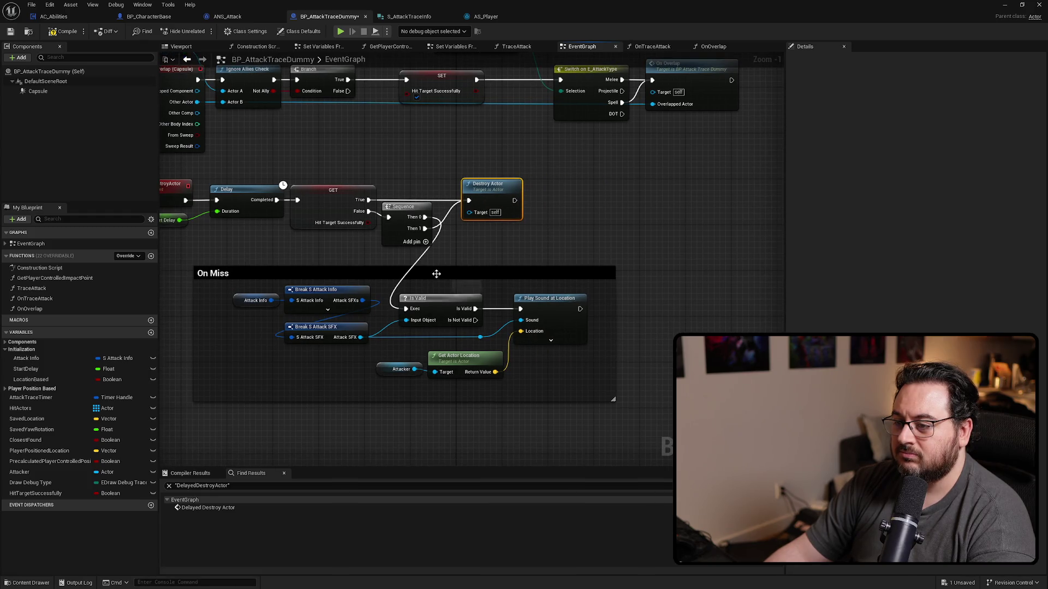
{"action": "left_click_drag", "start_coordinate": [437, 274], "coordinate": [528, 274]}
{"action": "left_click", "coordinate": [522, 283]}
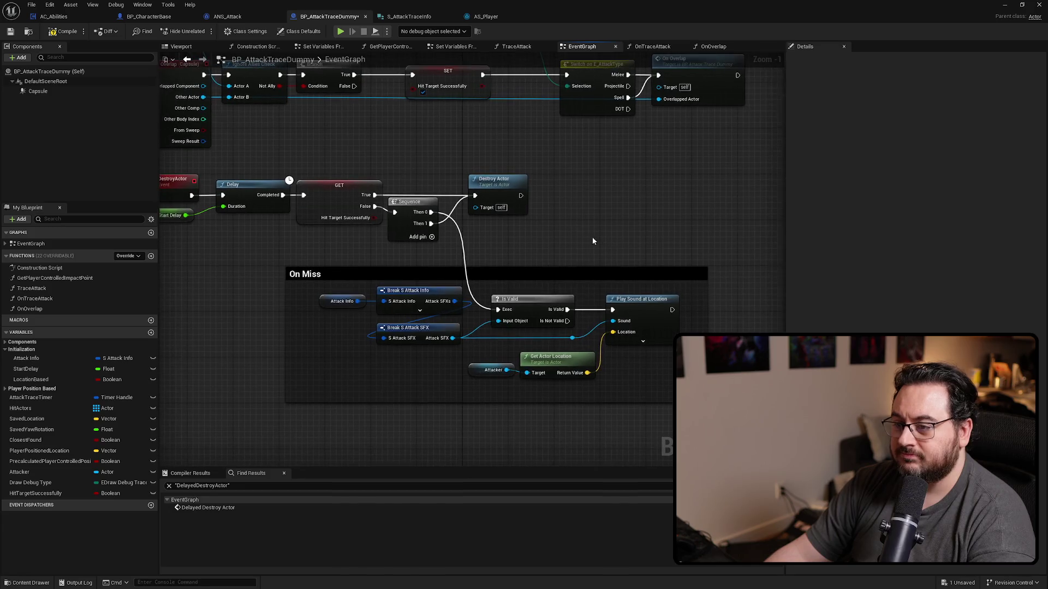
{"action": "mouse_move", "coordinate": [571, 229]}
{"action": "left_mouse_down"}
{"action": "mouse_move", "coordinate": [613, 223]}
{"action": "mouse_move", "coordinate": [694, 283]}
{"action": "mouse_move", "coordinate": [596, 179]}
{"action": "mouse_move", "coordinate": [539, 176]}
{"action": "mouse_move", "coordinate": [569, 209]}
{"action": "mouse_move", "coordinate": [579, 248]}
{"action": "left_mouse_up"}
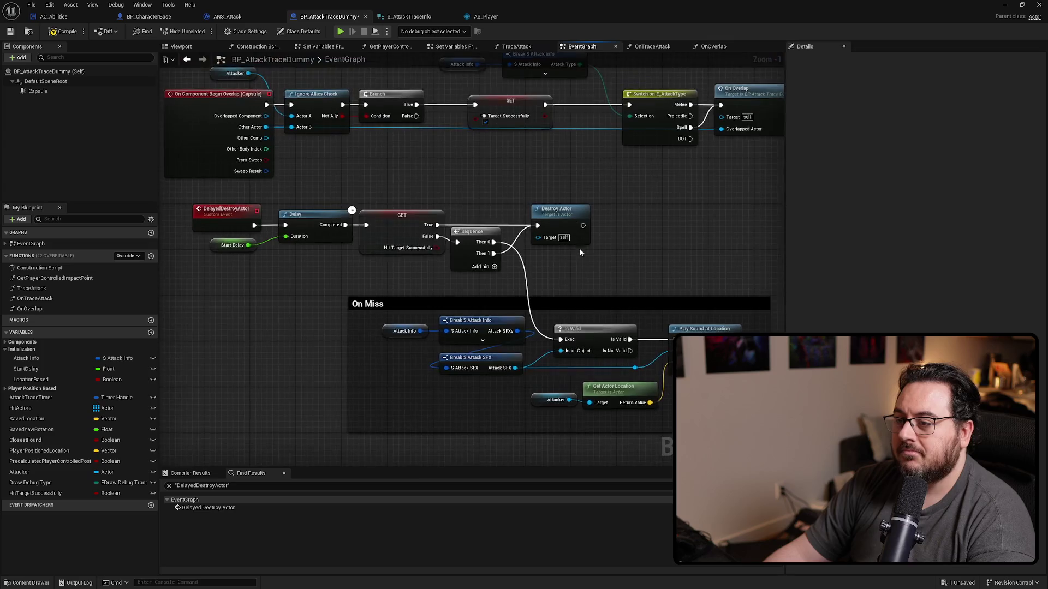
Tidy the layout of DelayedDestroyActor, Delay, GET and the On Miss group.
{"action": "scroll", "coordinate": [583, 242], "scroll_direction": "down", "scroll_amount": 3}
{"action": "scroll", "coordinate": [584, 242], "scroll_direction": "down", "scroll_amount": 1}
{"action": "left_click_drag", "start_coordinate": [685, 226], "coordinate": [430, 328]}
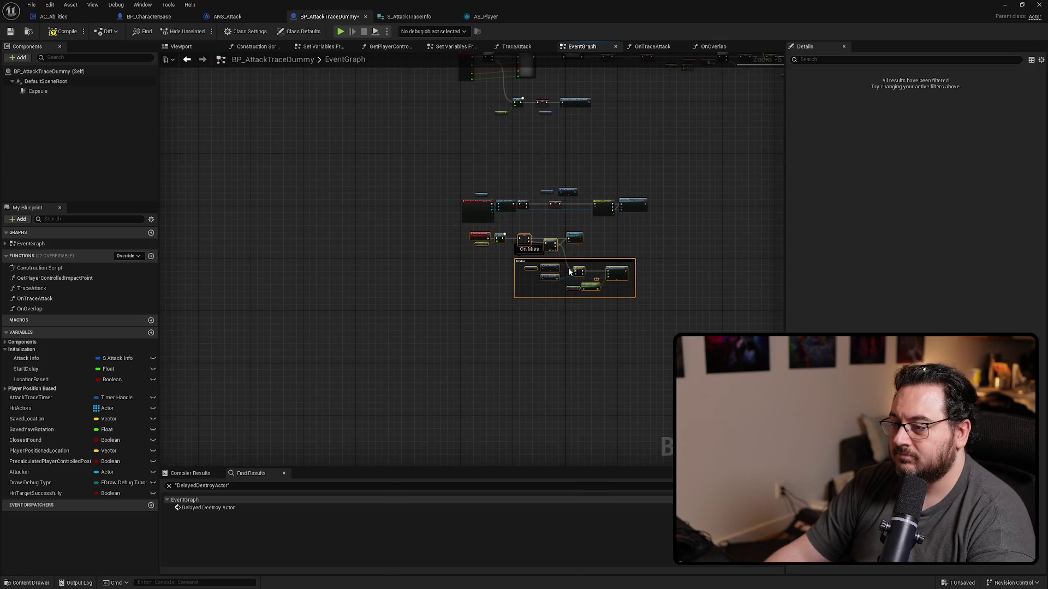
{"action": "mouse_move", "coordinate": [557, 263]}
{"action": "left_mouse_down"}
{"action": "mouse_move", "coordinate": [538, 305]}
{"action": "mouse_move", "coordinate": [489, 313]}
{"action": "mouse_move", "coordinate": [173, 264]}
{"action": "mouse_move", "coordinate": [198, 199]}
{"action": "mouse_move", "coordinate": [313, 251]}
{"action": "mouse_move", "coordinate": [239, 175]}
{"action": "left_mouse_up"}
{"action": "scroll", "coordinate": [510, 324], "scroll_direction": "up", "scroll_amount": 4}
{"action": "left_click", "coordinate": [510, 324]}
{"action": "left_click_drag", "start_coordinate": [343, 188], "coordinate": [333, 188]}
{"action": "left_click_drag", "start_coordinate": [382, 246], "coordinate": [230, 263]}
{"action": "scroll", "coordinate": [457, 244], "scroll_direction": "down", "scroll_amount": 6}
{"action": "mouse_move", "coordinate": [491, 390]}
{"action": "left_mouse_down"}
{"action": "mouse_move", "coordinate": [498, 432]}
{"action": "mouse_move", "coordinate": [426, 271]}
{"action": "mouse_move", "coordinate": [449, 375]}
{"action": "mouse_move", "coordinate": [448, 445]}
{"action": "left_mouse_up"}
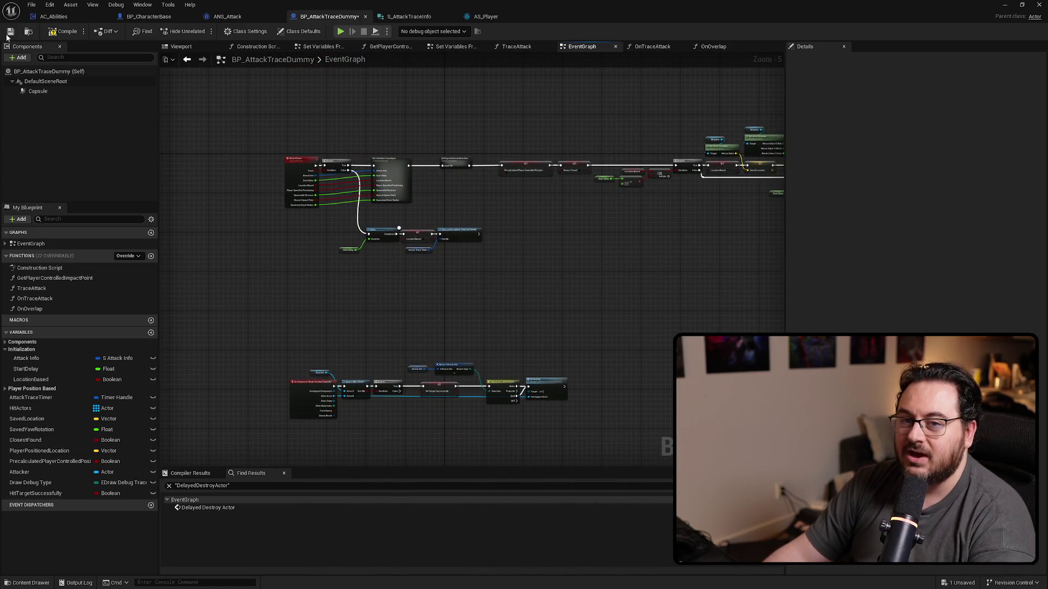
Save BP_AttackTraceDummy and look over the attack-type switch, attack timer and trace nodes.
{"action": "left_click_drag", "start_coordinate": [424, 294], "coordinate": [398, 228]}
{"action": "key", "text": "ctrl+s"}
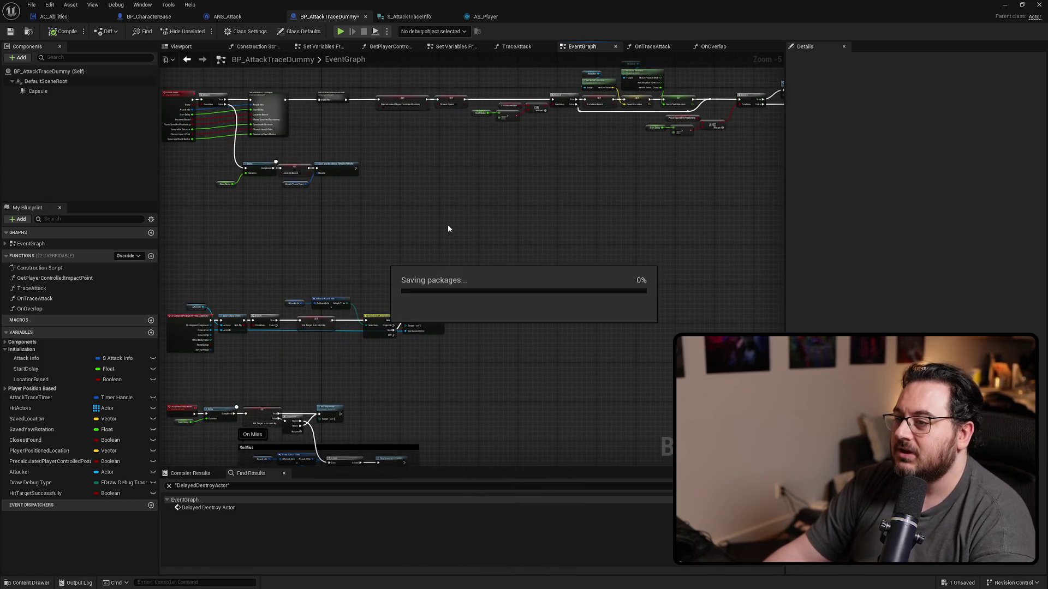
{"action": "scroll", "coordinate": [429, 248], "scroll_direction": "up", "scroll_amount": 6}
{"action": "mouse_move", "coordinate": [352, 249]}
{"action": "left_mouse_down"}
{"action": "mouse_move", "coordinate": [442, 249]}
{"action": "mouse_move", "coordinate": [474, 207]}
{"action": "mouse_move", "coordinate": [467, 185]}
{"action": "mouse_move", "coordinate": [428, 318]}
{"action": "mouse_move", "coordinate": [382, 319]}
{"action": "left_mouse_up"}
{"action": "scroll", "coordinate": [382, 319], "scroll_direction": "down", "scroll_amount": 1}
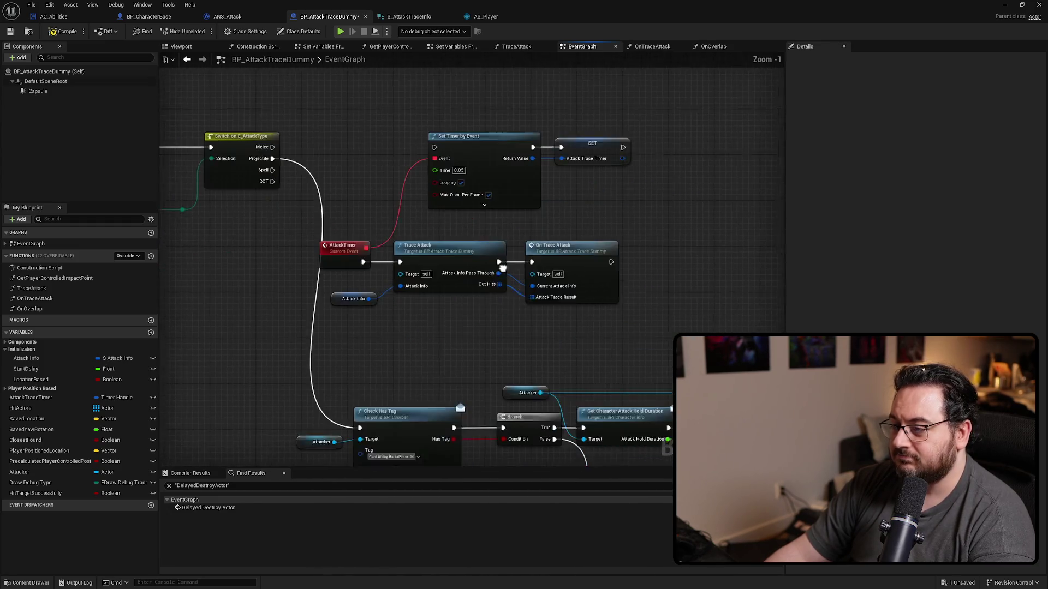
{"action": "left_click_drag", "start_coordinate": [686, 110], "coordinate": [321, 305]}
{"action": "left_click", "coordinate": [168, 91]}
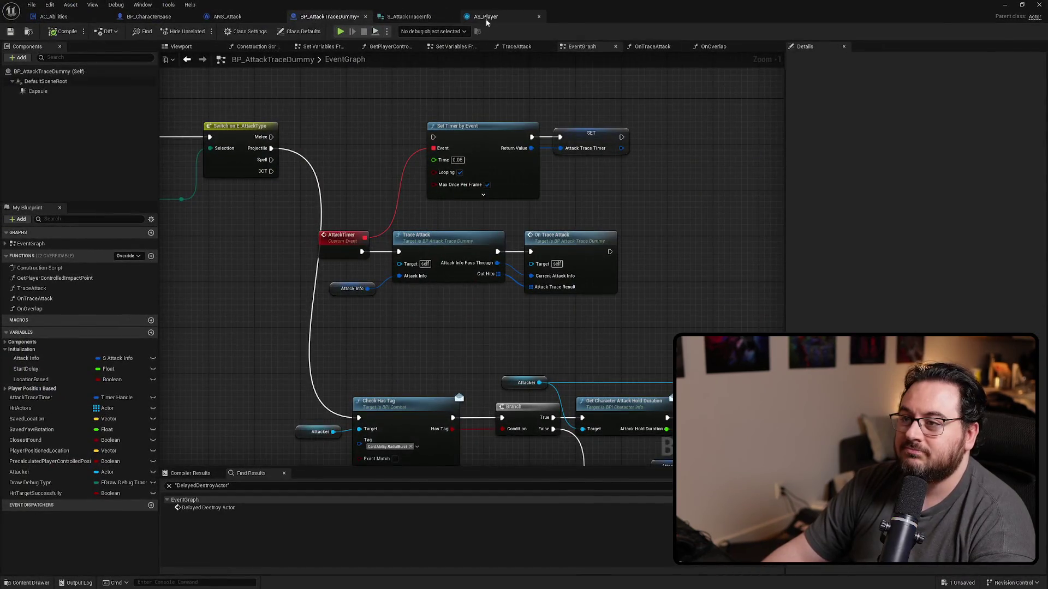
Pause the attack animation preview in AS_Player and return to the level editor.
{"action": "left_click", "coordinate": [486, 16]}
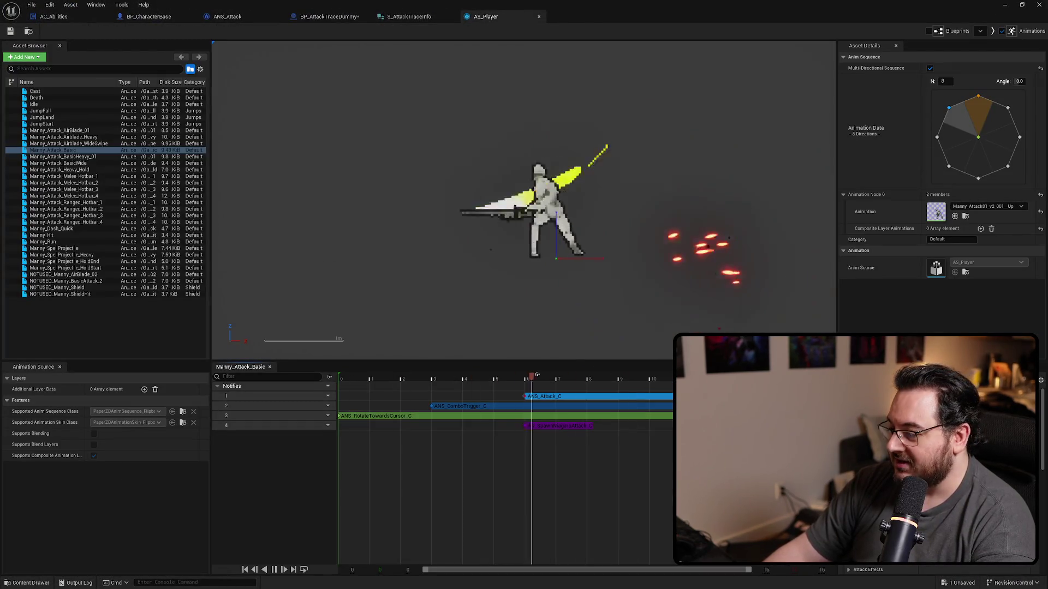
{"action": "key", "text": "space"}
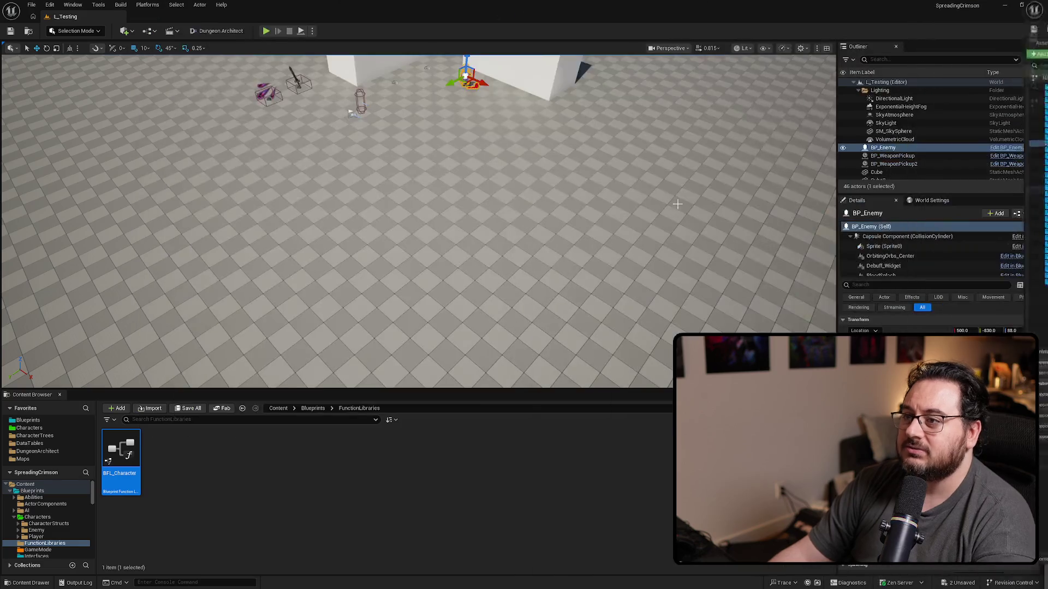
{"action": "key", "text": "F11"}
Start a play-in-editor session and attack the enemy repeatedly, including after a dash.
{"action": "key", "text": "alt+p"}
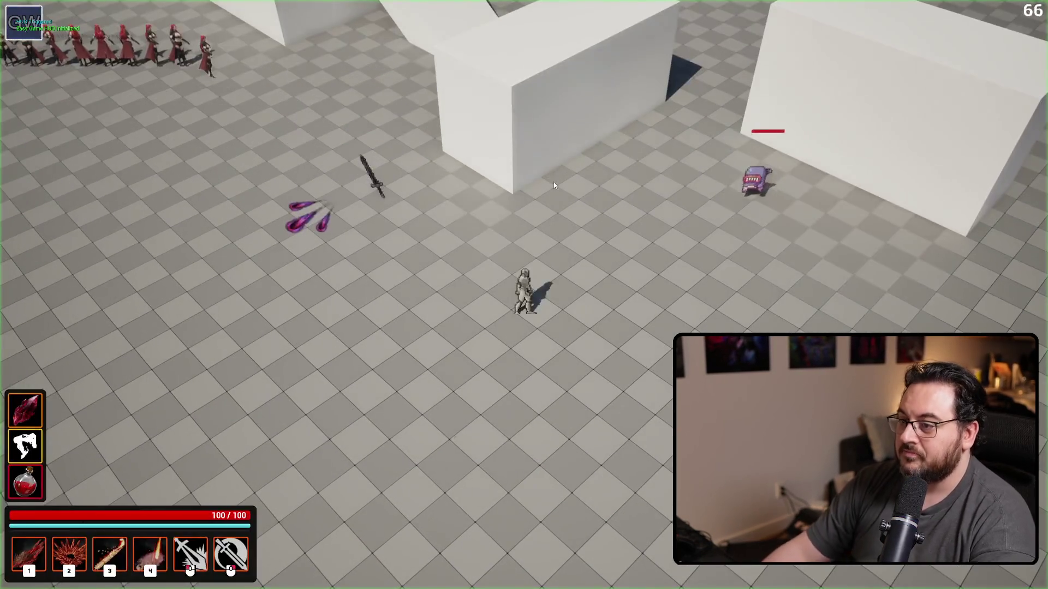
{"action": "key", "text": "s"}
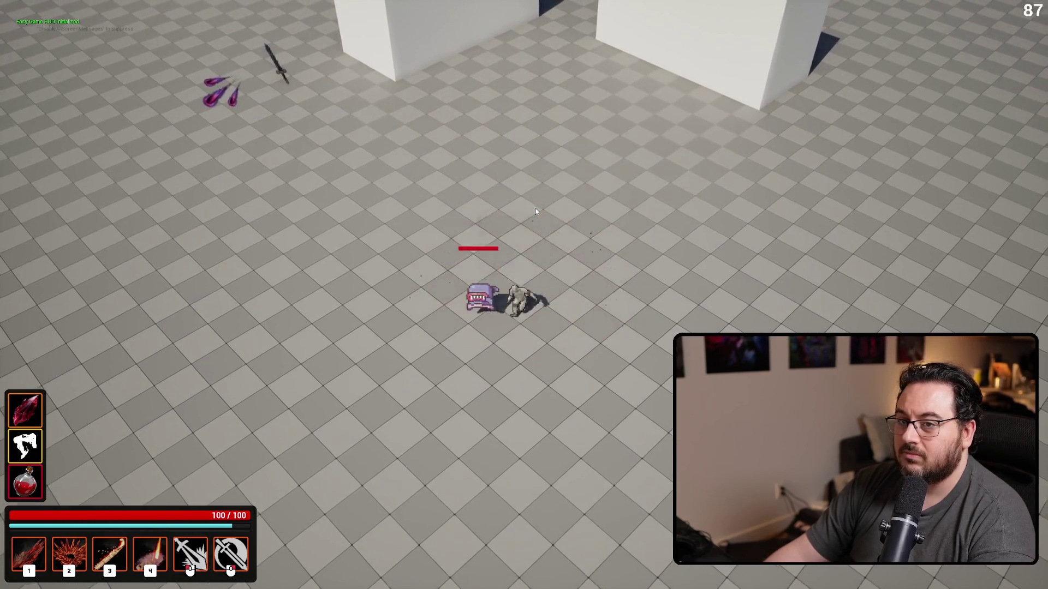
{"action": "left_click", "coordinate": [534, 211]}
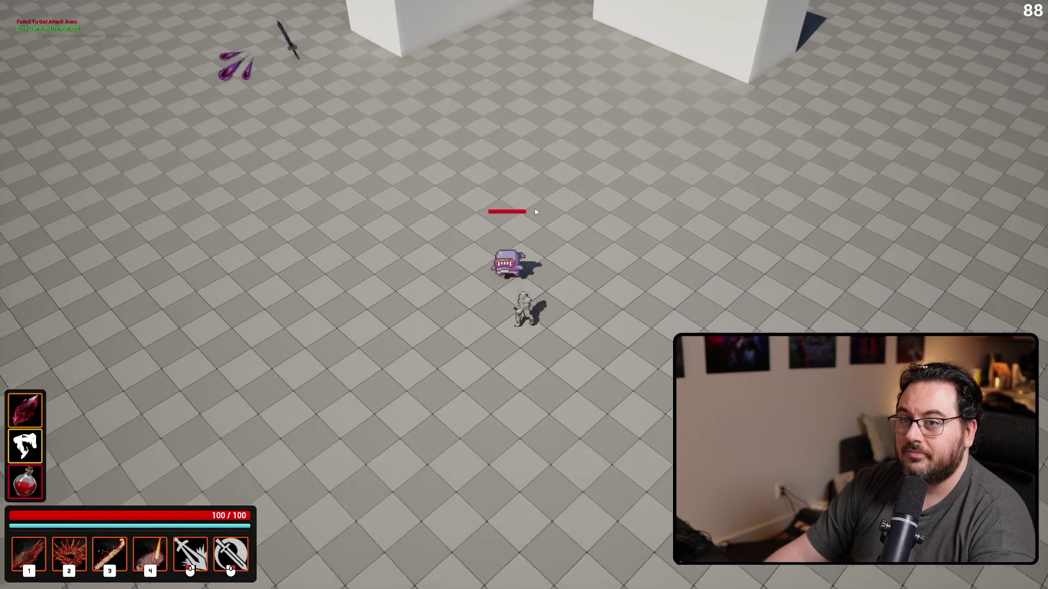
{"action": "left_click", "coordinate": [535, 212]}
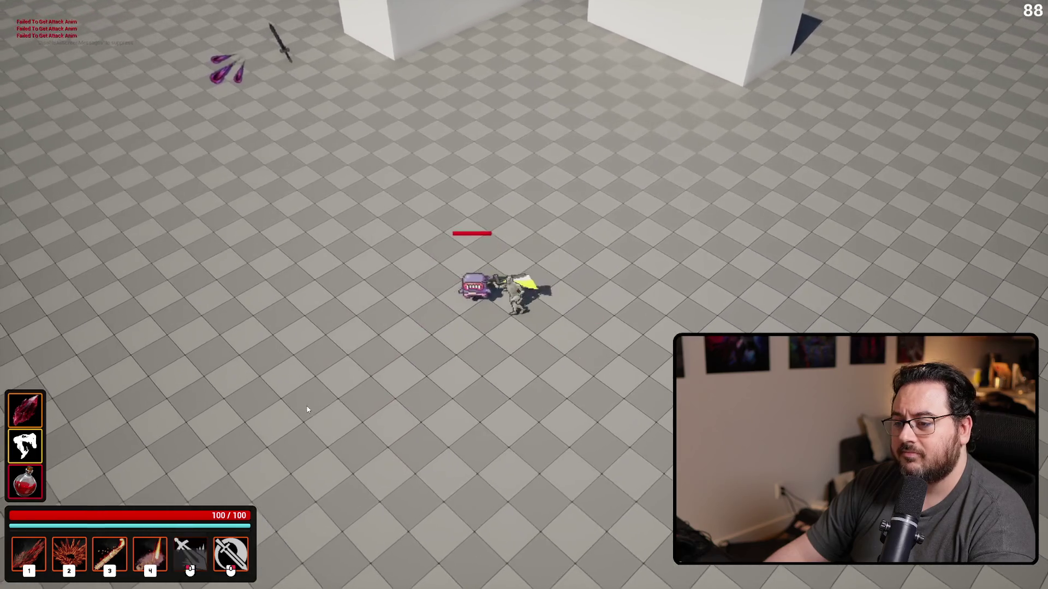
{"action": "left_click", "coordinate": [311, 404]}
{"action": "key", "text": "space"}
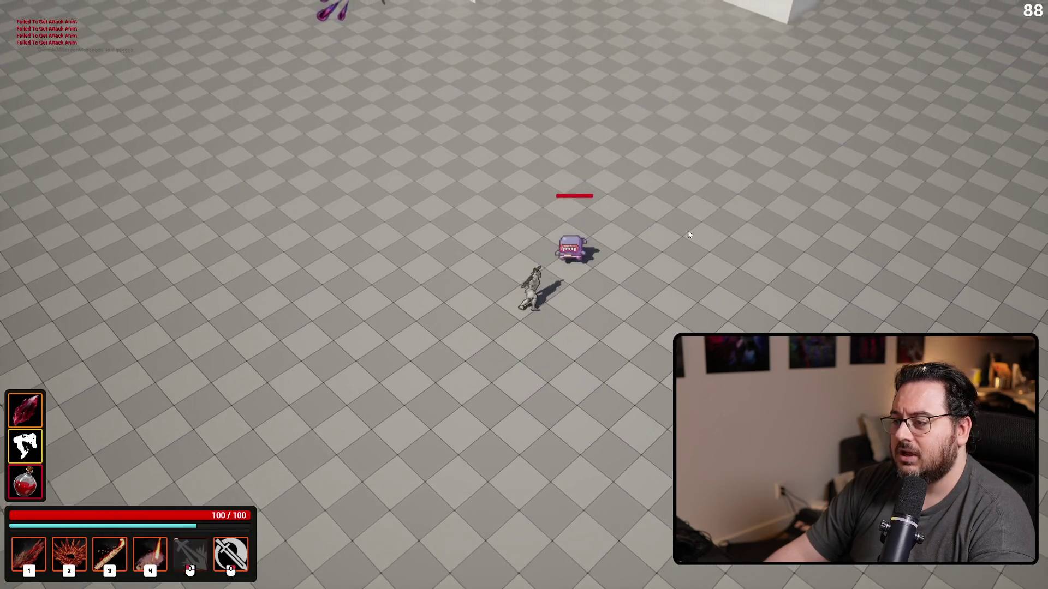
{"action": "left_click", "coordinate": [677, 236]}
{"action": "left_click", "coordinate": [679, 235]}
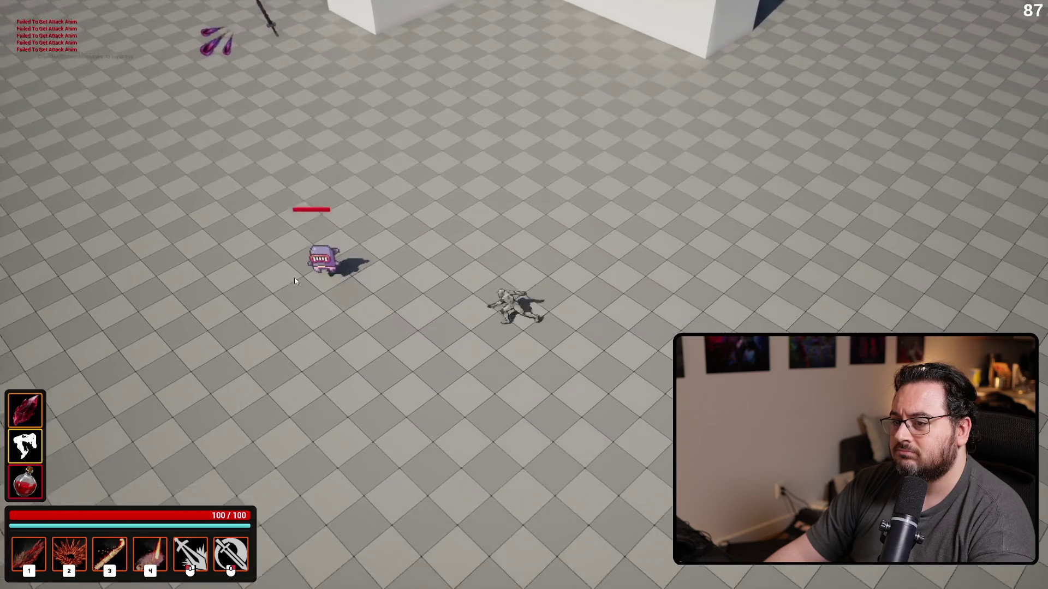
Close in, cast the fiery burst ability, lunge at the enemy, then stop the session.
{"action": "left_click", "coordinate": [286, 251]}
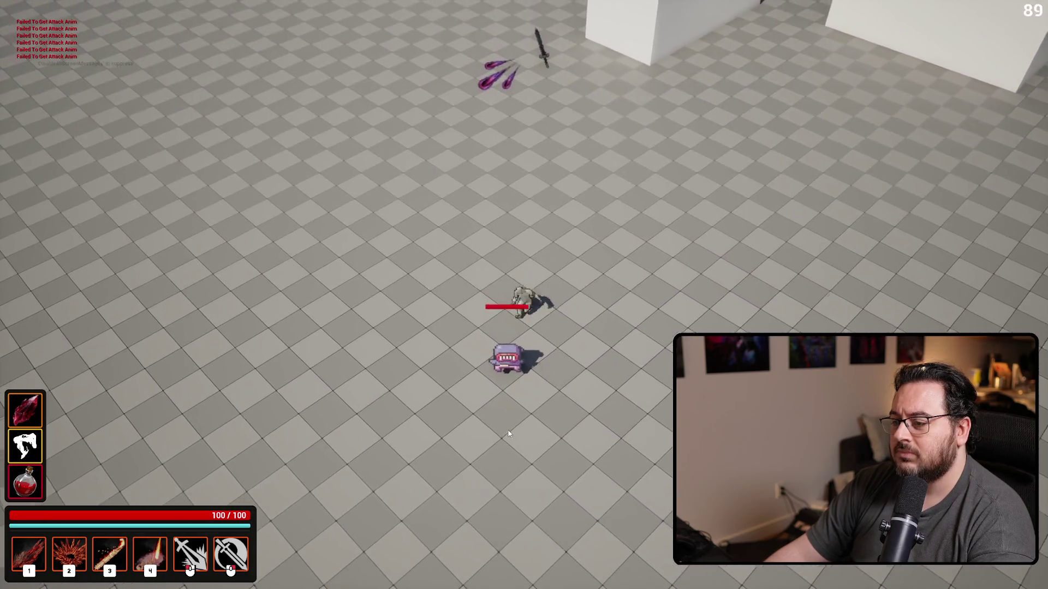
{"action": "key", "text": "2"}
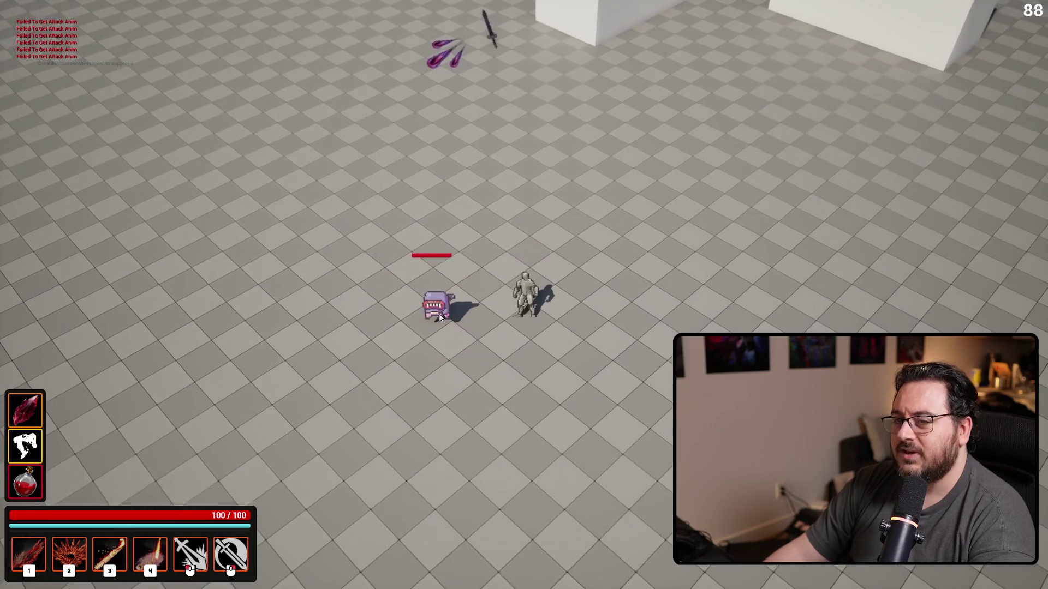
{"action": "left_click", "coordinate": [440, 317]}
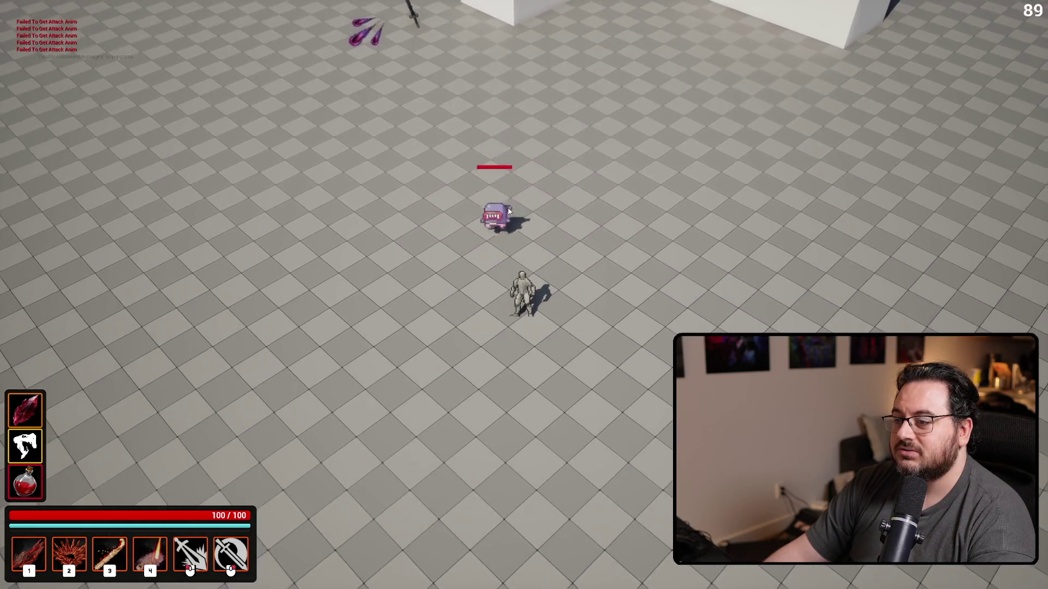
{"action": "left_click", "coordinate": [472, 284]}
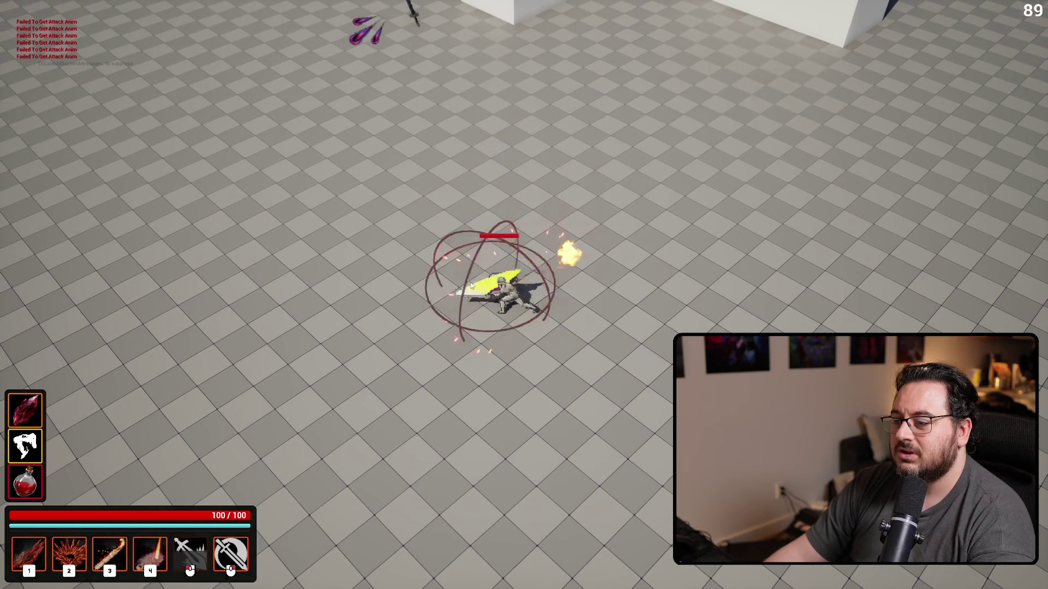
{"action": "key", "text": "Escape"}
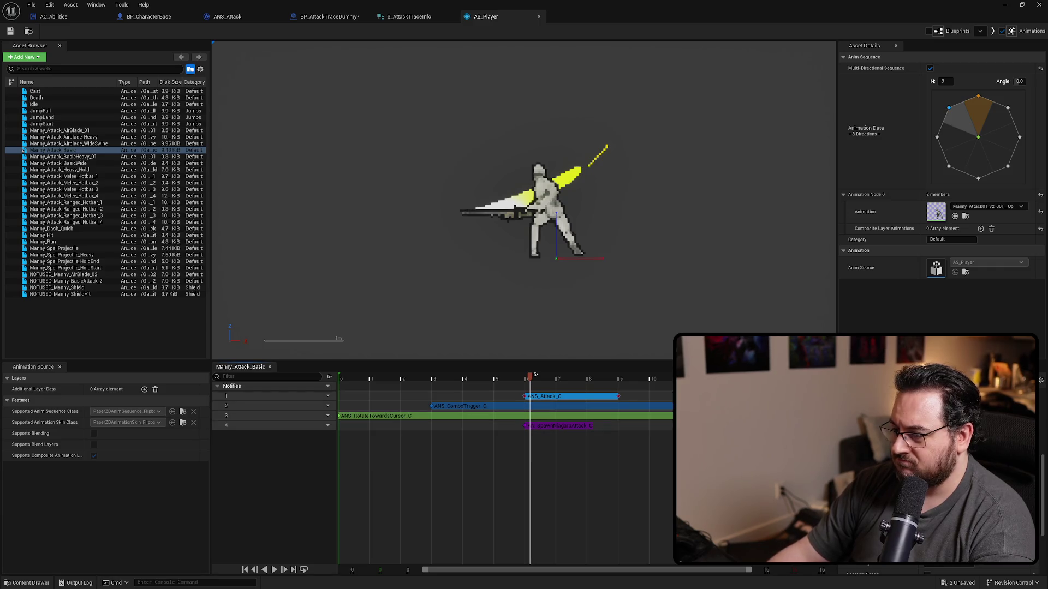
Scrub Manny_Attack_Basic and select the ANS_Attack_C notify to check its timing.
{"action": "left_click_drag", "start_coordinate": [562, 378], "coordinate": [586, 381]}
{"action": "right_click", "coordinate": [596, 404]}
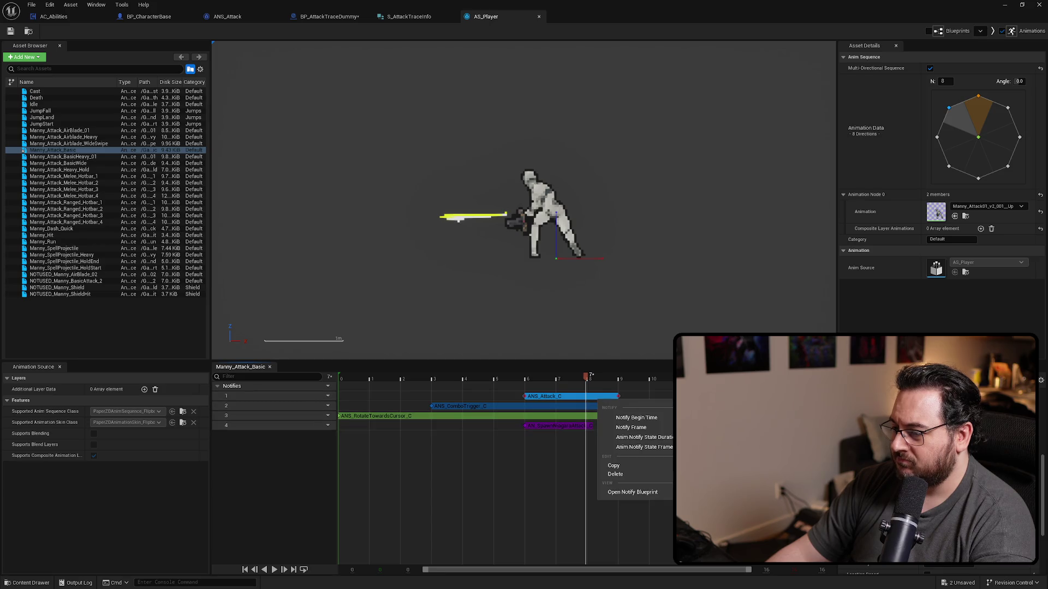
{"action": "left_click", "coordinate": [504, 496]}
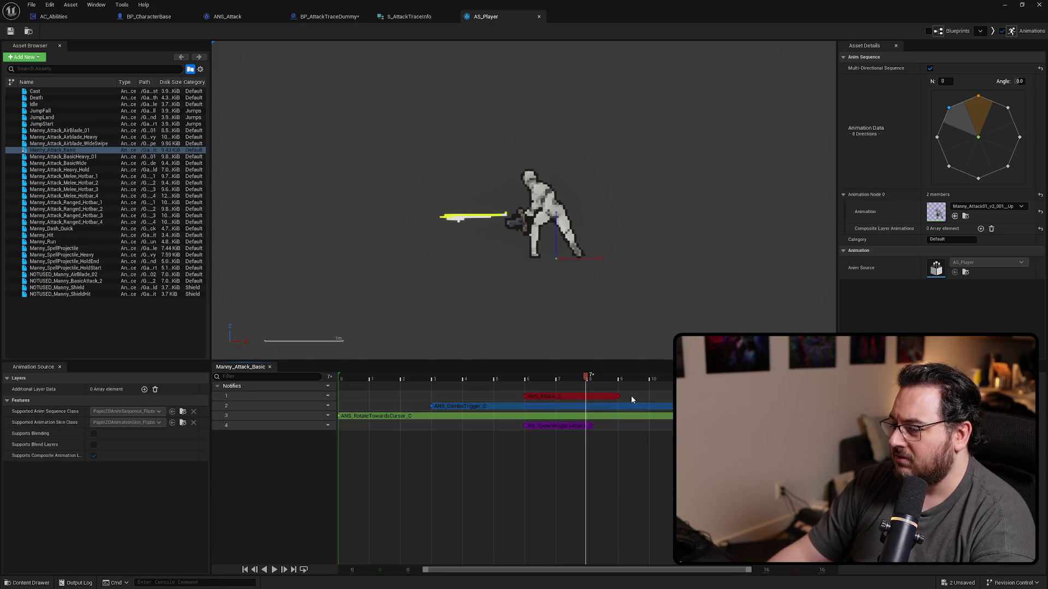
{"action": "left_click", "coordinate": [588, 397]}
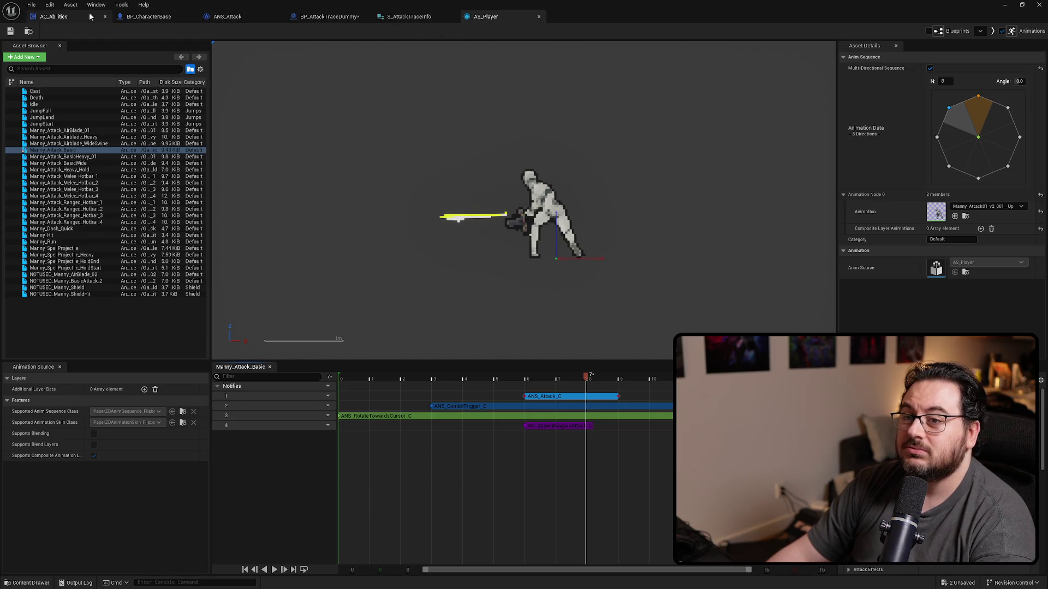
Switch through AC_Abilities to the BP_AttackTraceDummy event graph.
{"action": "left_click", "coordinate": [60, 17]}
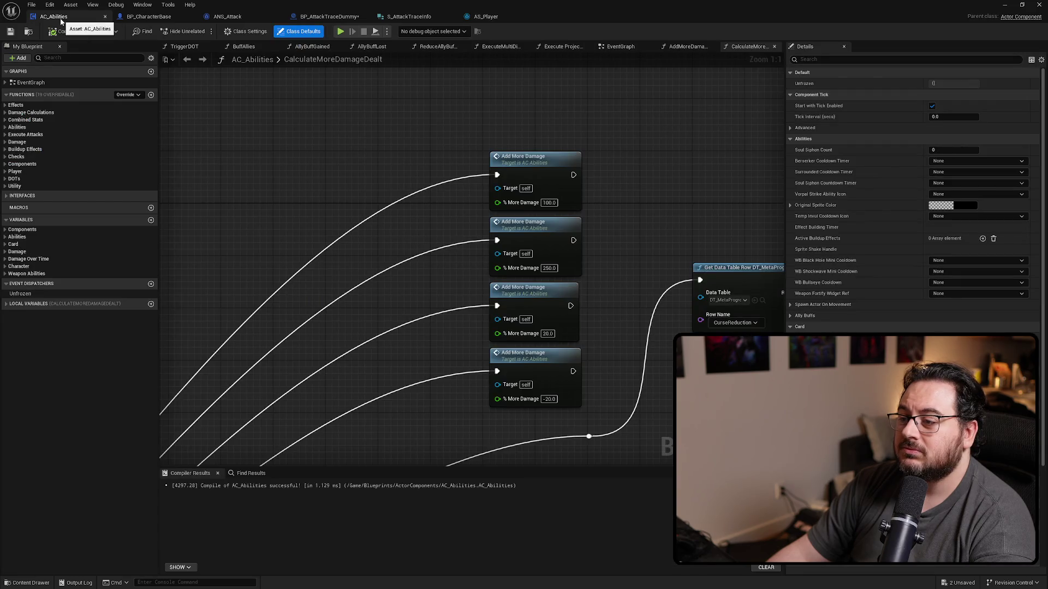
{"action": "left_click", "coordinate": [349, 16]}
{"action": "scroll", "coordinate": [485, 183], "scroll_direction": "down", "scroll_amount": 7}
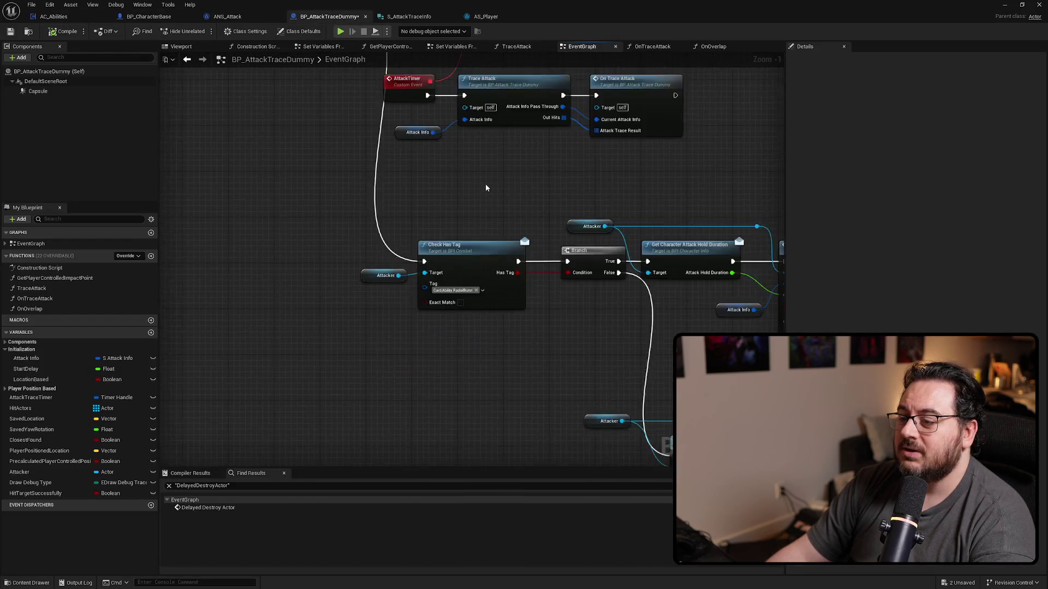
Add a Print String node off the On Overlap call's execution output.
{"action": "scroll", "coordinate": [469, 240], "scroll_direction": "up", "scroll_amount": 6}
{"action": "scroll", "coordinate": [479, 253], "scroll_direction": "down", "scroll_amount": 5}
{"action": "scroll", "coordinate": [316, 294], "scroll_direction": "up", "scroll_amount": 4}
{"action": "left_click", "coordinate": [507, 217]}
{"action": "left_click", "coordinate": [573, 279]}
{"action": "mouse_move", "coordinate": [574, 282]}
{"action": "left_mouse_down"}
{"action": "mouse_move", "coordinate": [448, 289]}
{"action": "mouse_move", "coordinate": [572, 299]}
{"action": "mouse_move", "coordinate": [352, 305]}
{"action": "left_mouse_up"}
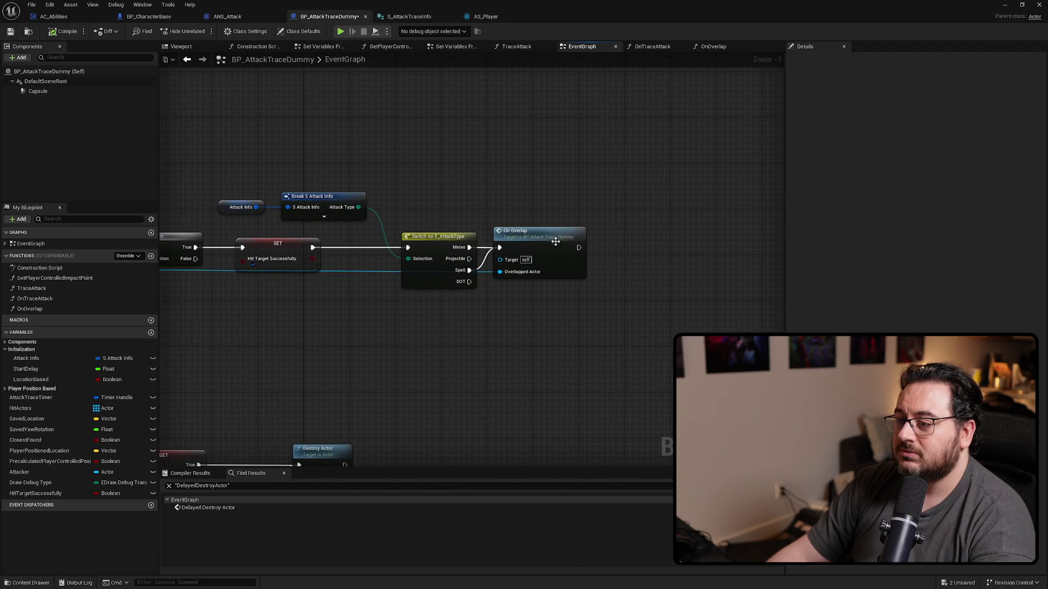
{"action": "left_click_drag", "start_coordinate": [578, 247], "coordinate": [661, 200]}
{"action": "type", "text": "print"}
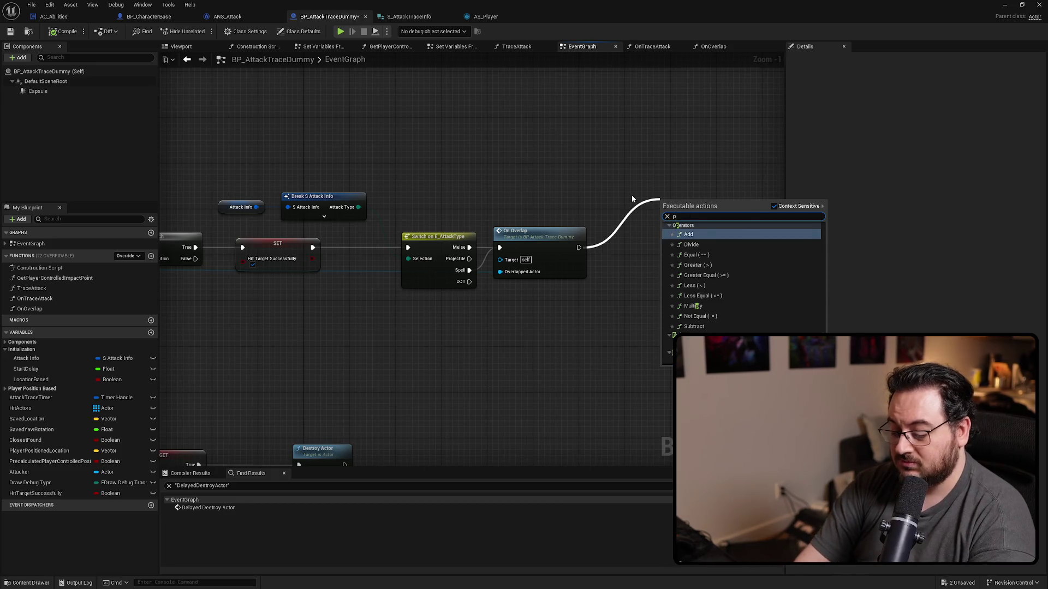
{"action": "key", "text": "Return"}
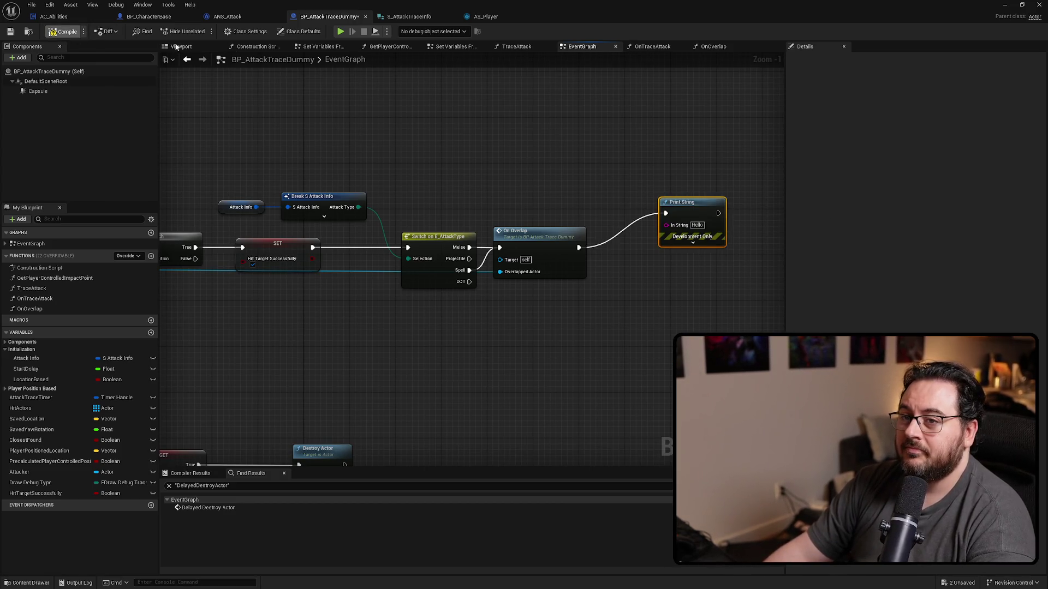
Play-test by moving toward the enemy and attacking it, then stop the session.
{"action": "key", "text": "alt+Tab"}
{"action": "key", "text": "alt+p"}
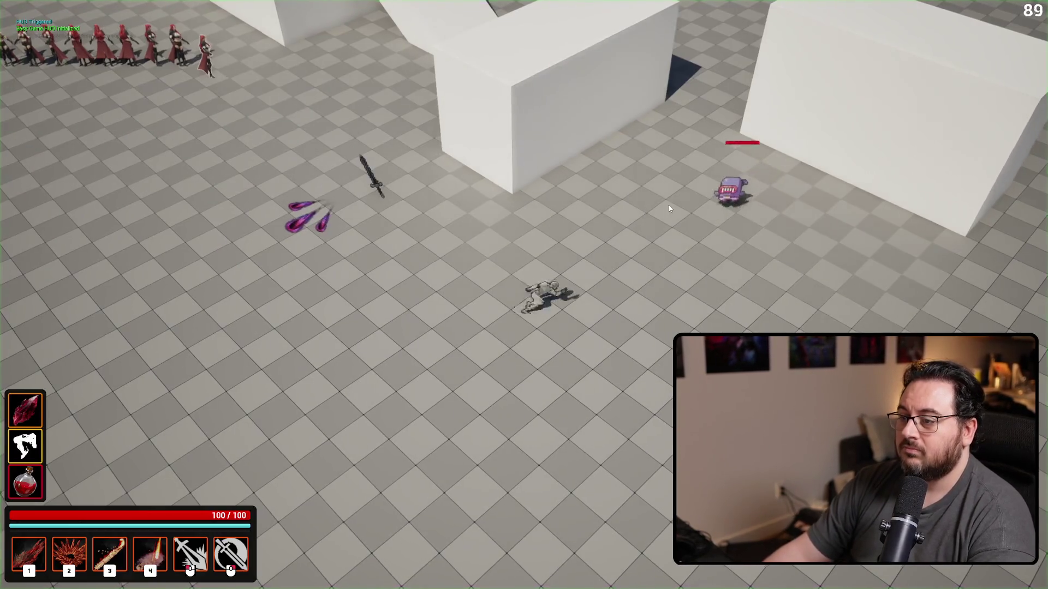
{"action": "left_click", "coordinate": [807, 153]}
{"action": "key", "text": "d"}
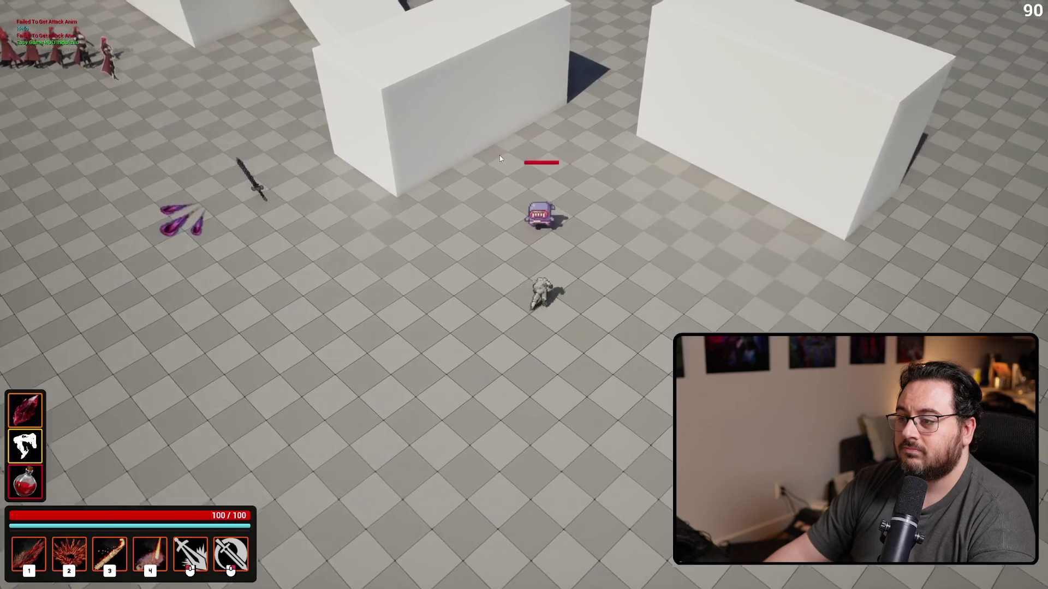
{"action": "key", "text": "d"}
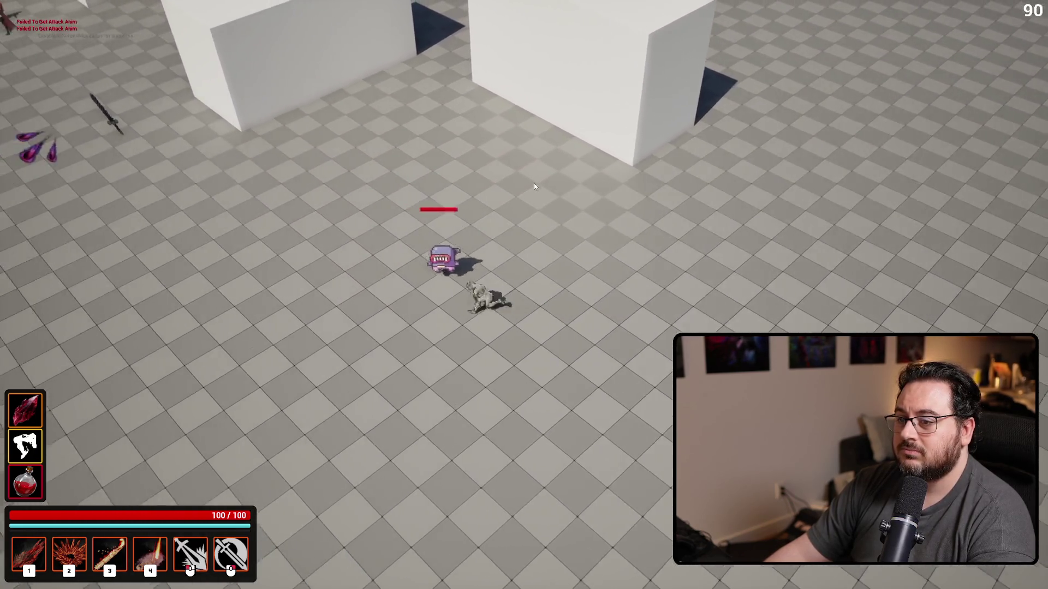
{"action": "left_click", "coordinate": [534, 182]}
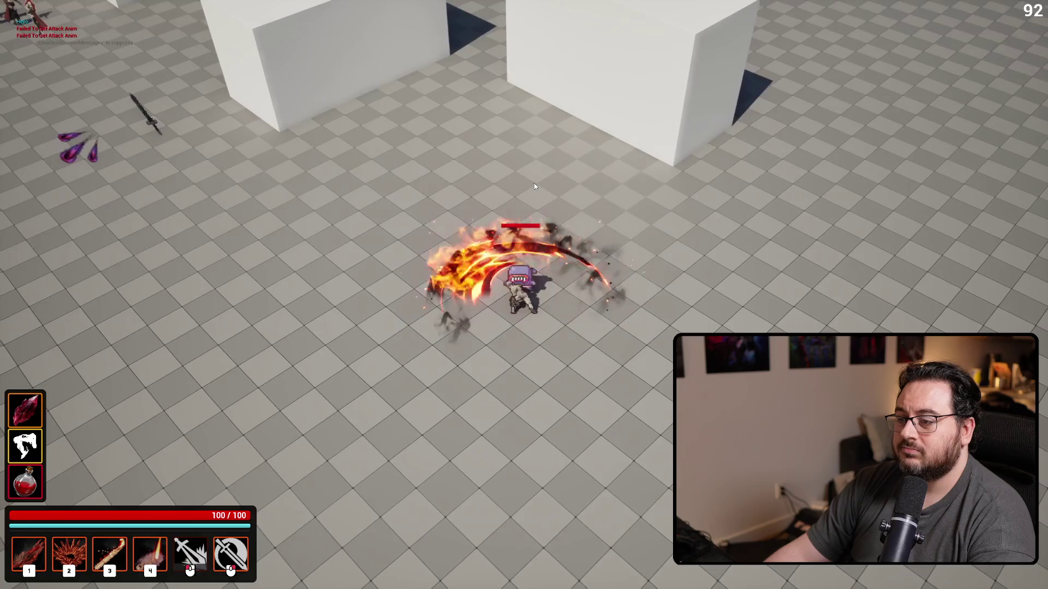
{"action": "key", "text": "Escape"}
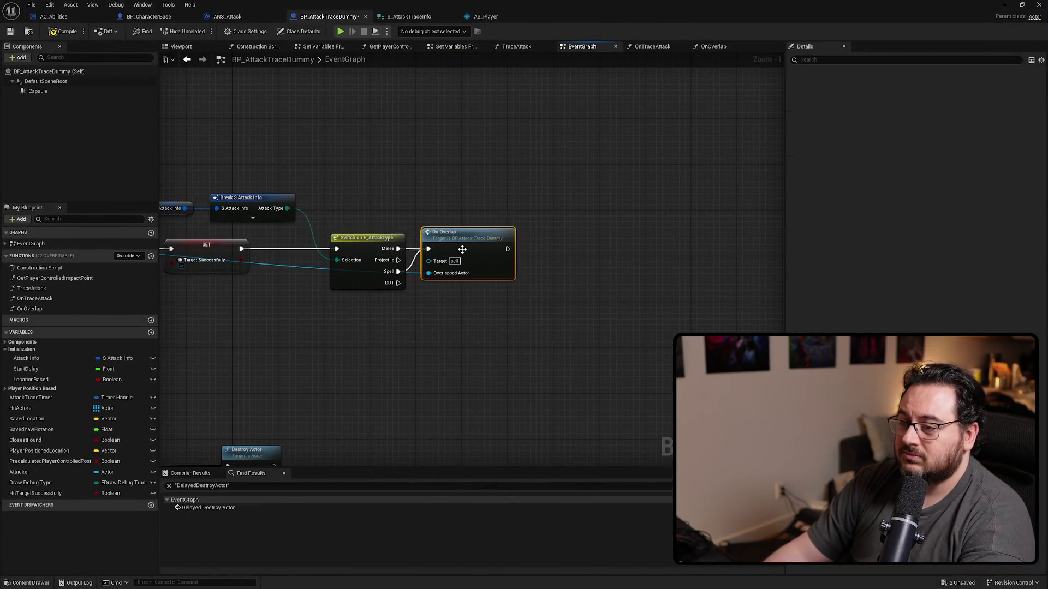
Open the OnOverlap function and attach a Print String to Calculate Total Damage Dealt's exec output.
{"action": "double_click", "coordinate": [462, 249]}
{"action": "scroll", "coordinate": [417, 228], "scroll_direction": "up", "scroll_amount": 4}
{"action": "mouse_move", "coordinate": [398, 219]}
{"action": "left_mouse_down"}
{"action": "mouse_move", "coordinate": [327, 229]}
{"action": "mouse_move", "coordinate": [511, 266]}
{"action": "mouse_move", "coordinate": [163, 289]}
{"action": "left_mouse_up"}
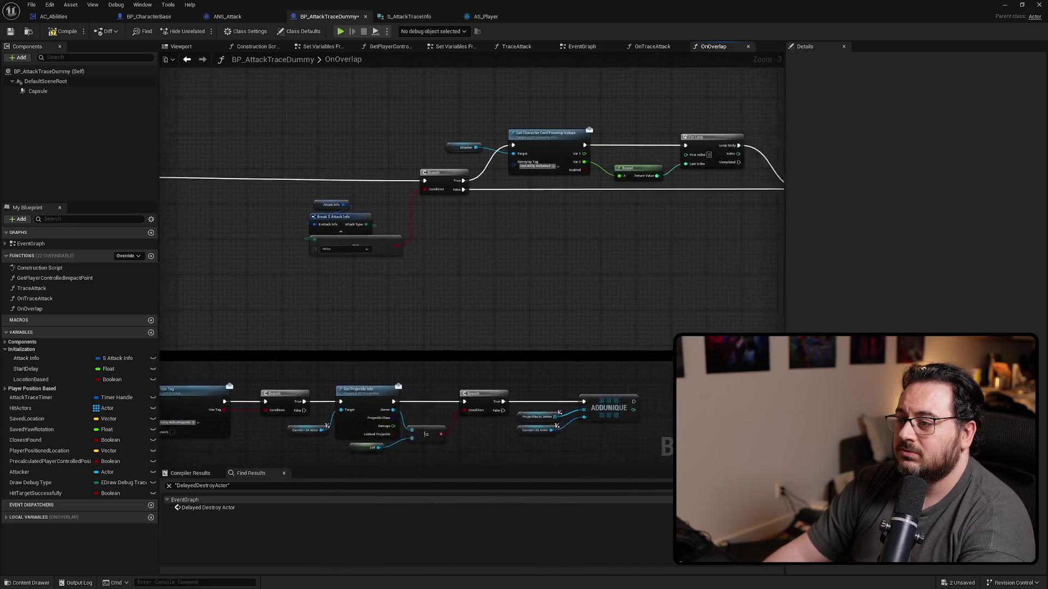
{"action": "scroll", "coordinate": [332, 292], "scroll_direction": "up", "scroll_amount": 2}
{"action": "mouse_move", "coordinate": [332, 293]}
{"action": "left_mouse_down"}
{"action": "mouse_move", "coordinate": [528, 230]}
{"action": "mouse_move", "coordinate": [162, 248]}
{"action": "left_mouse_up"}
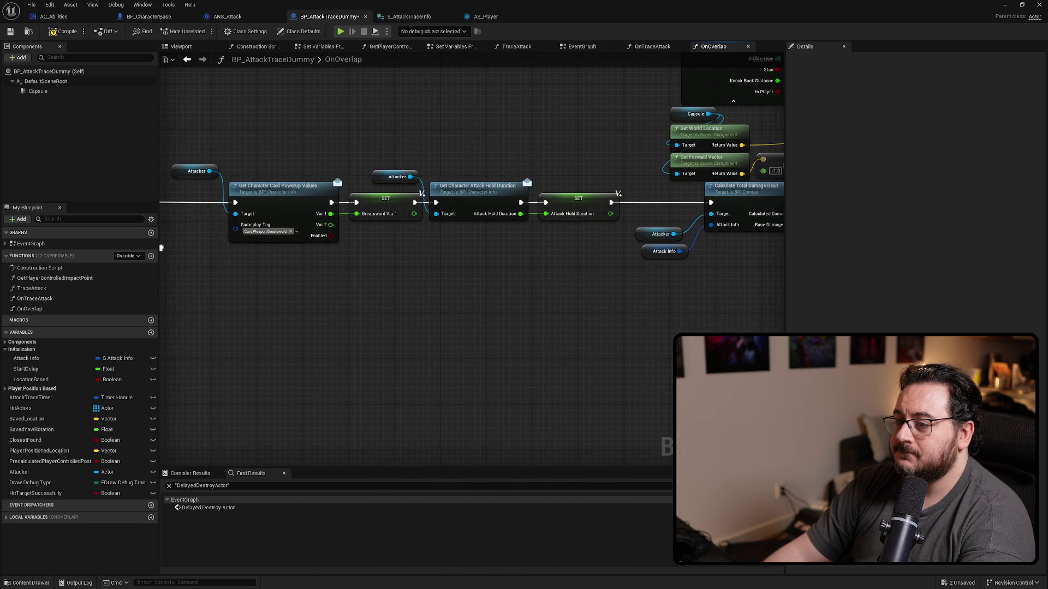
{"action": "mouse_move", "coordinate": [532, 271]}
{"action": "left_mouse_down"}
{"action": "mouse_move", "coordinate": [252, 259]}
{"action": "mouse_move", "coordinate": [246, 229]}
{"action": "mouse_move", "coordinate": [316, 239]}
{"action": "mouse_move", "coordinate": [185, 229]}
{"action": "left_mouse_up"}
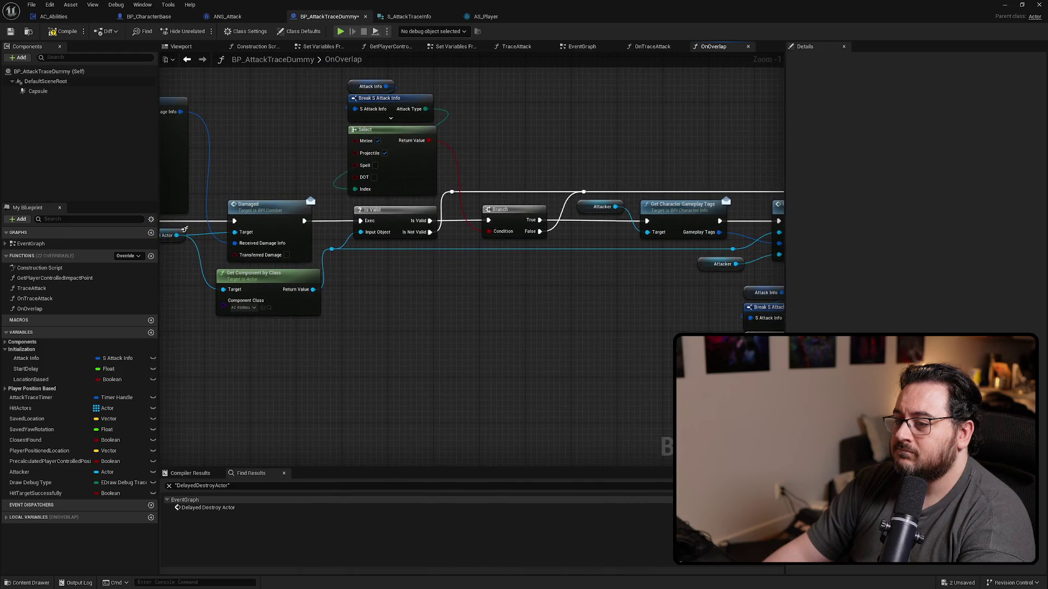
{"action": "mouse_move", "coordinate": [488, 319]}
{"action": "left_mouse_down"}
{"action": "mouse_move", "coordinate": [180, 299]}
{"action": "mouse_move", "coordinate": [559, 322]}
{"action": "mouse_move", "coordinate": [784, 322]}
{"action": "left_mouse_up"}
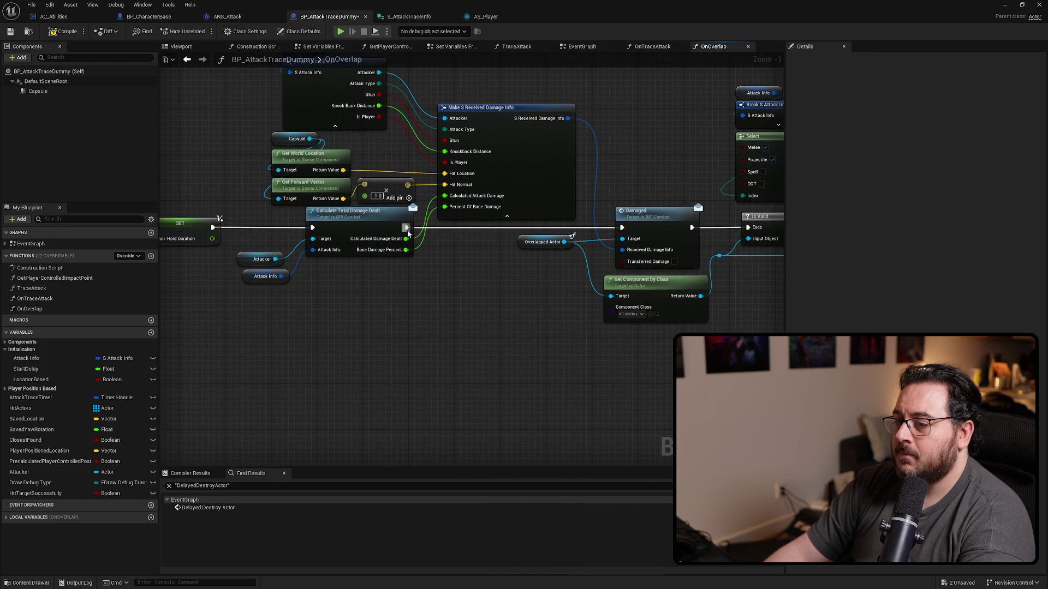
{"action": "left_click_drag", "start_coordinate": [406, 228], "coordinate": [449, 328]}
{"action": "type", "text": "print"}
{"action": "key", "text": "Return"}
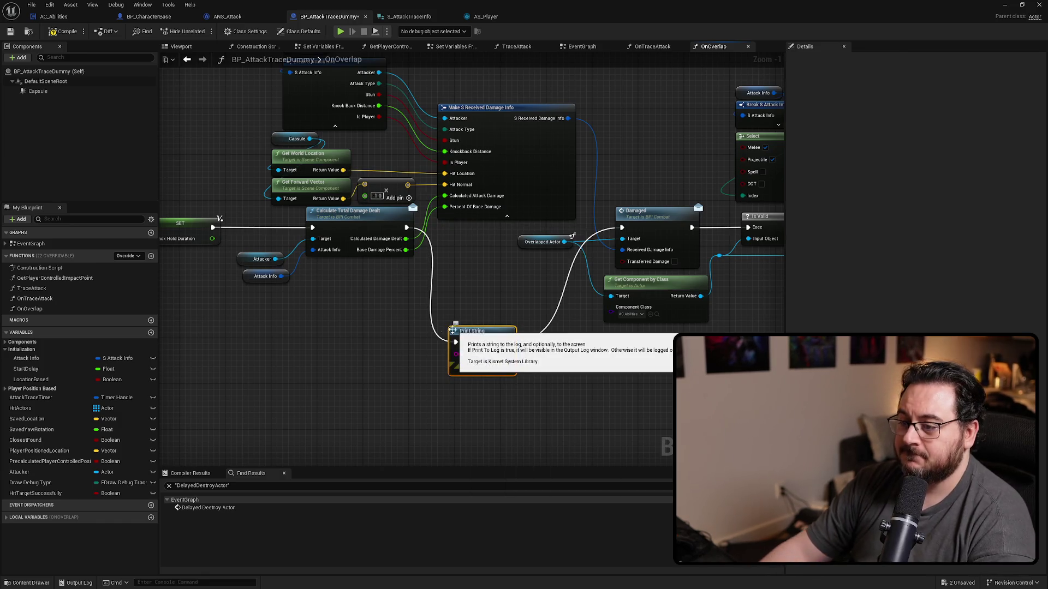
Play-test the attack, then wire Calculate Total Damage Dealt straight back to Damaged.
{"action": "left_click", "coordinate": [1004, 4]}
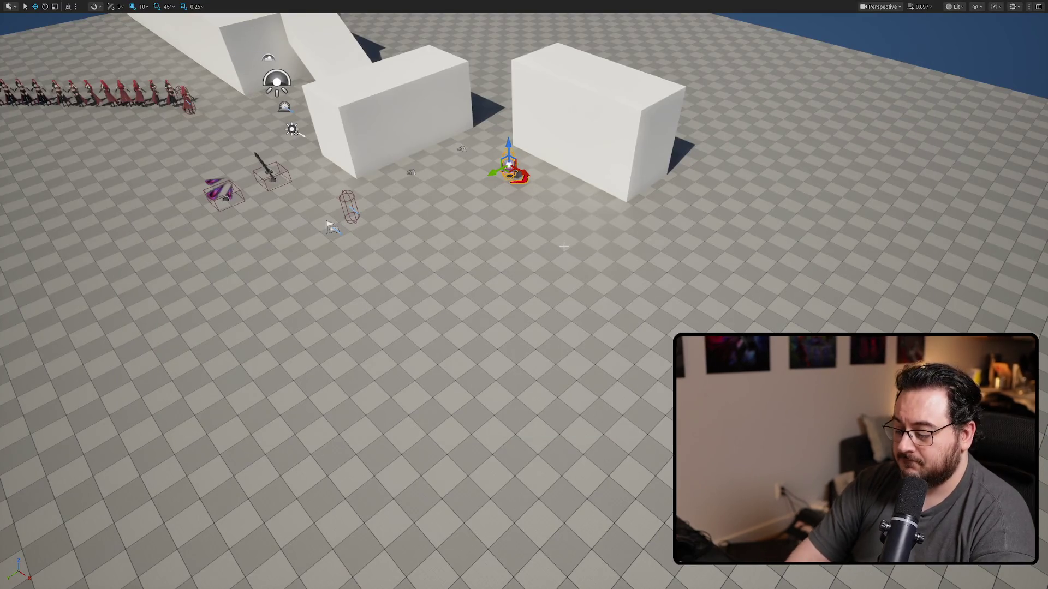
{"action": "key", "text": "alt+p"}
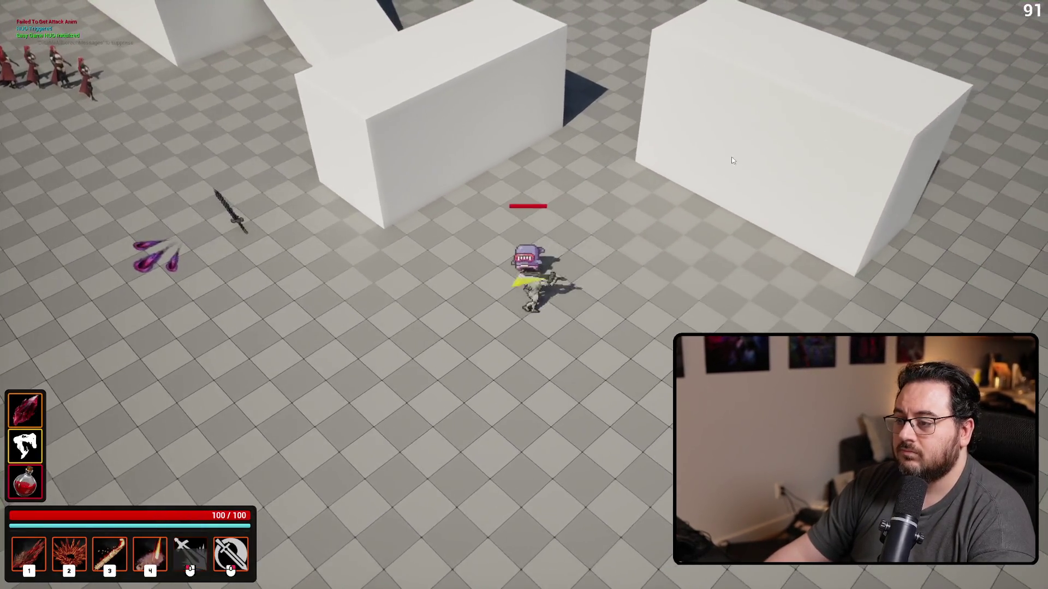
{"action": "key", "text": "s"}
{"action": "key", "text": "a"}
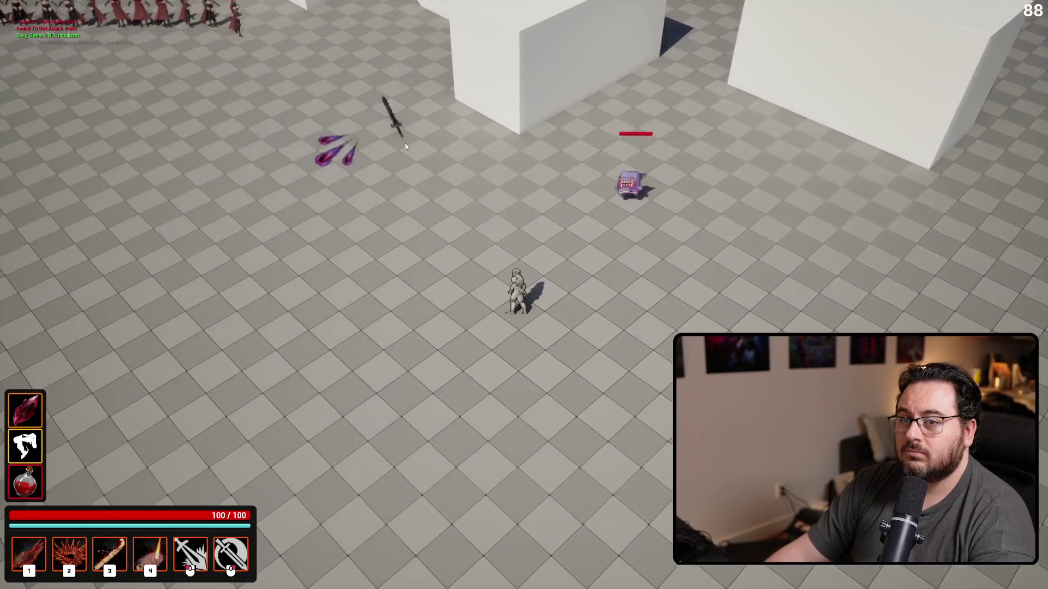
{"action": "key", "text": "d"}
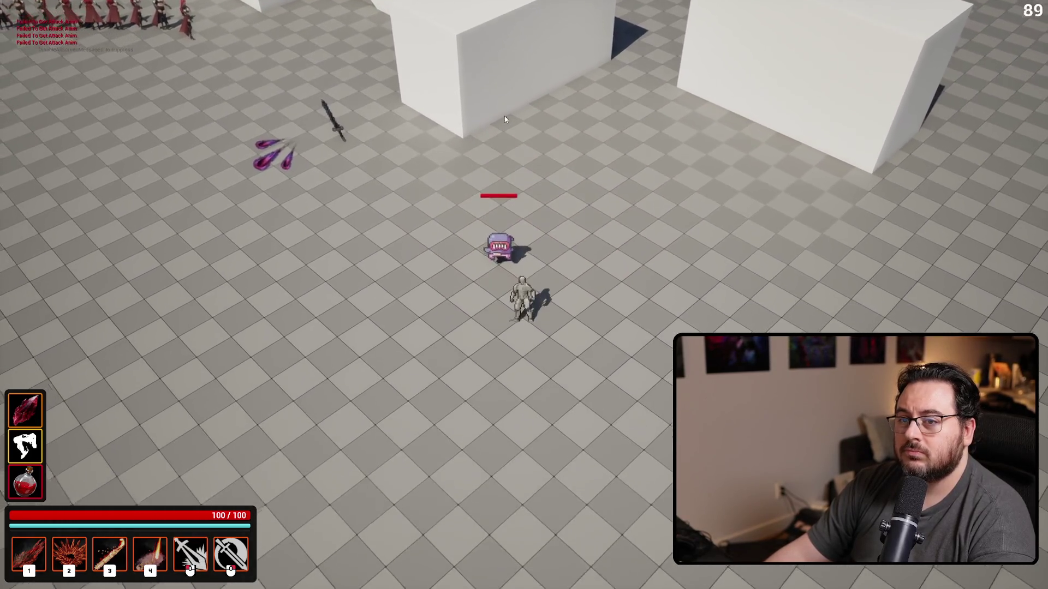
{"action": "key", "text": "Escape"}
{"action": "left_click_drag", "start_coordinate": [509, 342], "coordinate": [407, 228]}
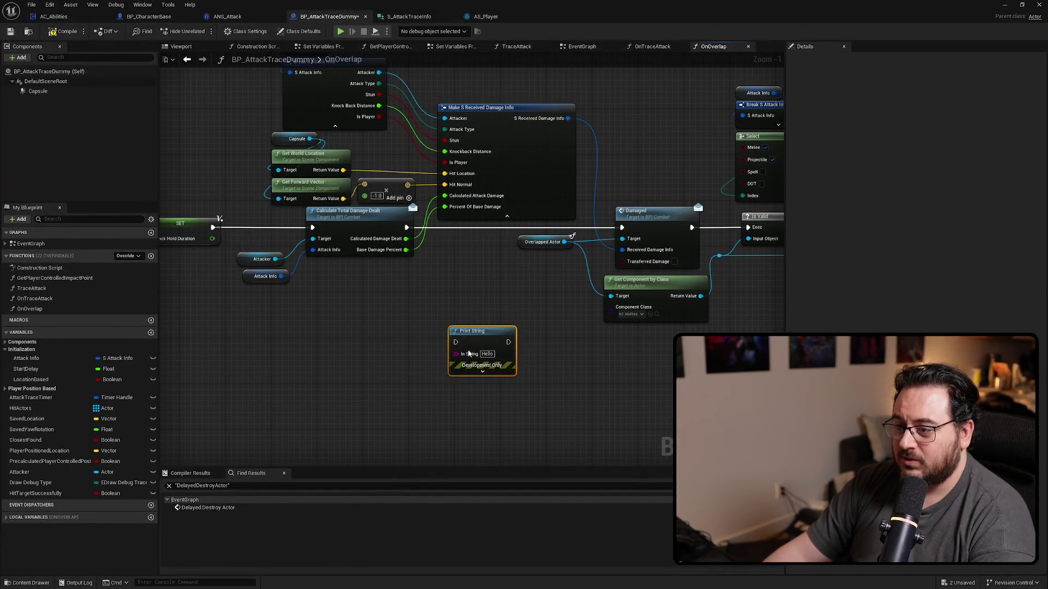
Paste the 'Hello' Print String and hang it off the post-Branch Sequence's first output.
{"action": "scroll", "coordinate": [468, 353], "scroll_direction": "down", "scroll_amount": 10}
{"action": "scroll", "coordinate": [320, 283], "scroll_direction": "up", "scroll_amount": 6}
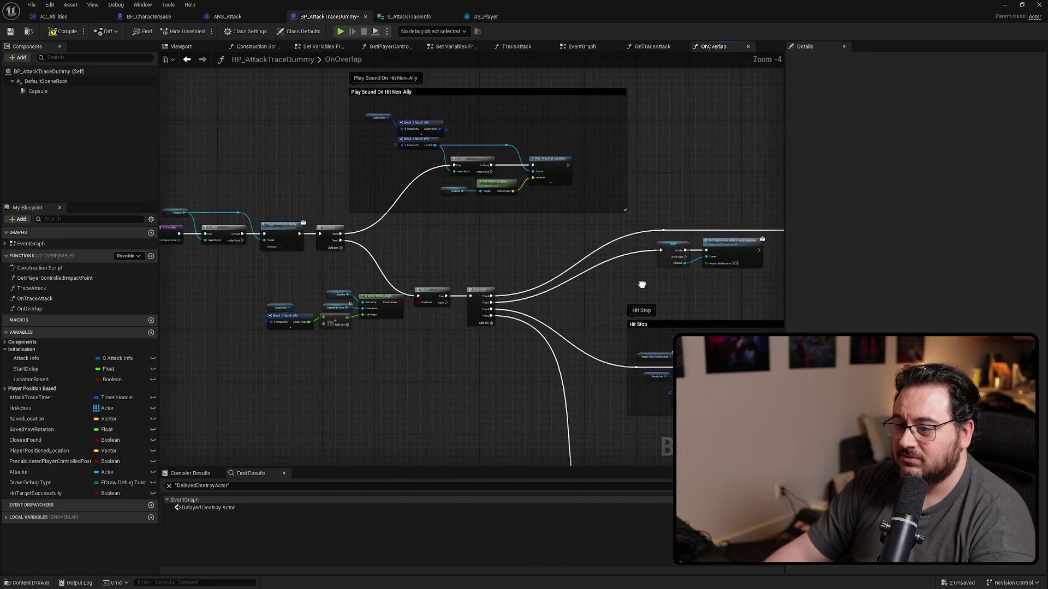
{"action": "scroll", "coordinate": [525, 261], "scroll_direction": "up", "scroll_amount": 2}
{"action": "key", "text": "ctrl+v"}
{"action": "scroll", "coordinate": [512, 260], "scroll_direction": "up", "scroll_amount": 1}
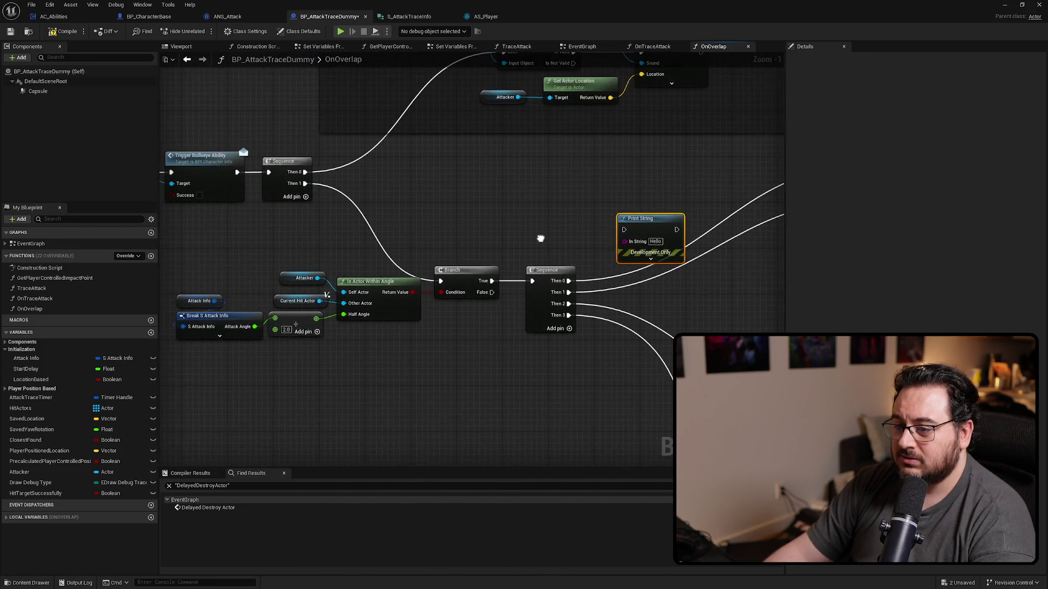
{"action": "left_click_drag", "start_coordinate": [540, 238], "coordinate": [551, 233]}
{"action": "left_click_drag", "start_coordinate": [298, 341], "coordinate": [391, 307]}
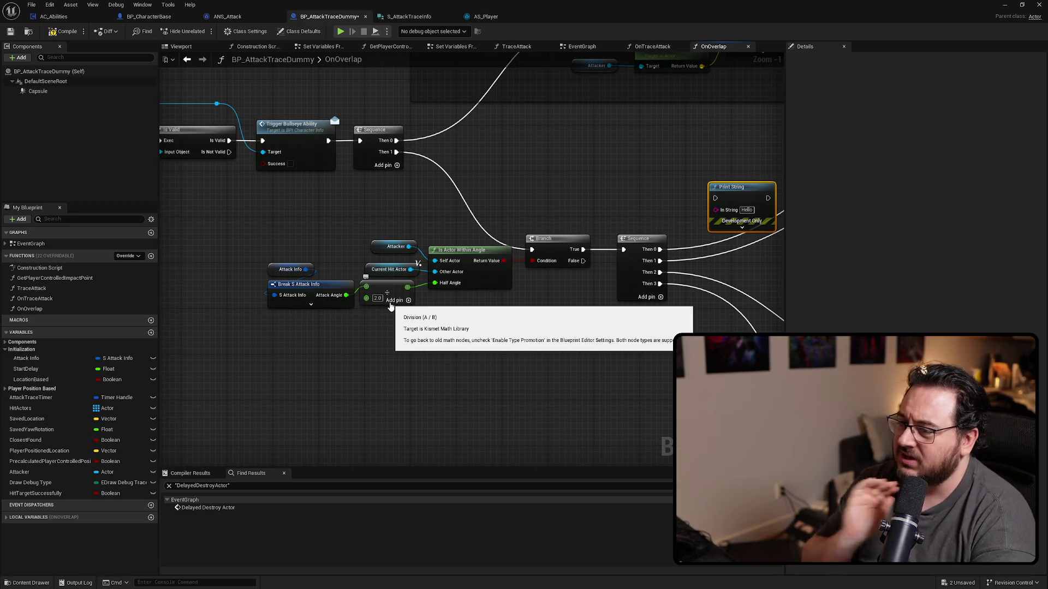
{"action": "left_click_drag", "start_coordinate": [391, 308], "coordinate": [279, 264]}
{"action": "mouse_move", "coordinate": [496, 257]}
{"action": "left_mouse_down"}
{"action": "mouse_move", "coordinate": [625, 215]}
{"action": "mouse_move", "coordinate": [602, 200]}
{"action": "mouse_move", "coordinate": [527, 219]}
{"action": "mouse_move", "coordinate": [551, 201]}
{"action": "left_mouse_up"}
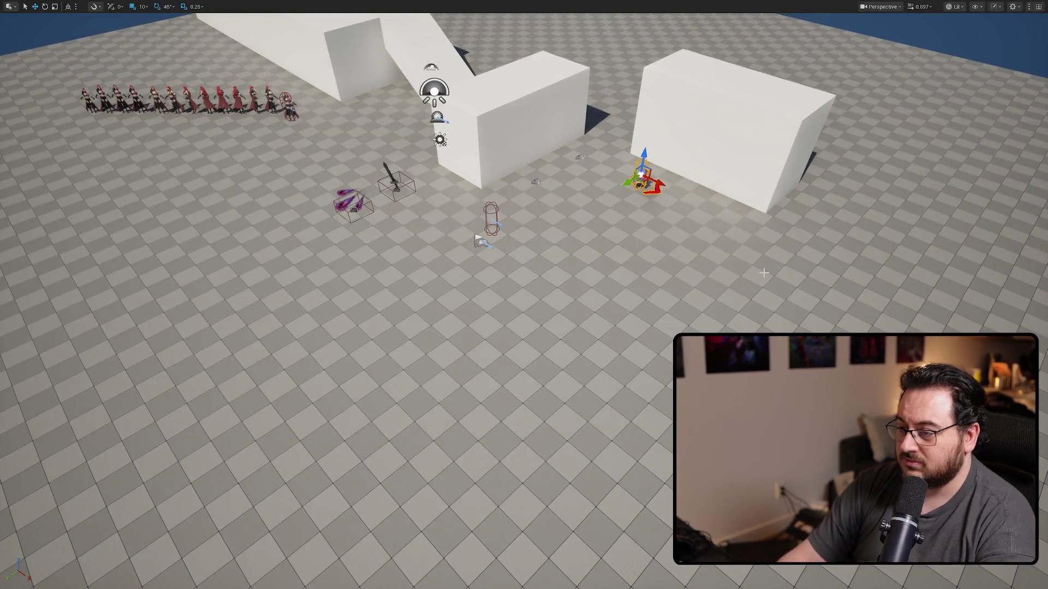
Play-test an attack on the enemy dummy and stop the session.
{"action": "key", "text": "alt+p"}
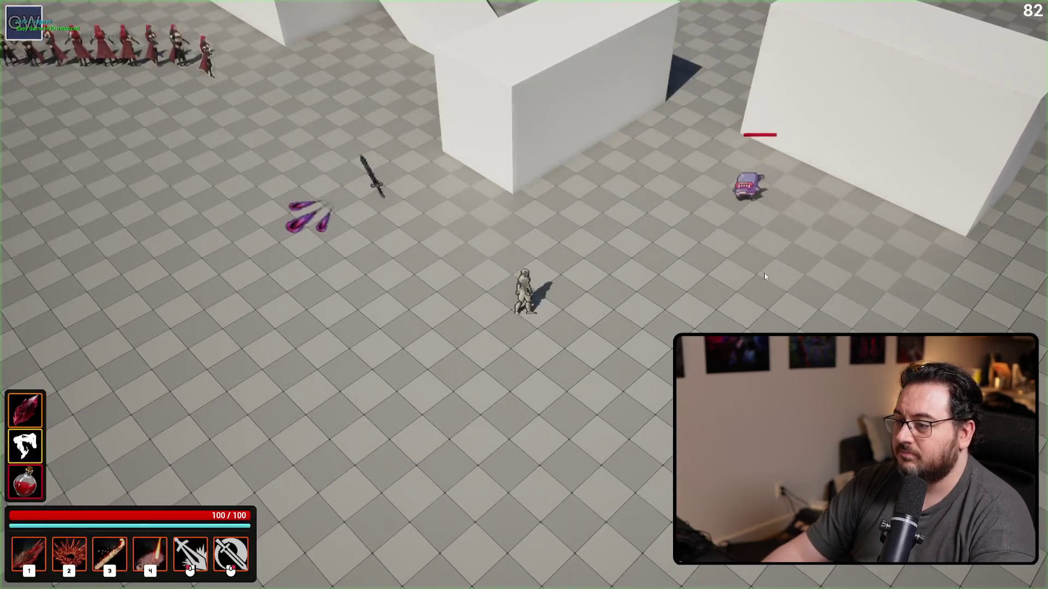
{"action": "key", "text": "d"}
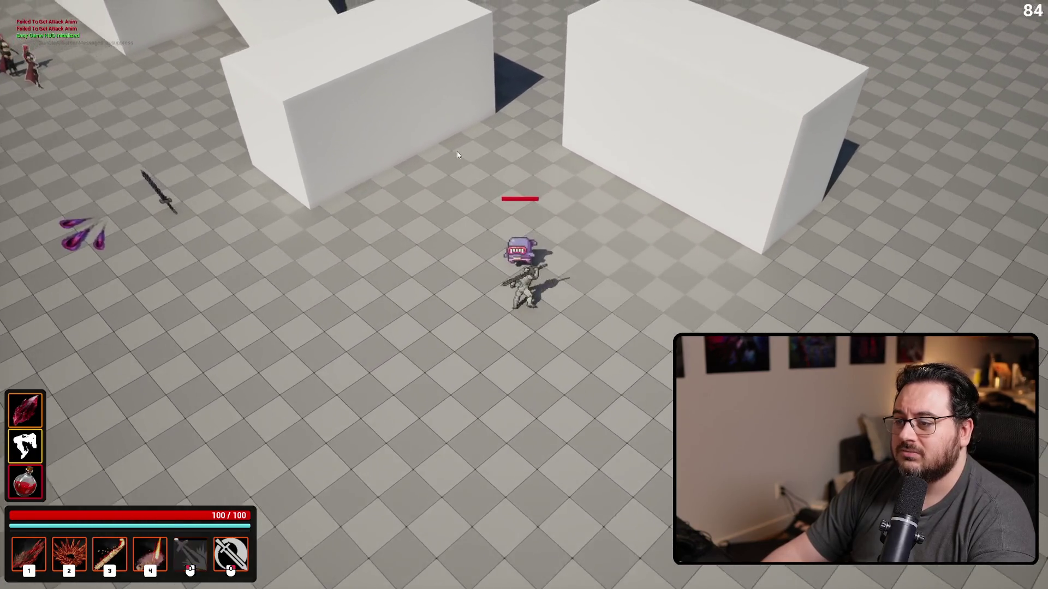
{"action": "left_click", "coordinate": [457, 152]}
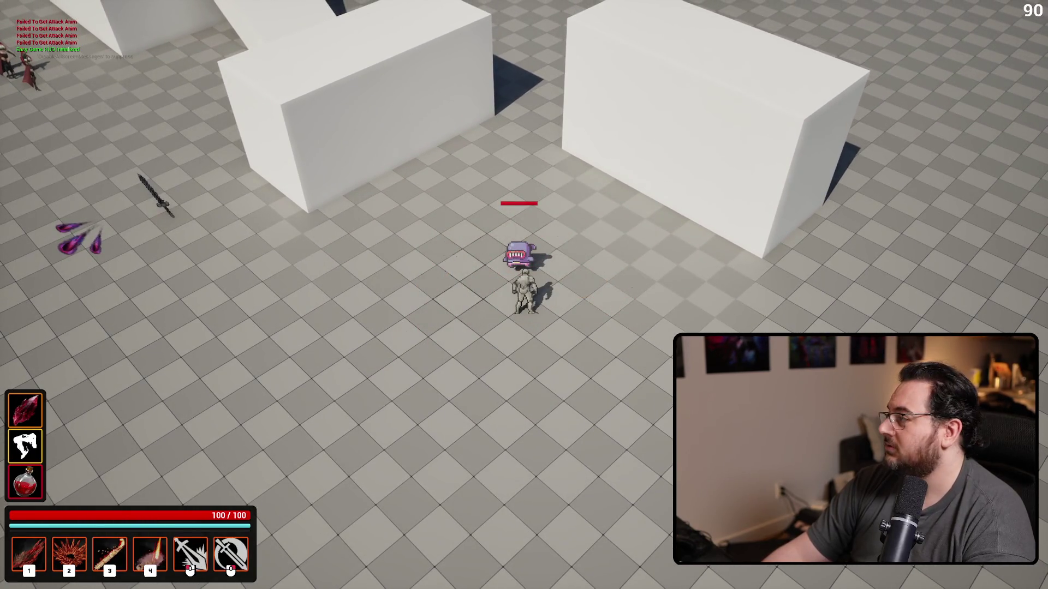
{"action": "key", "text": "Escape"}
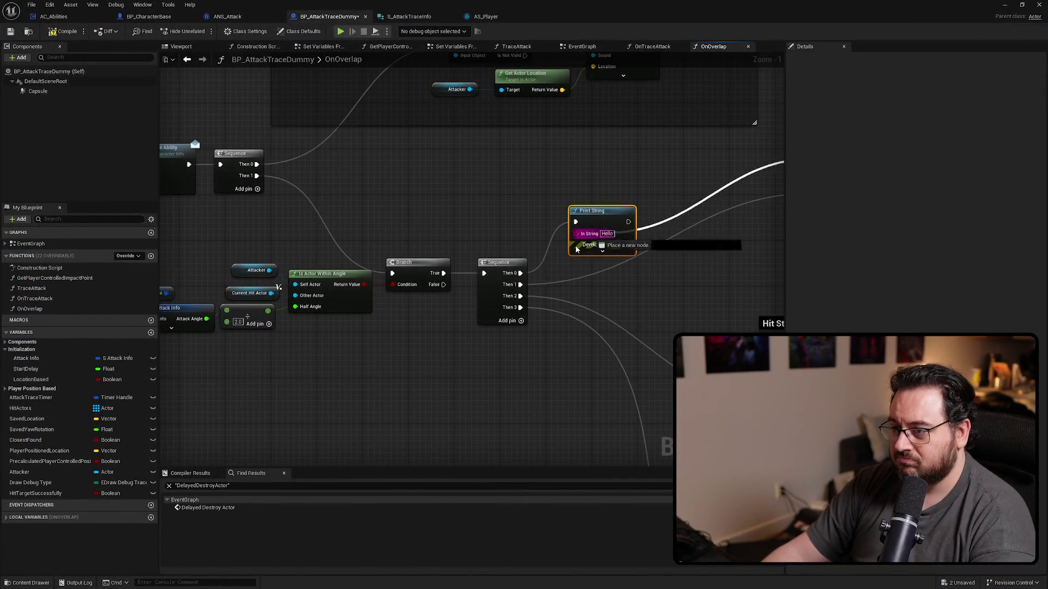
Place the Print String between the Sequence's Then 1 output and the Branch.
{"action": "mouse_move", "coordinate": [602, 218]}
{"action": "left_mouse_down"}
{"action": "mouse_move", "coordinate": [373, 184]}
{"action": "mouse_move", "coordinate": [322, 189]}
{"action": "left_mouse_up"}
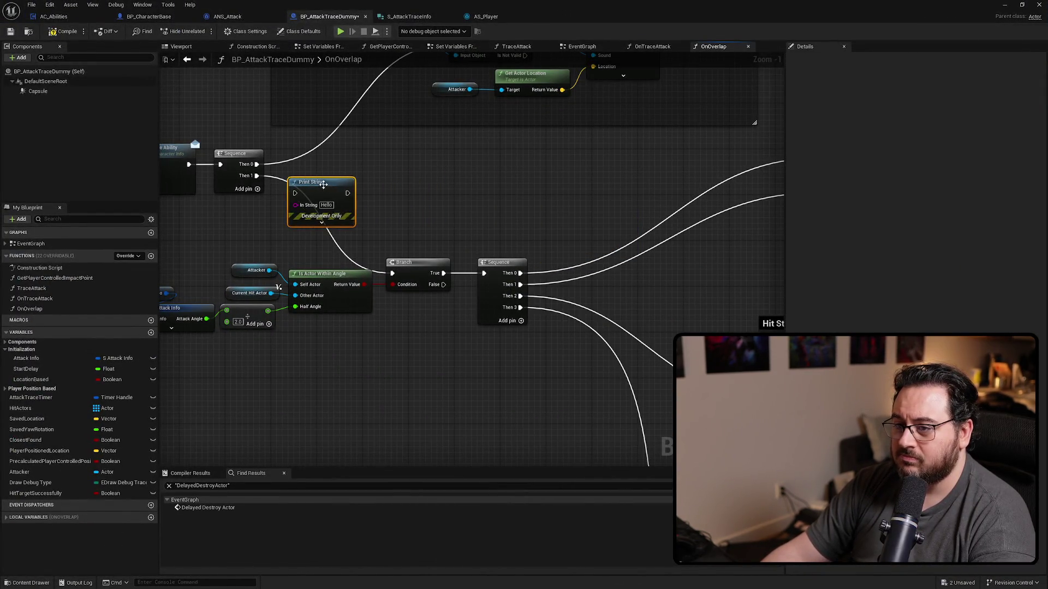
{"action": "left_click_drag", "start_coordinate": [530, 203], "coordinate": [575, 283]}
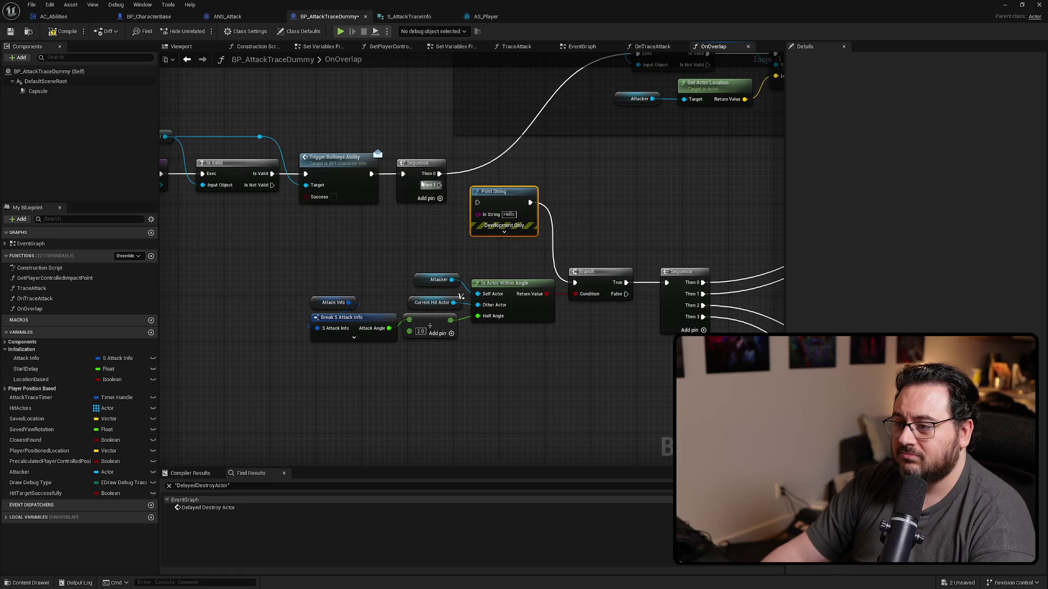
{"action": "left_click_drag", "start_coordinate": [440, 185], "coordinate": [563, 241]}
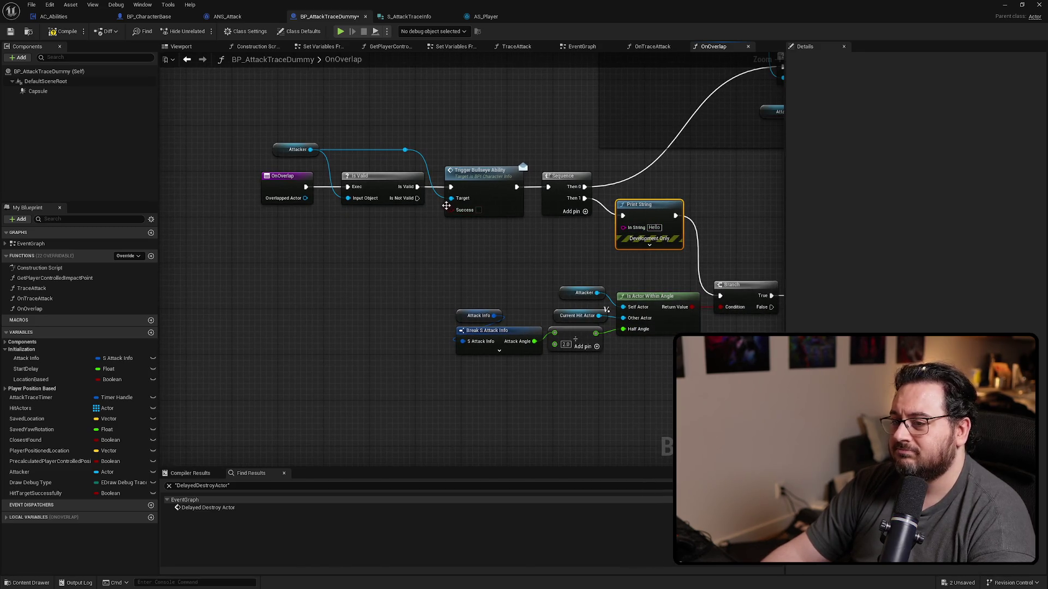
Route Is Valid's Is Not Valid output into the Sequence through a reroute point.
{"action": "left_click_drag", "start_coordinate": [417, 198], "coordinate": [557, 207]}
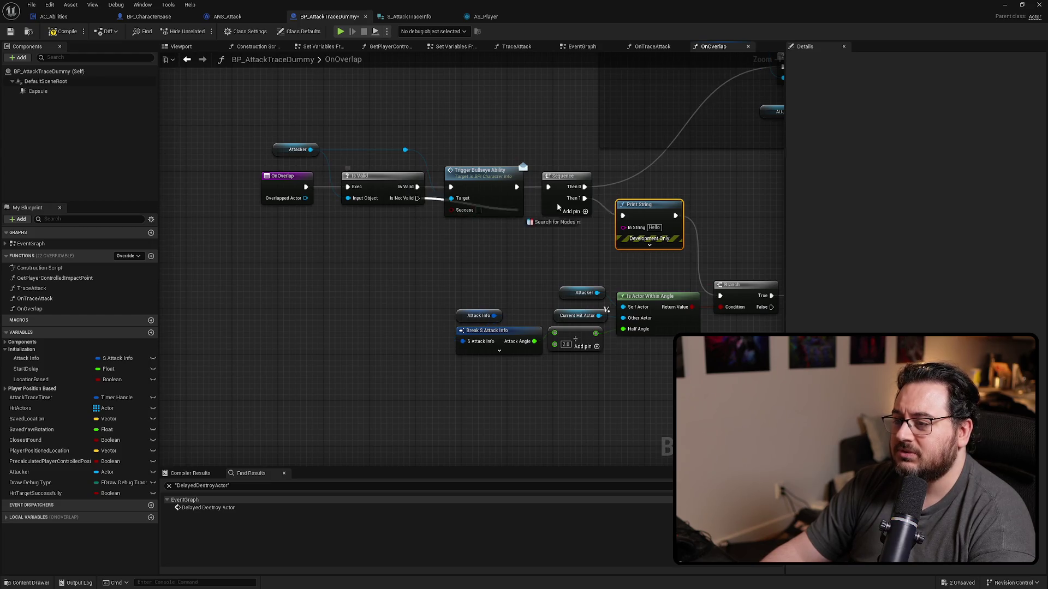
{"action": "left_click", "coordinate": [434, 202]}
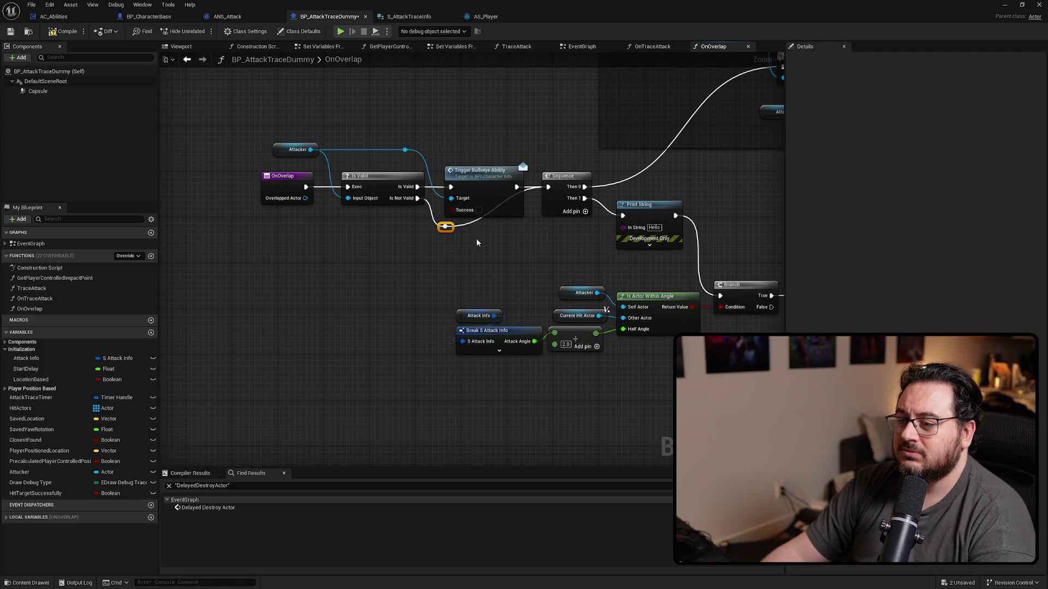
{"action": "scroll", "coordinate": [476, 238], "scroll_direction": "down", "scroll_amount": 3}
{"action": "left_click_drag", "start_coordinate": [442, 216], "coordinate": [479, 249]}
{"action": "scroll", "coordinate": [405, 243], "scroll_direction": "up", "scroll_amount": 3}
{"action": "left_click_drag", "start_coordinate": [404, 248], "coordinate": [406, 244]}
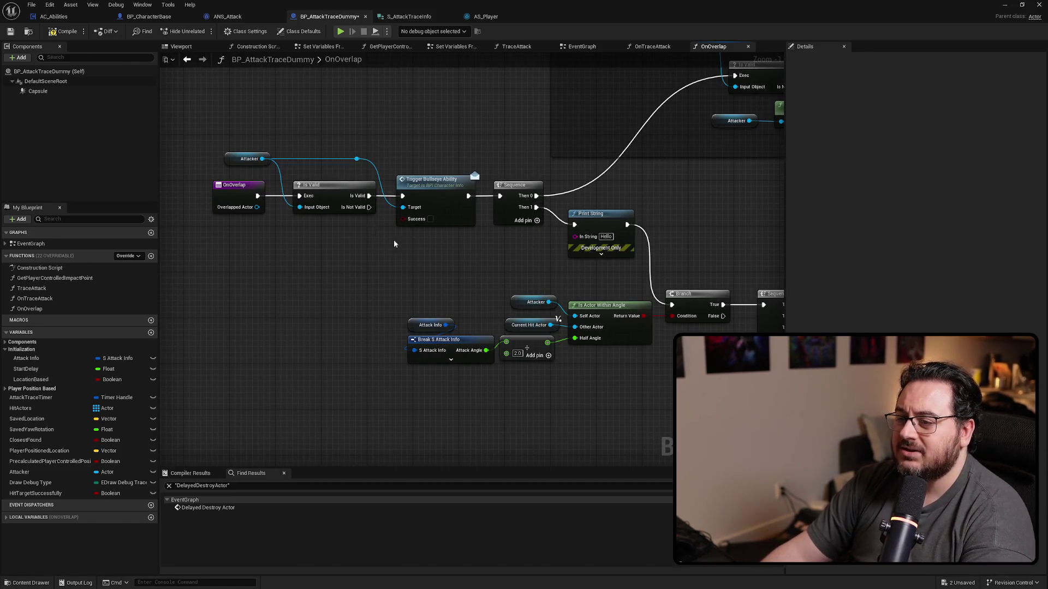
Run the Is Not Valid wire below Trigger Bullseye Ability and play-test the change.
{"action": "scroll", "coordinate": [394, 243], "scroll_direction": "down", "scroll_amount": 4}
{"action": "mouse_move", "coordinate": [611, 229]}
{"action": "left_mouse_down"}
{"action": "mouse_move", "coordinate": [573, 260]}
{"action": "mouse_move", "coordinate": [171, 234]}
{"action": "mouse_move", "coordinate": [164, 273]}
{"action": "left_mouse_up"}
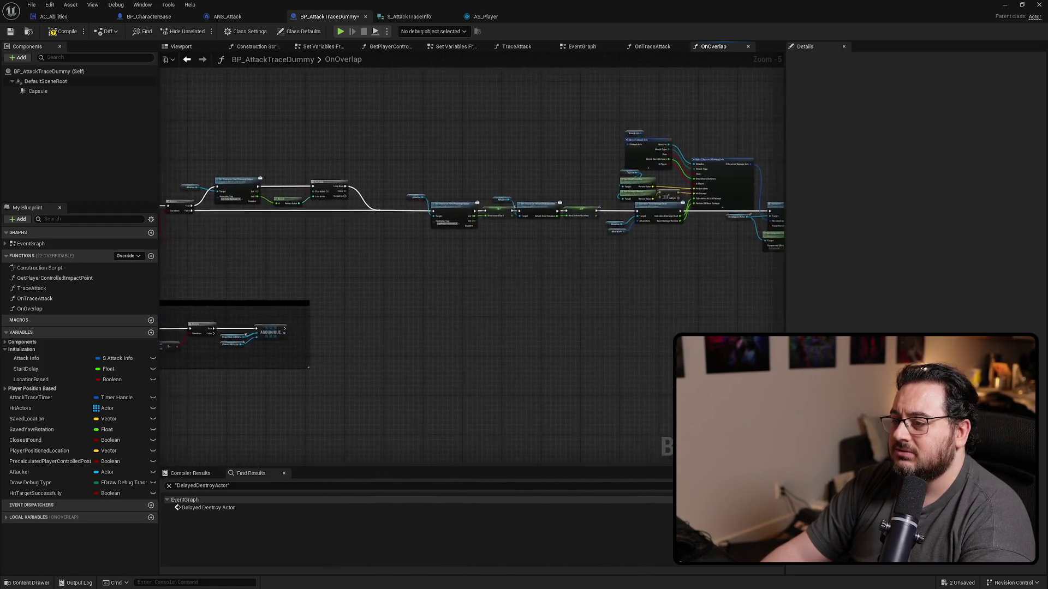
{"action": "left_click_drag", "start_coordinate": [611, 262], "coordinate": [410, 267]}
{"action": "scroll", "coordinate": [549, 260], "scroll_direction": "up", "scroll_amount": 3}
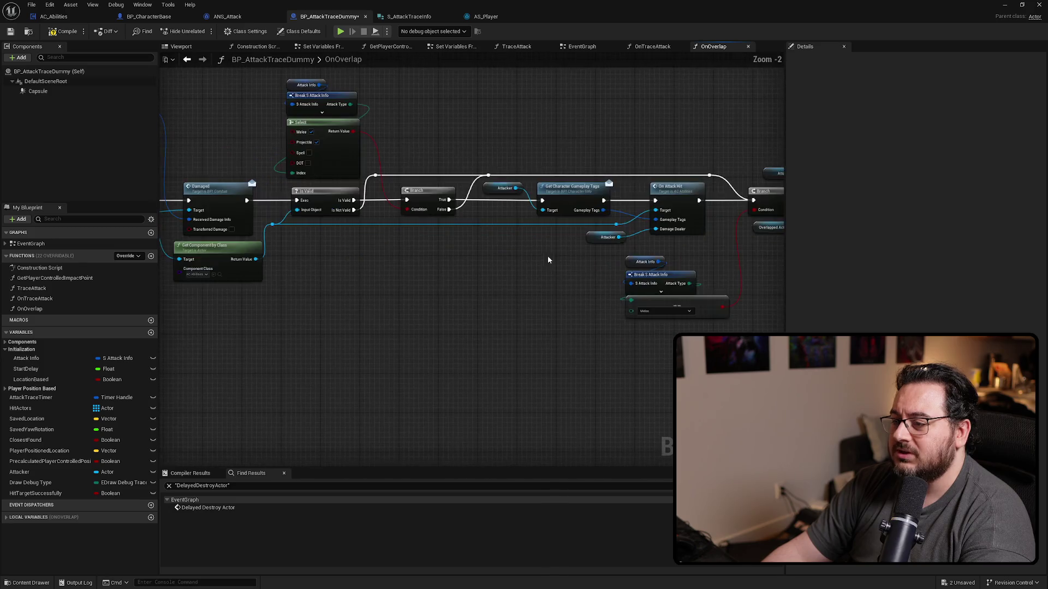
{"action": "mouse_move", "coordinate": [564, 241]}
{"action": "left_mouse_down"}
{"action": "mouse_move", "coordinate": [486, 303]}
{"action": "mouse_move", "coordinate": [695, 313]}
{"action": "left_mouse_up"}
{"action": "scroll", "coordinate": [421, 304], "scroll_direction": "down", "scroll_amount": 2}
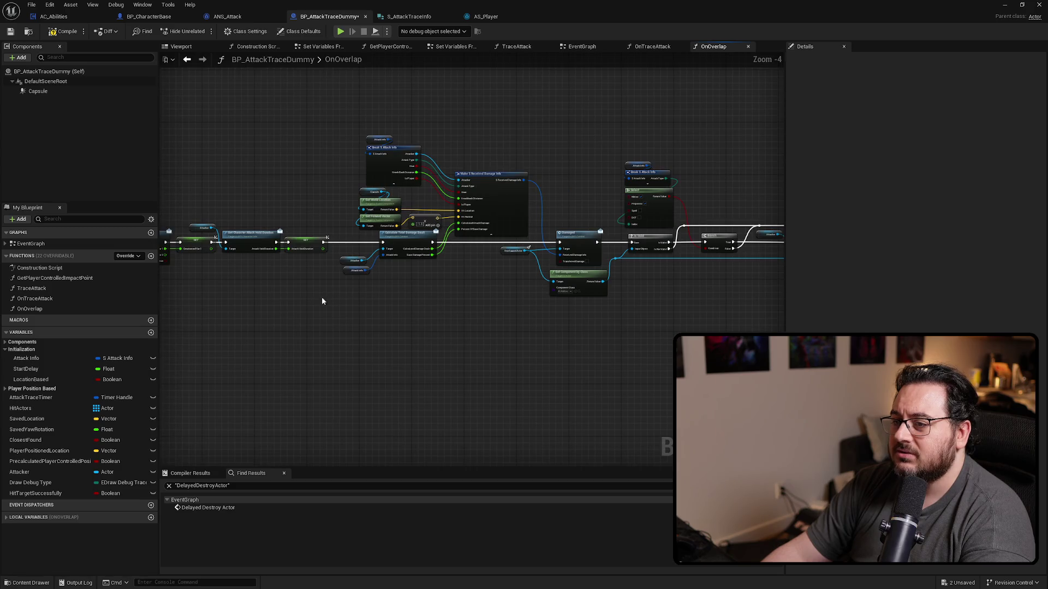
{"action": "scroll", "coordinate": [313, 285], "scroll_direction": "up", "scroll_amount": 2}
{"action": "scroll", "coordinate": [729, 284], "scroll_direction": "up", "scroll_amount": 2}
{"action": "mouse_move", "coordinate": [456, 249]}
{"action": "left_mouse_down"}
{"action": "mouse_move", "coordinate": [666, 262]}
{"action": "mouse_move", "coordinate": [612, 233]}
{"action": "mouse_move", "coordinate": [484, 250]}
{"action": "left_mouse_up"}
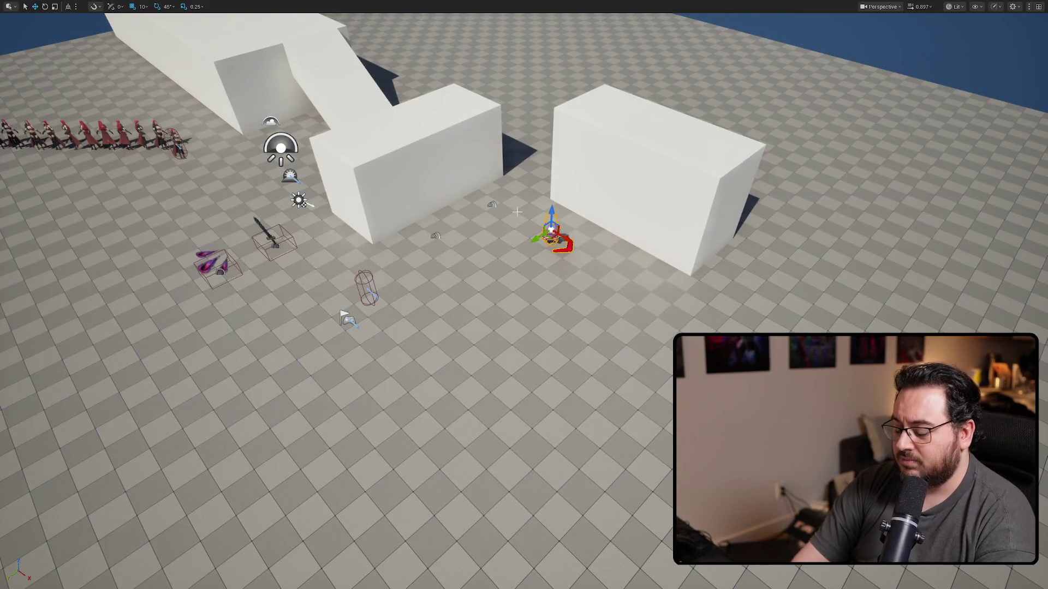
{"action": "key", "text": "alt+p"}
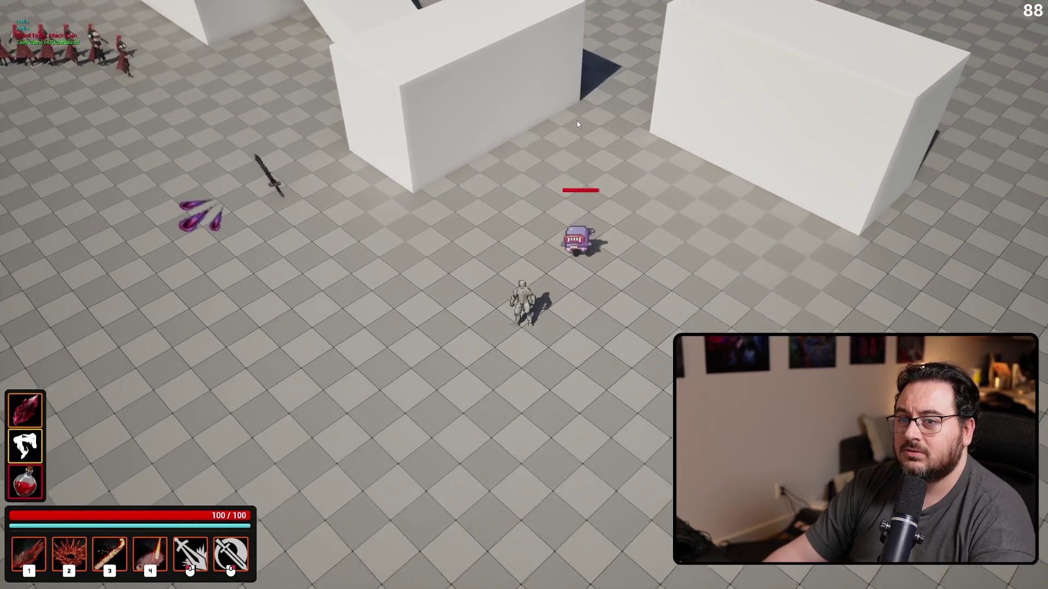
{"action": "key", "text": "Escape"}
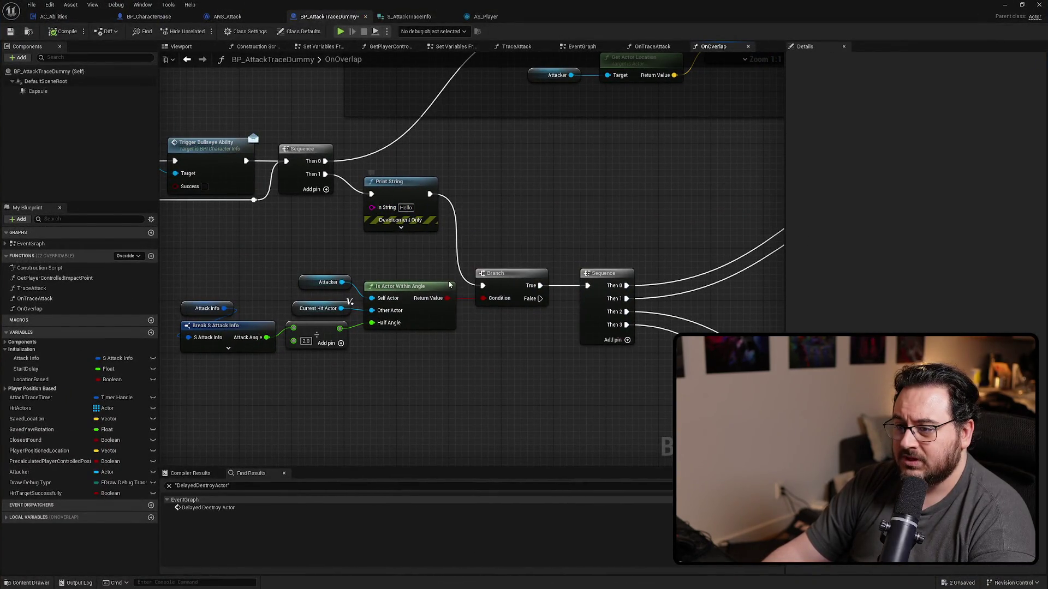
Print the Is Actor Within Angle result, play-test it, then print the computed half angle instead.
{"action": "left_click_drag", "start_coordinate": [448, 298], "coordinate": [381, 213]}
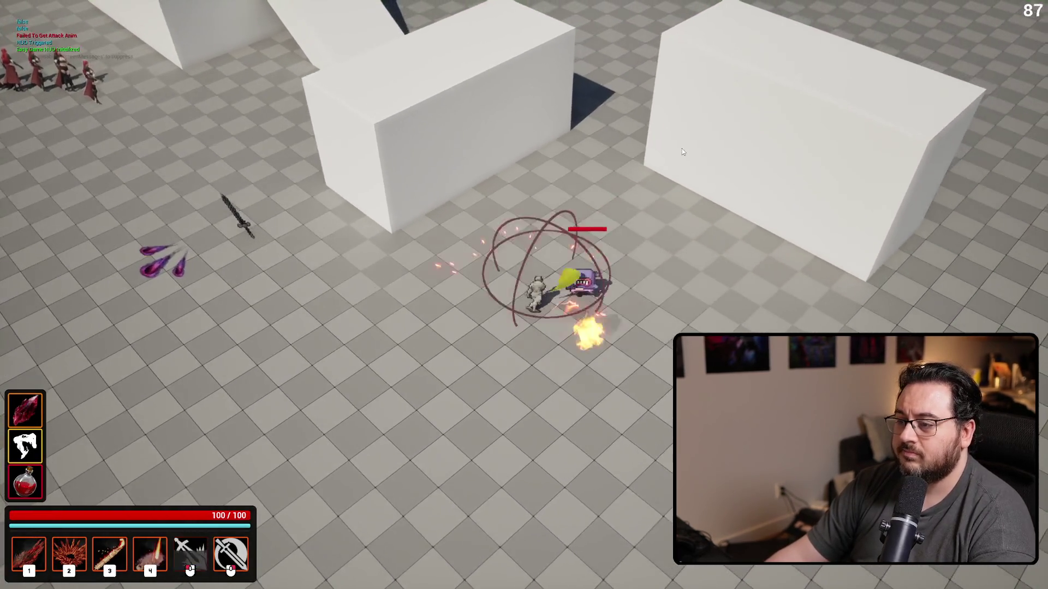
{"action": "key", "text": "Escape"}
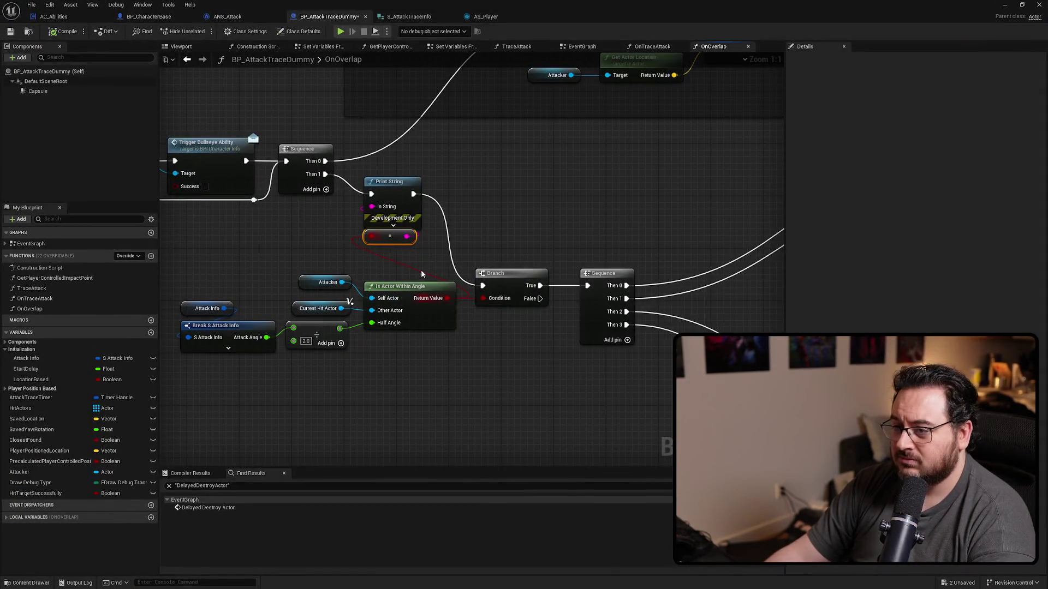
{"action": "left_click_drag", "start_coordinate": [421, 273], "coordinate": [523, 254]}
{"action": "key", "text": "Delete"}
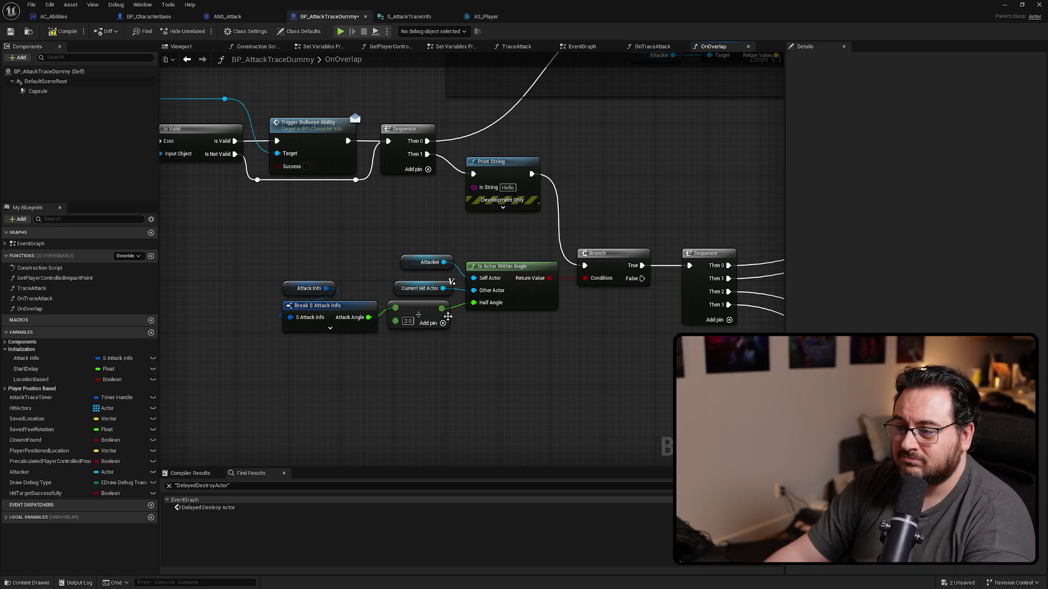
{"action": "left_click_drag", "start_coordinate": [441, 308], "coordinate": [473, 187]}
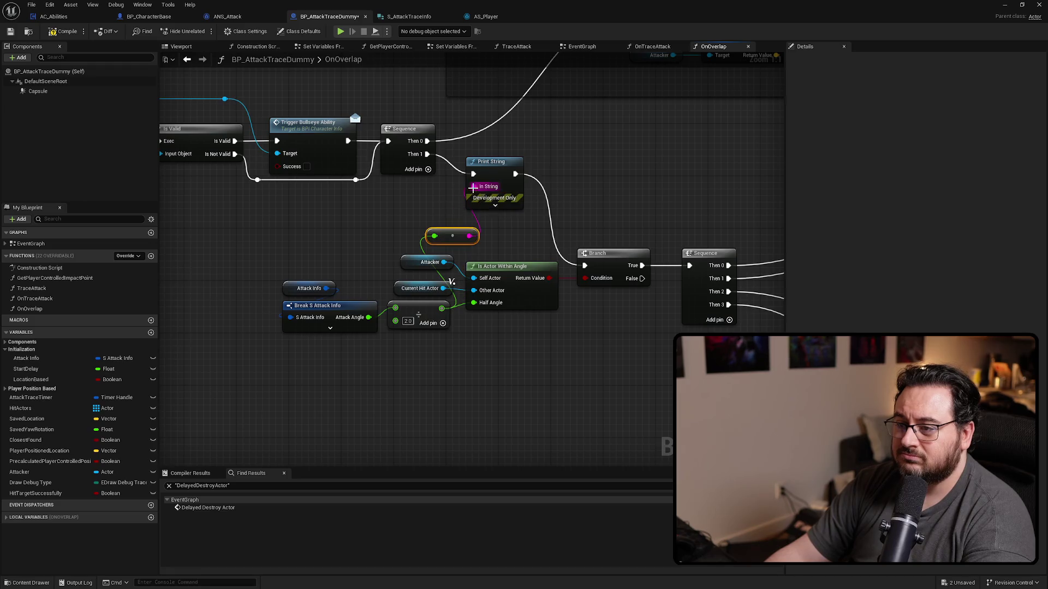
Glance at AS_Player and S_AttackTraceInfo, end the test, and open IsActorWithinAngle in BFL_Character.
{"action": "left_click", "coordinate": [485, 17]}
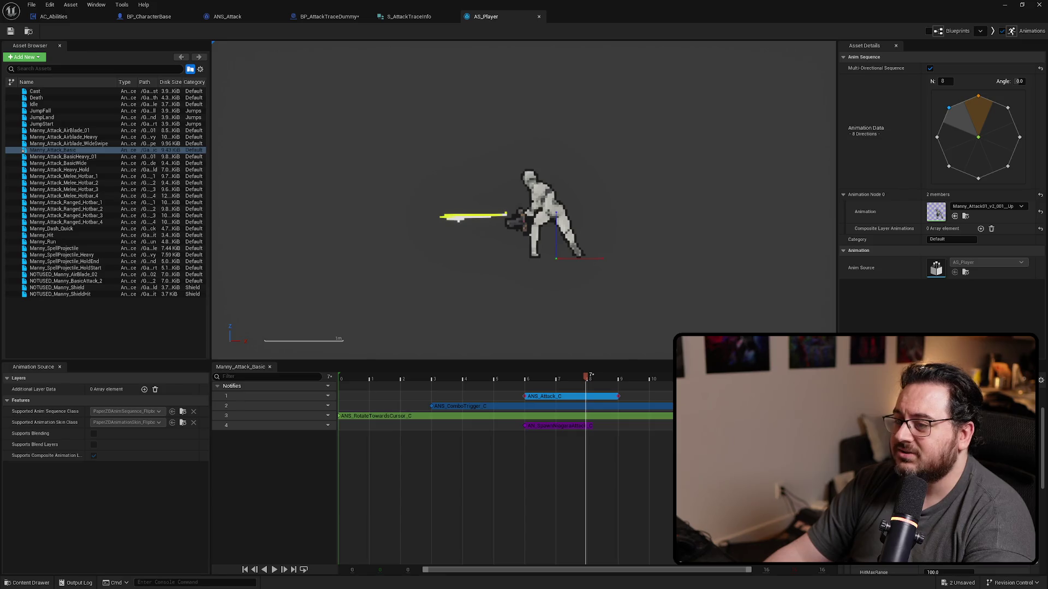
{"action": "left_click", "coordinate": [421, 19]}
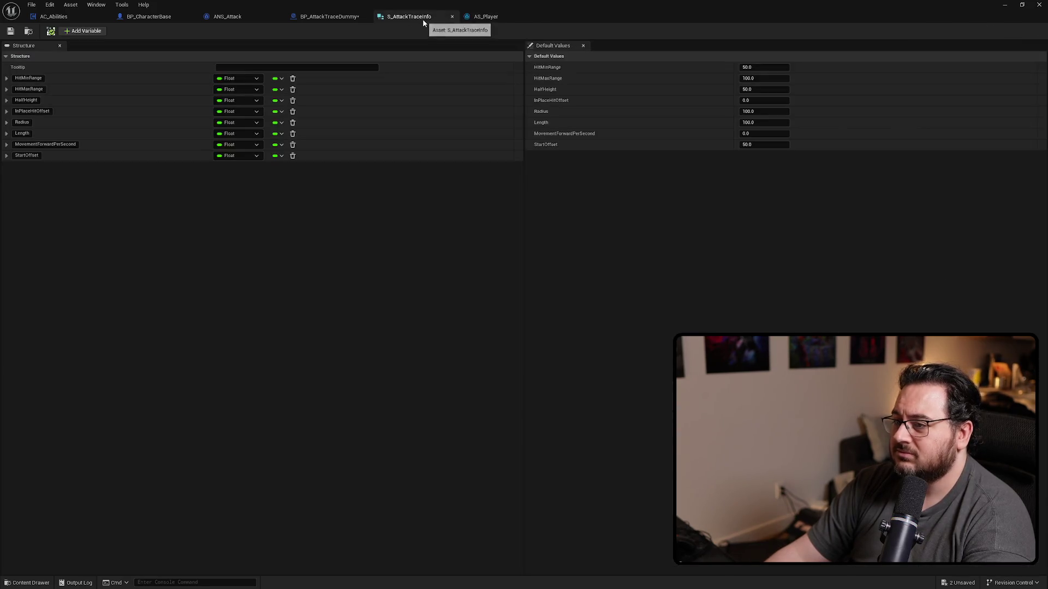
{"action": "left_click", "coordinate": [317, 17]}
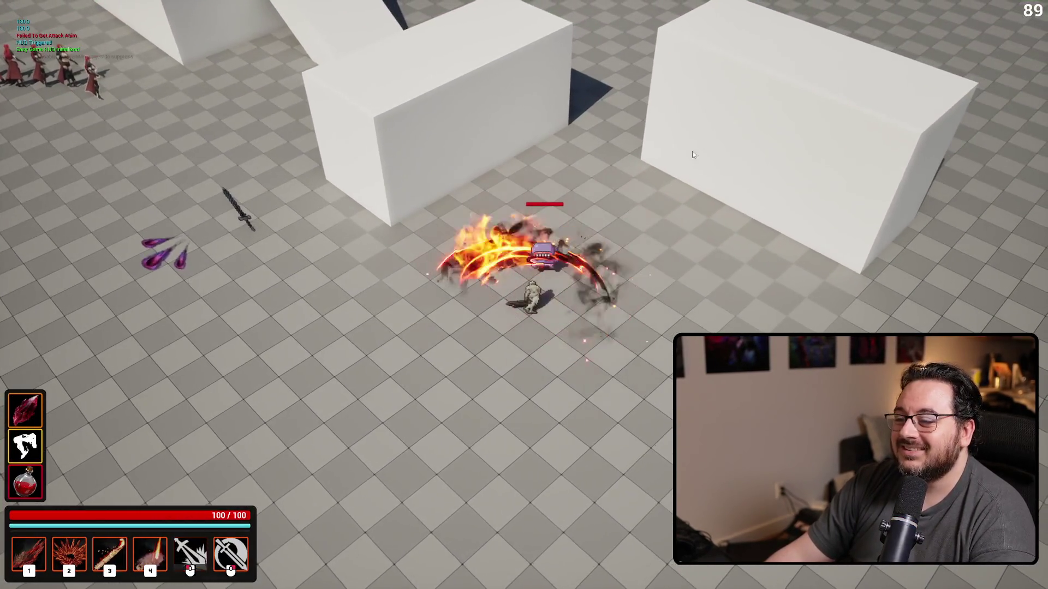
{"action": "key", "text": "Escape"}
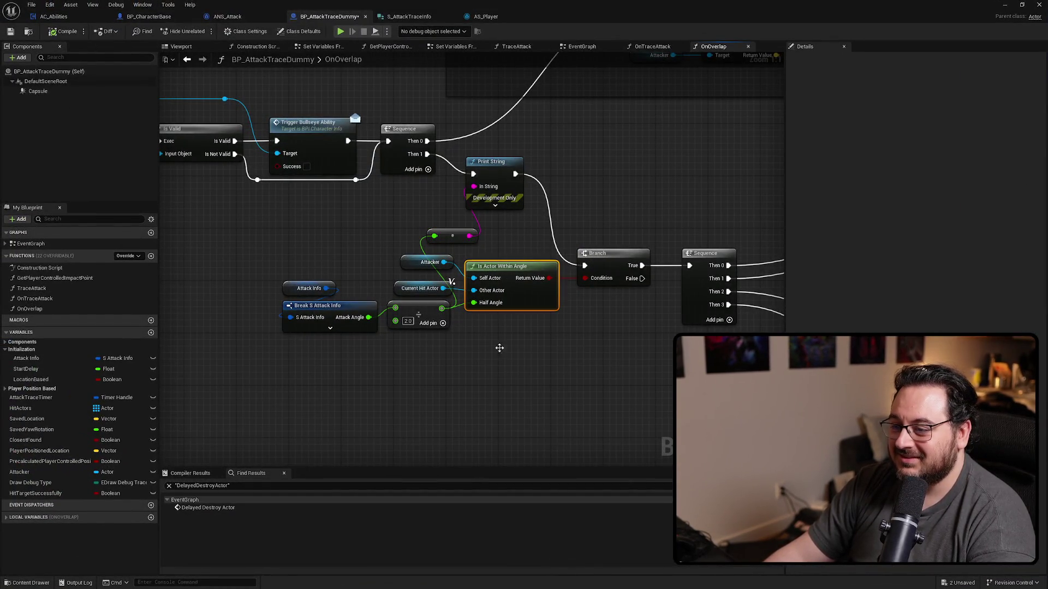
{"action": "double_click", "coordinate": [480, 285]}
{"action": "mouse_move", "coordinate": [396, 370]}
{"action": "left_mouse_down"}
{"action": "mouse_move", "coordinate": [561, 371]}
{"action": "mouse_move", "coordinate": [491, 373]}
{"action": "left_mouse_up"}
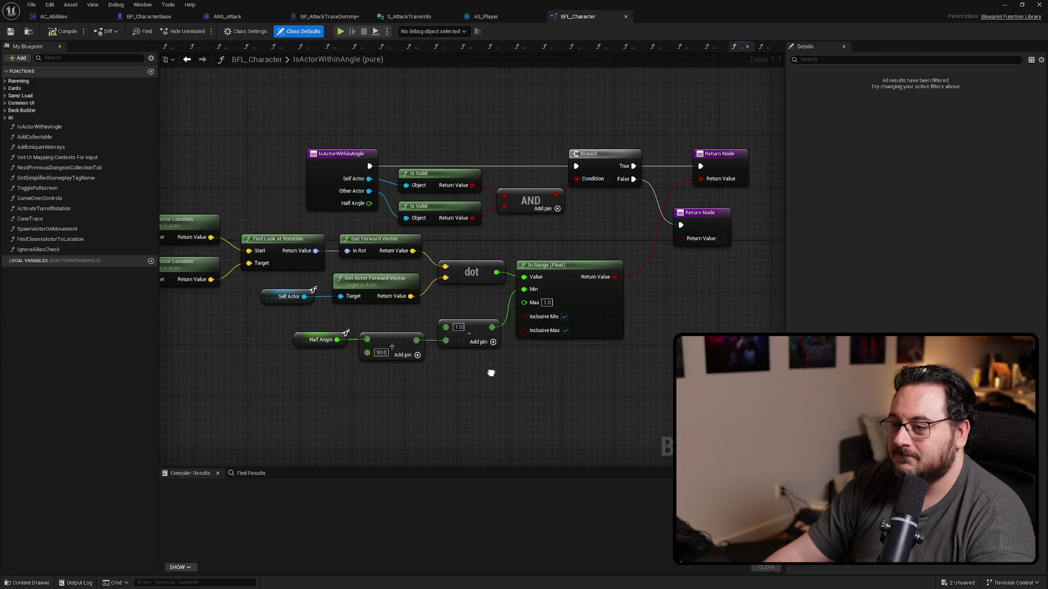
Add a Print String reading 'FAIL' off the Branch's False output in IsActorWithinAngle.
{"action": "mouse_move", "coordinate": [491, 373]}
{"action": "left_mouse_down"}
{"action": "mouse_move", "coordinate": [615, 368]}
{"action": "mouse_move", "coordinate": [382, 372]}
{"action": "left_mouse_up"}
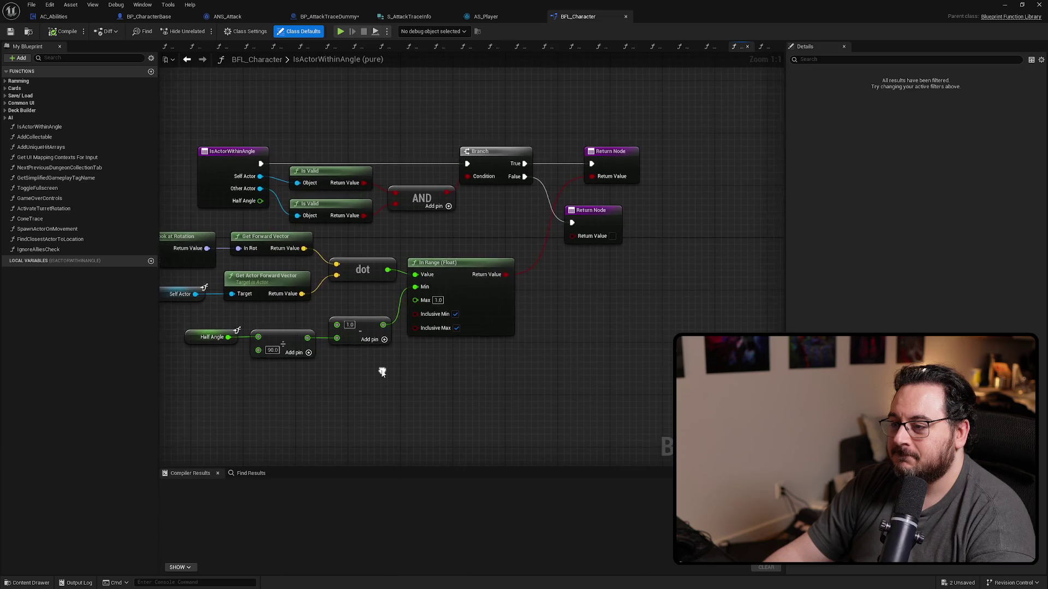
{"action": "mouse_move", "coordinate": [524, 177]}
{"action": "left_mouse_down"}
{"action": "mouse_move", "coordinate": [533, 194]}
{"action": "mouse_move", "coordinate": [525, 248]}
{"action": "mouse_move", "coordinate": [506, 217]}
{"action": "left_mouse_up"}
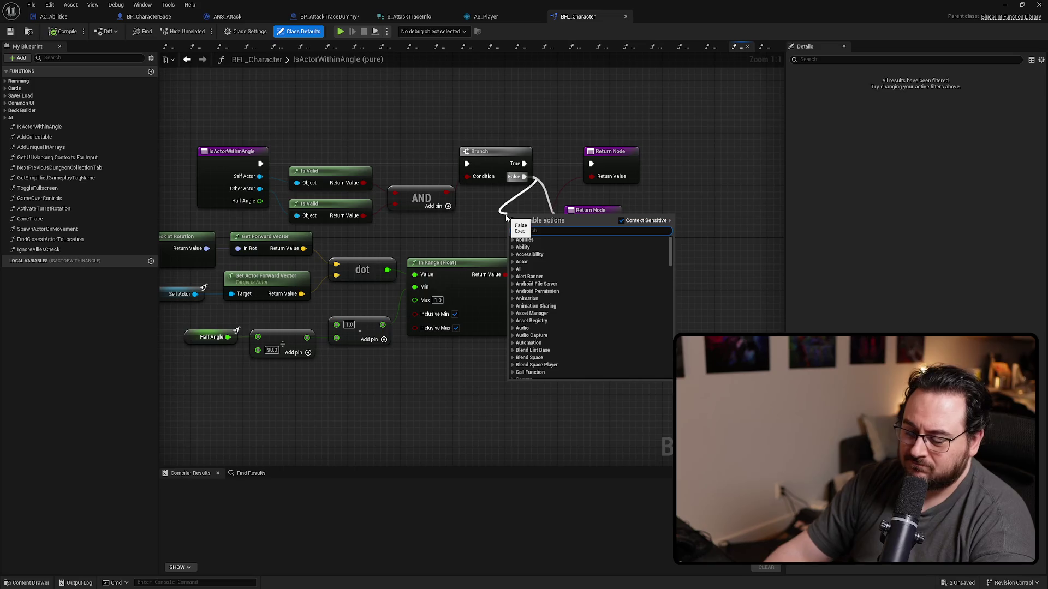
{"action": "type", "text": "print string"}
{"action": "key", "text": "Return"}
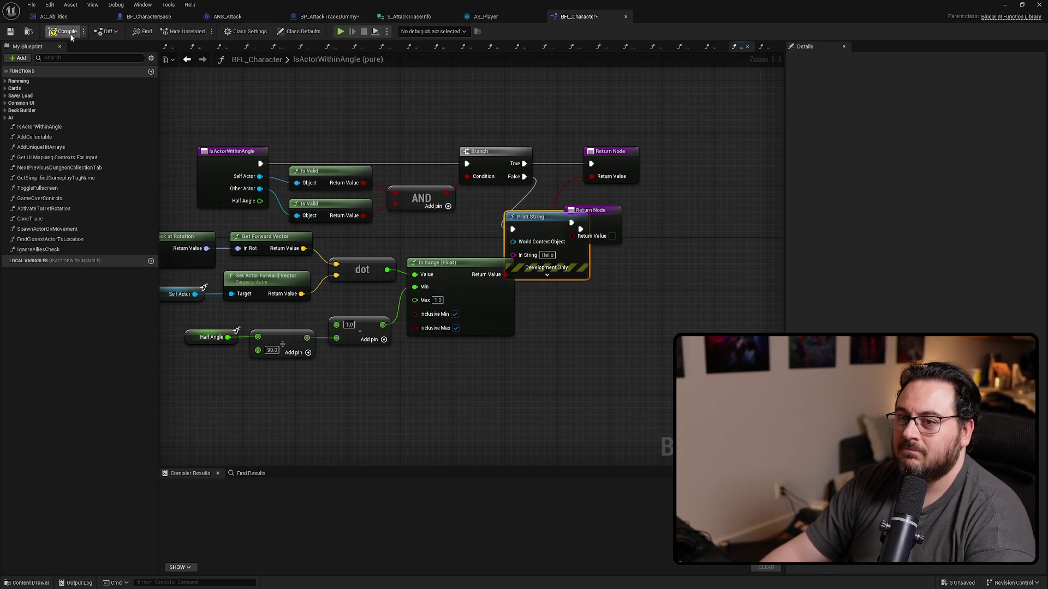
{"action": "left_click", "coordinate": [547, 254]}
{"action": "type", "text": "FAIL"}
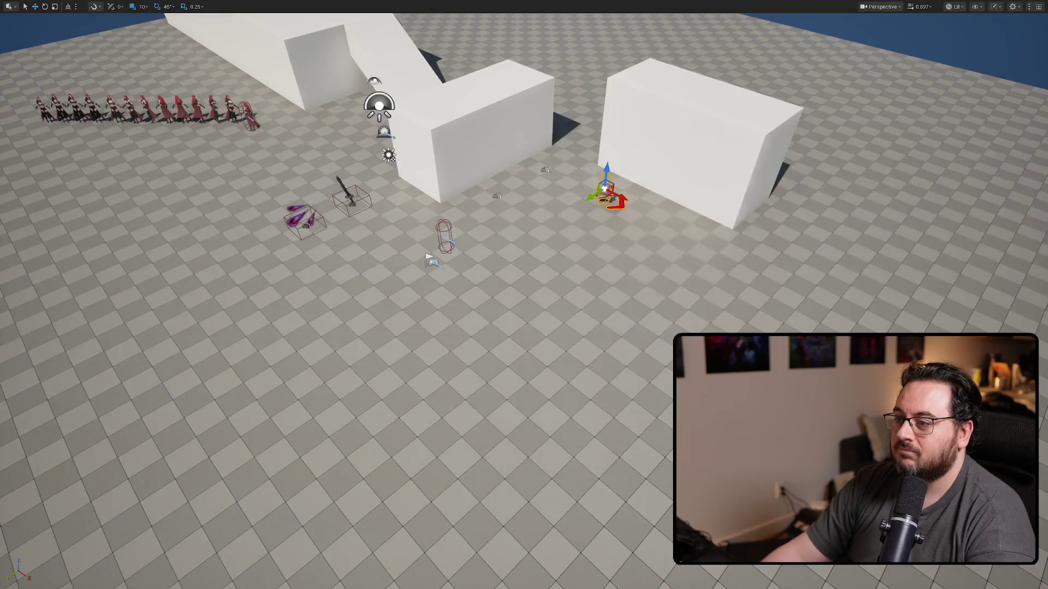
Play-test a slash on the enemy dummy, then stop the session.
{"action": "key", "text": "alt+p"}
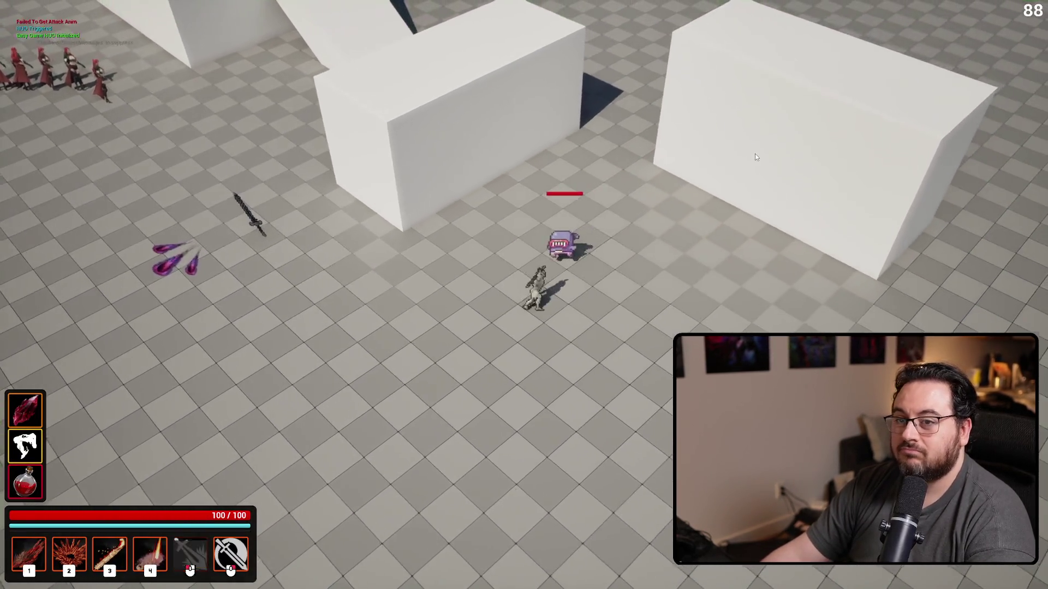
{"action": "left_click", "coordinate": [754, 155]}
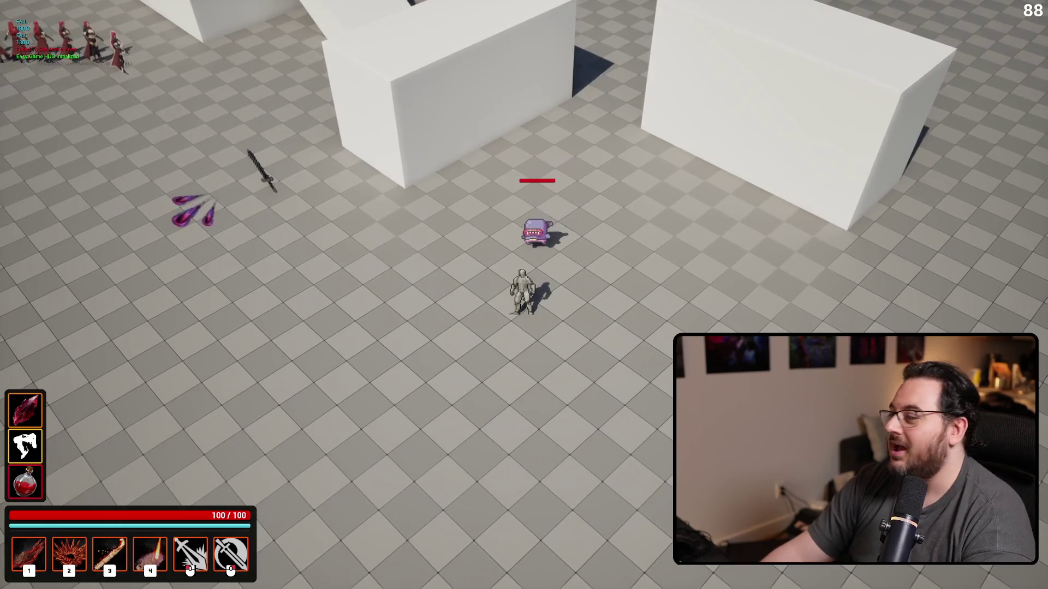
{"action": "key", "text": "Escape"}
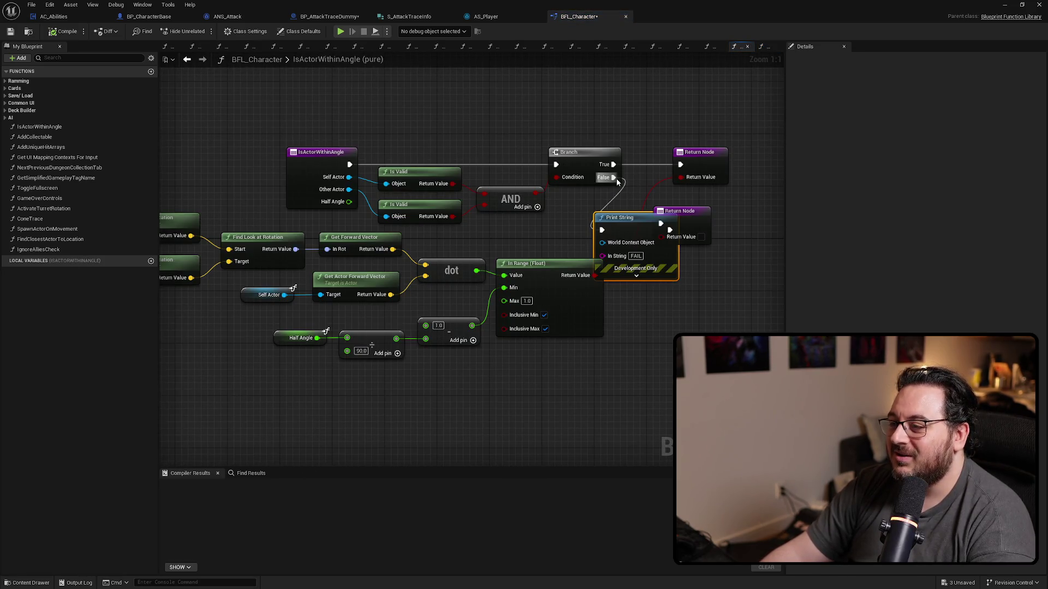
Wire IsActorWithinAngle's Branch False to the Return Node and delete the debug Print String.
{"action": "mouse_move", "coordinate": [613, 178]}
{"action": "left_mouse_down"}
{"action": "mouse_move", "coordinate": [636, 187]}
{"action": "mouse_move", "coordinate": [660, 223]}
{"action": "left_mouse_up"}
{"action": "key", "text": "Delete"}
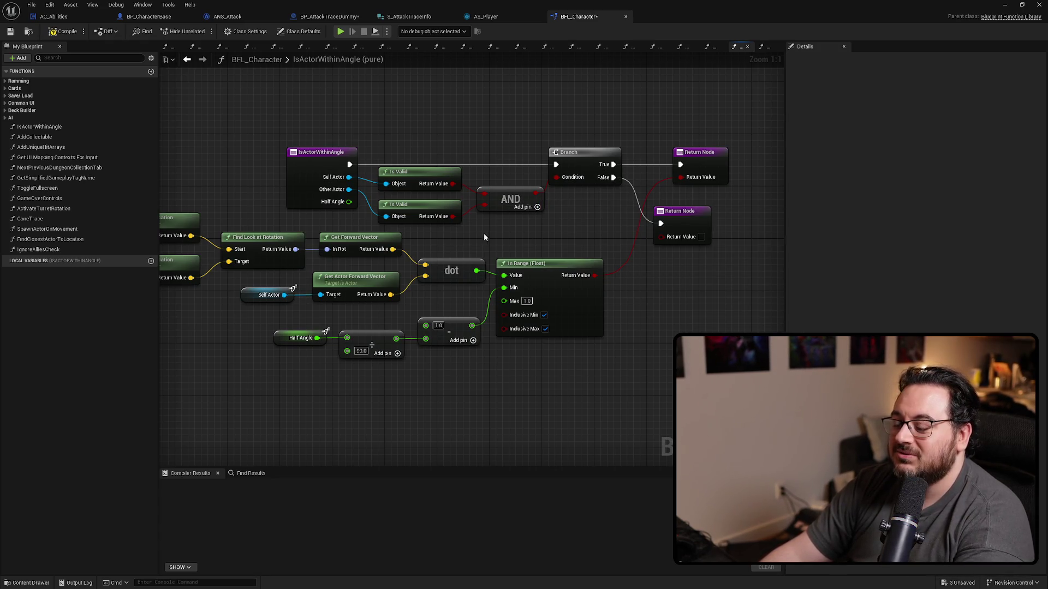
{"action": "left_click_drag", "start_coordinate": [483, 234], "coordinate": [514, 240]}
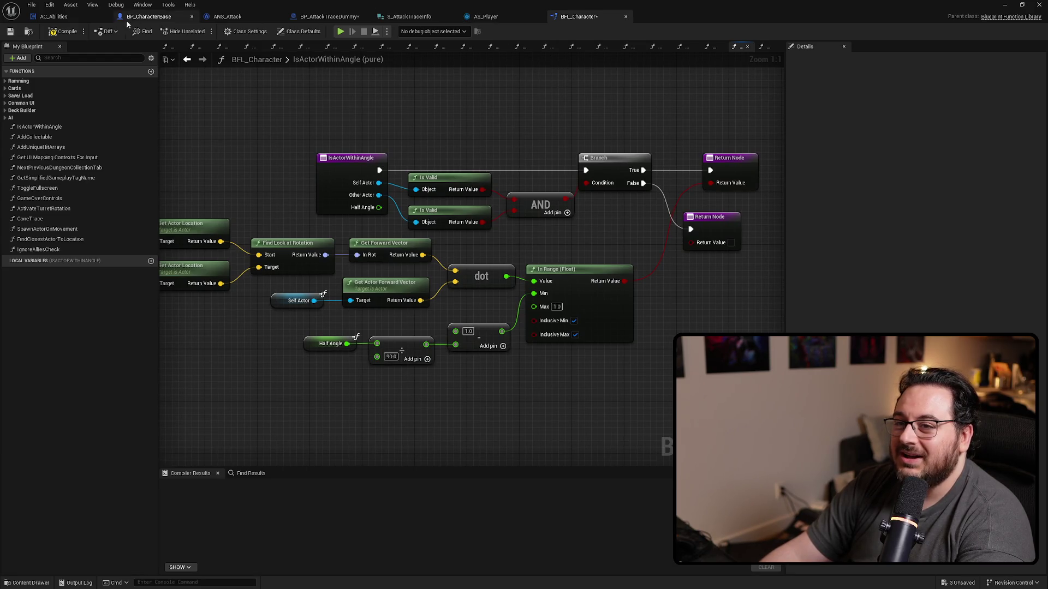
In BP_AttackTraceDummy's OnOverlap, feed an Overlapped Actor getter into the angle check's Other Actor.
{"action": "left_click", "coordinate": [323, 17]}
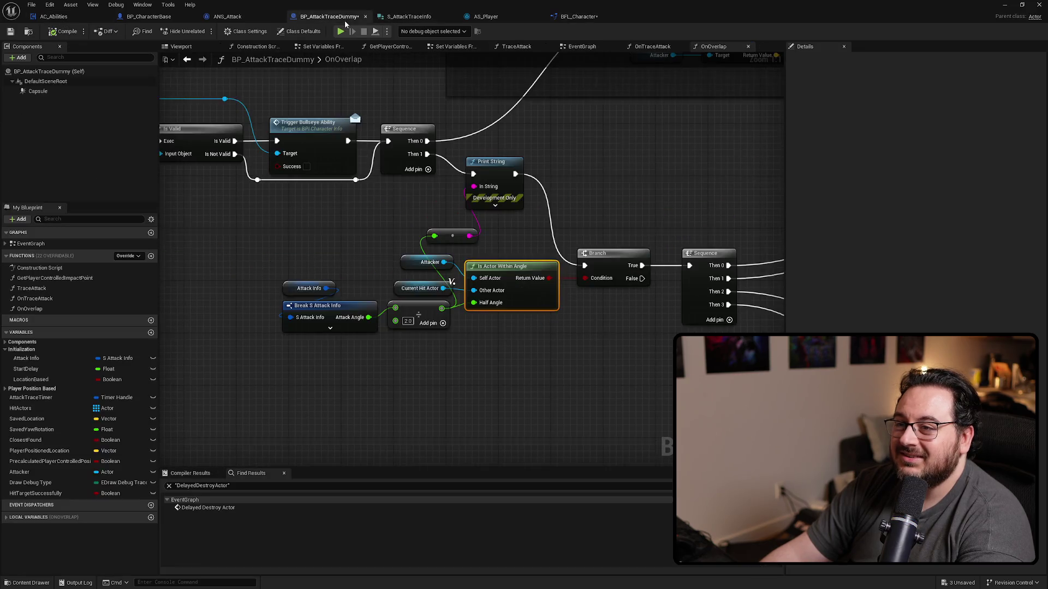
{"action": "left_click", "coordinate": [424, 256]}
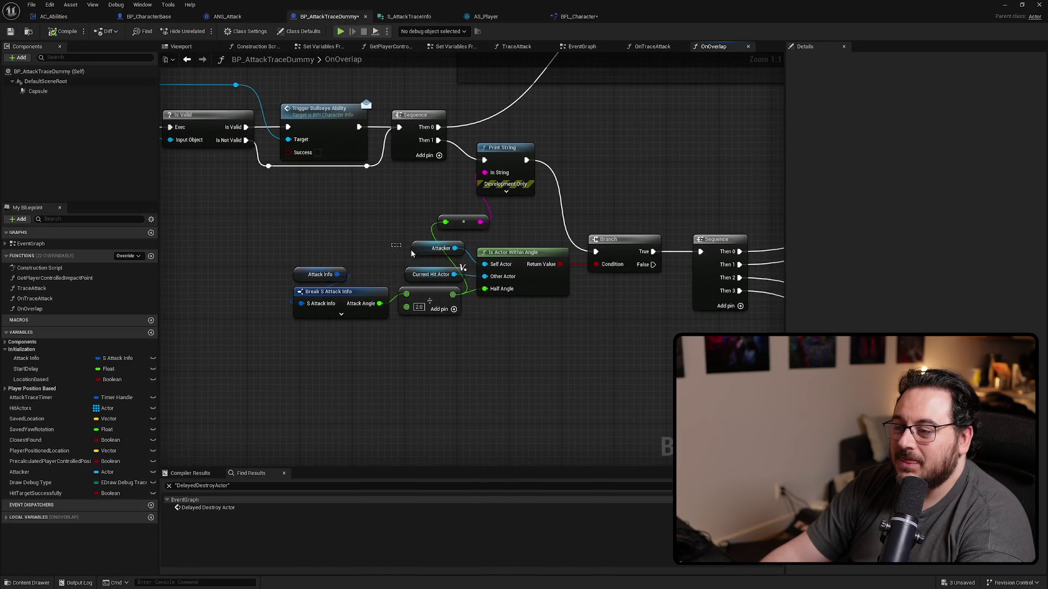
{"action": "mouse_move", "coordinate": [426, 277]}
{"action": "left_mouse_down"}
{"action": "mouse_move", "coordinate": [781, 327]}
{"action": "mouse_move", "coordinate": [457, 276]}
{"action": "left_mouse_up"}
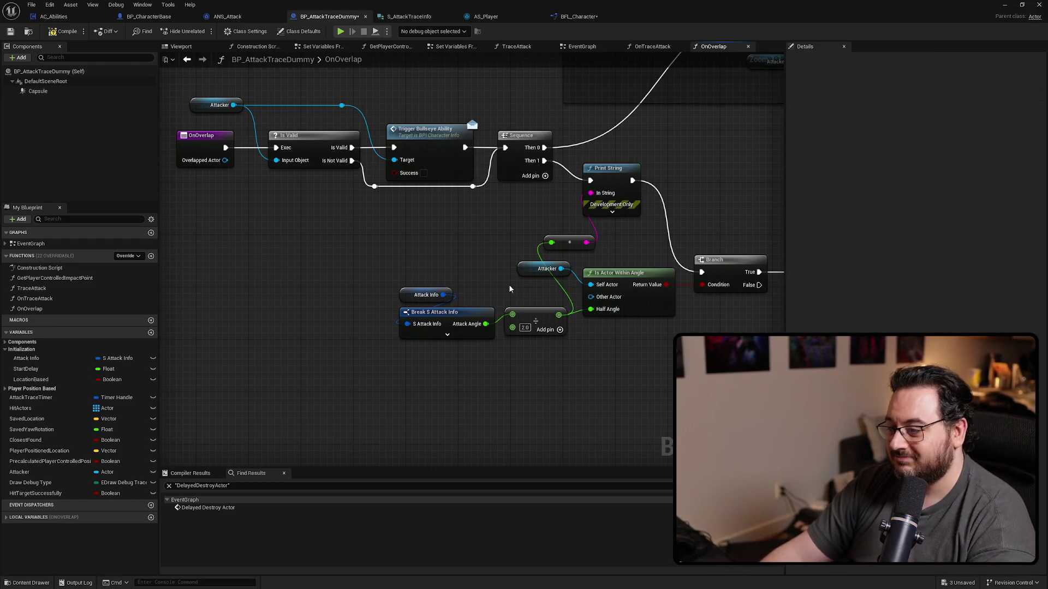
{"action": "right_click", "coordinate": [512, 290]}
{"action": "type", "text": "get overlapp"}
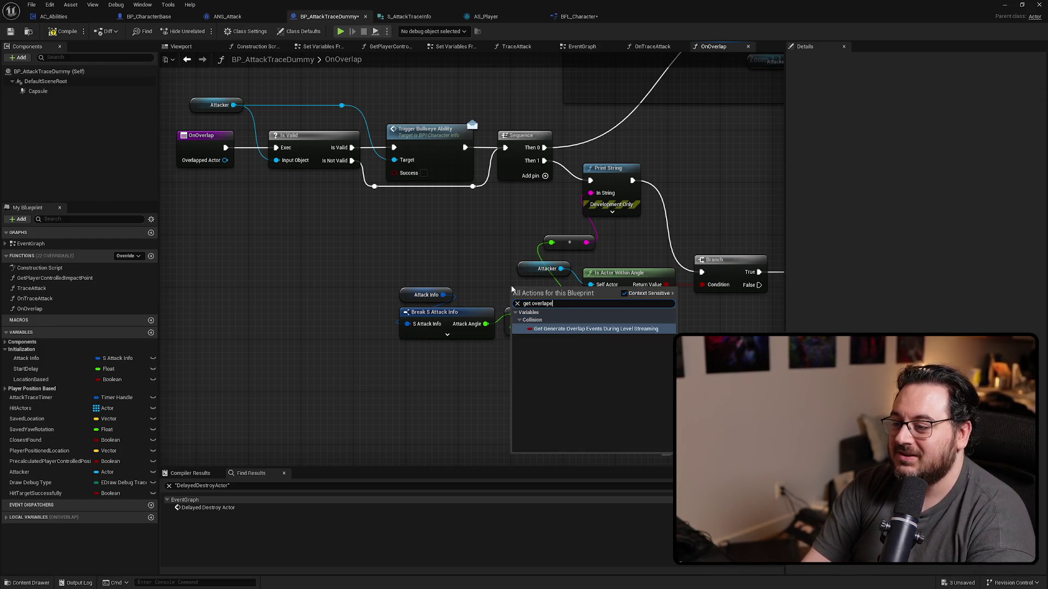
{"action": "left_click", "coordinate": [555, 369]}
{"action": "left_click_drag", "start_coordinate": [555, 288], "coordinate": [606, 301]}
Wire Then 1 straight into the Branch, delete the Print String and reroute, and compile.
{"action": "left_click_drag", "start_coordinate": [616, 416], "coordinate": [446, 417]}
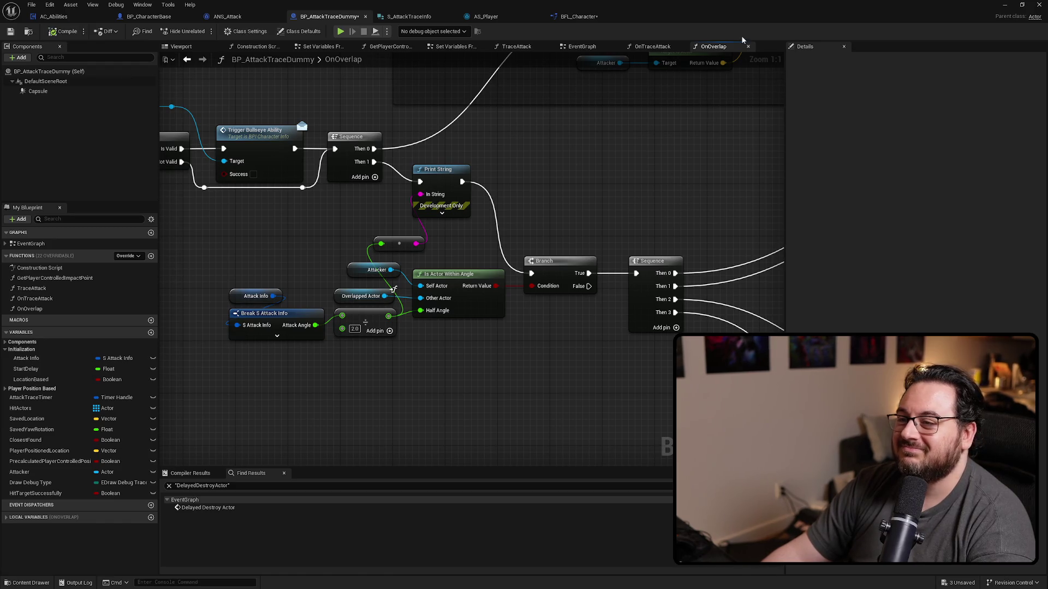
{"action": "left_click", "coordinate": [462, 182], "text": "alt"}
{"action": "left_click_drag", "start_coordinate": [374, 162], "coordinate": [532, 274]}
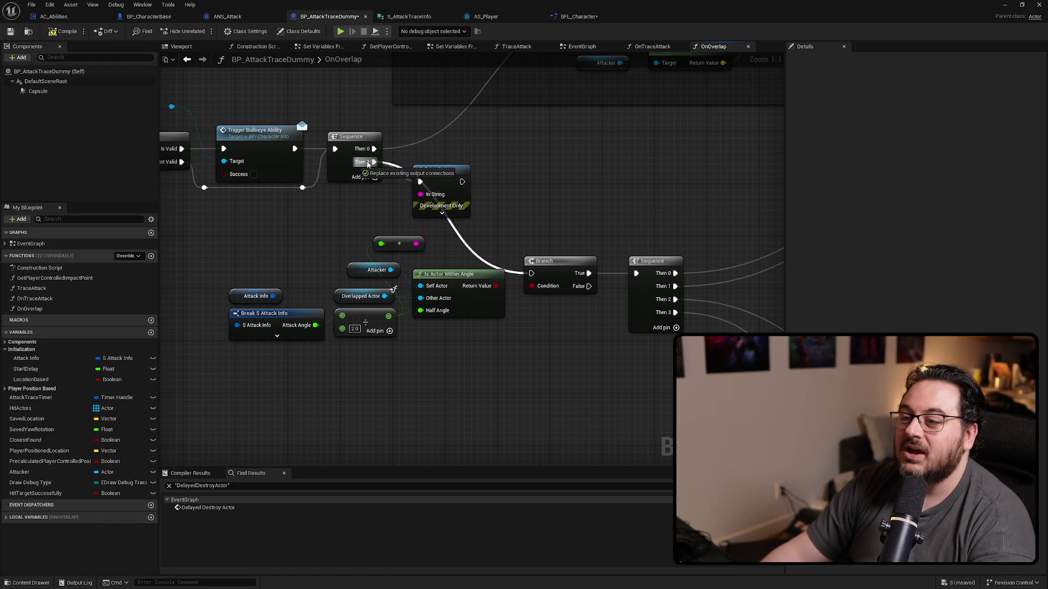
{"action": "left_click_drag", "start_coordinate": [497, 186], "coordinate": [392, 247]}
{"action": "key", "text": "Delete"}
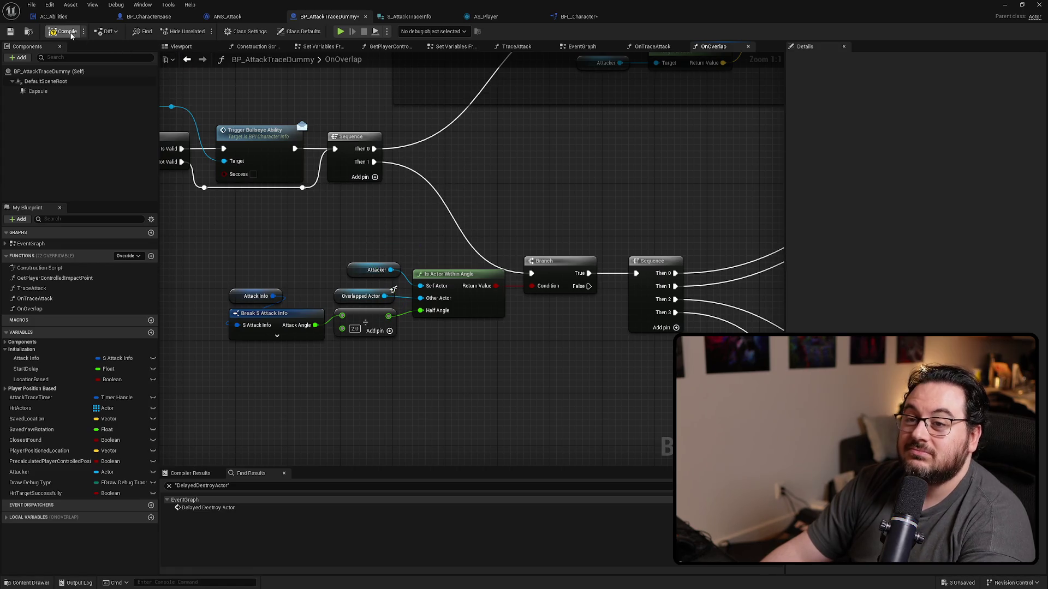
{"action": "left_click", "coordinate": [593, 18]}
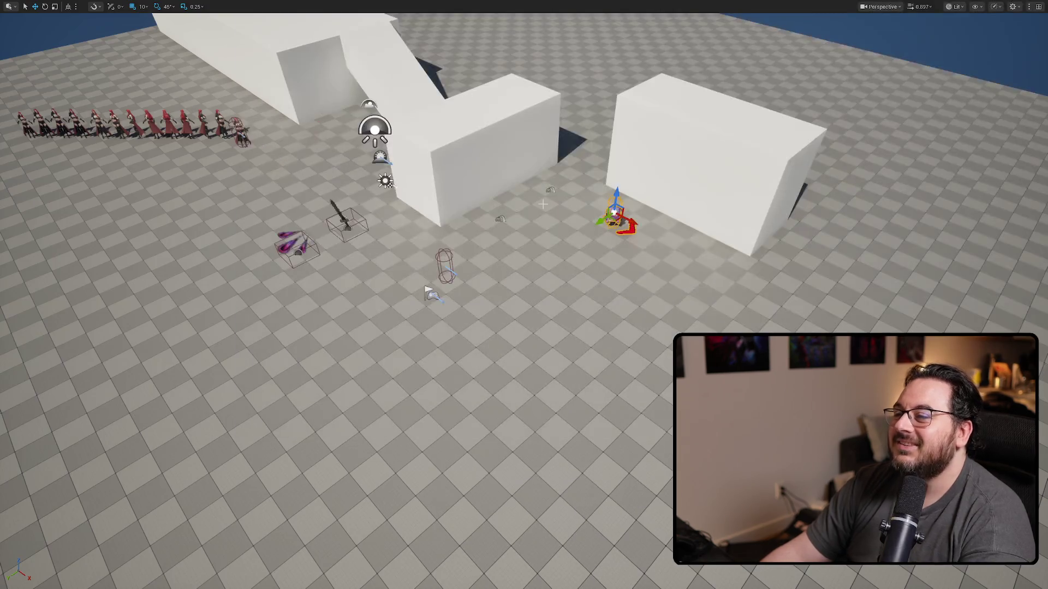
Play-test by moving near the dummy and hitting it with the fiery sweep and blood-slash attacks.
{"action": "key", "text": "alt+p"}
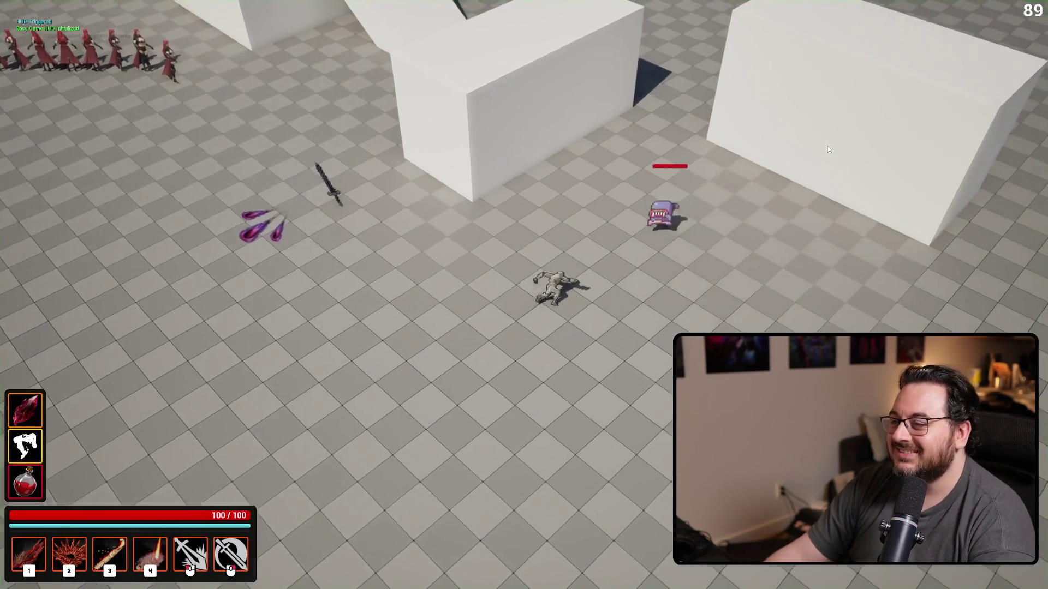
{"action": "key", "text": "s"}
{"action": "key", "text": "a"}
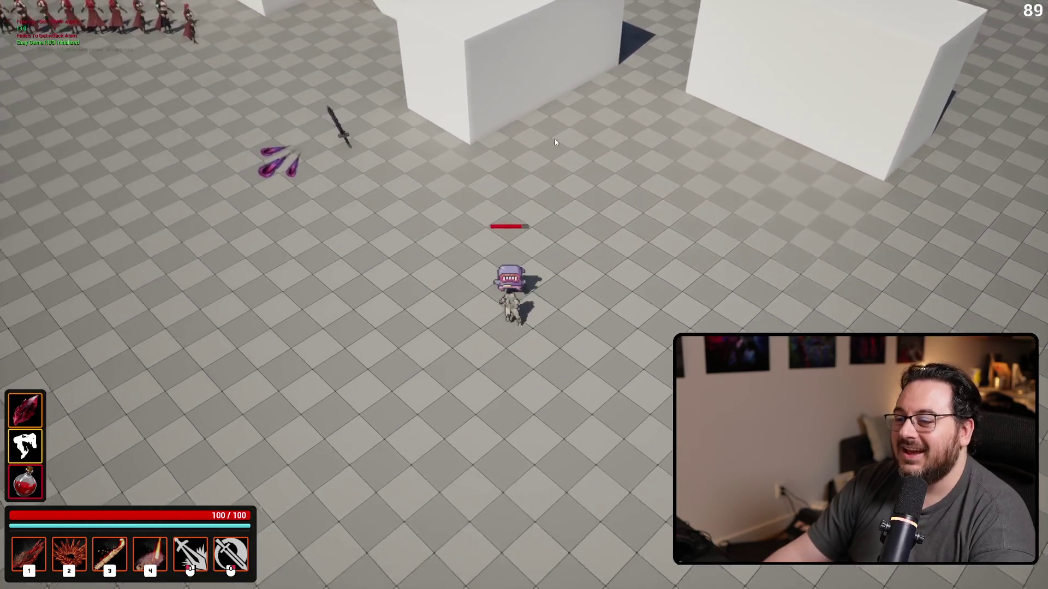
{"action": "left_click", "coordinate": [460, 205]}
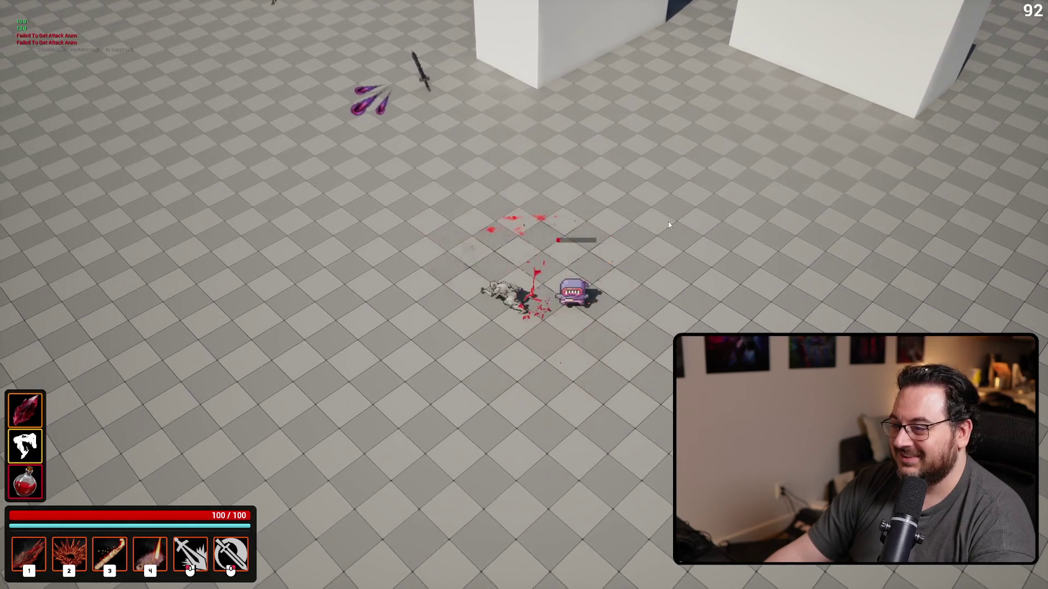
{"action": "key", "text": "a"}
{"action": "key", "text": "s"}
{"action": "left_click", "coordinate": [374, 367]}
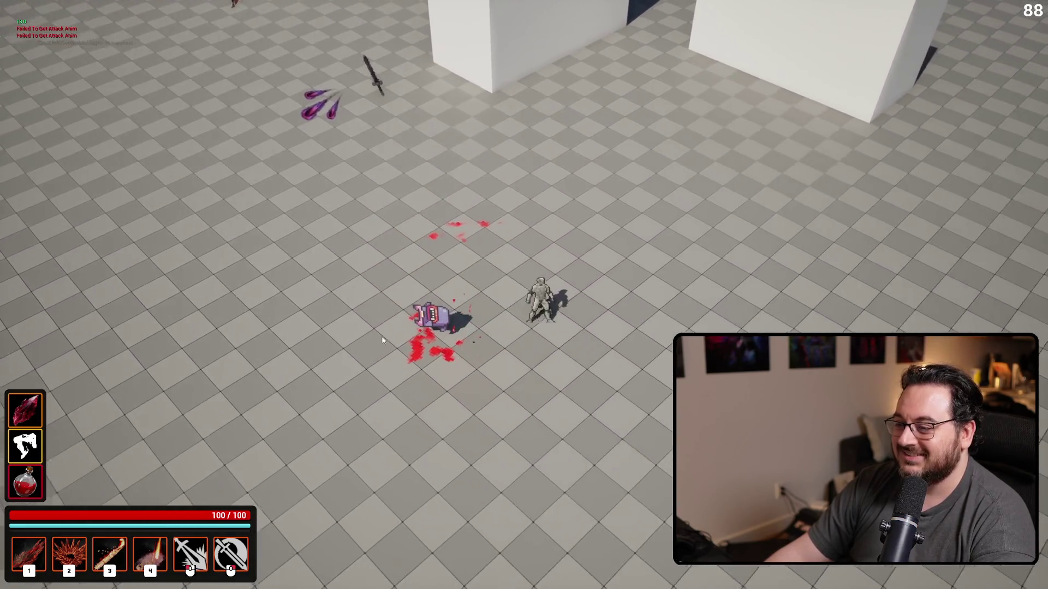
{"action": "key", "text": "Escape"}
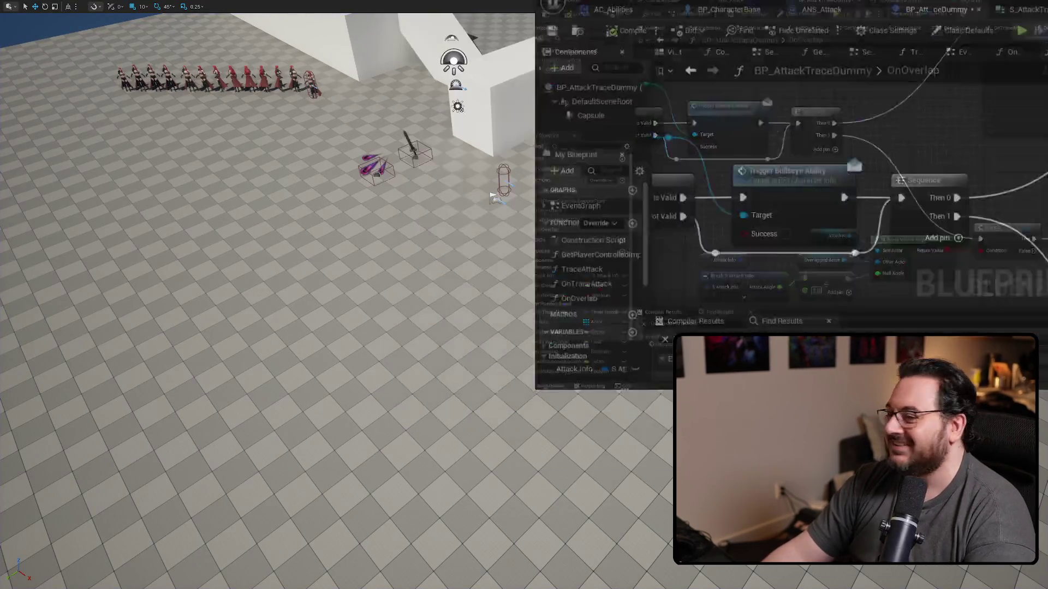
Look over the OnOverlap graph, then the EventGraph's attack timer, trace and Switch nodes.
{"action": "scroll", "coordinate": [515, 392], "scroll_direction": "down", "scroll_amount": 3}
{"action": "scroll", "coordinate": [428, 311], "scroll_direction": "down", "scroll_amount": 4}
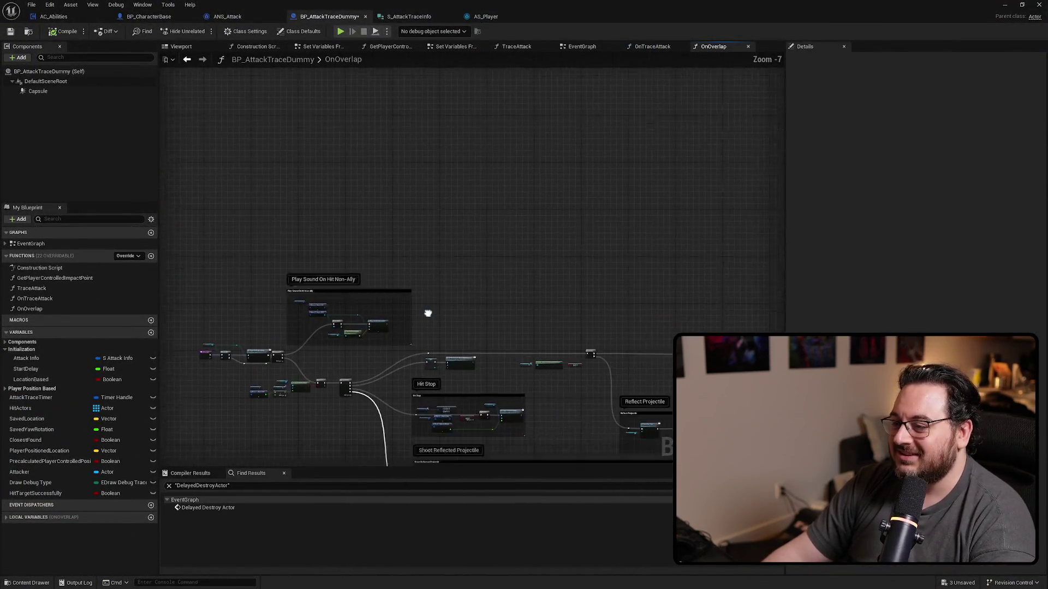
{"action": "mouse_move", "coordinate": [407, 279]}
{"action": "left_mouse_down"}
{"action": "mouse_move", "coordinate": [197, 280]}
{"action": "mouse_move", "coordinate": [189, 298]}
{"action": "mouse_move", "coordinate": [606, 306]}
{"action": "left_mouse_up"}
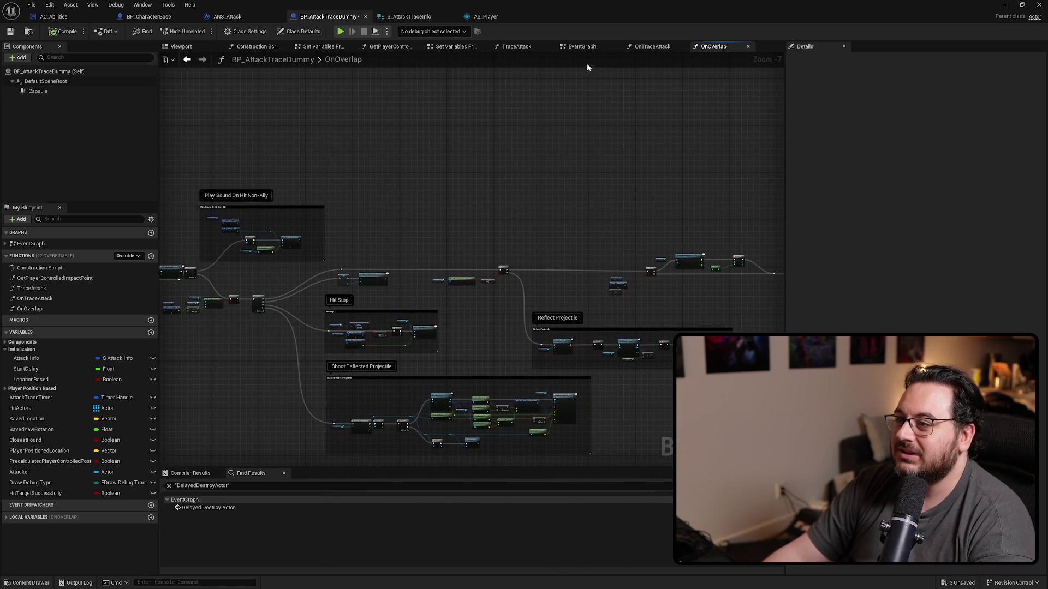
{"action": "left_click", "coordinate": [582, 47]}
{"action": "scroll", "coordinate": [503, 218], "scroll_direction": "down", "scroll_amount": 2}
{"action": "mouse_move", "coordinate": [503, 217]}
{"action": "left_mouse_down"}
{"action": "mouse_move", "coordinate": [537, 233]}
{"action": "mouse_move", "coordinate": [509, 239]}
{"action": "mouse_move", "coordinate": [601, 218]}
{"action": "left_mouse_up"}
{"action": "scroll", "coordinate": [598, 171], "scroll_direction": "up", "scroll_amount": 3}
{"action": "mouse_move", "coordinate": [624, 131]}
{"action": "left_mouse_down"}
{"action": "mouse_move", "coordinate": [289, 338]}
{"action": "mouse_move", "coordinate": [227, 347]}
{"action": "left_mouse_up"}
{"action": "left_click_drag", "start_coordinate": [304, 379], "coordinate": [395, 341]}
{"action": "scroll", "coordinate": [440, 298], "scroll_direction": "down", "scroll_amount": 3}
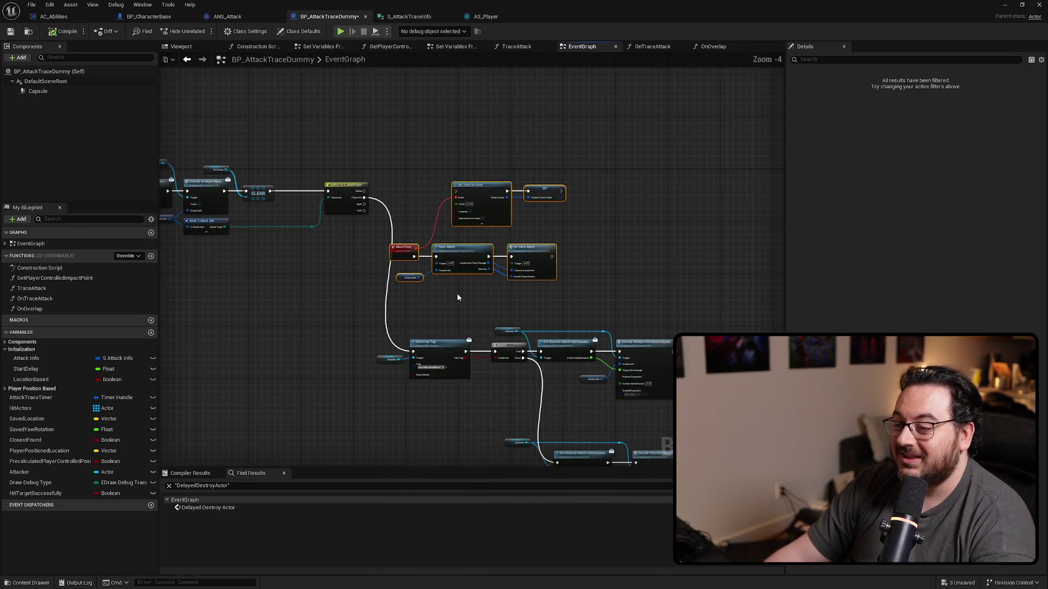
{"action": "mouse_move", "coordinate": [320, 271]}
{"action": "left_mouse_down"}
{"action": "mouse_move", "coordinate": [442, 260]}
{"action": "mouse_move", "coordinate": [442, 177]}
{"action": "mouse_move", "coordinate": [280, 147]}
{"action": "mouse_move", "coordinate": [346, 185]}
{"action": "mouse_move", "coordinate": [373, 223]}
{"action": "left_mouse_up"}
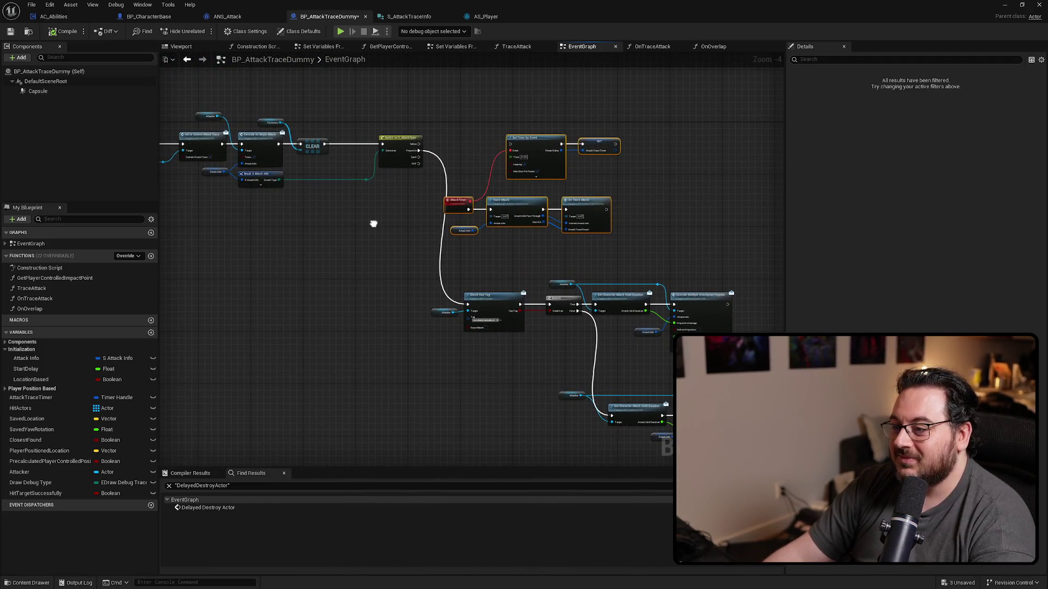
{"action": "scroll", "coordinate": [578, 240], "scroll_direction": "up", "scroll_amount": 3}
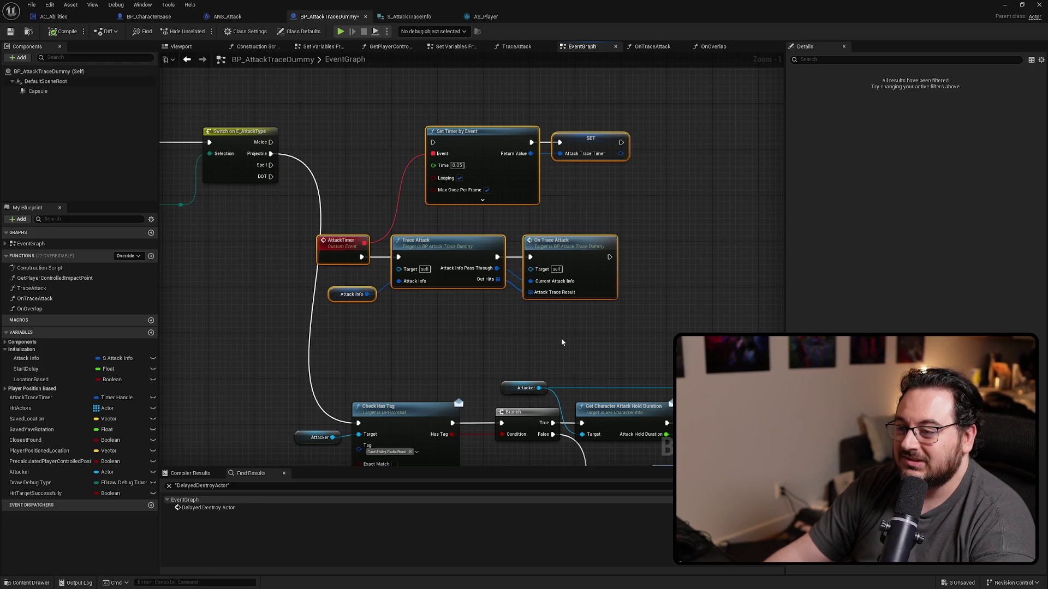
Open the TraceAttack function and bring its Piercing Attack section into view.
{"action": "double_click", "coordinate": [445, 257]}
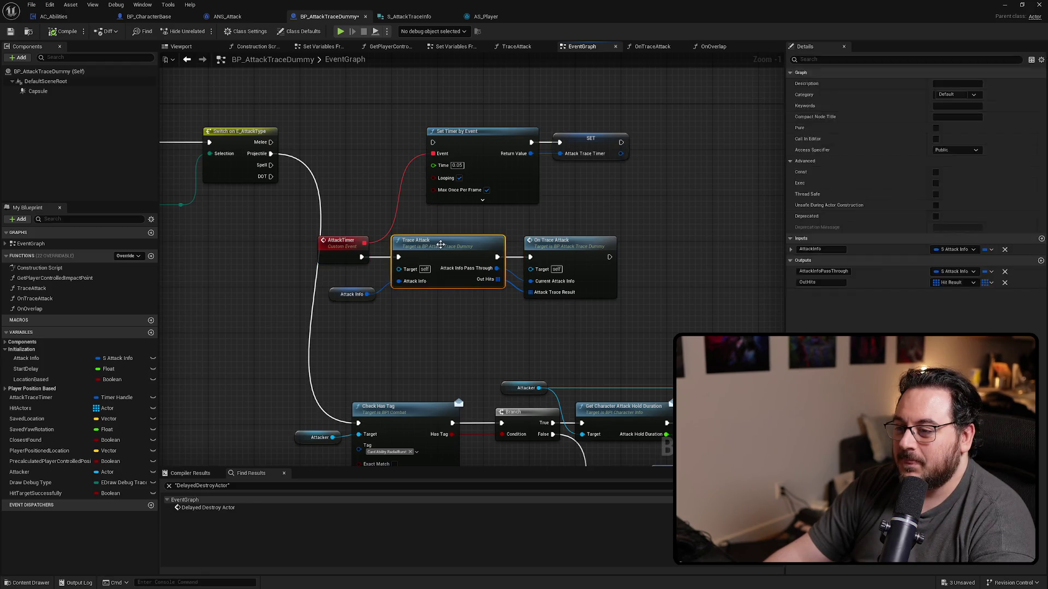
{"action": "scroll", "coordinate": [593, 327], "scroll_direction": "down", "scroll_amount": 3}
{"action": "scroll", "coordinate": [546, 207], "scroll_direction": "up", "scroll_amount": 3}
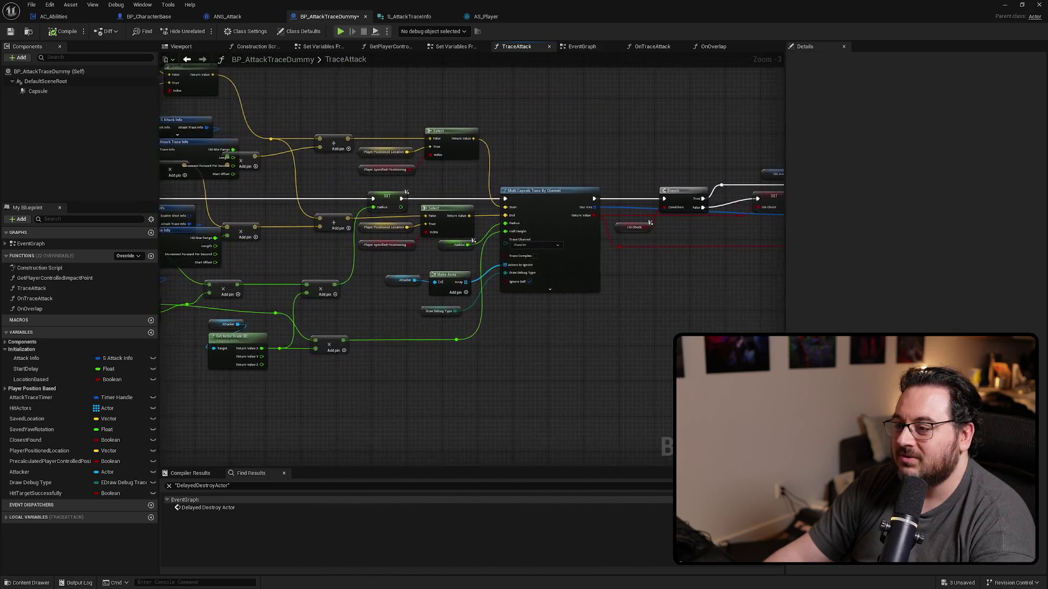
{"action": "left_click_drag", "start_coordinate": [763, 256], "coordinate": [605, 259]}
{"action": "scroll", "coordinate": [605, 260], "scroll_direction": "down", "scroll_amount": 4}
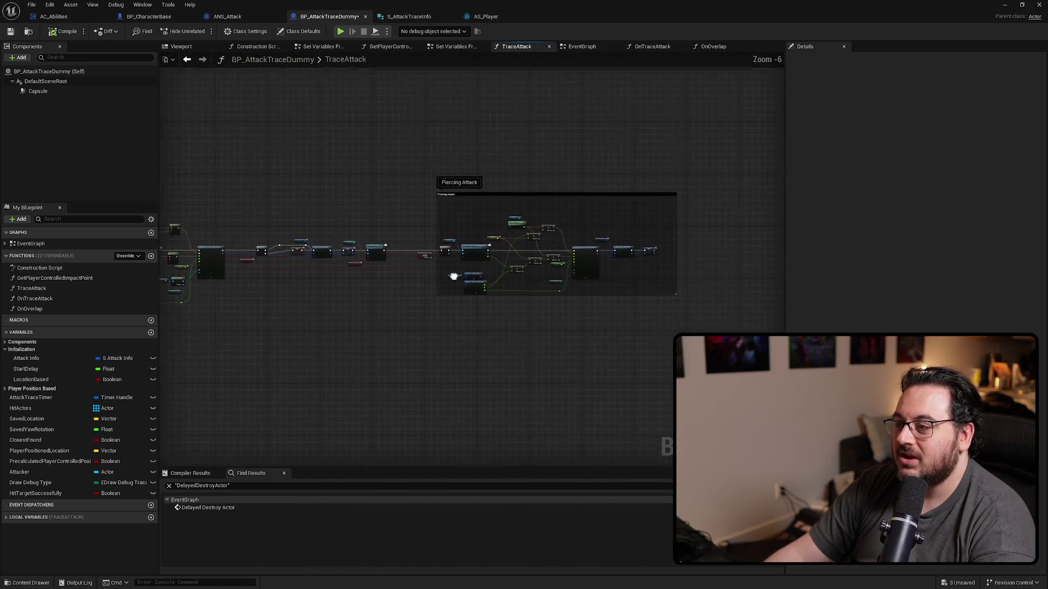
{"action": "scroll", "coordinate": [452, 276], "scroll_direction": "up", "scroll_amount": 3}
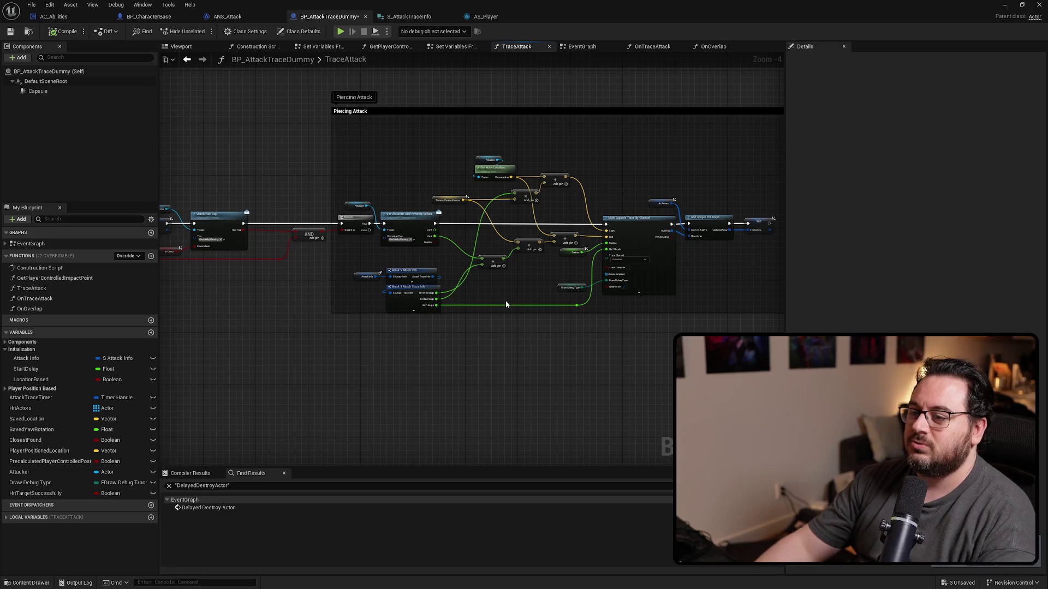
Shift the Attacker and tag check nodes right and feed the AND result into the Branch condition.
{"action": "scroll", "coordinate": [505, 300], "scroll_direction": "up", "scroll_amount": 3}
{"action": "left_click_drag", "start_coordinate": [758, 248], "coordinate": [531, 262]}
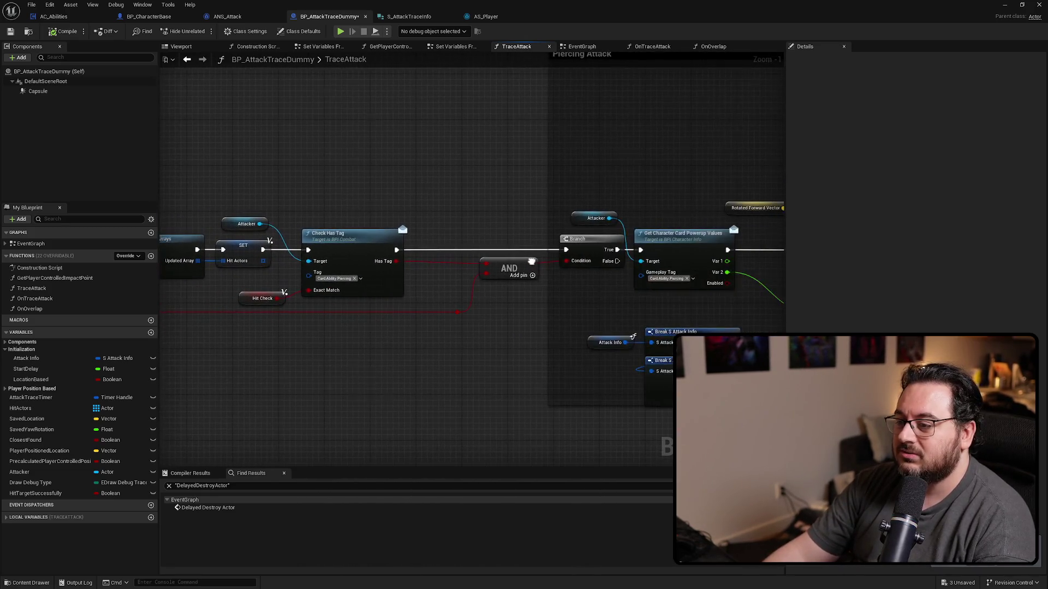
{"action": "mouse_move", "coordinate": [367, 174]}
{"action": "left_mouse_down"}
{"action": "mouse_move", "coordinate": [295, 300]}
{"action": "mouse_move", "coordinate": [268, 307]}
{"action": "left_mouse_up"}
{"action": "left_click", "coordinate": [245, 223], "text": "ctrl"}
{"action": "mouse_move", "coordinate": [360, 246]}
{"action": "left_mouse_down"}
{"action": "mouse_move", "coordinate": [417, 244]}
{"action": "mouse_move", "coordinate": [507, 270]}
{"action": "mouse_move", "coordinate": [590, 266]}
{"action": "left_mouse_up"}
{"action": "left_click", "coordinate": [496, 276]}
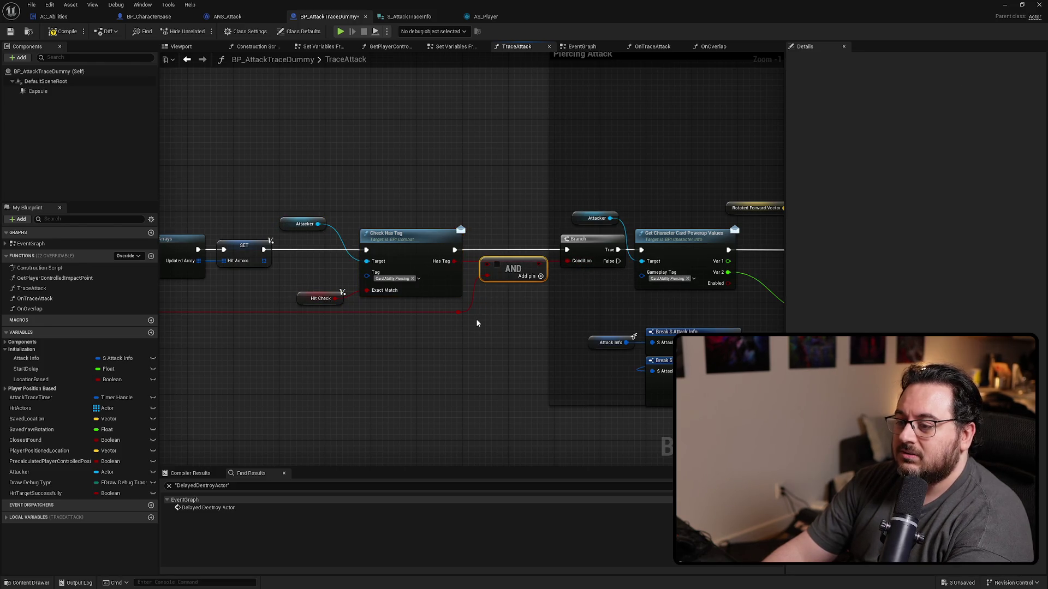
{"action": "left_click_drag", "start_coordinate": [484, 341], "coordinate": [467, 326]}
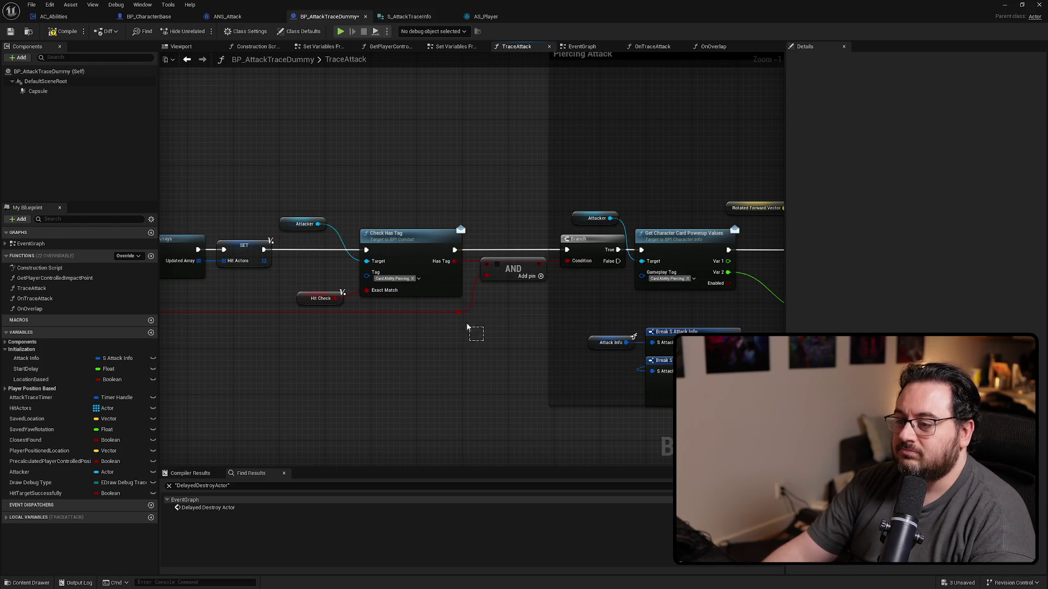
Cut the Piercing Attack comment group from TraceAttack and paste it into the OnOverlap graph.
{"action": "scroll", "coordinate": [417, 256], "scroll_direction": "down", "scroll_amount": 8}
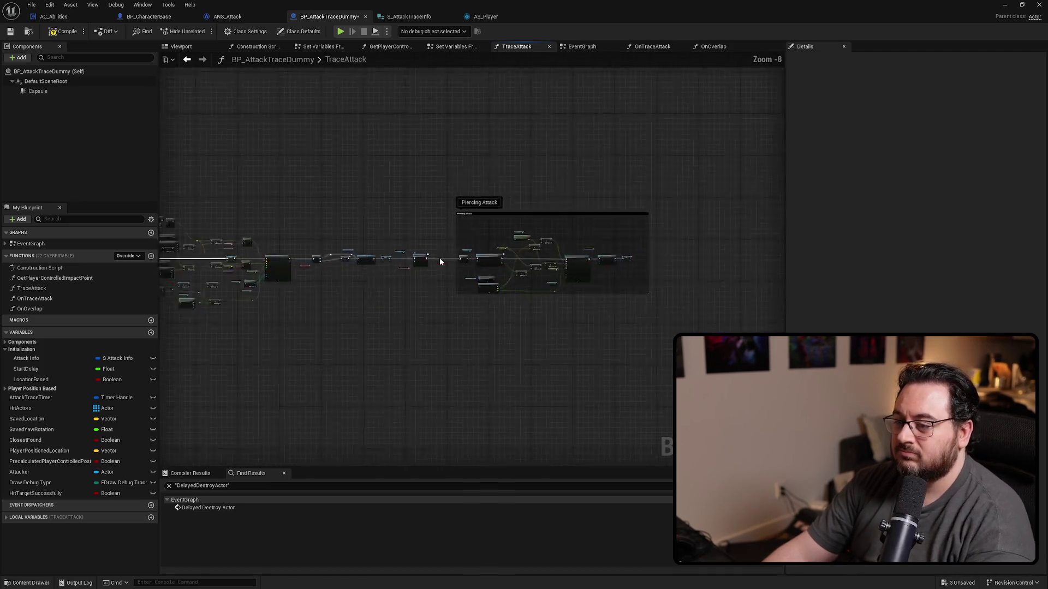
{"action": "left_click_drag", "start_coordinate": [702, 162], "coordinate": [396, 342]}
{"action": "key", "text": "ctrl+x"}
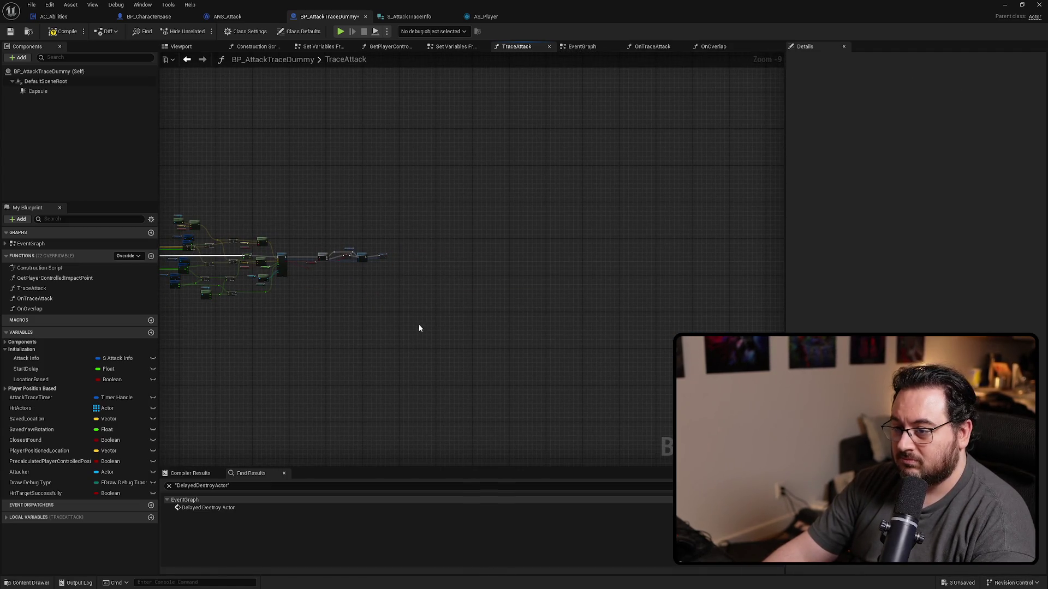
{"action": "key", "text": "alt+Left"}
{"action": "scroll", "coordinate": [720, 201], "scroll_direction": "down", "scroll_amount": 4}
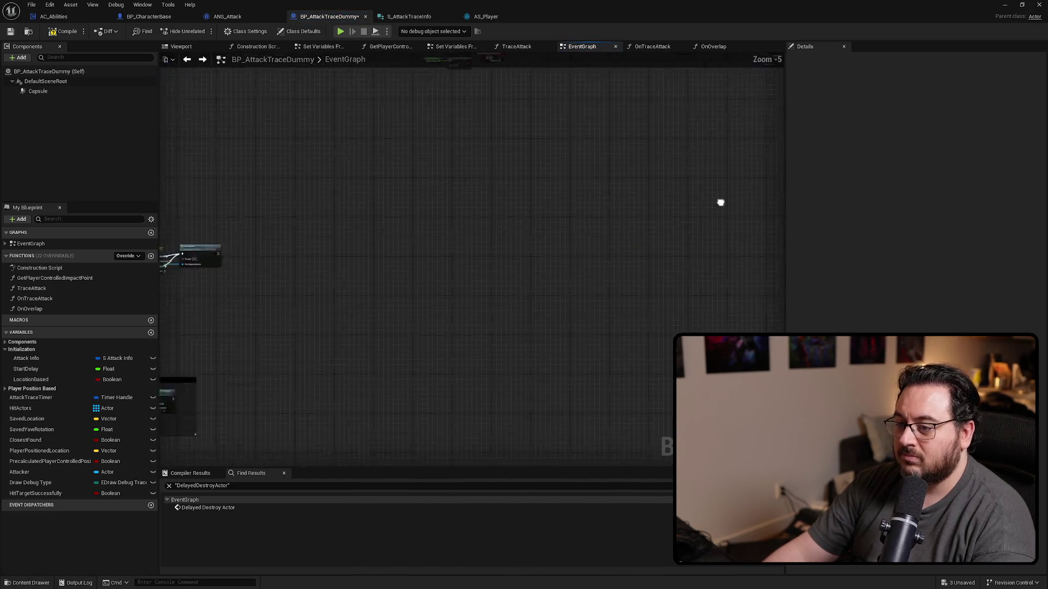
{"action": "scroll", "coordinate": [606, 212], "scroll_direction": "up", "scroll_amount": 4}
{"action": "double_click", "coordinate": [529, 205]}
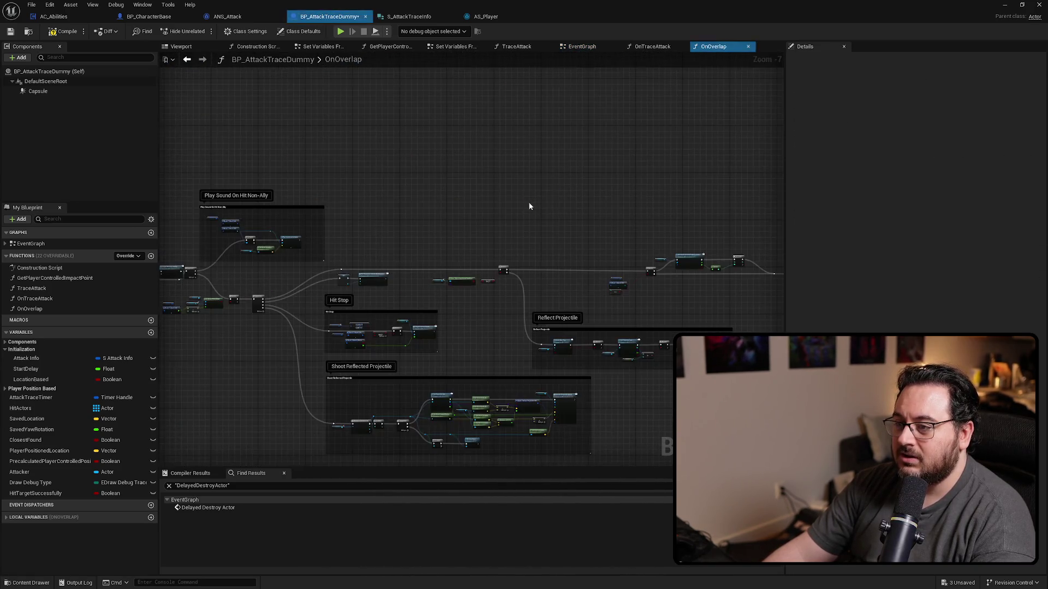
{"action": "left_click_drag", "start_coordinate": [594, 306], "coordinate": [549, 316]}
{"action": "key", "text": "ctrl+v"}
Check the pasted Piercing Attack group and return to the EventGraph.
{"action": "left_click_drag", "start_coordinate": [493, 253], "coordinate": [531, 308]}
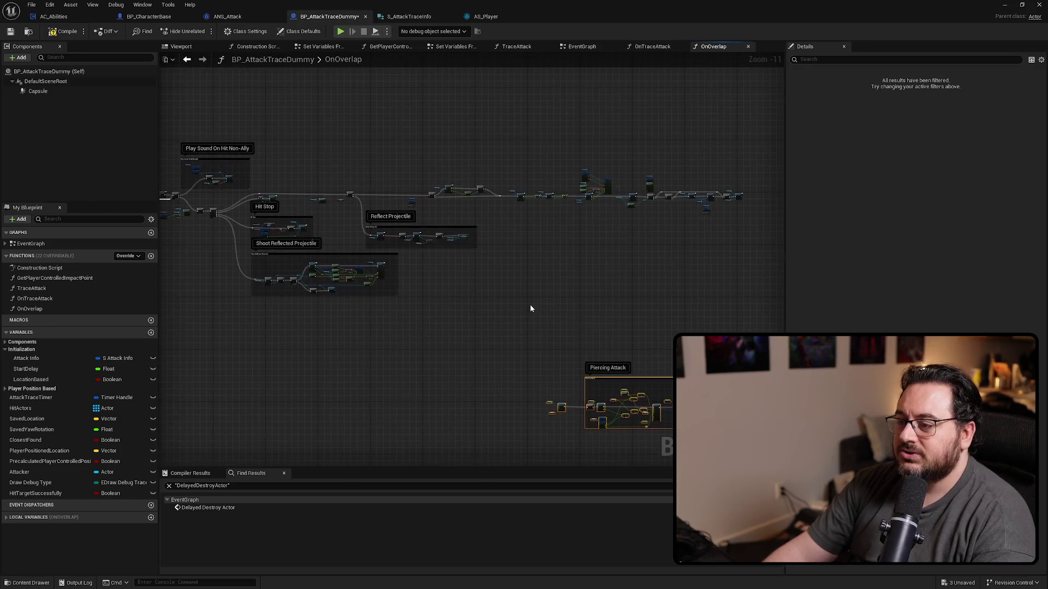
{"action": "key", "text": "ctrl+z"}
{"action": "key", "text": "ctrl+z"}
{"action": "scroll", "coordinate": [580, 213], "scroll_direction": "down", "scroll_amount": 5}
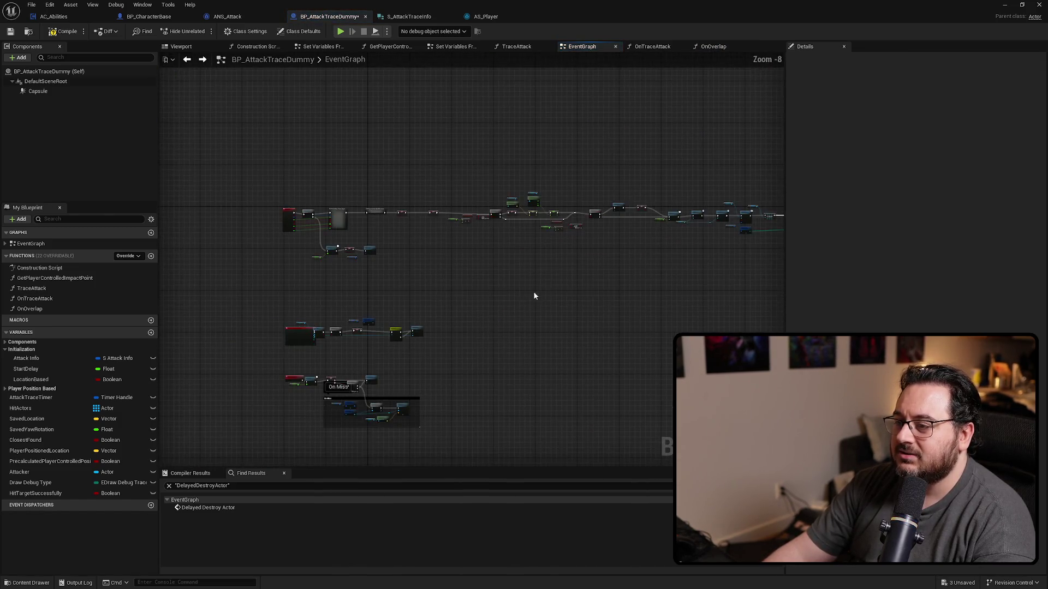
{"action": "scroll", "coordinate": [482, 272], "scroll_direction": "up", "scroll_amount": 5}
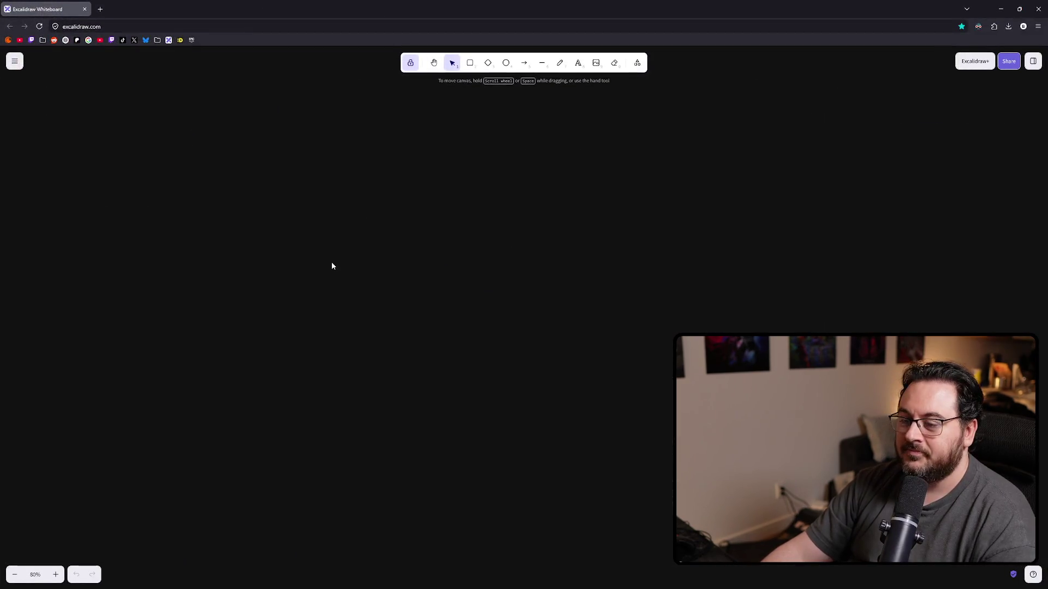
Draw a freehand green capsule outline around the orange circle and red marks.
{"action": "key", "text": "p"}
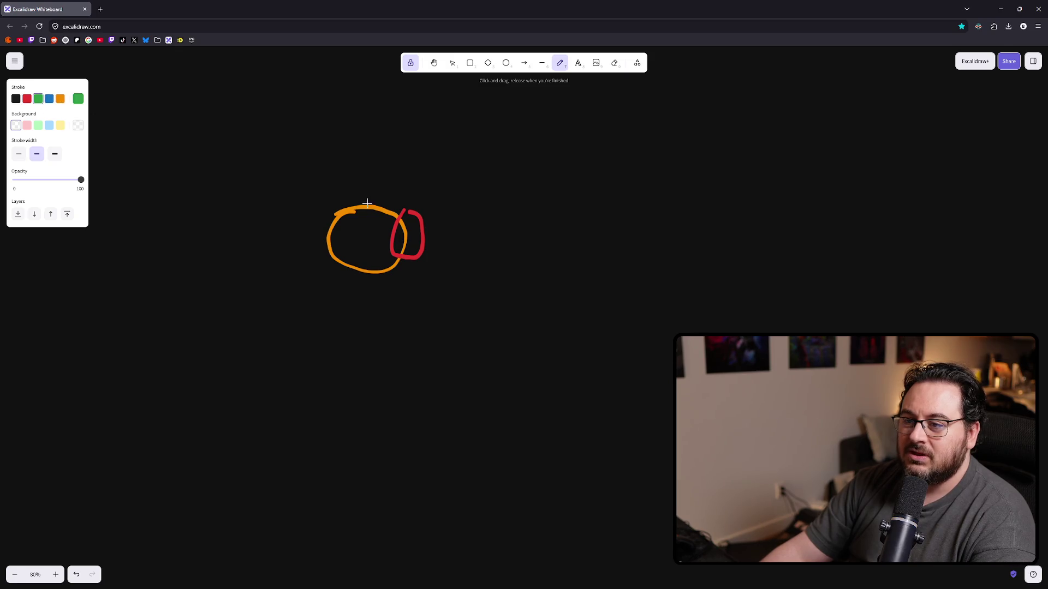
{"action": "left_click_drag", "start_coordinate": [332, 206], "coordinate": [648, 199]}
{"action": "left_click_drag", "start_coordinate": [747, 243], "coordinate": [493, 271]}
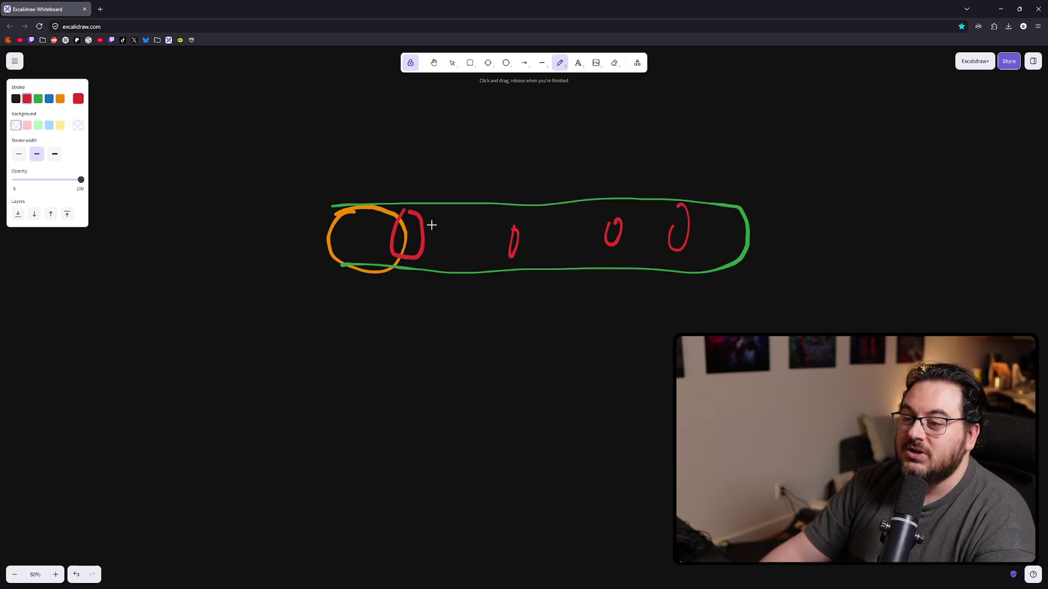
Move the red mark right, delete the green capsule outline, and select the orange circle.
{"action": "key", "text": "v"}
{"action": "left_click_drag", "start_coordinate": [420, 227], "coordinate": [462, 230]}
{"action": "left_click", "coordinate": [508, 315]}
{"action": "left_click", "coordinate": [748, 238]}
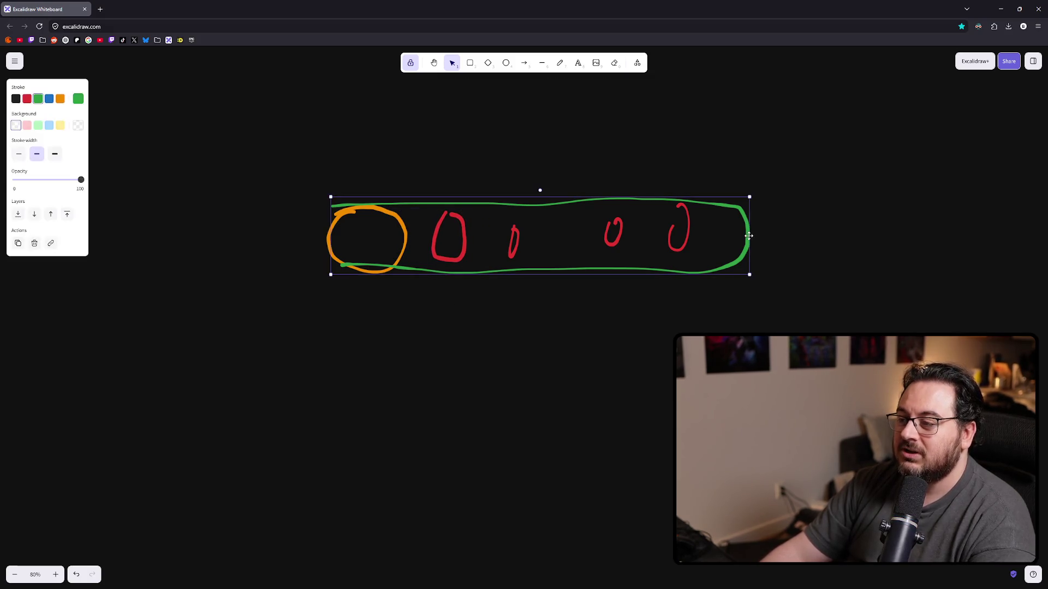
{"action": "key", "text": "Delete"}
{"action": "left_click_drag", "start_coordinate": [270, 191], "coordinate": [421, 297]}
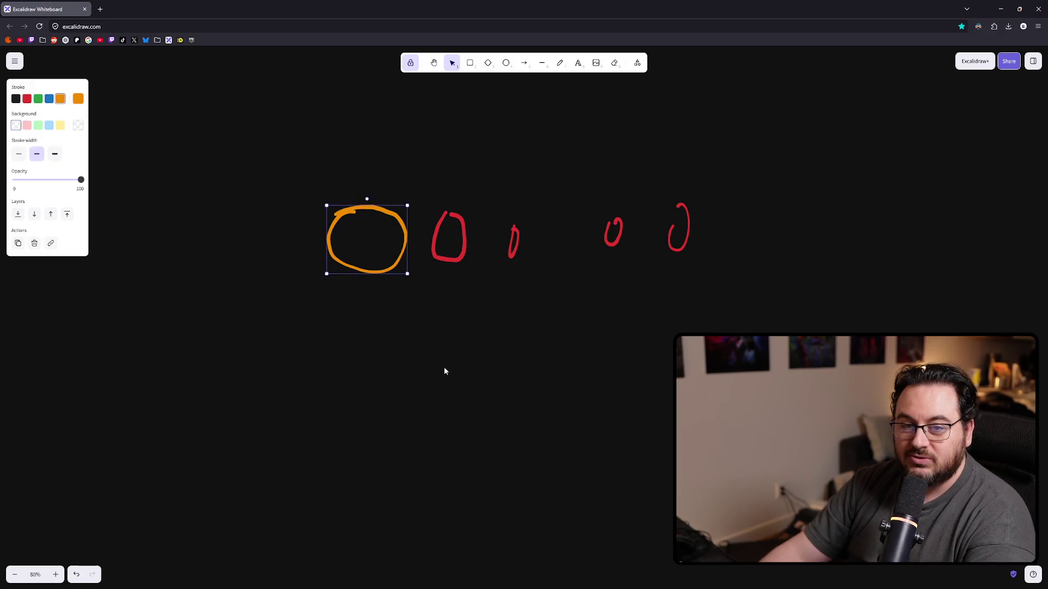
{"action": "left_click", "coordinate": [444, 371]}
{"action": "mouse_move", "coordinate": [274, 179]}
{"action": "left_mouse_down"}
{"action": "mouse_move", "coordinate": [373, 297]}
{"action": "mouse_move", "coordinate": [420, 293]}
{"action": "left_mouse_up"}
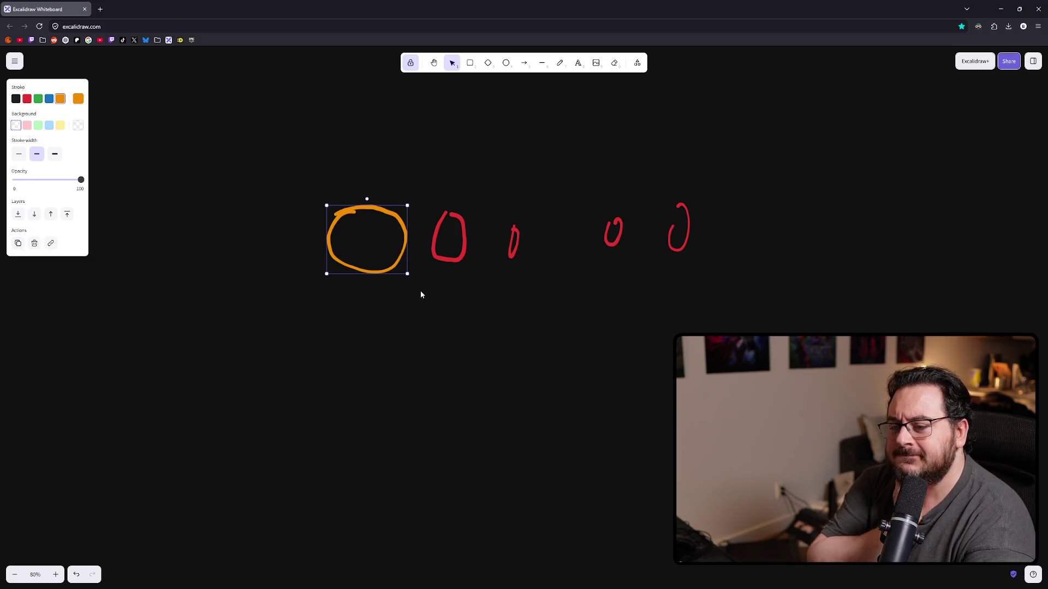
Delete every shape on the canvas, then select the Set Timer and trace nodes in Unreal.
{"action": "left_click_drag", "start_coordinate": [792, 166], "coordinate": [298, 293]}
{"action": "key", "text": "Delete"}
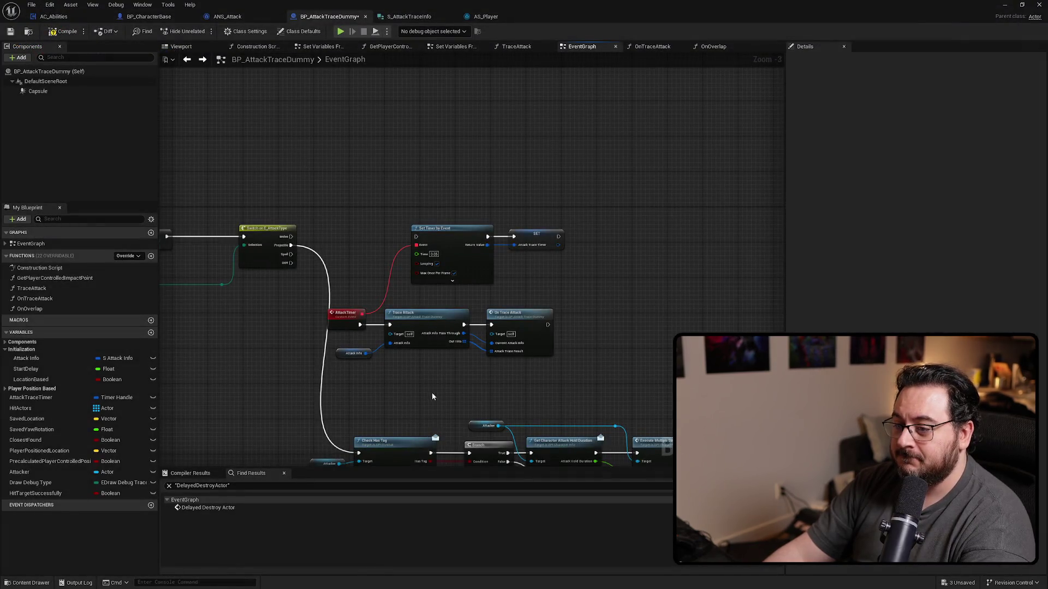
{"action": "scroll", "coordinate": [432, 396], "scroll_direction": "down", "scroll_amount": 1}
{"action": "mouse_move", "coordinate": [634, 137]}
{"action": "left_mouse_down"}
{"action": "mouse_move", "coordinate": [622, 168]}
{"action": "mouse_move", "coordinate": [375, 335]}
{"action": "left_mouse_up"}
Add an equality check of Attack Type against Projectile.
{"action": "scroll", "coordinate": [482, 309], "scroll_direction": "down", "scroll_amount": 3}
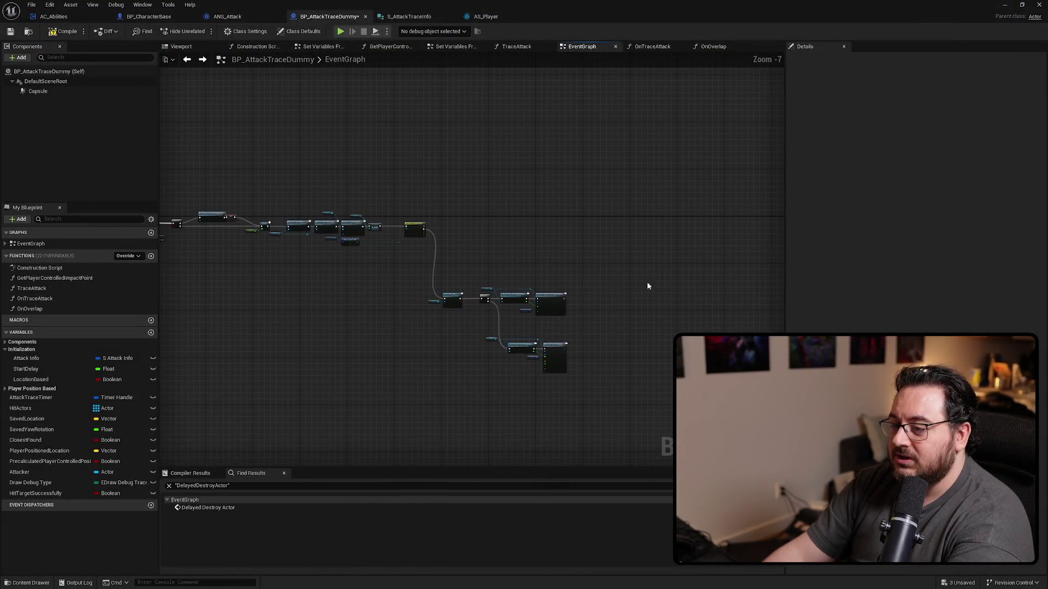
{"action": "scroll", "coordinate": [532, 306], "scroll_direction": "up", "scroll_amount": 5}
{"action": "scroll", "coordinate": [461, 393], "scroll_direction": "up", "scroll_amount": 2}
{"action": "left_click_drag", "start_coordinate": [464, 341], "coordinate": [510, 362]}
{"action": "type", "text": "=="}
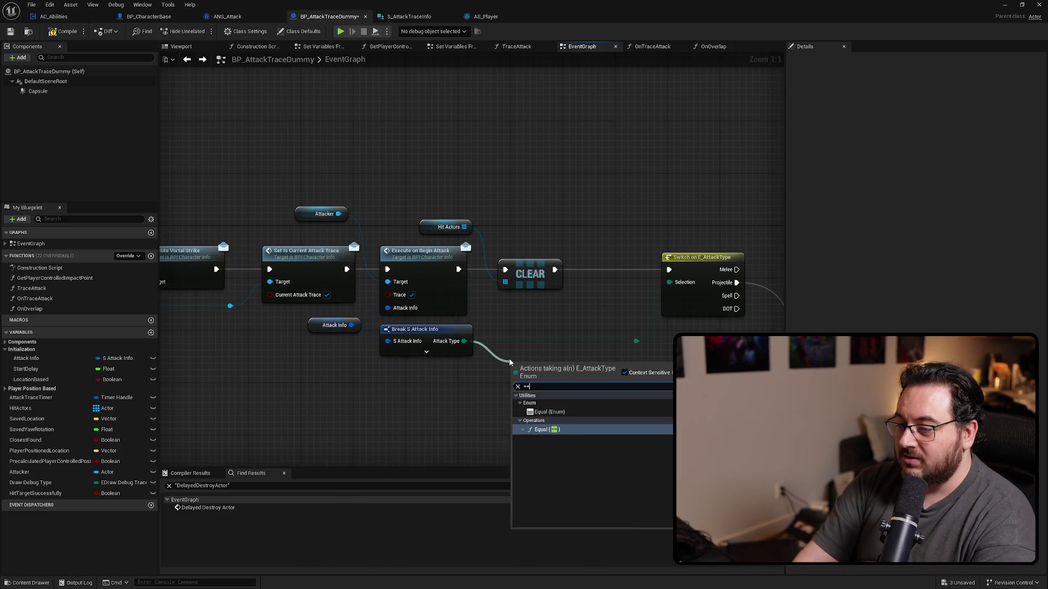
{"action": "key", "text": "Return"}
{"action": "left_click", "coordinate": [561, 377]}
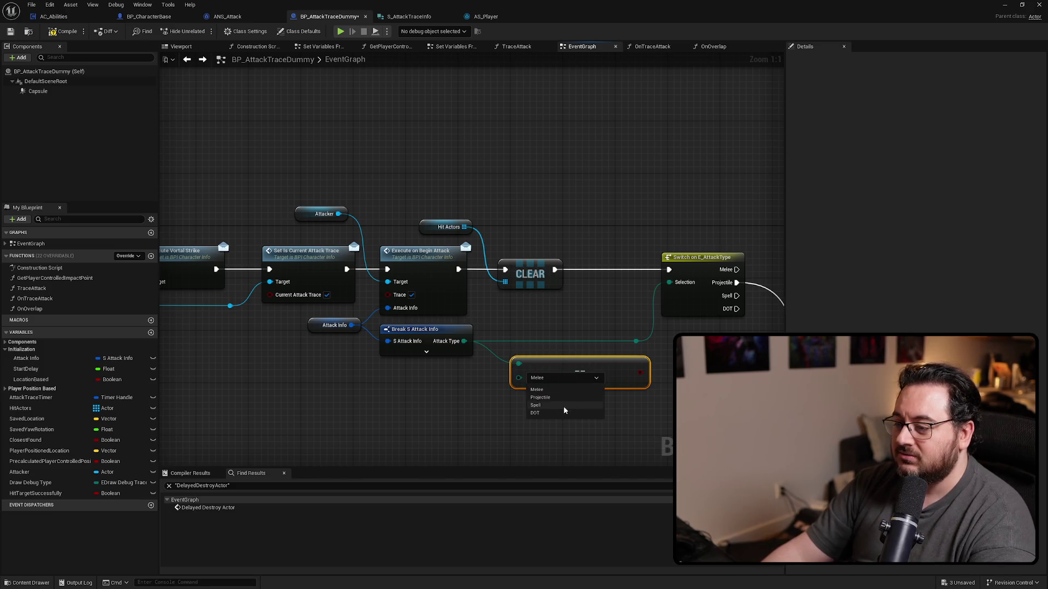
{"action": "left_click", "coordinate": [548, 399]}
Add a Branch driven by the Projectile check, route its True path onward, and delete the Switch.
{"action": "left_click", "coordinate": [412, 246]}
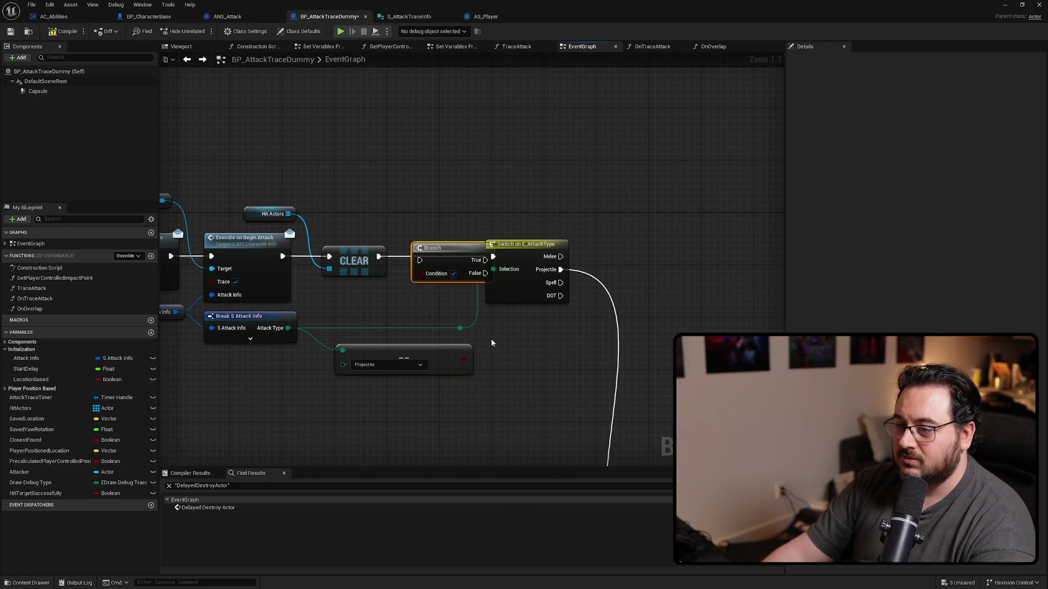
{"action": "left_click_drag", "start_coordinate": [464, 360], "coordinate": [419, 273]}
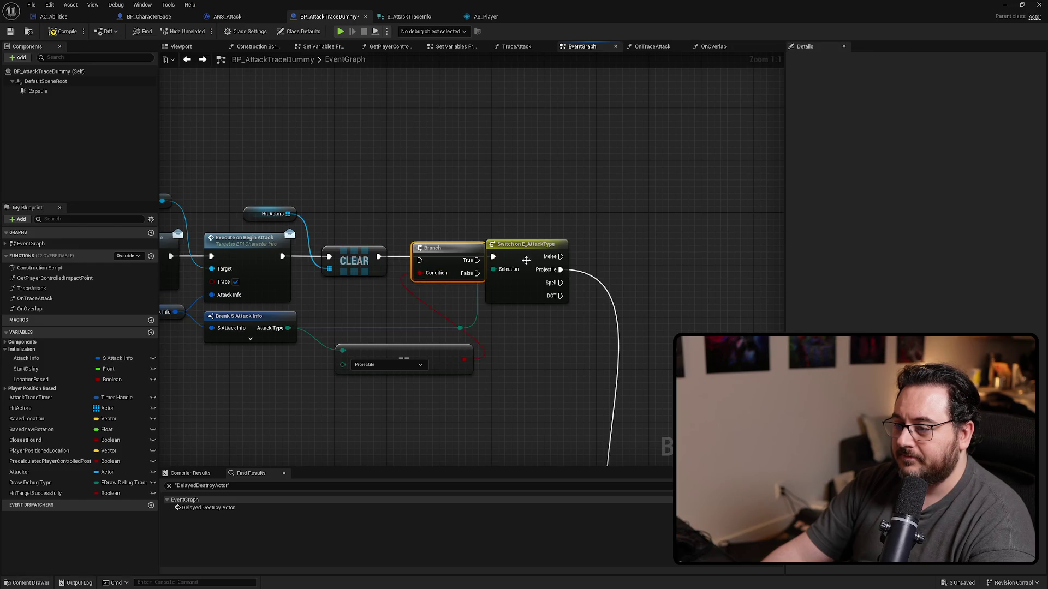
{"action": "mouse_move", "coordinate": [526, 260]}
{"action": "left_mouse_down"}
{"action": "mouse_move", "coordinate": [584, 266]}
{"action": "mouse_move", "coordinate": [471, 260]}
{"action": "mouse_move", "coordinate": [451, 248]}
{"action": "left_mouse_up"}
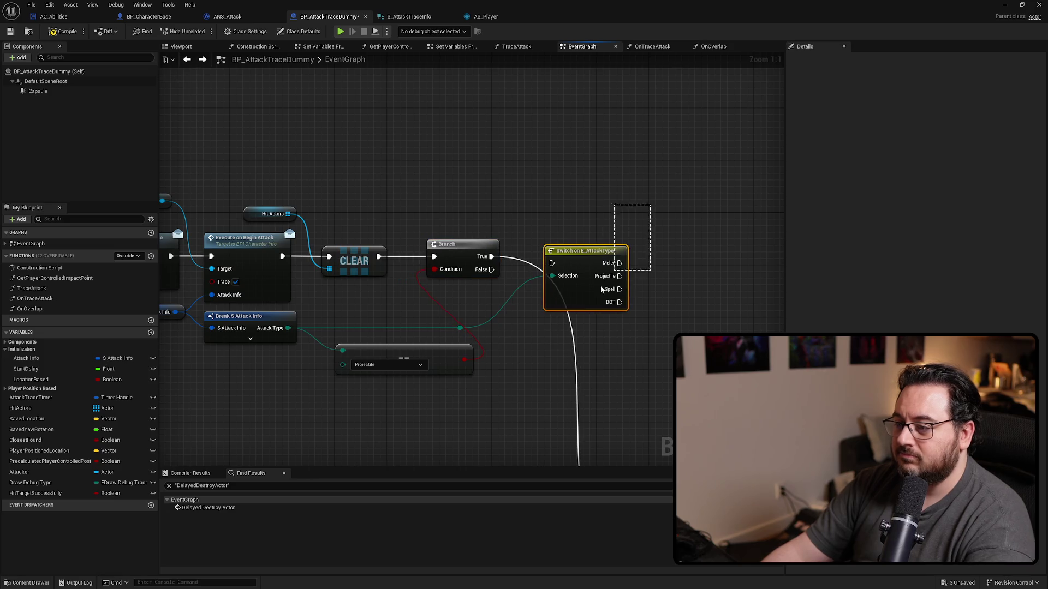
{"action": "key", "text": "Delete"}
Realign the comparison node and Check Has Tag group with the Branch, then review the overlap logic.
{"action": "mouse_move", "coordinate": [416, 352]}
{"action": "left_mouse_down"}
{"action": "mouse_move", "coordinate": [396, 317]}
{"action": "mouse_move", "coordinate": [302, 367]}
{"action": "left_mouse_up"}
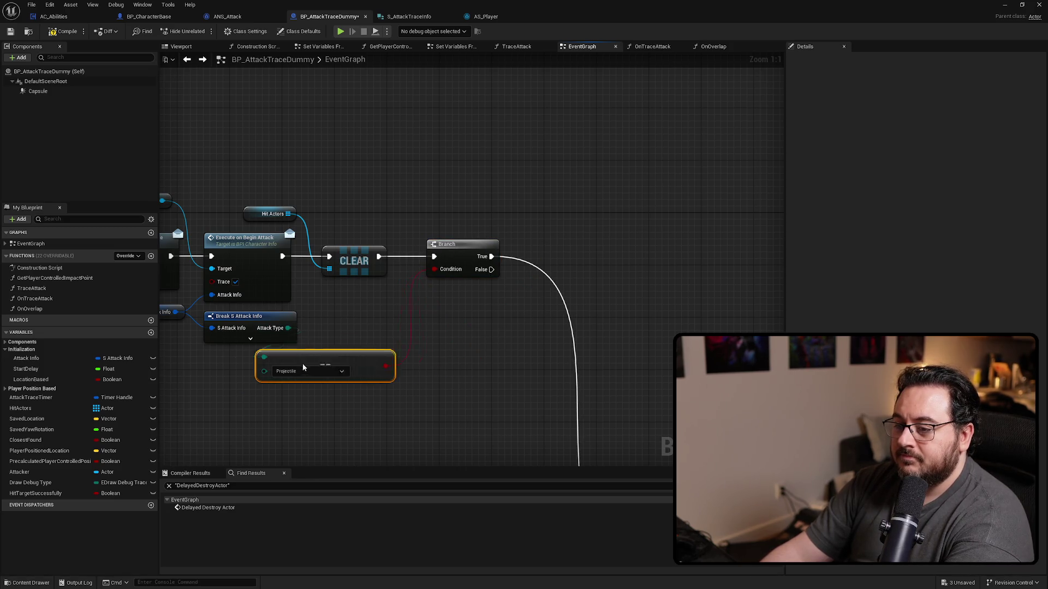
{"action": "scroll", "coordinate": [495, 170], "scroll_direction": "down", "scroll_amount": 2}
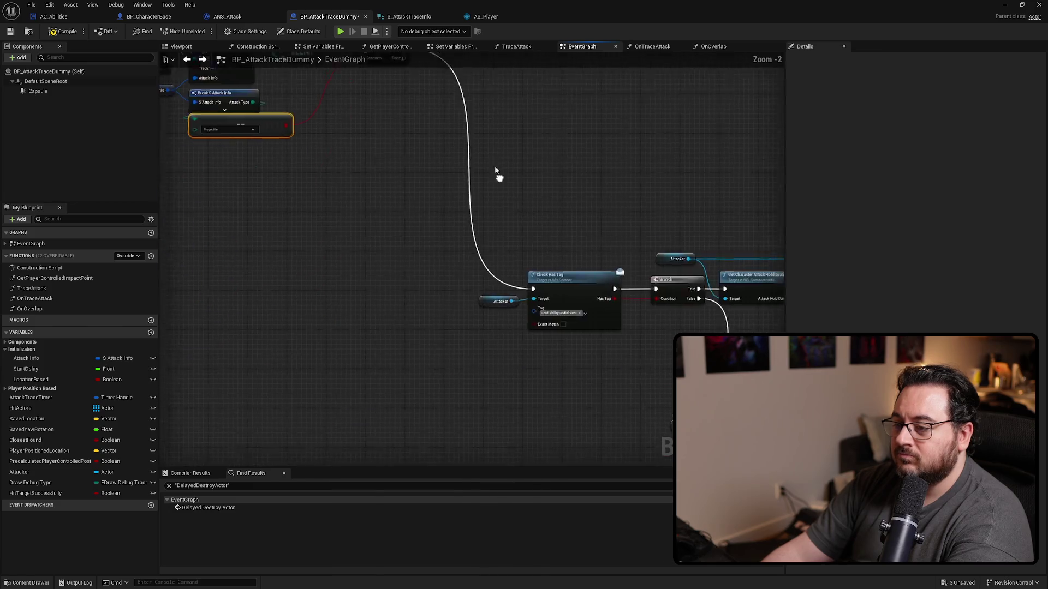
{"action": "scroll", "coordinate": [496, 171], "scroll_direction": "down", "scroll_amount": 4}
{"action": "left_click_drag", "start_coordinate": [480, 182], "coordinate": [644, 284]}
{"action": "scroll", "coordinate": [571, 369], "scroll_direction": "up", "scroll_amount": 5}
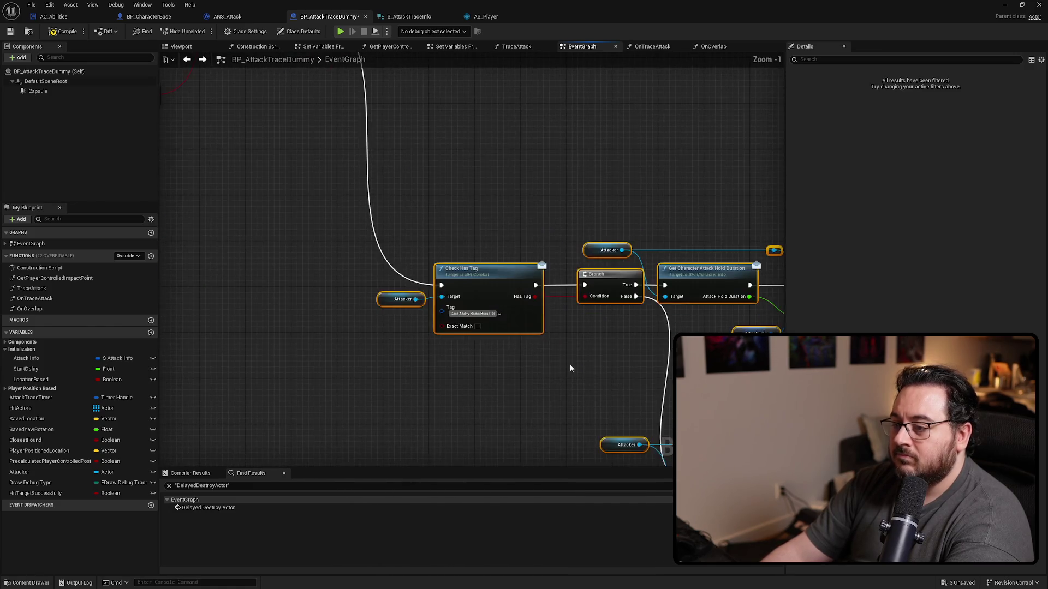
{"action": "mouse_move", "coordinate": [573, 407]}
{"action": "left_mouse_down"}
{"action": "mouse_move", "coordinate": [565, 158]}
{"action": "mouse_move", "coordinate": [545, 158]}
{"action": "left_mouse_up"}
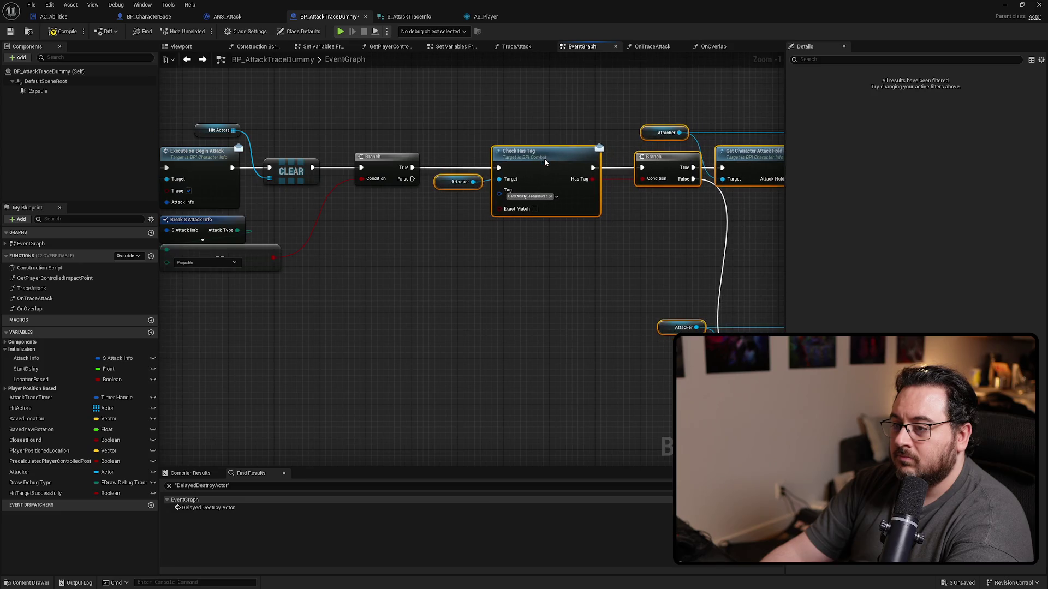
{"action": "left_click", "coordinate": [551, 303]}
{"action": "scroll", "coordinate": [551, 303], "scroll_direction": "down", "scroll_amount": 6}
{"action": "mouse_move", "coordinate": [631, 273]}
{"action": "left_mouse_down"}
{"action": "mouse_move", "coordinate": [682, 230]}
{"action": "mouse_move", "coordinate": [578, 210]}
{"action": "left_mouse_up"}
{"action": "scroll", "coordinate": [577, 210], "scroll_direction": "up", "scroll_amount": 4}
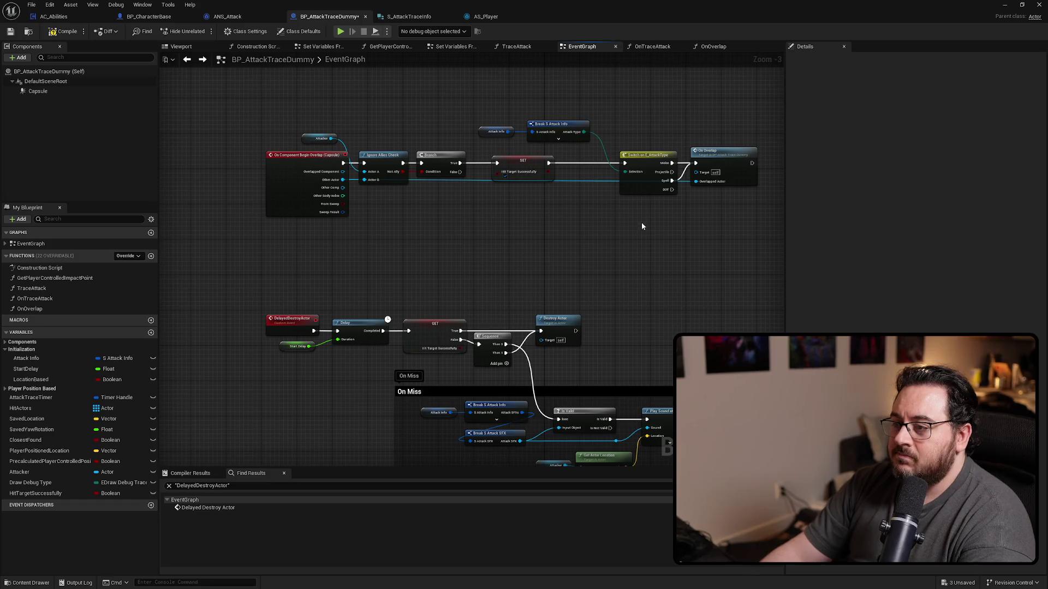
{"action": "mouse_move", "coordinate": [634, 239]}
{"action": "left_mouse_down"}
{"action": "mouse_move", "coordinate": [594, 159]}
{"action": "mouse_move", "coordinate": [603, 149]}
{"action": "mouse_move", "coordinate": [545, 335]}
{"action": "left_mouse_up"}
{"action": "scroll", "coordinate": [545, 335], "scroll_direction": "up", "scroll_amount": 2}
Open the OnOverlap graph and delete the Hit Check node.
{"action": "double_click", "coordinate": [612, 240]}
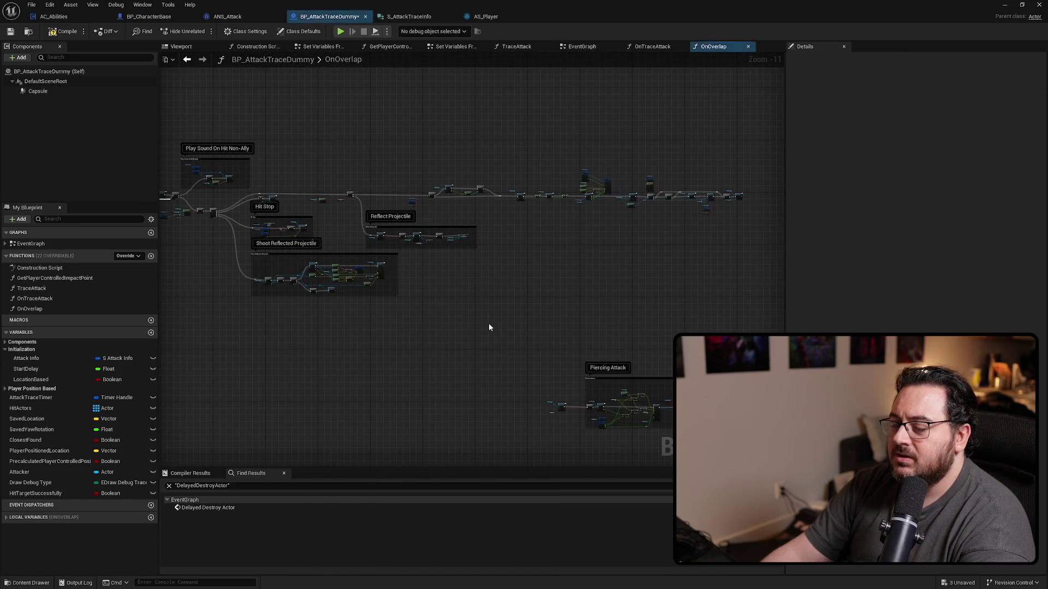
{"action": "scroll", "coordinate": [489, 328], "scroll_direction": "up", "scroll_amount": 7}
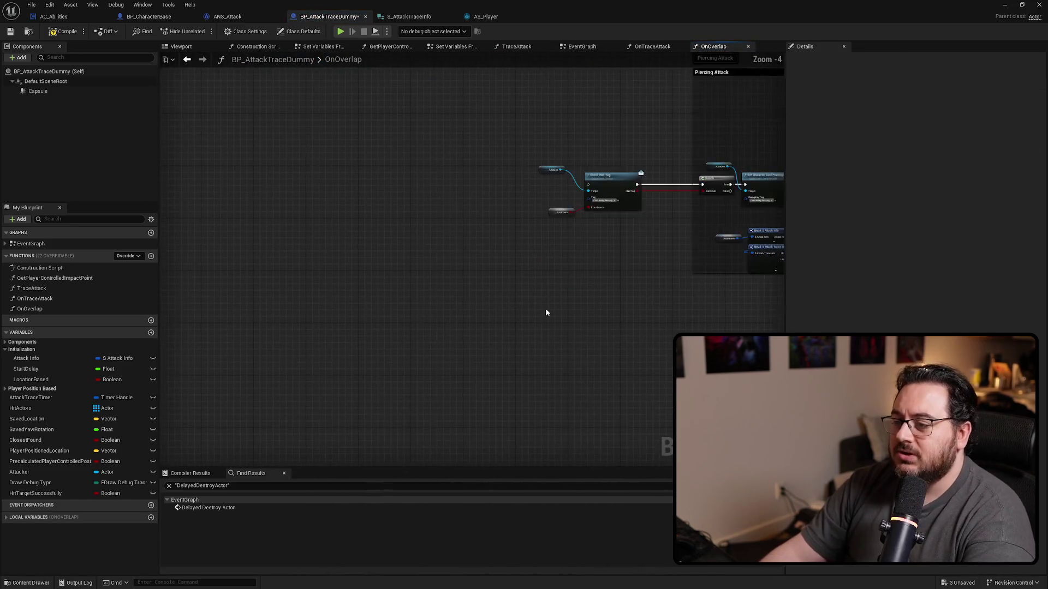
{"action": "scroll", "coordinate": [546, 312], "scroll_direction": "up", "scroll_amount": 4}
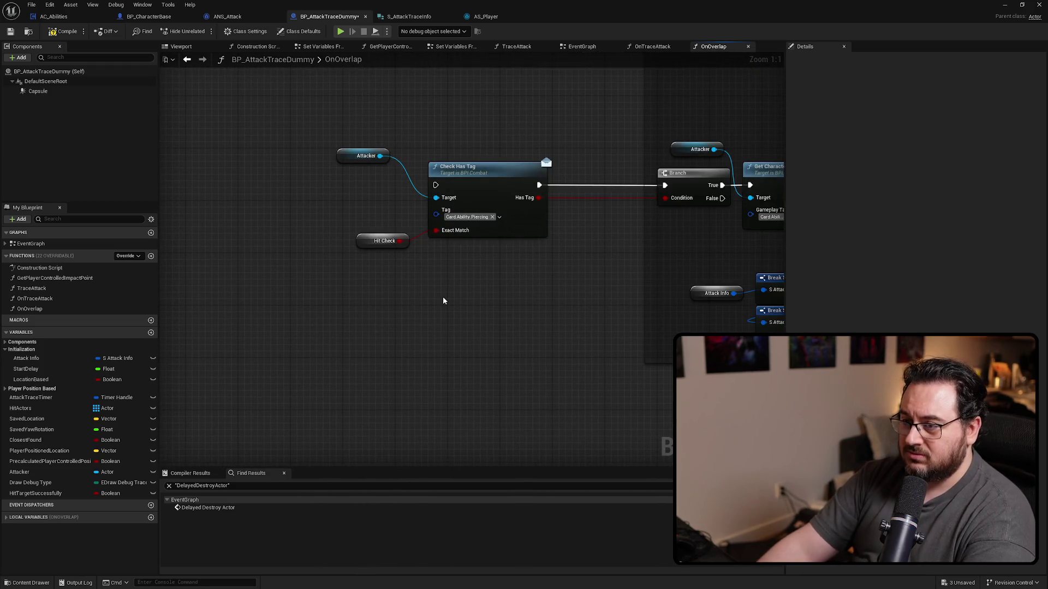
{"action": "left_click_drag", "start_coordinate": [339, 297], "coordinate": [396, 203]}
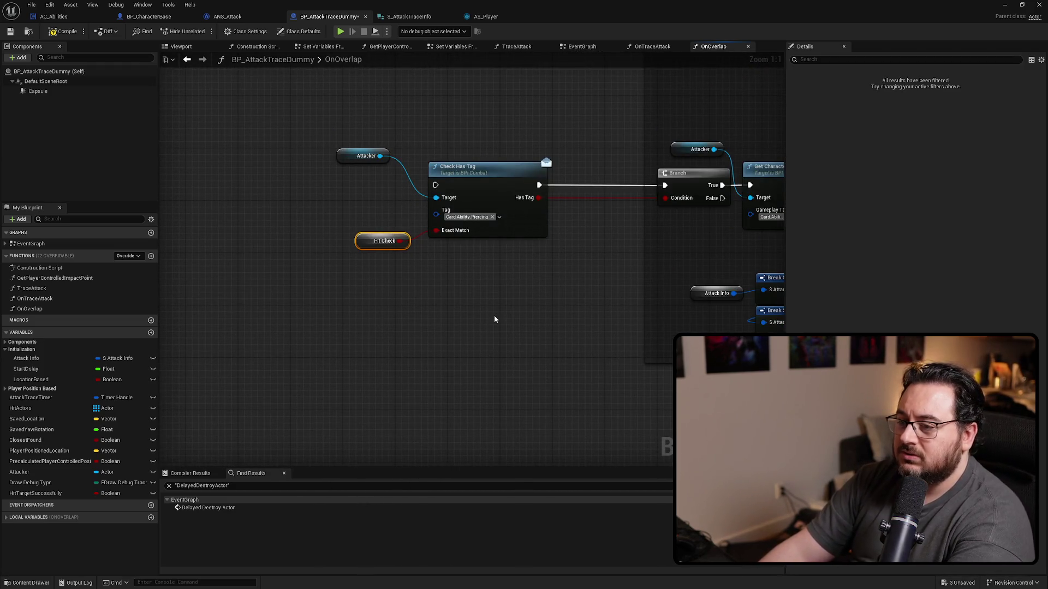
{"action": "key", "text": "Delete"}
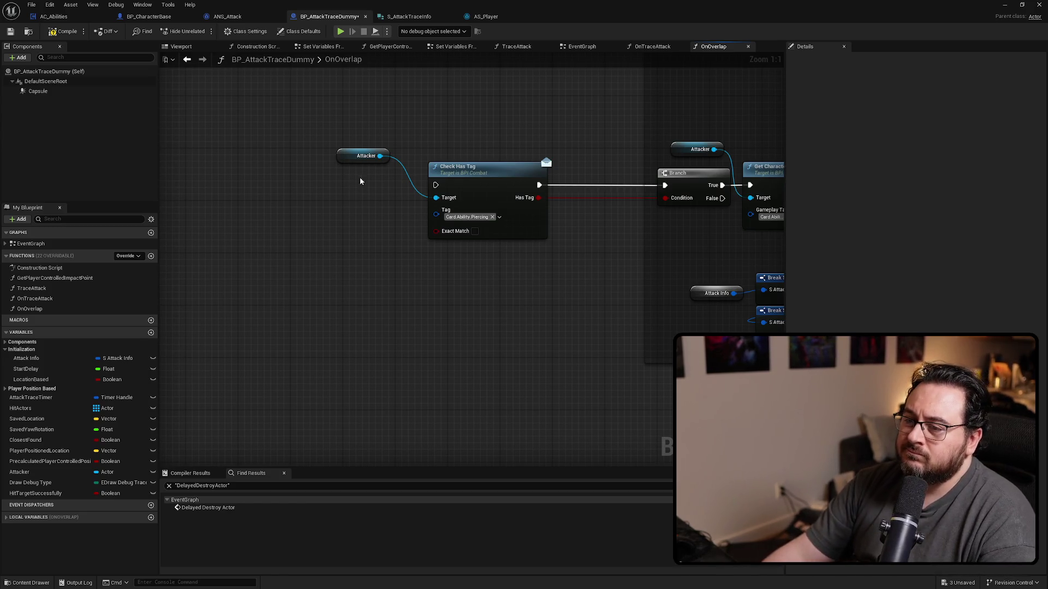
Convert Attacker to a validated get and run Check Has Tag from its Is Valid output.
{"action": "right_click", "coordinate": [355, 157]}
{"action": "left_click", "coordinate": [390, 370]}
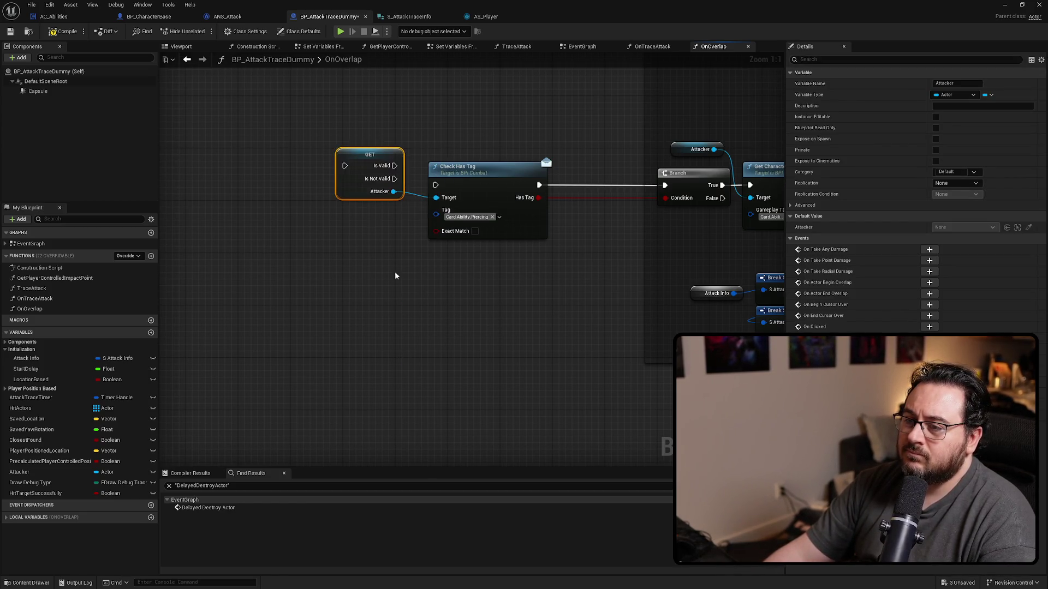
{"action": "mouse_move", "coordinate": [382, 162]}
{"action": "left_mouse_down"}
{"action": "mouse_move", "coordinate": [385, 180]}
{"action": "mouse_move", "coordinate": [435, 185]}
{"action": "mouse_move", "coordinate": [250, 322]}
{"action": "mouse_move", "coordinate": [257, 316]}
{"action": "left_mouse_up"}
{"action": "left_click", "coordinate": [484, 284]}
{"action": "left_click_drag", "start_coordinate": [437, 239], "coordinate": [512, 231]}
Widen the Piercing Attack comment leftward over the Multi Capsule Trace nodes.
{"action": "scroll", "coordinate": [427, 233], "scroll_direction": "down", "scroll_amount": 3}
{"action": "left_click", "coordinate": [428, 233]}
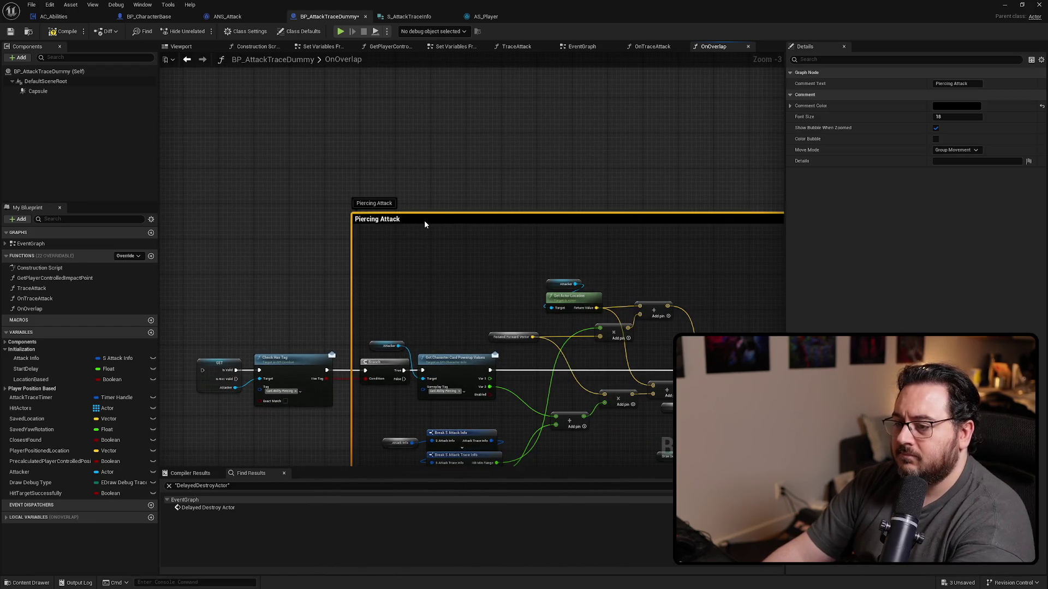
{"action": "left_click_drag", "start_coordinate": [351, 264], "coordinate": [164, 265]}
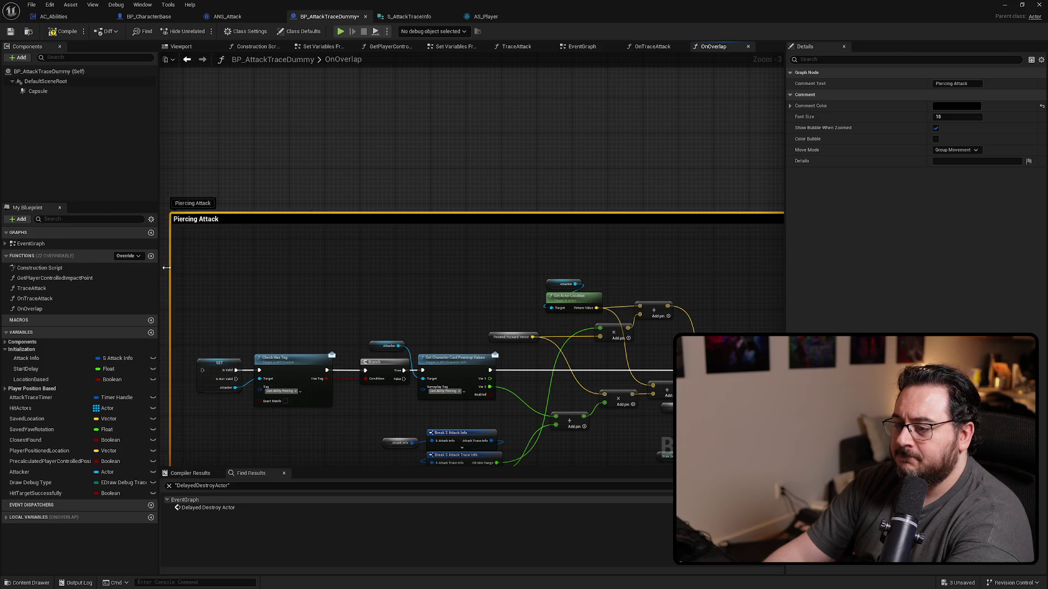
{"action": "left_click_drag", "start_coordinate": [407, 283], "coordinate": [278, 122]}
{"action": "left_click_drag", "start_coordinate": [440, 281], "coordinate": [378, 281]}
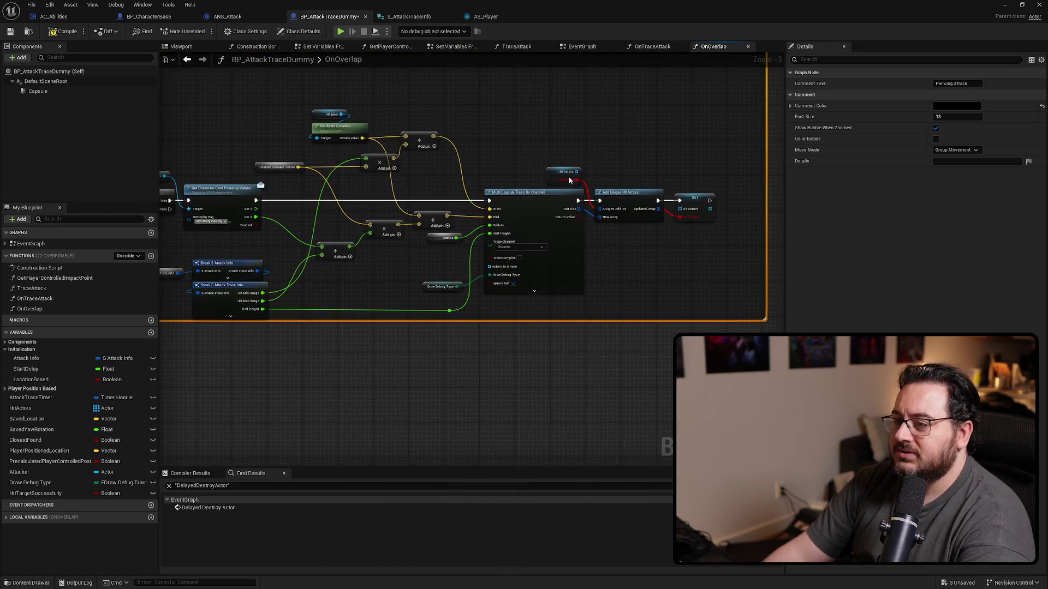
{"action": "scroll", "coordinate": [596, 173], "scroll_direction": "up", "scroll_amount": 3}
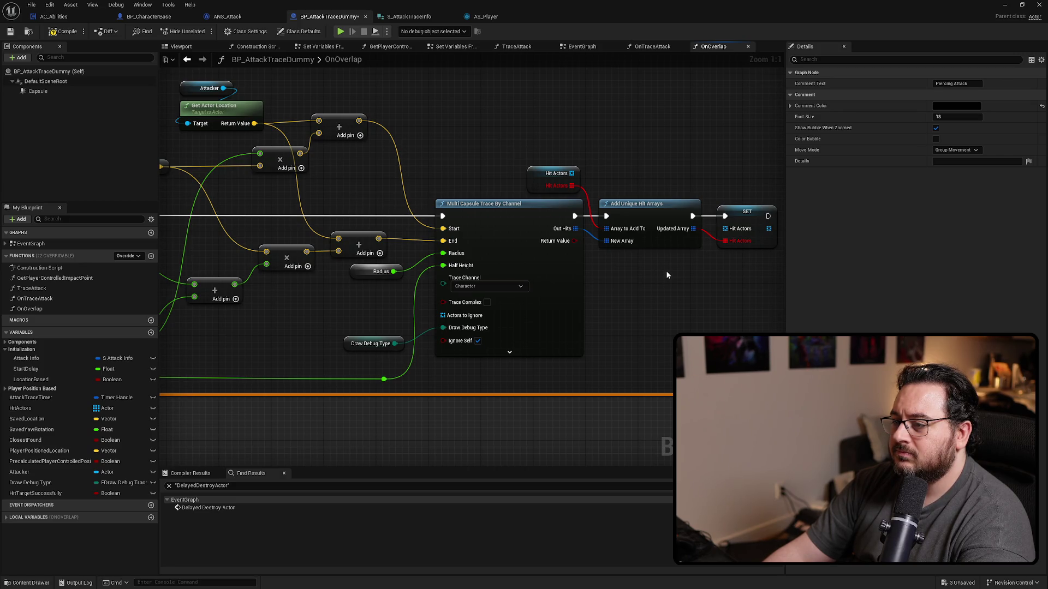
{"action": "mouse_move", "coordinate": [667, 274]}
{"action": "left_mouse_down"}
{"action": "mouse_move", "coordinate": [589, 267]}
{"action": "mouse_move", "coordinate": [971, 258]}
{"action": "left_mouse_up"}
{"action": "scroll", "coordinate": [528, 331], "scroll_direction": "down", "scroll_amount": 3}
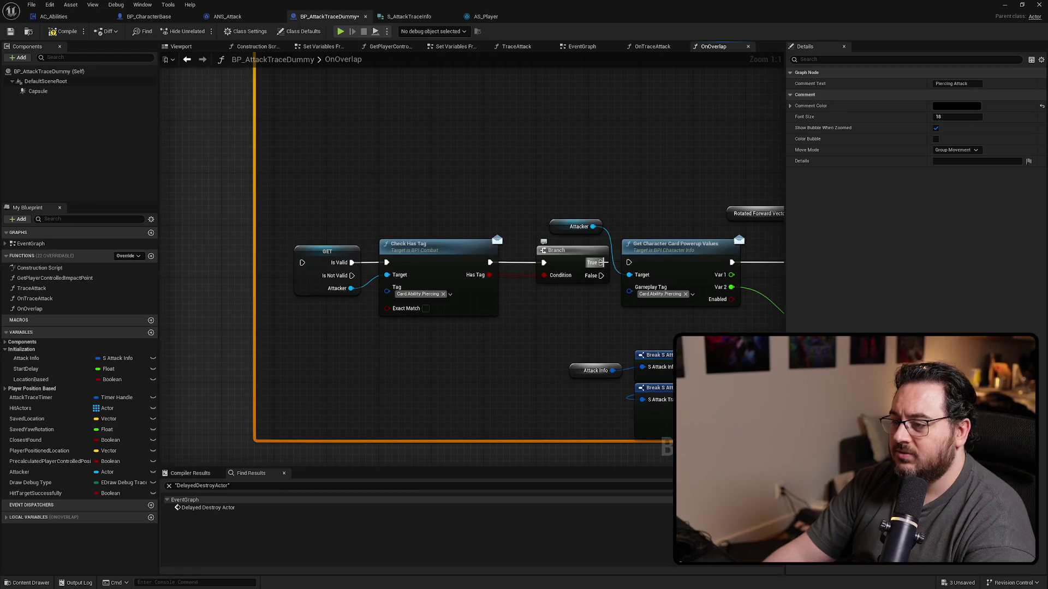
Move the GET, Check Has Tag, Branch and Attacker nodes out of the Piercing Attack comment.
{"action": "left_click", "coordinate": [532, 328]}
{"action": "left_click_drag", "start_coordinate": [538, 280], "coordinate": [518, 279]}
{"action": "left_click_drag", "start_coordinate": [530, 325], "coordinate": [350, 256]}
{"action": "mouse_move", "coordinate": [420, 309]}
{"action": "left_mouse_down"}
{"action": "mouse_move", "coordinate": [529, 252]}
{"action": "mouse_move", "coordinate": [193, 289]}
{"action": "mouse_move", "coordinate": [205, 287]}
{"action": "left_mouse_up"}
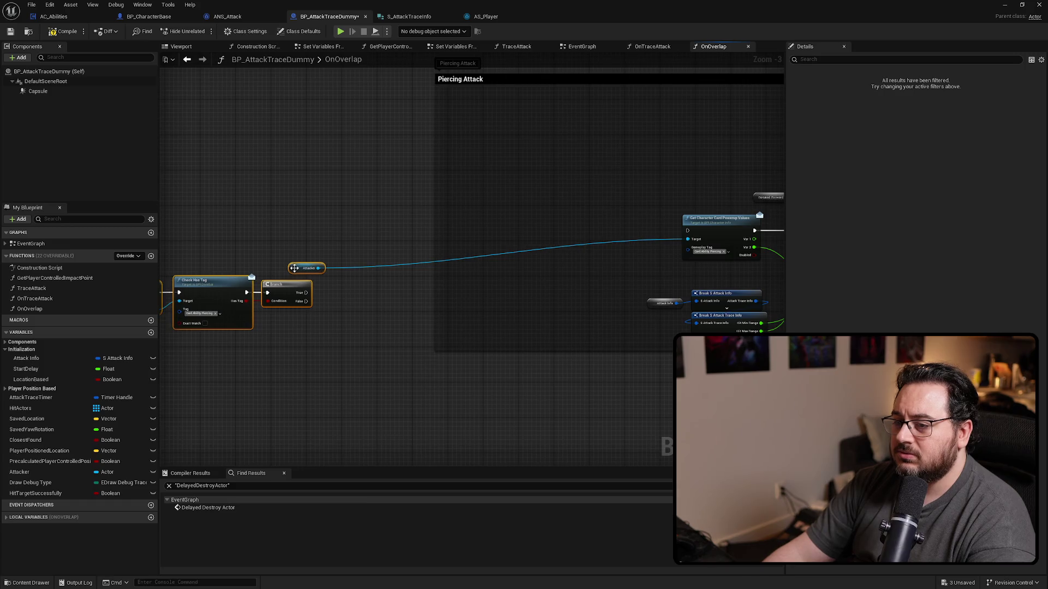
{"action": "left_click_drag", "start_coordinate": [305, 268], "coordinate": [657, 232]}
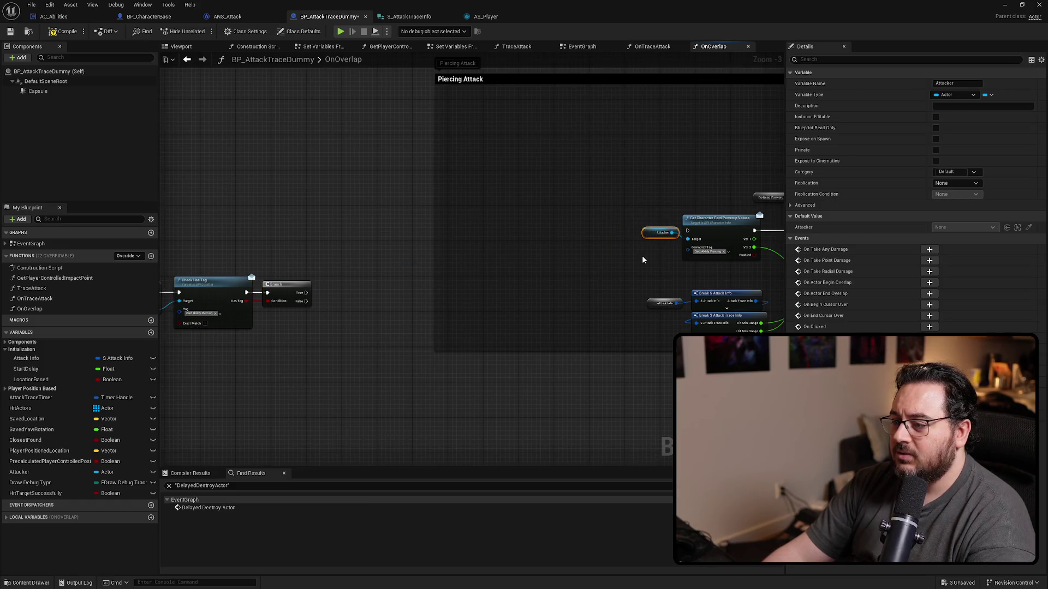
Detach Get Character Card Powerup Values from the capsule trace and place it beside Attacker.
{"action": "scroll", "coordinate": [644, 257], "scroll_direction": "up", "scroll_amount": 3}
{"action": "mouse_move", "coordinate": [527, 291]}
{"action": "left_mouse_down"}
{"action": "mouse_move", "coordinate": [320, 320]}
{"action": "mouse_move", "coordinate": [180, 355]}
{"action": "mouse_move", "coordinate": [294, 382]}
{"action": "left_mouse_up"}
{"action": "left_click", "coordinate": [415, 189], "text": "alt"}
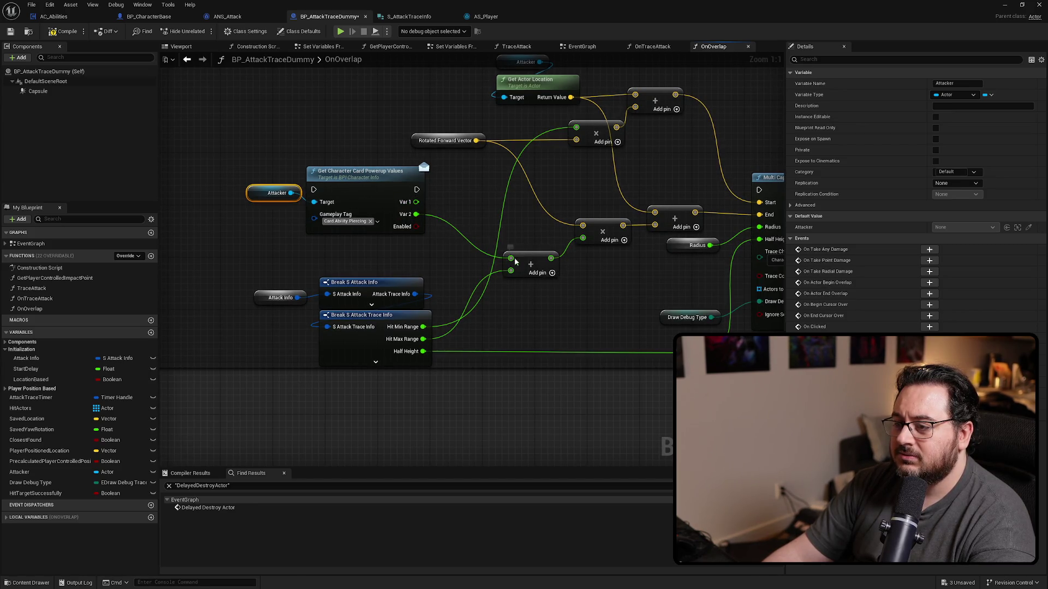
{"action": "scroll", "coordinate": [362, 224], "scroll_direction": "down", "scroll_amount": 6}
{"action": "left_click", "coordinate": [540, 196]}
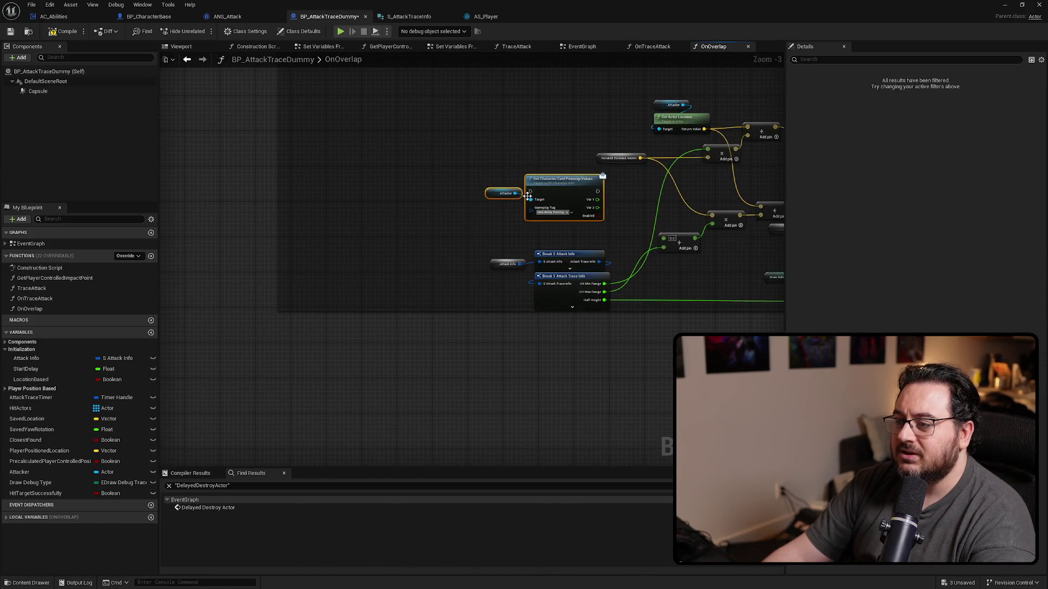
{"action": "left_click_drag", "start_coordinate": [542, 188], "coordinate": [362, 252]}
{"action": "scroll", "coordinate": [363, 252], "scroll_direction": "up", "scroll_amount": 5}
{"action": "mouse_move", "coordinate": [369, 328]}
{"action": "left_mouse_down"}
{"action": "mouse_move", "coordinate": [314, 410]}
{"action": "mouse_move", "coordinate": [452, 199]}
{"action": "mouse_move", "coordinate": [434, 216]}
{"action": "mouse_move", "coordinate": [454, 247]}
{"action": "left_mouse_up"}
{"action": "left_click", "coordinate": [437, 216]}
Wire Branch True into Get Character Card Powerup Values and add a Capsule component reference.
{"action": "left_click_drag", "start_coordinate": [391, 255], "coordinate": [419, 260]}
{"action": "left_click_drag", "start_coordinate": [375, 216], "coordinate": [369, 222]}
{"action": "left_click_drag", "start_coordinate": [441, 194], "coordinate": [546, 147]}
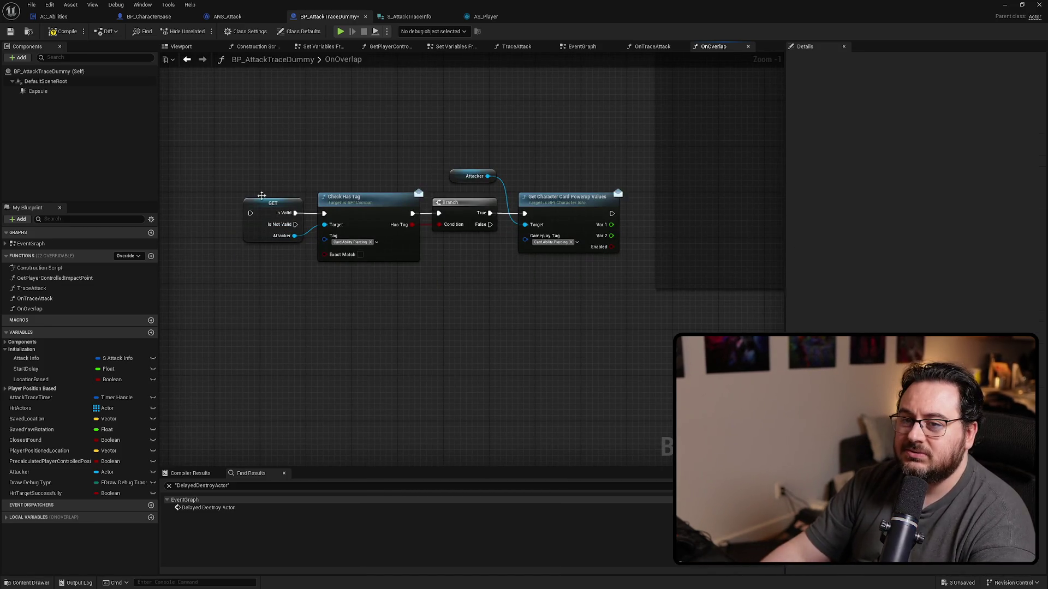
{"action": "mouse_move", "coordinate": [37, 91]}
{"action": "left_mouse_down"}
{"action": "mouse_move", "coordinate": [456, 346]}
{"action": "mouse_move", "coordinate": [410, 331]}
{"action": "mouse_move", "coordinate": [409, 287]}
{"action": "left_mouse_up"}
Create a Set Capsule Half Height node from Capsule, then bring the Grok chat over the editor.
{"action": "type", "text": "set"}
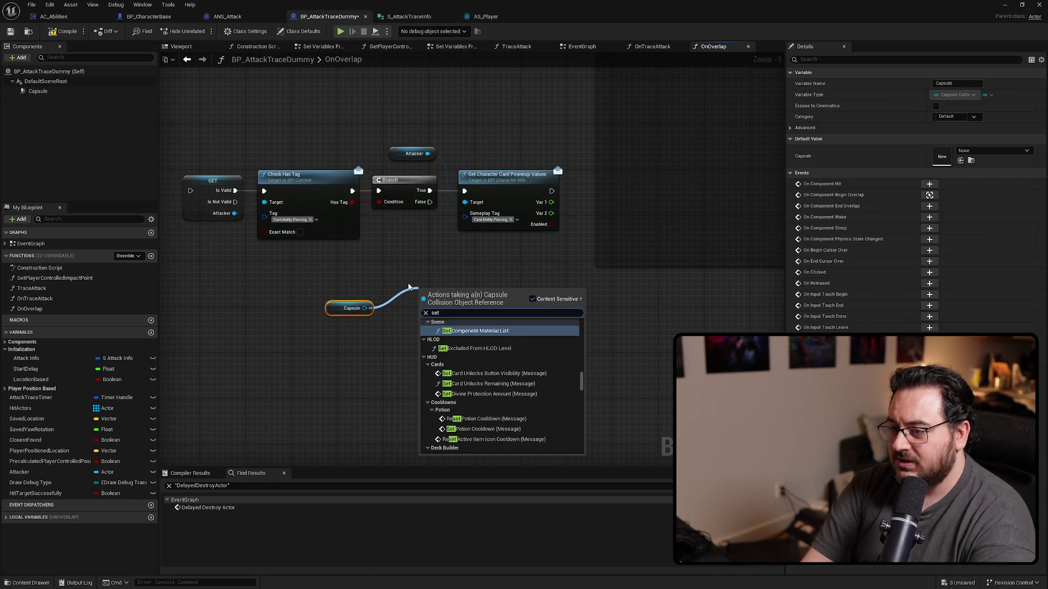
{"action": "type", "text": " half"}
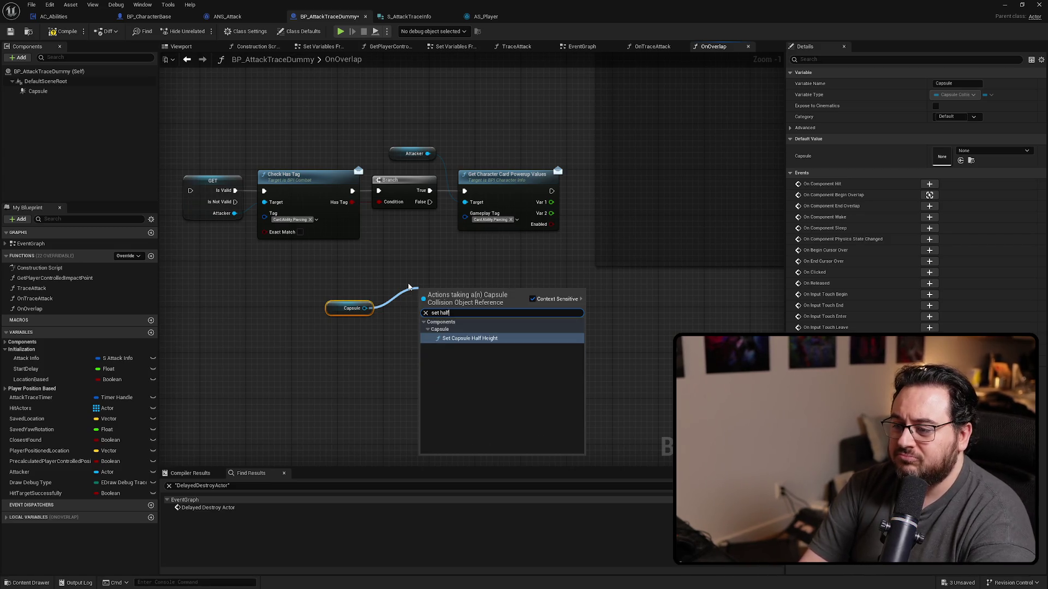
{"action": "key", "text": "Return"}
{"action": "scroll", "coordinate": [442, 338], "scroll_direction": "up", "scroll_amount": 1}
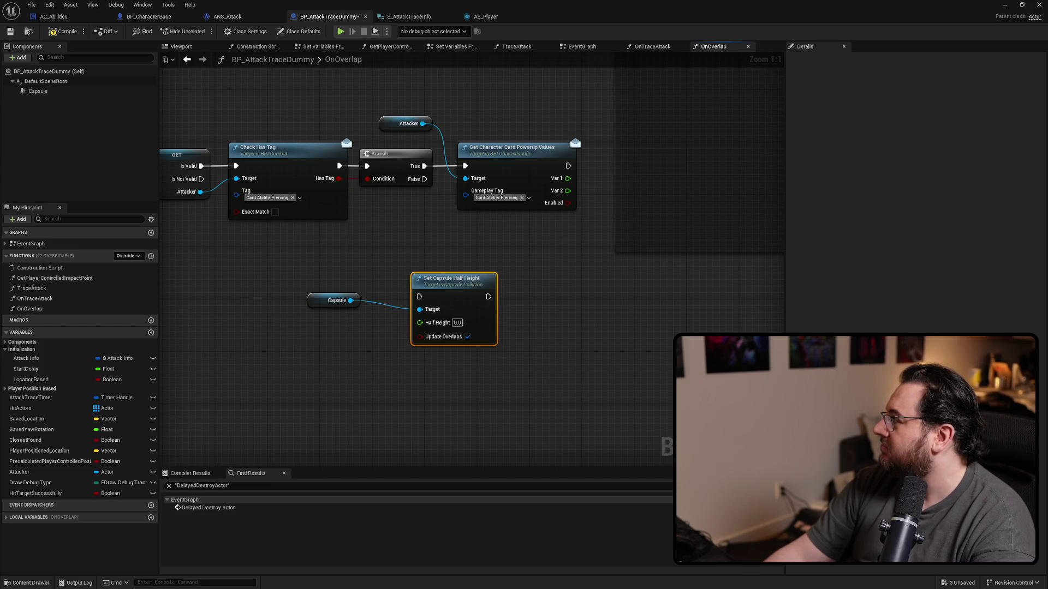
{"action": "mouse_move", "coordinate": [1047, 180]}
{"action": "left_mouse_down"}
{"action": "mouse_move", "coordinate": [671, 103]}
{"action": "mouse_move", "coordinate": [653, 29]}
{"action": "mouse_move", "coordinate": [450, 28]}
{"action": "left_mouse_up"}
{"action": "left_click", "coordinate": [420, 286]}
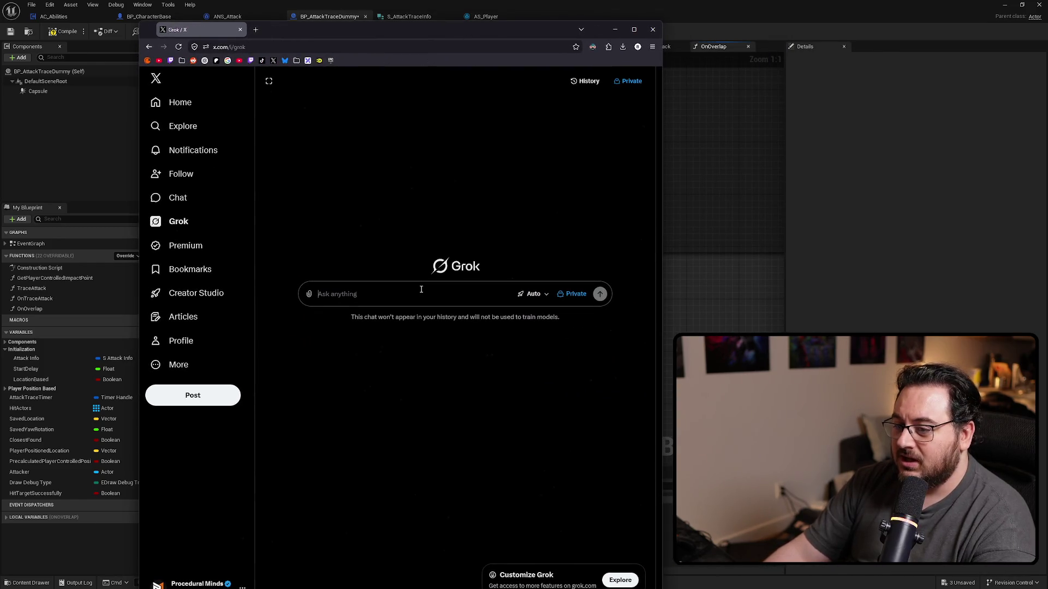
Ask Grok whether resizing a UE5 capsule retriggers begin overlap for actors already overlapping it.
{"action": "type", "text": "In UE5, if you have a ca"}
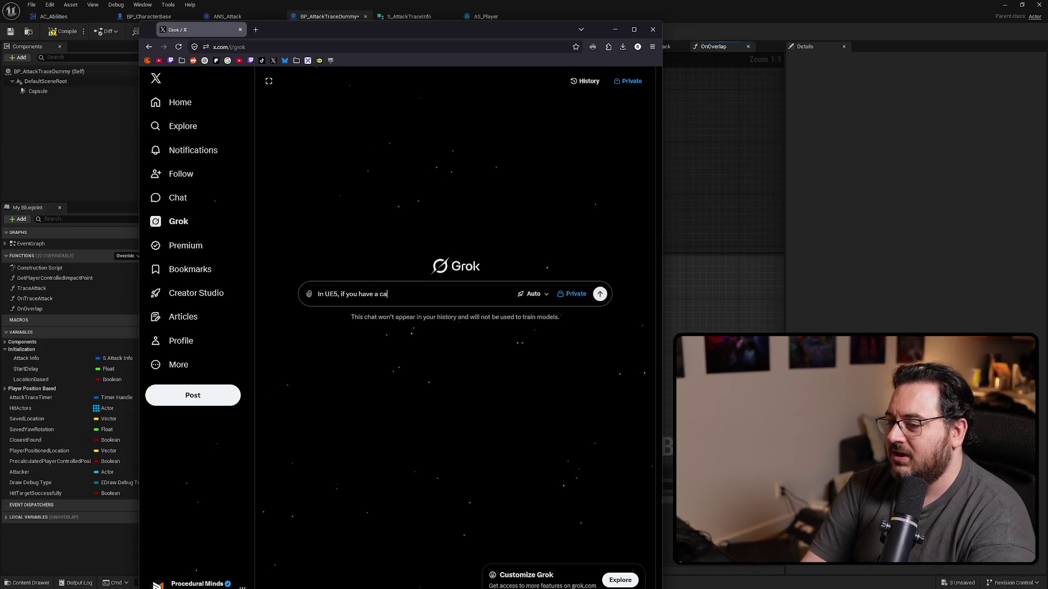
{"action": "type", "text": "onn"}
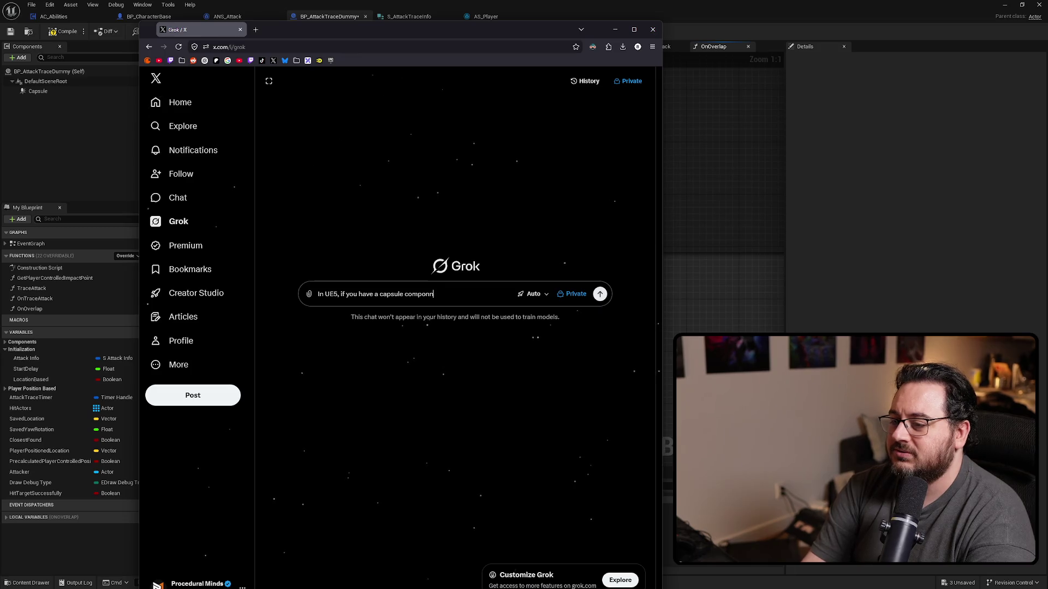
{"action": "key", "text": "BackSpace"}
{"action": "type", "text": "ent and you chang"}
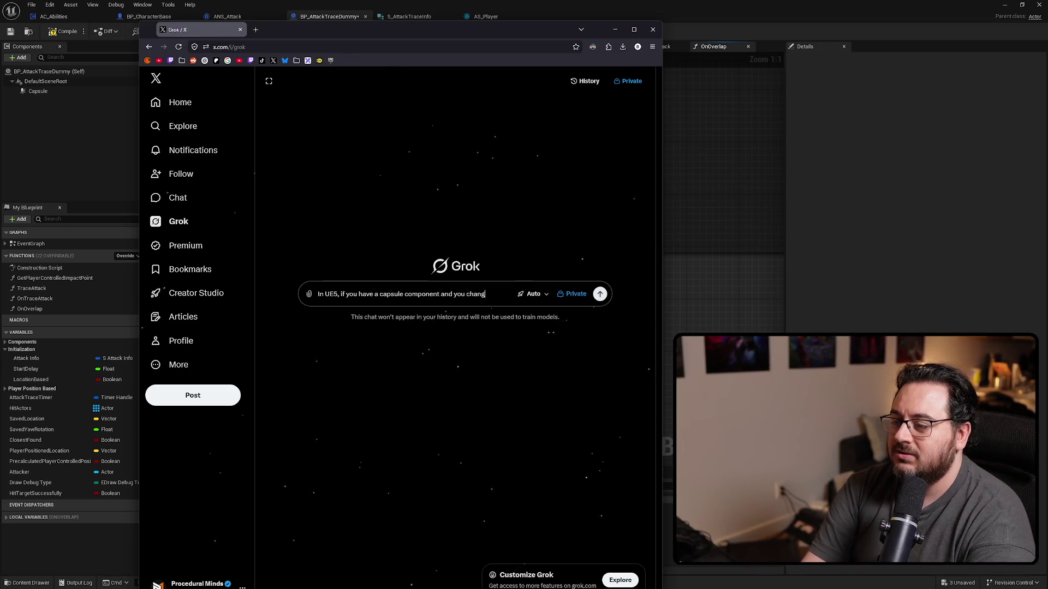
{"action": "type", "text": "e its size and "}
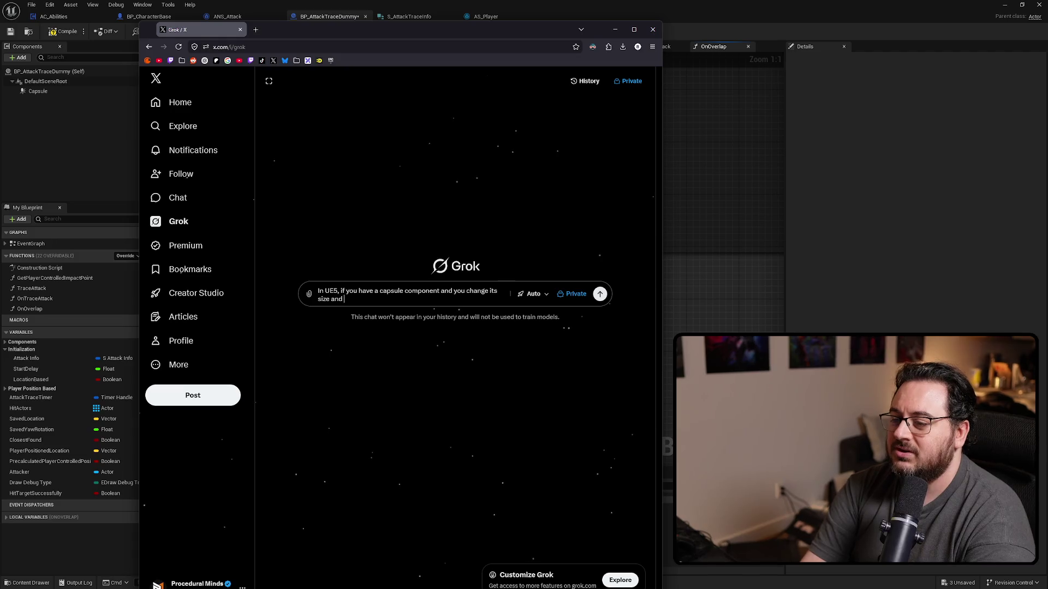
{"action": "type", "text": "say to u"}
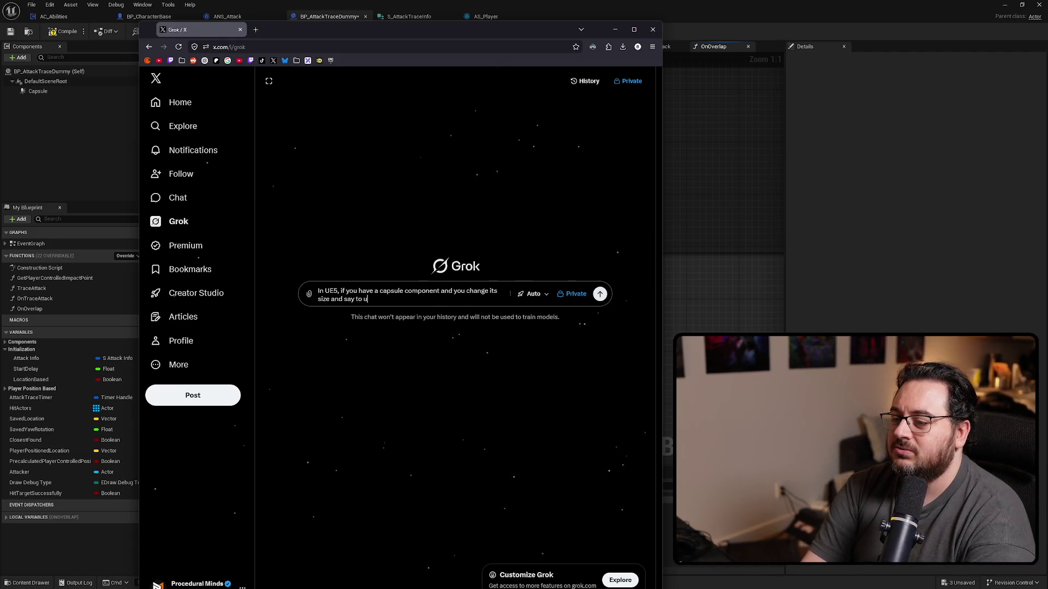
{"action": "type", "text": "laps. "}
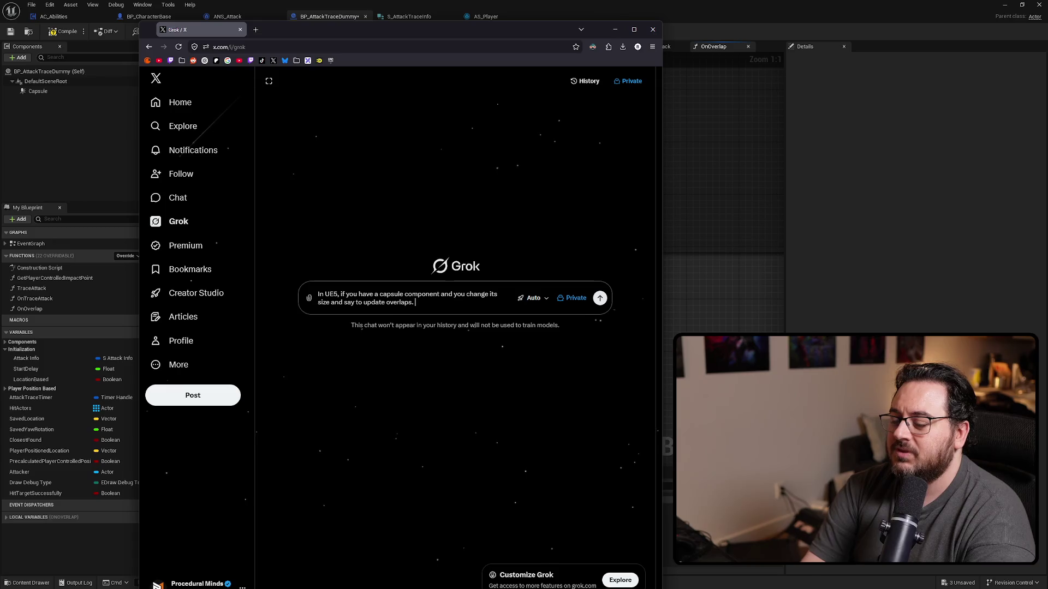
{"action": "type", "text": "Will"}
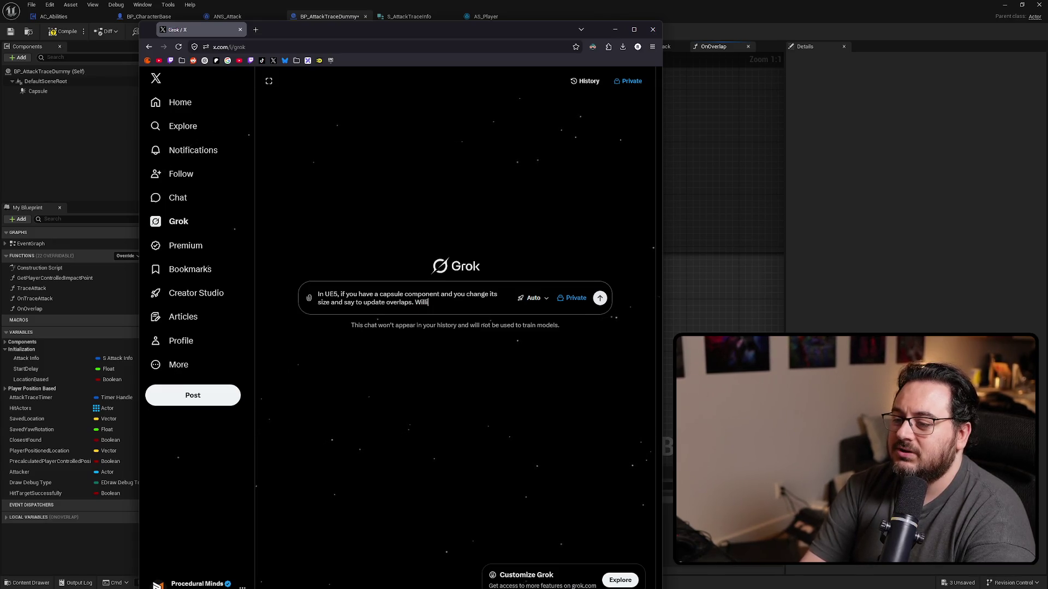
{"action": "type", "text": "it reetrigger on"}
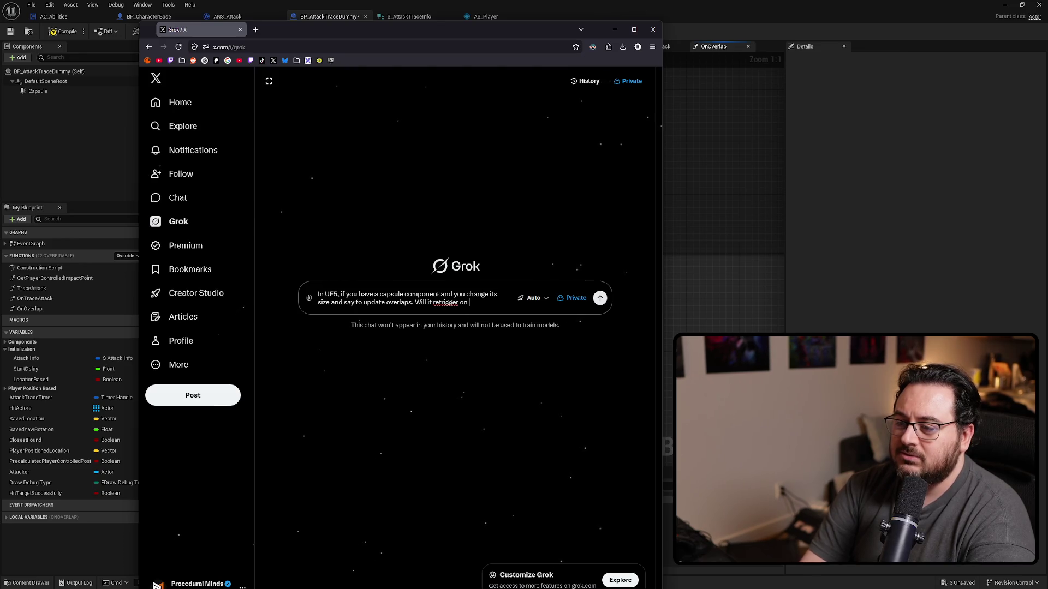
{"action": "type", "text": "rlap on"}
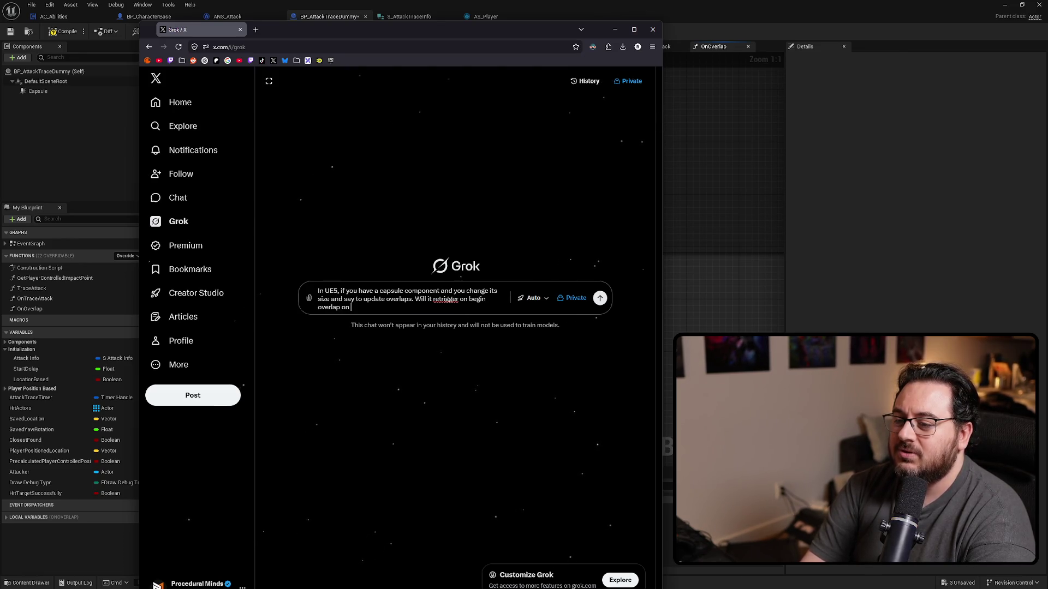
{"action": "type", "text": "already overlapped a"}
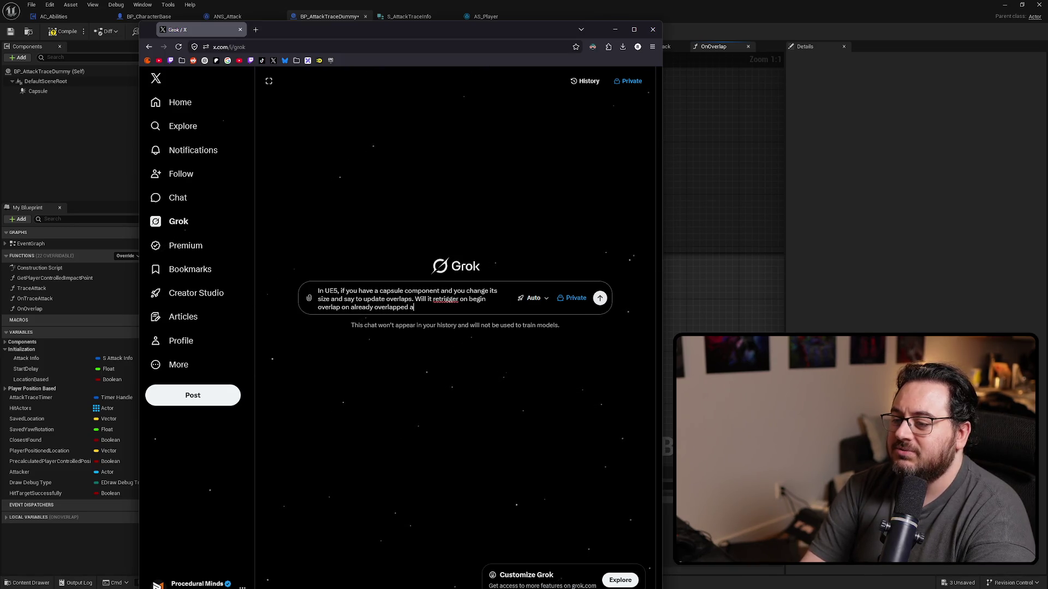
{"action": "type", "text": "ctors?"}
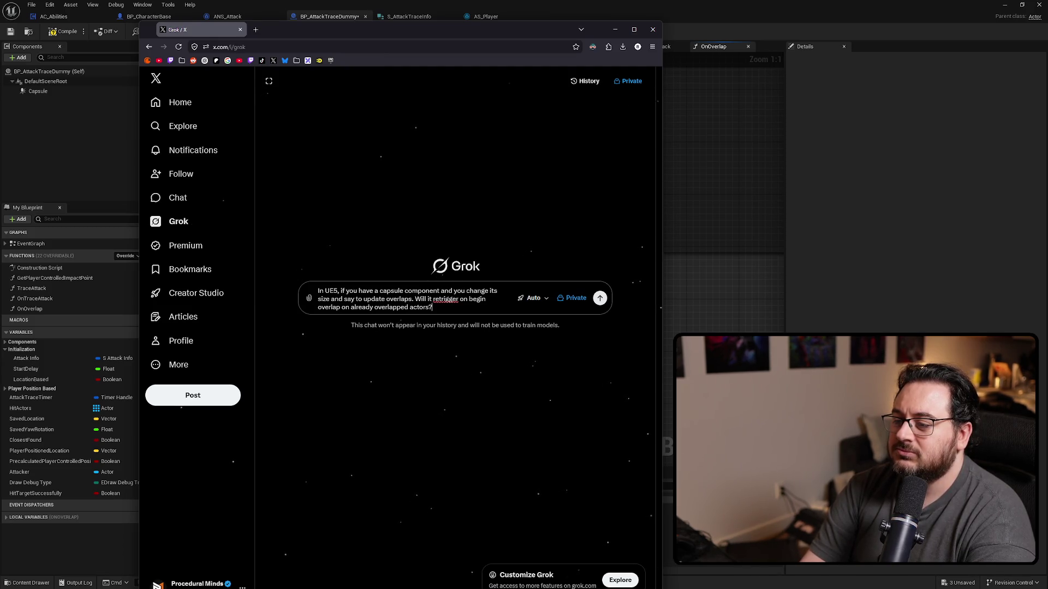
{"action": "key", "text": "Return"}
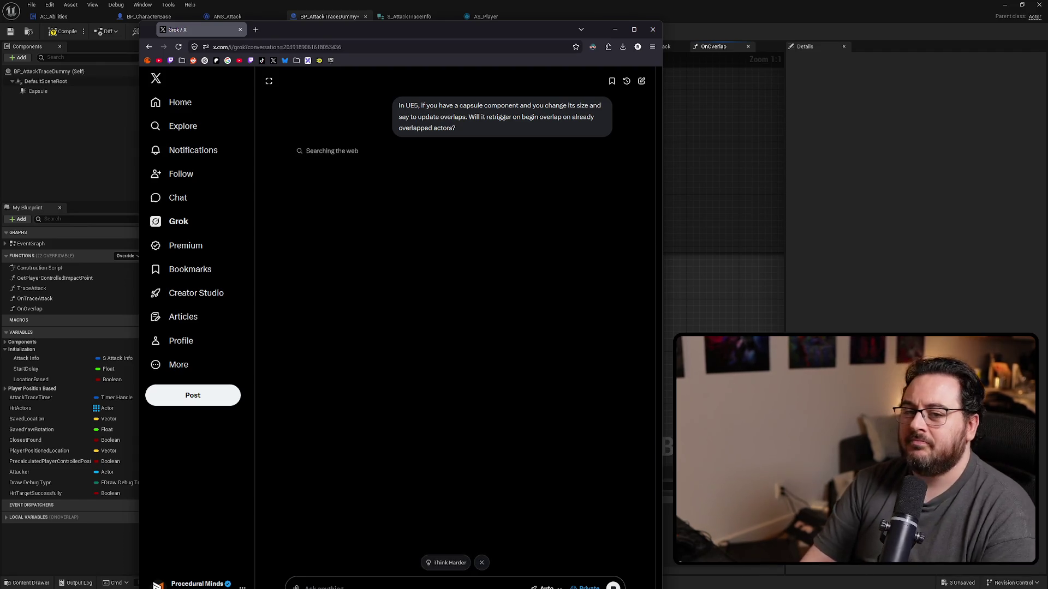
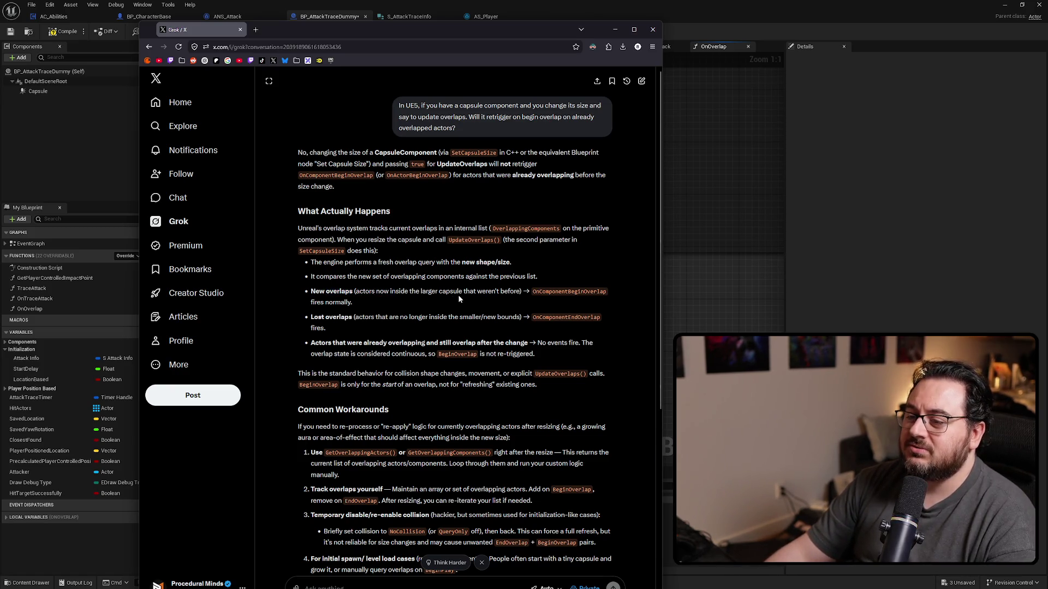
Highlight Grok's paragraph on new overlaps firing normally, then return to the Unreal blueprint.
{"action": "left_click_drag", "start_coordinate": [406, 291], "coordinate": [500, 302]}
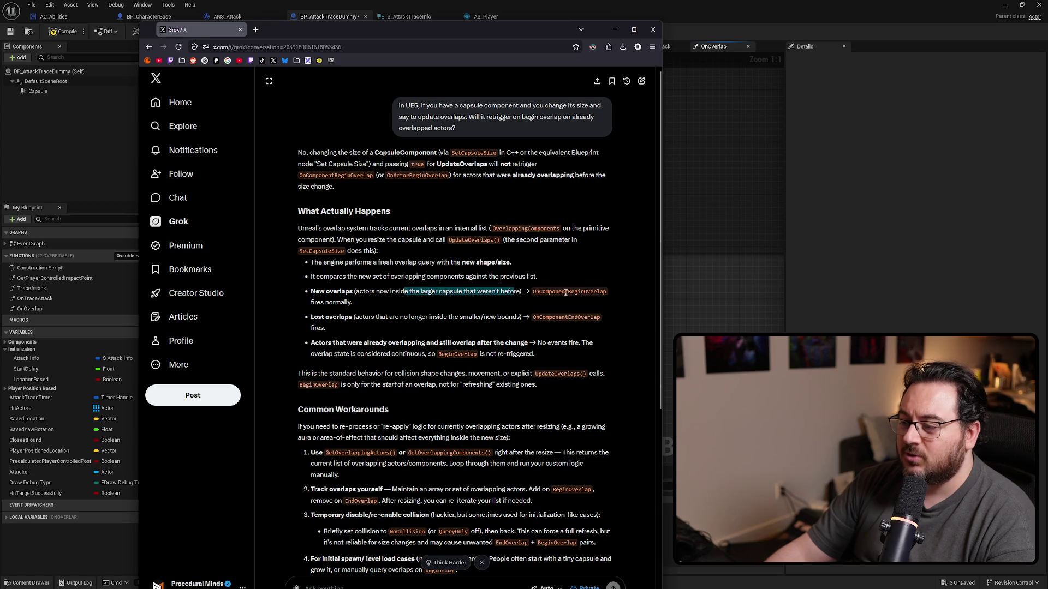
{"action": "key", "text": "alt+Tab"}
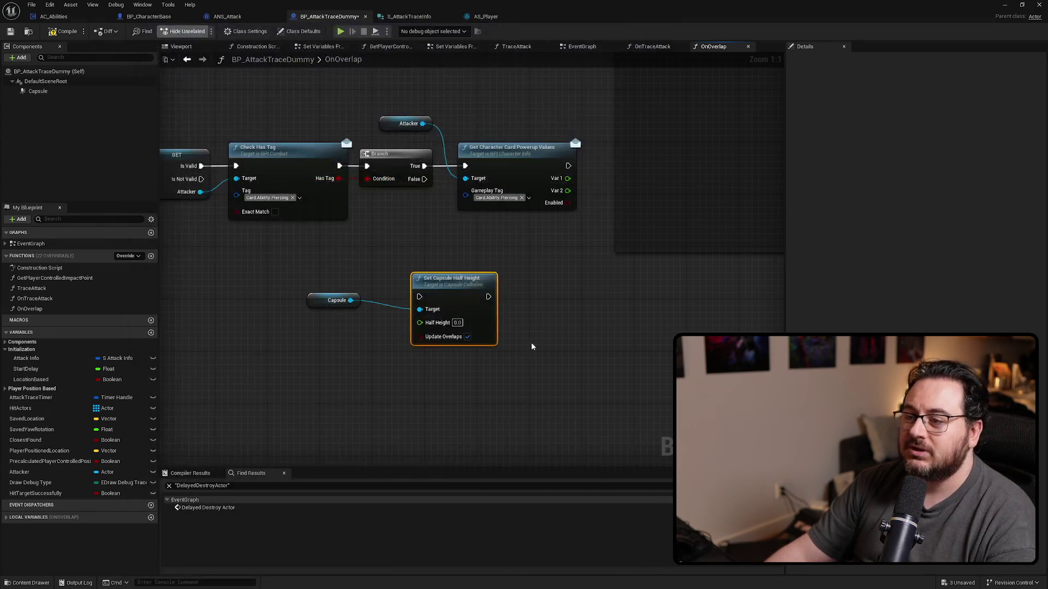
Place the Capsule and Set Capsule Half Height nodes beside the powerup node.
{"action": "mouse_move", "coordinate": [534, 291]}
{"action": "left_mouse_down"}
{"action": "mouse_move", "coordinate": [633, 316]}
{"action": "mouse_move", "coordinate": [534, 325]}
{"action": "mouse_move", "coordinate": [514, 309]}
{"action": "left_mouse_up"}
{"action": "left_click_drag", "start_coordinate": [358, 293], "coordinate": [238, 302]}
{"action": "mouse_move", "coordinate": [318, 297]}
{"action": "left_mouse_down"}
{"action": "mouse_move", "coordinate": [587, 185]}
{"action": "mouse_move", "coordinate": [598, 208]}
{"action": "mouse_move", "coordinate": [583, 159]}
{"action": "mouse_move", "coordinate": [538, 124]}
{"action": "mouse_move", "coordinate": [604, 195]}
{"action": "left_mouse_up"}
{"action": "left_click", "coordinate": [545, 135]}
Add a Capsule Half Height getter off Capsule and a float Add node off its output.
{"action": "left_click_drag", "start_coordinate": [522, 131], "coordinate": [531, 123]}
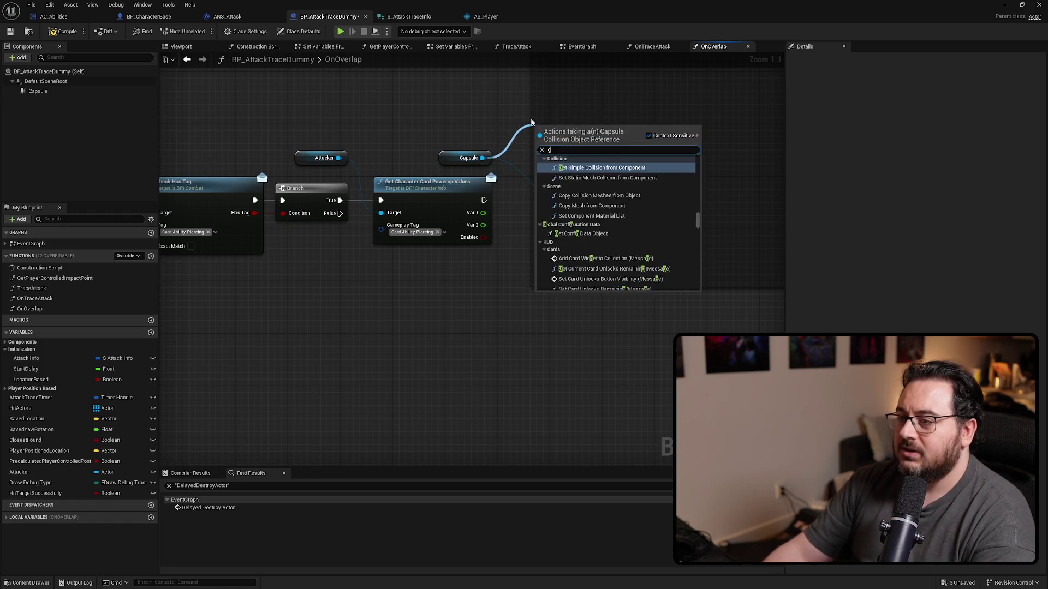
{"action": "type", "text": "get half he"}
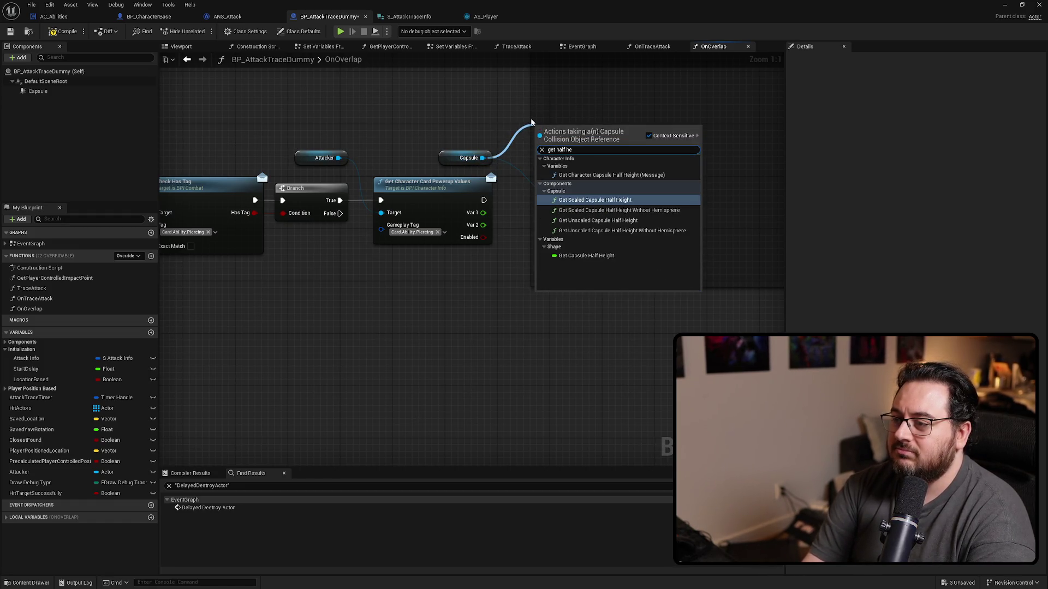
{"action": "type", "text": "ight"}
{"action": "key", "text": "Return"}
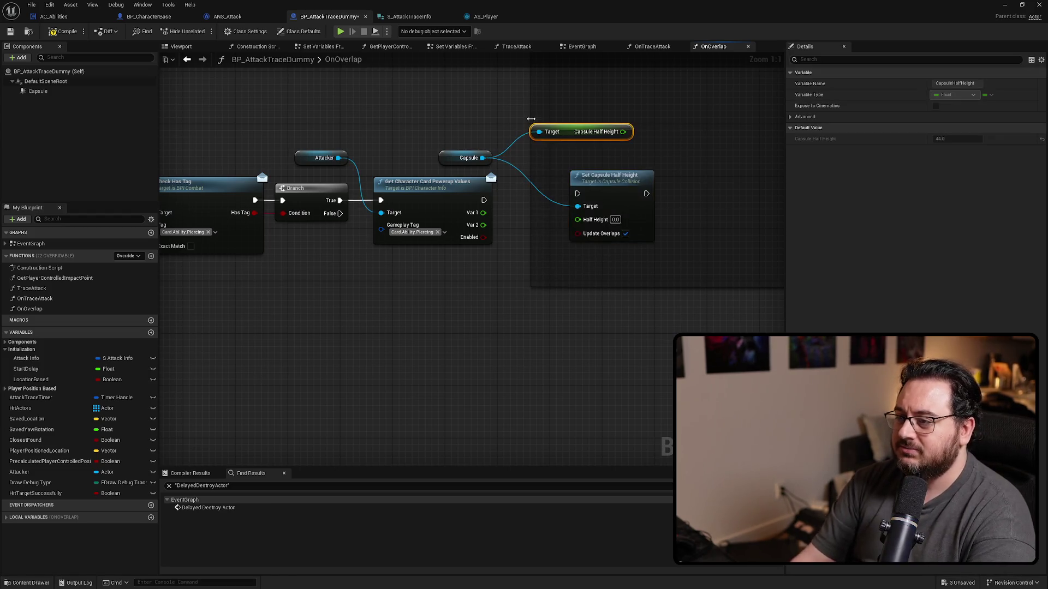
{"action": "left_click_drag", "start_coordinate": [660, 131], "coordinate": [660, 132]}
{"action": "type", "text": "+"}
{"action": "key", "text": "Return"}
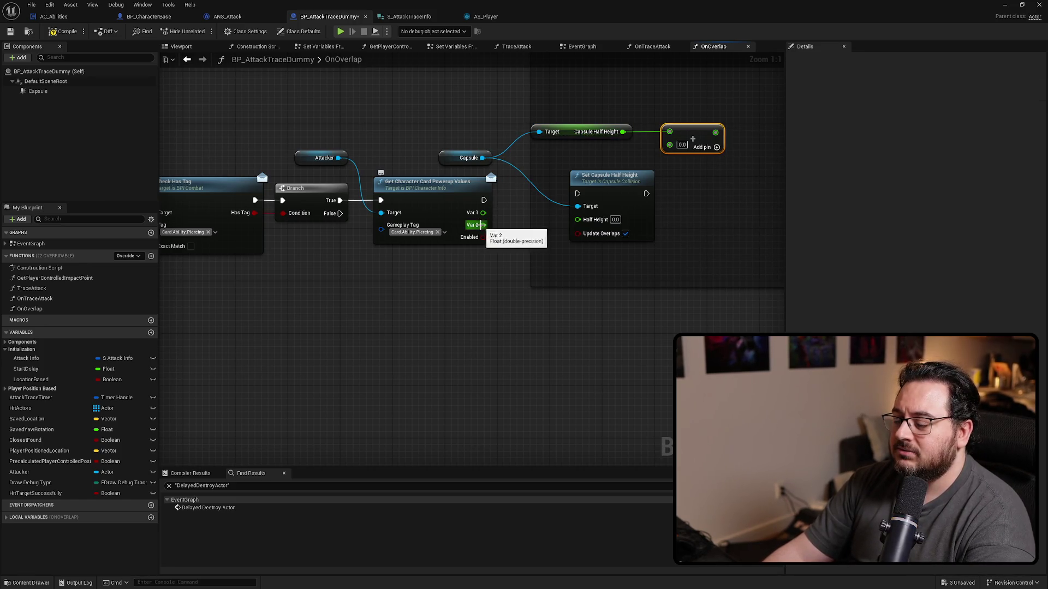
Add Var 1 to the half height, feed the sum into Set Capsule Half Height, and run it after the powerup lookup.
{"action": "left_click_drag", "start_coordinate": [674, 150], "coordinate": [673, 150]}
{"action": "left_click_drag", "start_coordinate": [608, 175], "coordinate": [733, 175]}
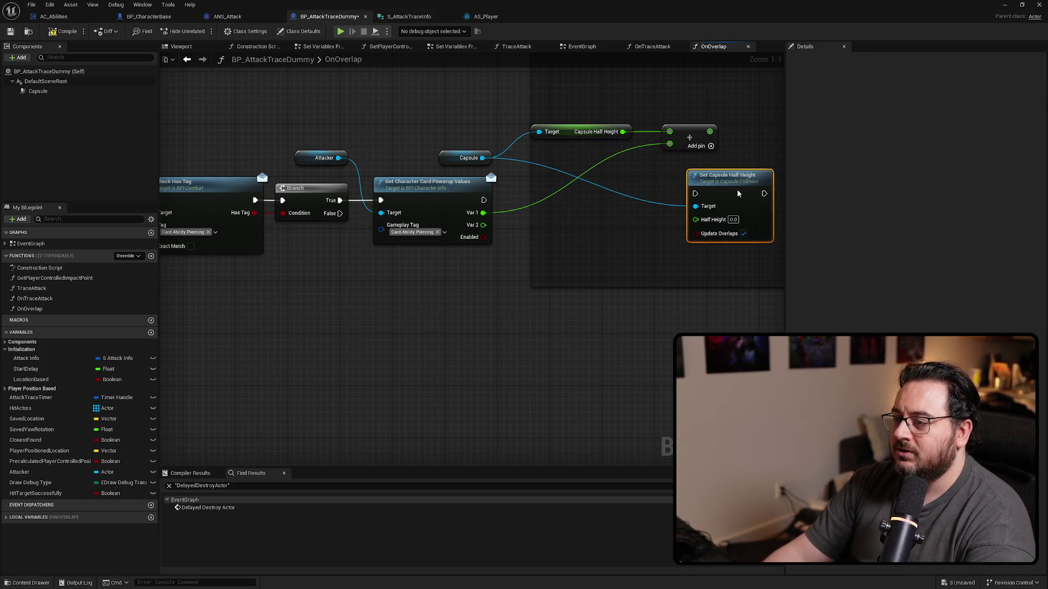
{"action": "left_click_drag", "start_coordinate": [709, 131], "coordinate": [711, 218]}
{"action": "mouse_move", "coordinate": [481, 200]}
{"action": "left_mouse_down"}
{"action": "mouse_move", "coordinate": [781, 200]}
{"action": "mouse_move", "coordinate": [762, 202]}
{"action": "left_mouse_up"}
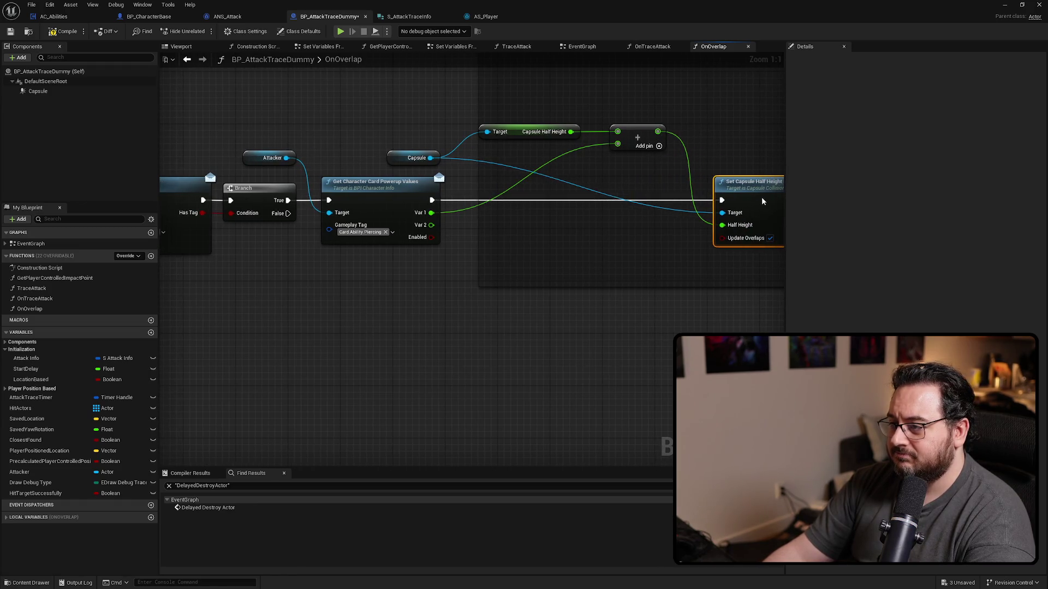
{"action": "left_click_drag", "start_coordinate": [641, 136], "coordinate": [641, 213]}
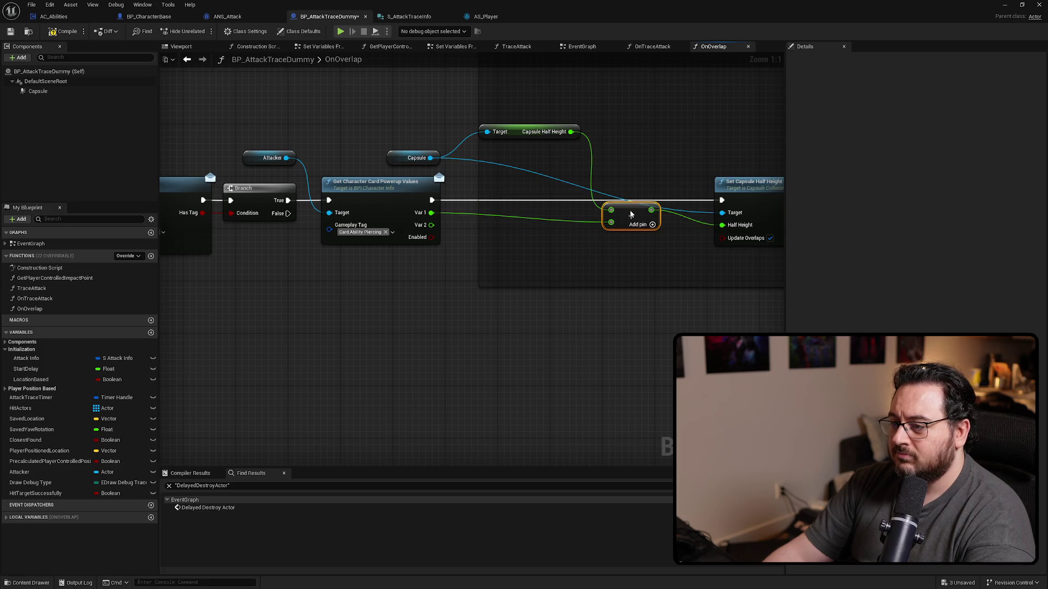
Tidy the Capsule and half height getter nodes and add a reroute point on the Capsule wire.
{"action": "left_click", "coordinate": [541, 127]}
{"action": "left_click", "coordinate": [416, 158]}
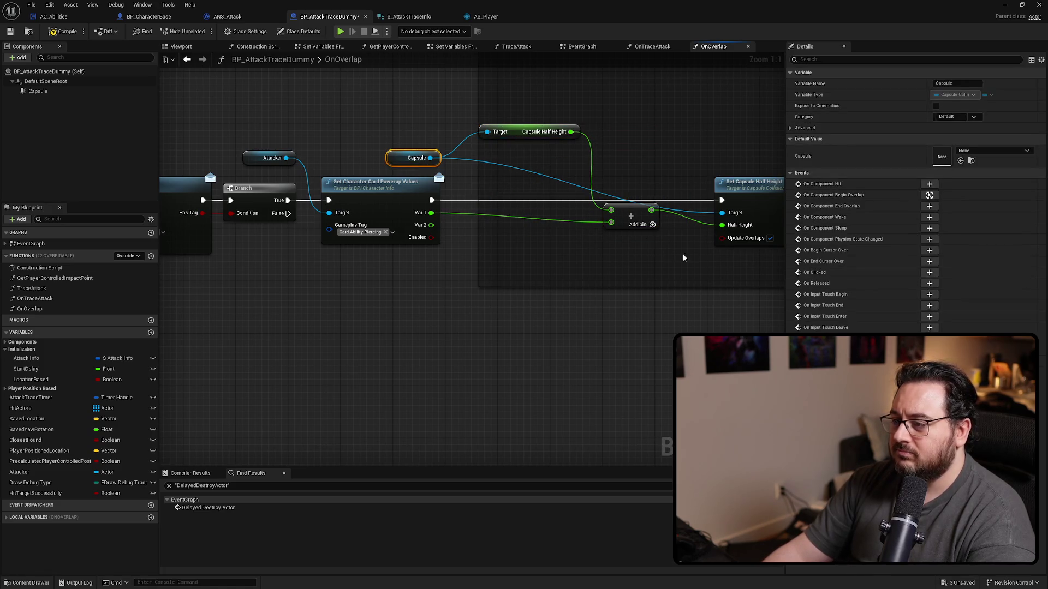
{"action": "left_click_drag", "start_coordinate": [665, 203], "coordinate": [523, 206]}
{"action": "left_click_drag", "start_coordinate": [378, 142], "coordinate": [354, 175]}
{"action": "left_click_drag", "start_coordinate": [271, 158], "coordinate": [302, 158]}
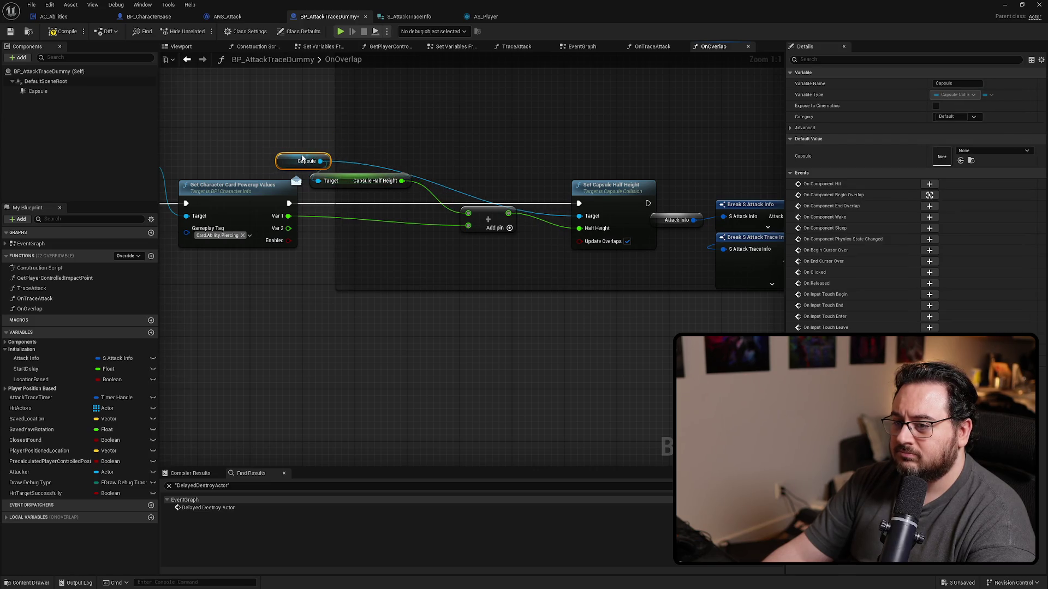
{"action": "double_click", "coordinate": [352, 165]}
{"action": "left_click_drag", "start_coordinate": [542, 167], "coordinate": [533, 164]}
{"action": "left_click", "coordinate": [479, 131]}
{"action": "left_click_drag", "start_coordinate": [629, 225], "coordinate": [555, 218]}
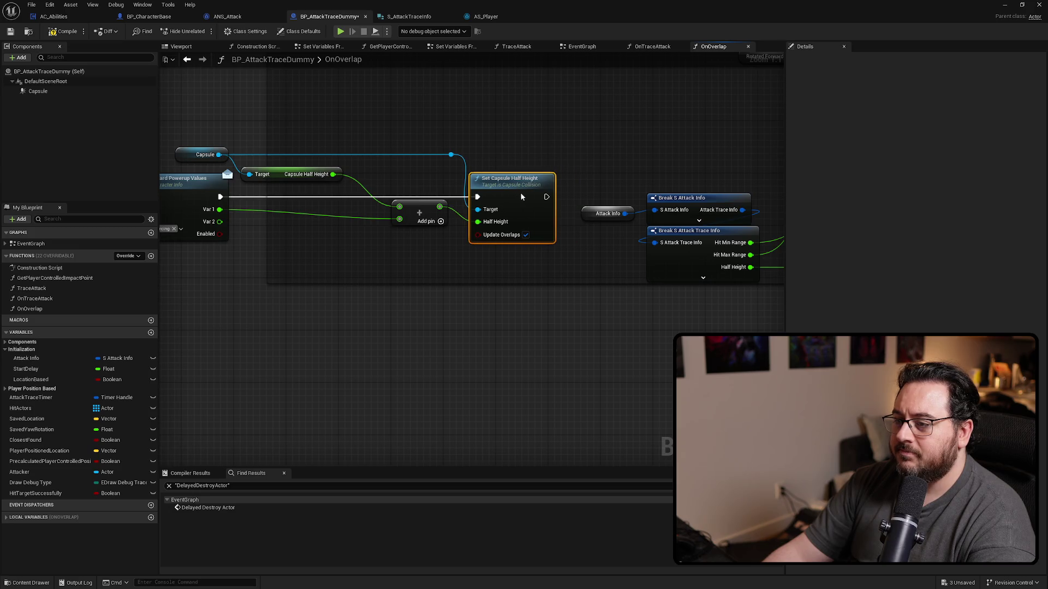
{"action": "scroll", "coordinate": [581, 176], "scroll_direction": "down", "scroll_amount": 3}
Shift the Add, reroute and Set Capsule Half Height nodes slightly left.
{"action": "scroll", "coordinate": [586, 201], "scroll_direction": "down", "scroll_amount": 3}
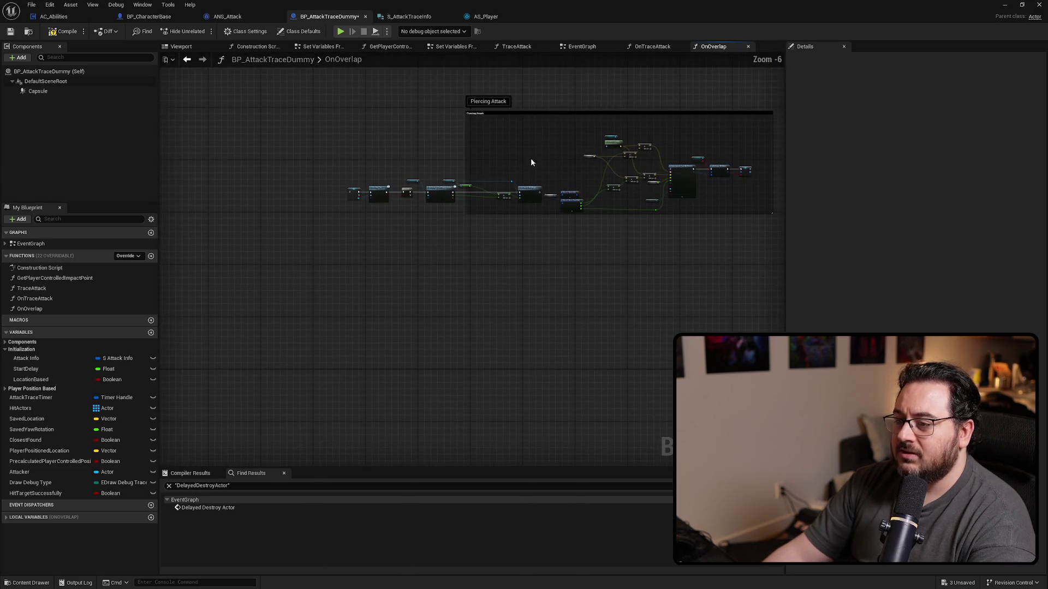
{"action": "scroll", "coordinate": [536, 191], "scroll_direction": "up", "scroll_amount": 6}
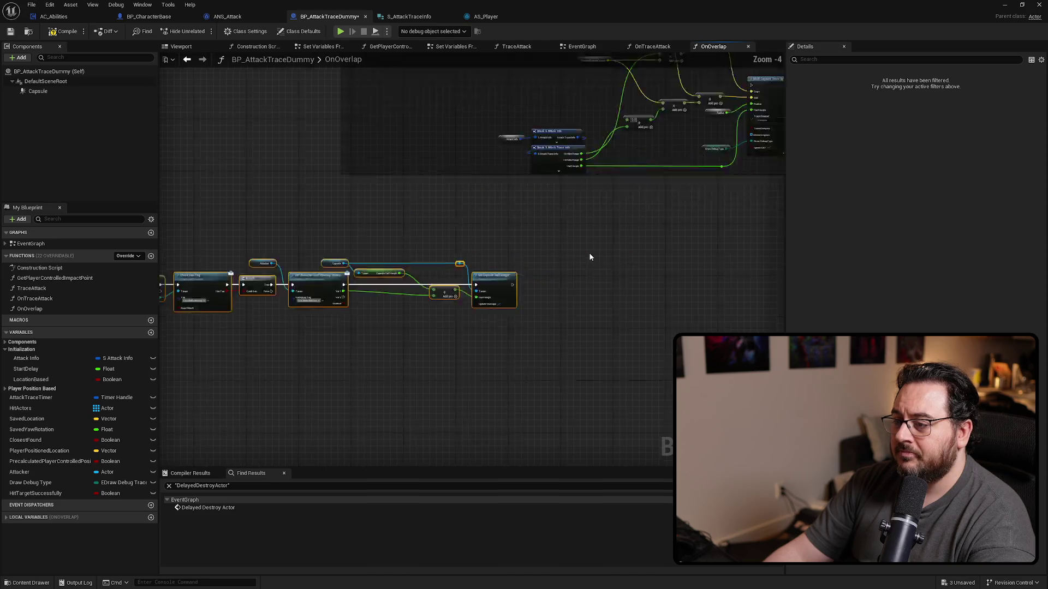
{"action": "scroll", "coordinate": [517, 259], "scroll_direction": "down", "scroll_amount": 4}
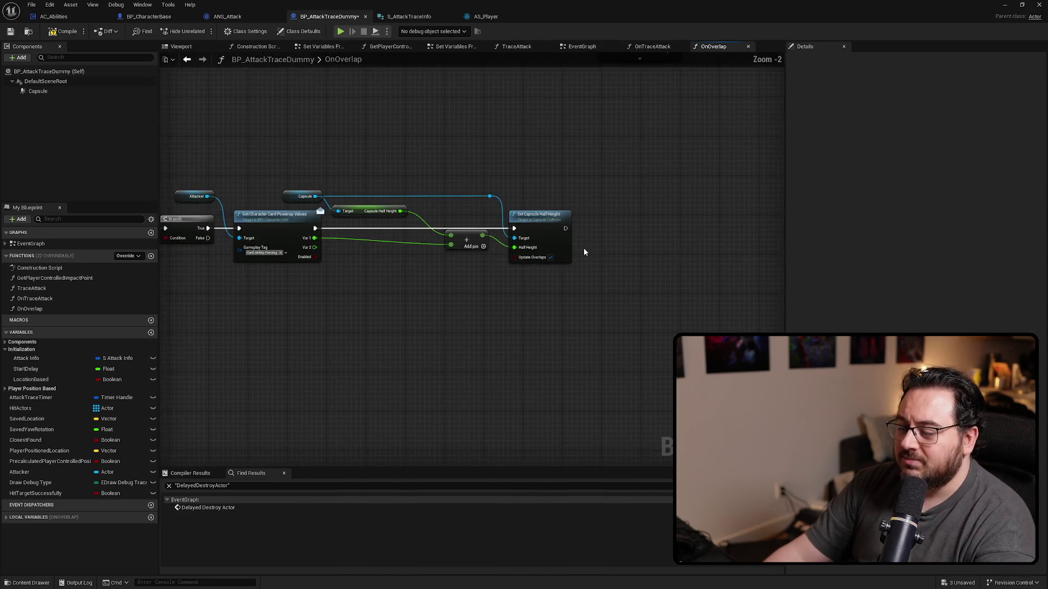
{"action": "scroll", "coordinate": [517, 280], "scroll_direction": "up", "scroll_amount": 2}
{"action": "mouse_move", "coordinate": [699, 299]}
{"action": "left_mouse_down"}
{"action": "mouse_move", "coordinate": [582, 206]}
{"action": "mouse_move", "coordinate": [526, 203]}
{"action": "mouse_move", "coordinate": [509, 299]}
{"action": "left_mouse_up"}
{"action": "scroll", "coordinate": [510, 298], "scroll_direction": "up", "scroll_amount": 1}
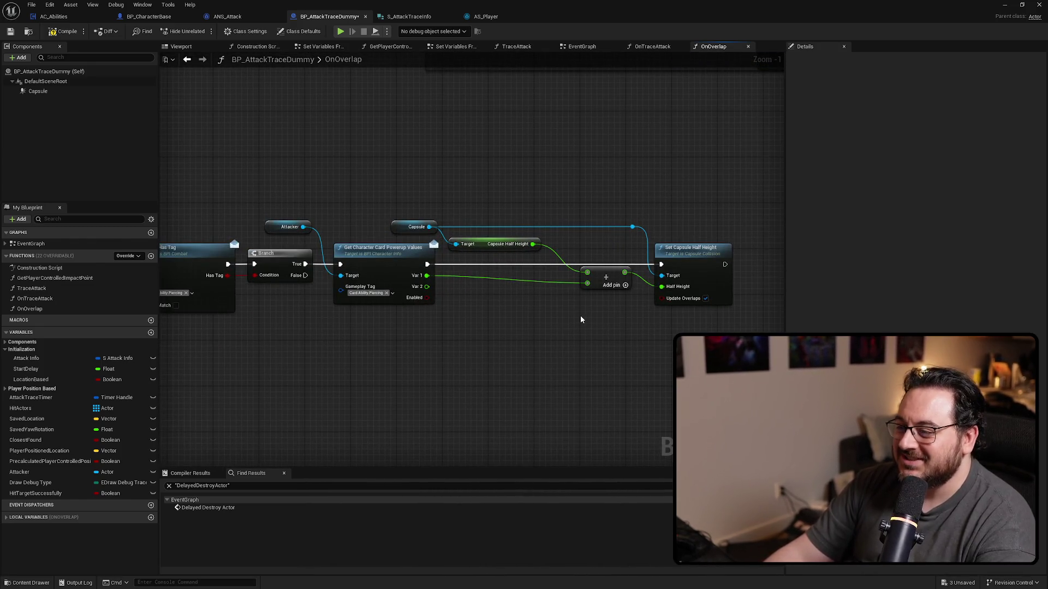
{"action": "left_click_drag", "start_coordinate": [715, 345], "coordinate": [569, 171]}
{"action": "left_click_drag", "start_coordinate": [632, 227], "coordinate": [610, 227]}
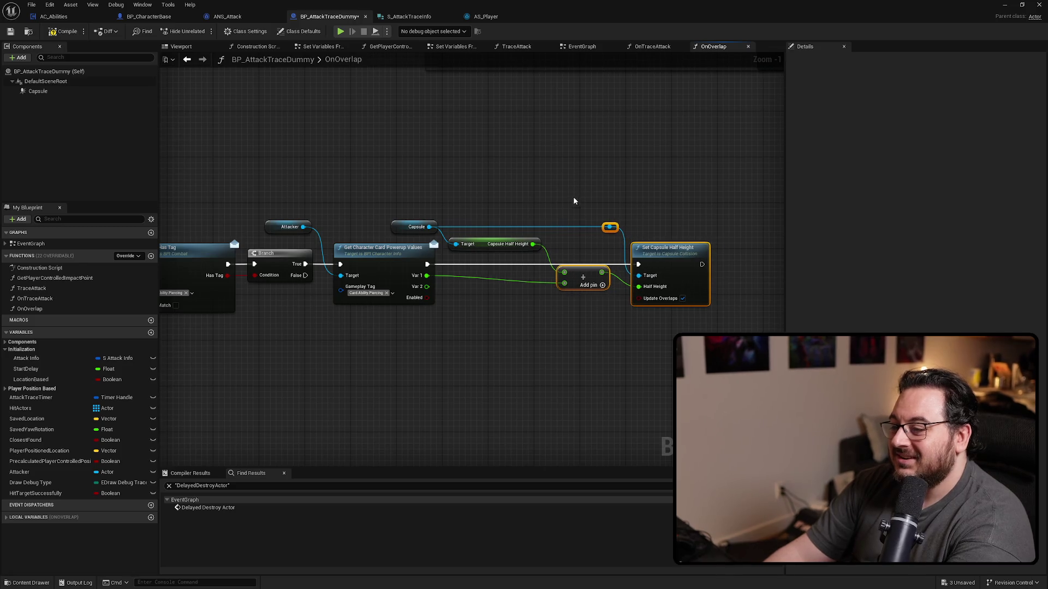
{"action": "left_click_drag", "start_coordinate": [536, 367], "coordinate": [519, 363]}
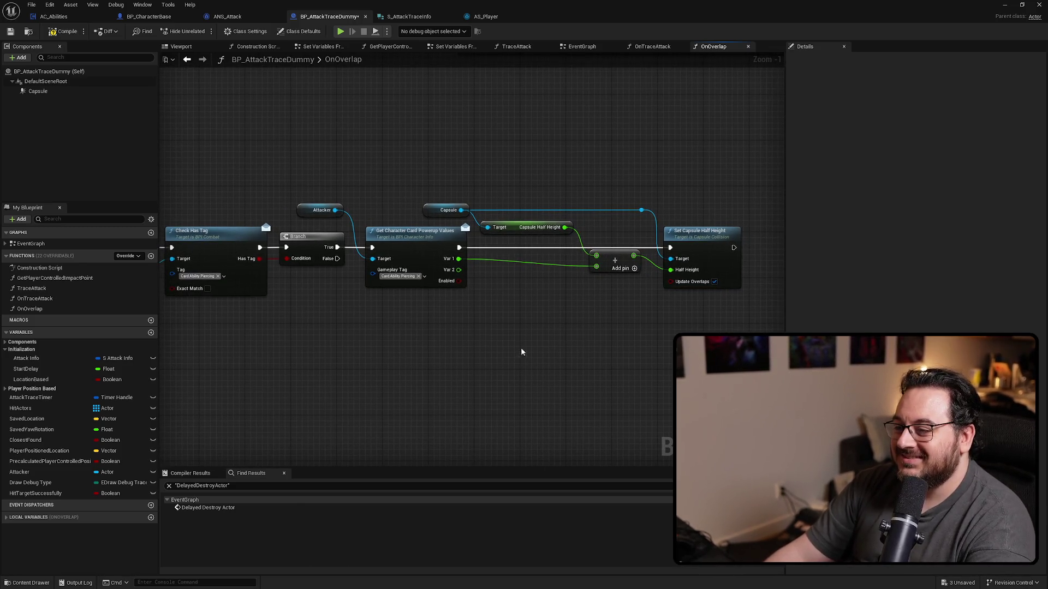
Tighten spacing of the Capsule, half height getter and reroute nodes in the new chain.
{"action": "scroll", "coordinate": [521, 352], "scroll_direction": "down", "scroll_amount": 4}
{"action": "scroll", "coordinate": [456, 293], "scroll_direction": "up", "scroll_amount": 4}
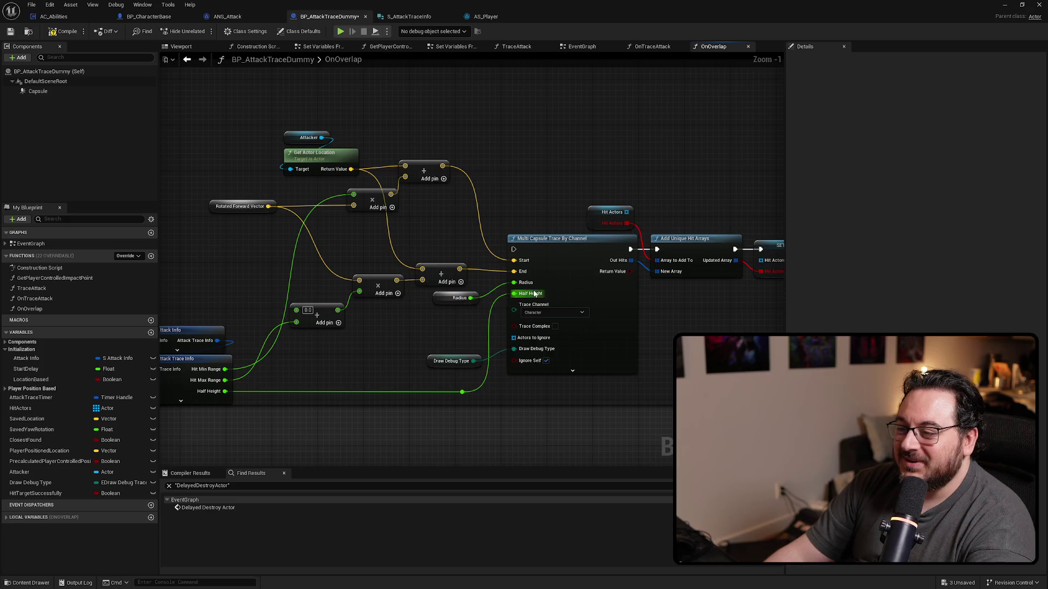
{"action": "scroll", "coordinate": [534, 295], "scroll_direction": "down", "scroll_amount": 4}
{"action": "mouse_move", "coordinate": [390, 343]}
{"action": "left_mouse_down"}
{"action": "mouse_move", "coordinate": [656, 236]}
{"action": "mouse_move", "coordinate": [556, 231]}
{"action": "left_mouse_up"}
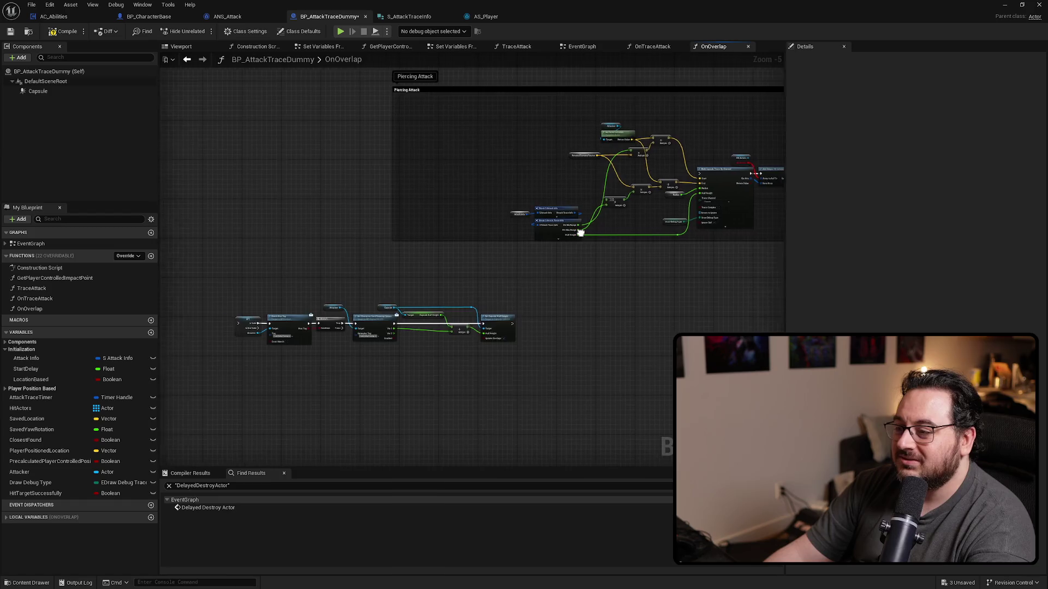
{"action": "scroll", "coordinate": [535, 194], "scroll_direction": "down", "scroll_amount": 4}
{"action": "mouse_move", "coordinate": [621, 131]}
{"action": "left_mouse_down"}
{"action": "mouse_move", "coordinate": [241, 270]}
{"action": "mouse_move", "coordinate": [250, 267]}
{"action": "left_mouse_up"}
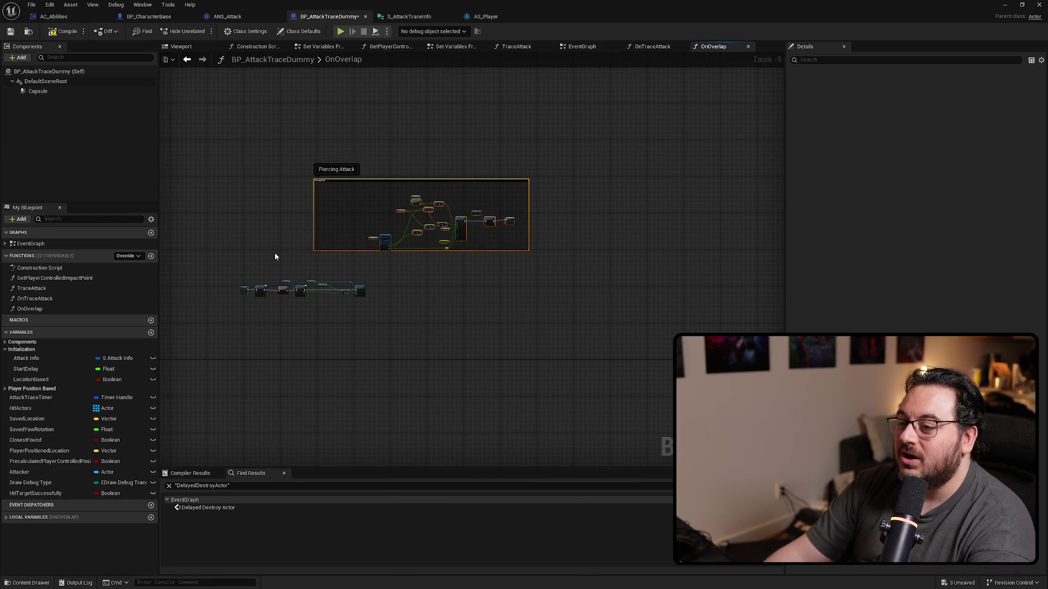
{"action": "scroll", "coordinate": [274, 253], "scroll_direction": "up", "scroll_amount": 5}
{"action": "left_click_drag", "start_coordinate": [392, 257], "coordinate": [514, 224]}
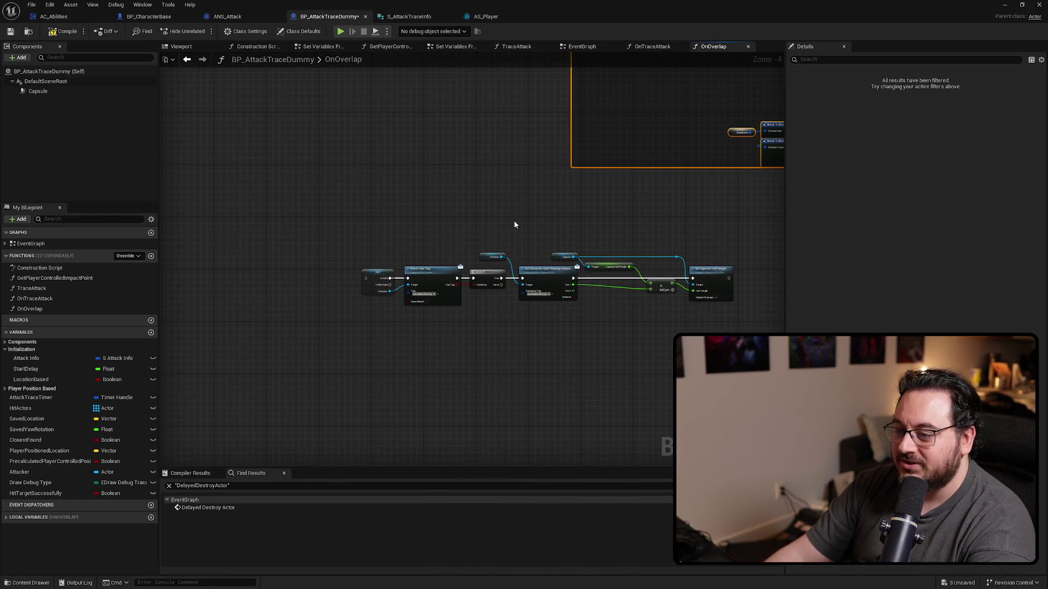
{"action": "scroll", "coordinate": [515, 225], "scroll_direction": "up", "scroll_amount": 2}
{"action": "mouse_move", "coordinate": [661, 318]}
{"action": "left_mouse_down"}
{"action": "mouse_move", "coordinate": [531, 301]}
{"action": "mouse_move", "coordinate": [571, 287]}
{"action": "left_mouse_up"}
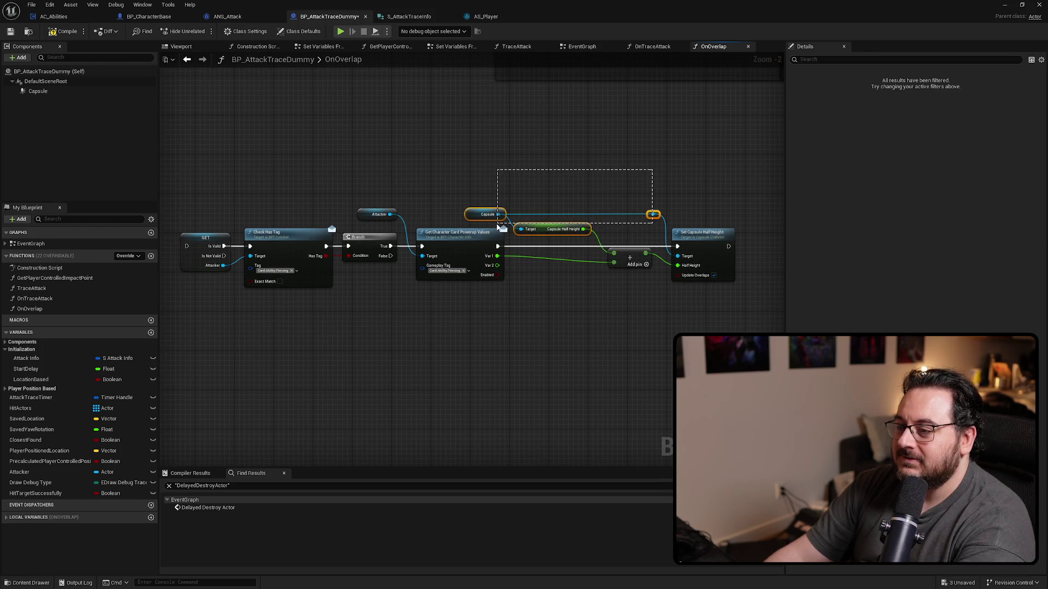
{"action": "left_click_drag", "start_coordinate": [500, 227], "coordinate": [500, 217]}
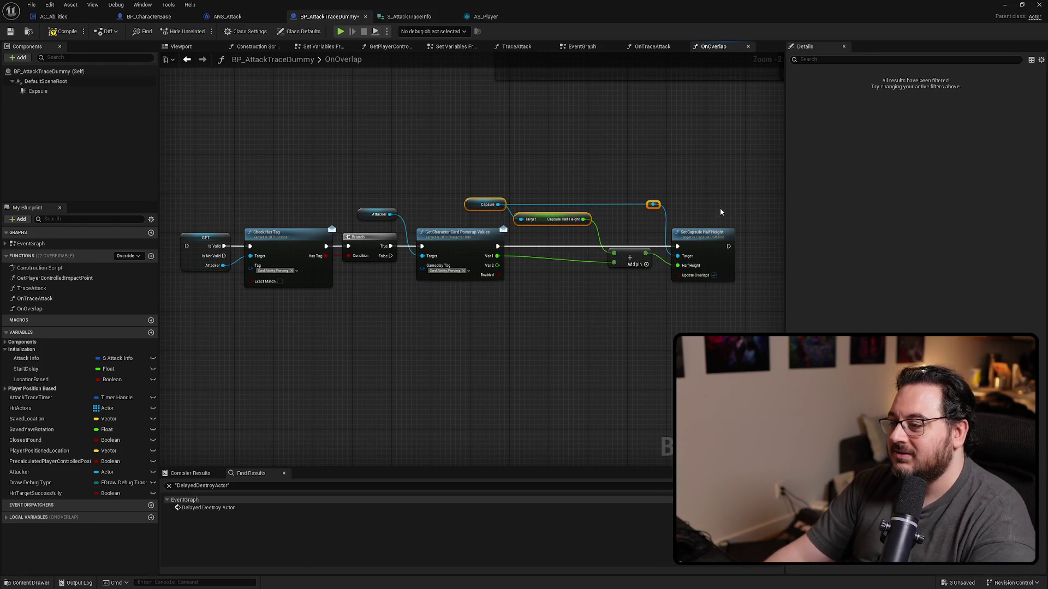
{"action": "left_click_drag", "start_coordinate": [704, 249], "coordinate": [628, 245]}
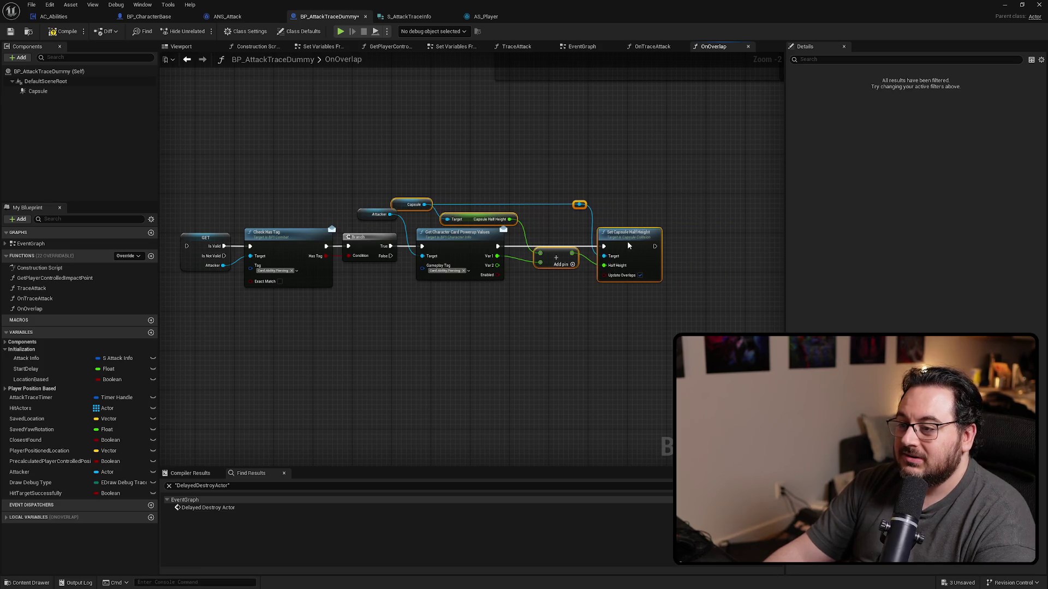
{"action": "left_click", "coordinate": [327, 169]}
Delete the Piercing Attack comment box and its nodes.
{"action": "left_click", "coordinate": [367, 219]}
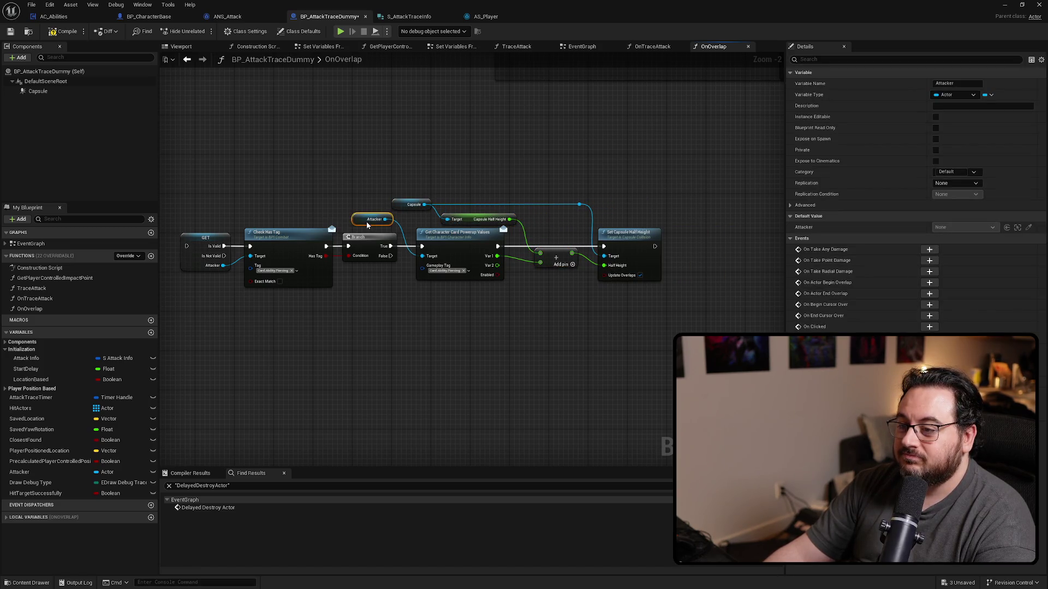
{"action": "scroll", "coordinate": [534, 263], "scroll_direction": "down", "scroll_amount": 4}
{"action": "key", "text": "ctrl+a"}
{"action": "left_click_drag", "start_coordinate": [698, 159], "coordinate": [319, 306]}
{"action": "key", "text": "Delete"}
{"action": "scroll", "coordinate": [407, 201], "scroll_direction": "down", "scroll_amount": 4}
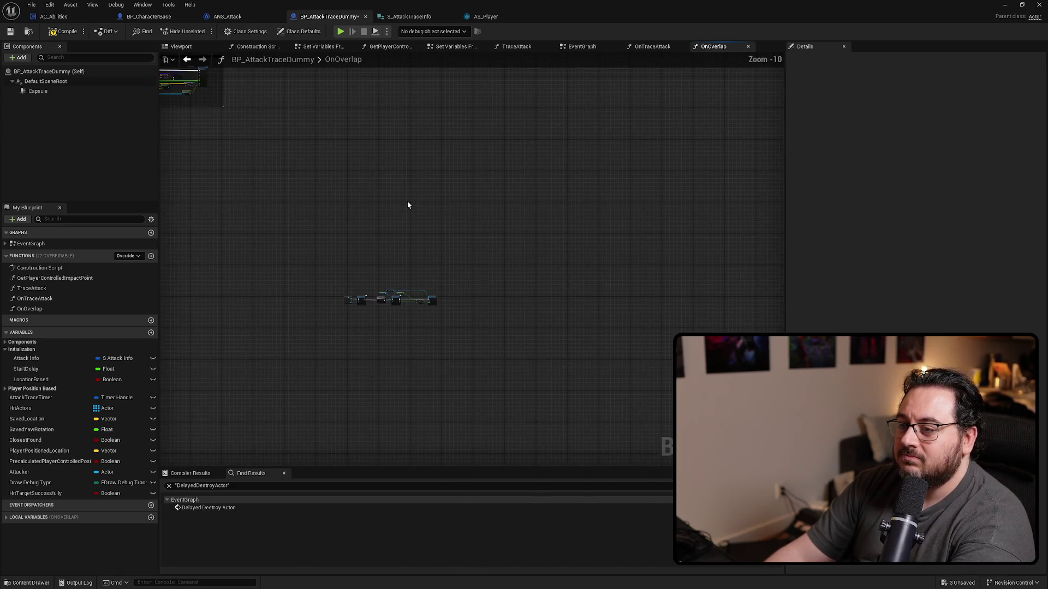
Move the lower node group further right along the execution line.
{"action": "left_click_drag", "start_coordinate": [407, 201], "coordinate": [649, 303]}
{"action": "left_click_drag", "start_coordinate": [465, 421], "coordinate": [466, 422]}
{"action": "left_click_drag", "start_coordinate": [572, 325], "coordinate": [616, 385]}
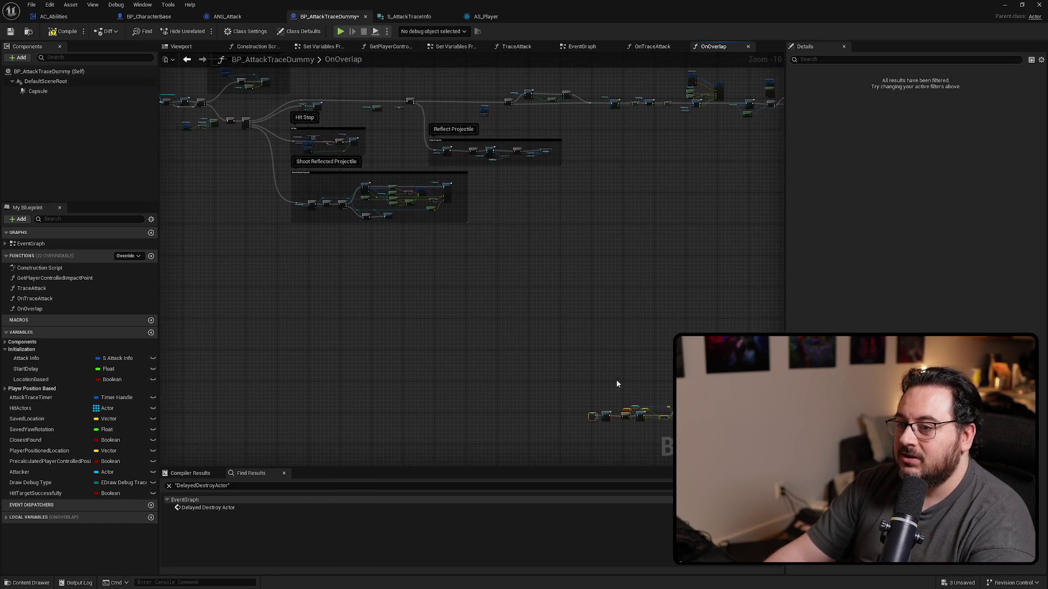
{"action": "scroll", "coordinate": [558, 302], "scroll_direction": "up", "scroll_amount": 2}
{"action": "left_click_drag", "start_coordinate": [558, 302], "coordinate": [421, 169]}
{"action": "scroll", "coordinate": [275, 316], "scroll_direction": "down", "scroll_amount": 2}
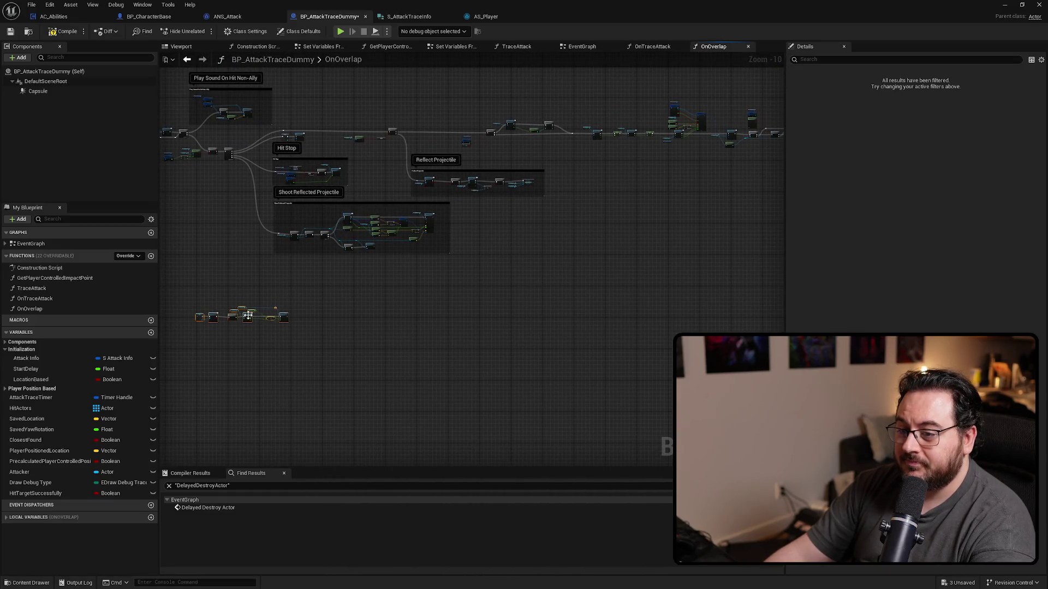
{"action": "left_click_drag", "start_coordinate": [709, 208], "coordinate": [380, 254]}
{"action": "scroll", "coordinate": [264, 299], "scroll_direction": "up", "scroll_amount": 2}
{"action": "scroll", "coordinate": [320, 303], "scroll_direction": "up", "scroll_amount": 2}
{"action": "scroll", "coordinate": [320, 304], "scroll_direction": "up", "scroll_amount": 1}
{"action": "scroll", "coordinate": [253, 331], "scroll_direction": "down", "scroll_amount": 1}
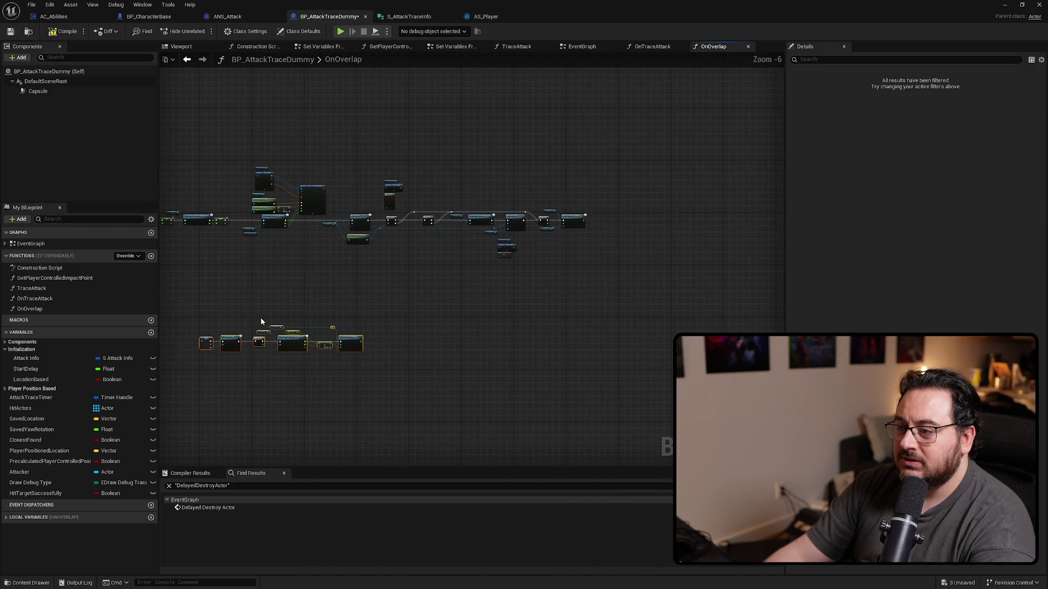
{"action": "scroll", "coordinate": [260, 322], "scroll_direction": "up", "scroll_amount": 1}
{"action": "left_click_drag", "start_coordinate": [305, 350], "coordinate": [517, 339]}
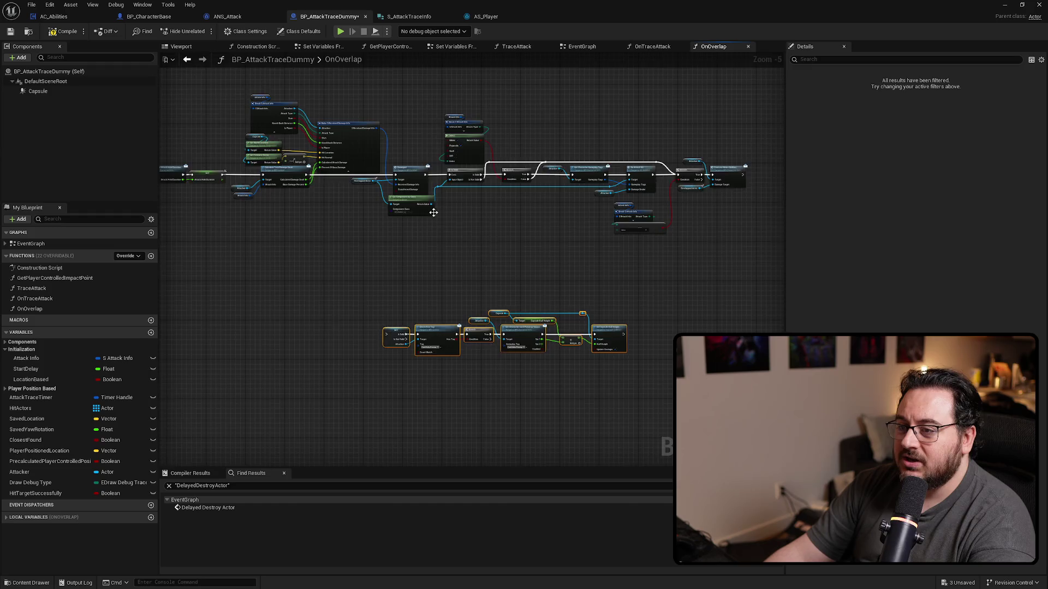
{"action": "scroll", "coordinate": [441, 152], "scroll_direction": "up", "scroll_amount": 1}
{"action": "left_click_drag", "start_coordinate": [296, 210], "coordinate": [509, 263]}
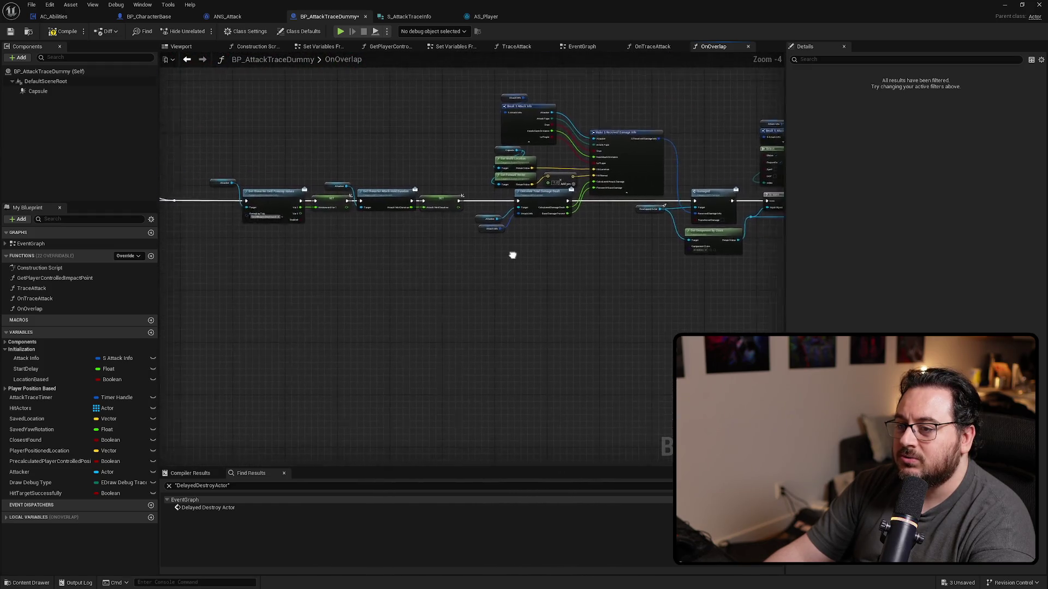
Inspect the Damaged, On Attack Hit and Execute Melee Abilities nodes, then select the upper node row.
{"action": "right_click", "coordinate": [329, 224]}
{"action": "mouse_move", "coordinate": [329, 224]}
{"action": "left_mouse_down"}
{"action": "mouse_move", "coordinate": [584, 270]}
{"action": "mouse_move", "coordinate": [484, 279]}
{"action": "mouse_move", "coordinate": [283, 260]}
{"action": "mouse_move", "coordinate": [187, 267]}
{"action": "left_mouse_up"}
{"action": "scroll", "coordinate": [432, 240], "scroll_direction": "up", "scroll_amount": 3}
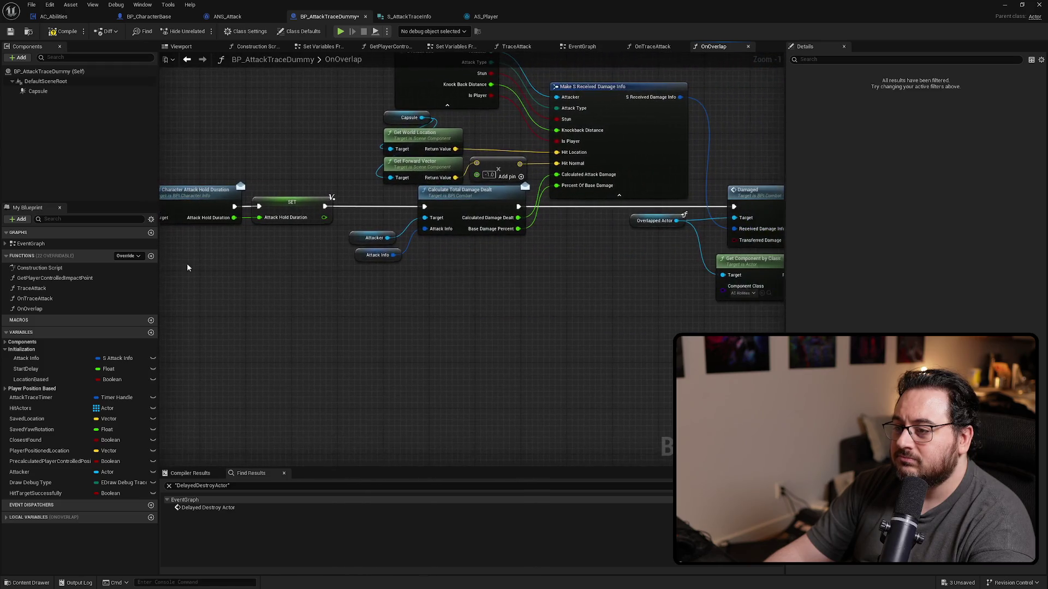
{"action": "mouse_move", "coordinate": [513, 284]}
{"action": "left_mouse_down"}
{"action": "mouse_move", "coordinate": [210, 264]}
{"action": "mouse_move", "coordinate": [229, 278]}
{"action": "left_mouse_up"}
{"action": "left_click_drag", "start_coordinate": [540, 295], "coordinate": [192, 276]}
{"action": "mouse_move", "coordinate": [709, 208]}
{"action": "left_mouse_down"}
{"action": "mouse_move", "coordinate": [555, 204]}
{"action": "mouse_move", "coordinate": [674, 208]}
{"action": "mouse_move", "coordinate": [791, 34]}
{"action": "left_mouse_up"}
{"action": "left_click_drag", "start_coordinate": [364, 303], "coordinate": [681, 316]}
{"action": "scroll", "coordinate": [681, 316], "scroll_direction": "down", "scroll_amount": 5}
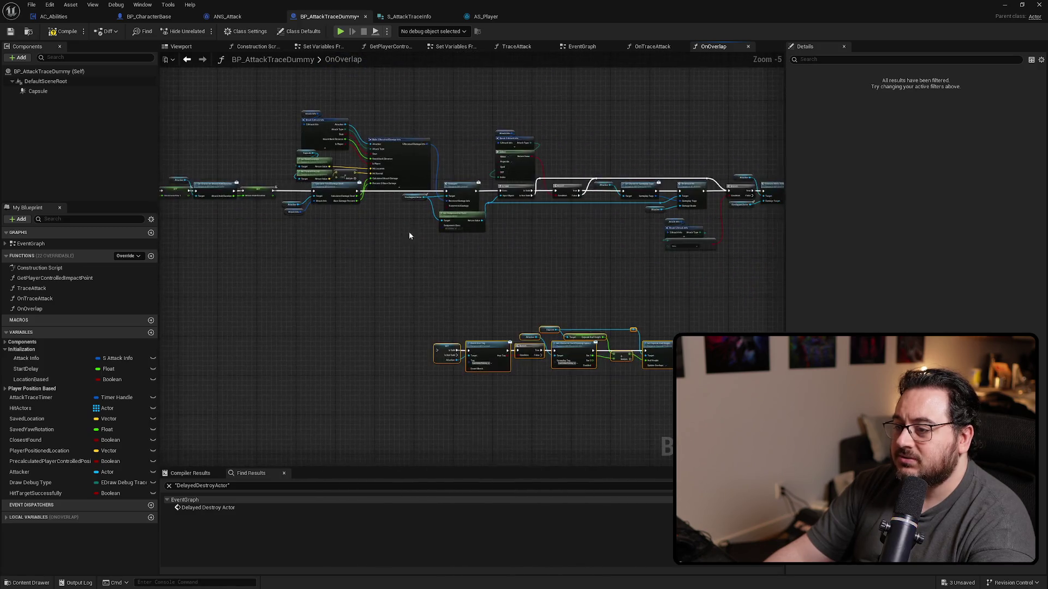
{"action": "mouse_move", "coordinate": [713, 140]}
{"action": "left_mouse_down"}
{"action": "mouse_move", "coordinate": [573, 233]}
{"action": "mouse_move", "coordinate": [323, 234]}
{"action": "mouse_move", "coordinate": [356, 279]}
{"action": "mouse_move", "coordinate": [404, 292]}
{"action": "left_mouse_up"}
{"action": "scroll", "coordinate": [335, 170], "scroll_direction": "up", "scroll_amount": 4}
{"action": "scroll", "coordinate": [456, 297], "scroll_direction": "down", "scroll_amount": 5}
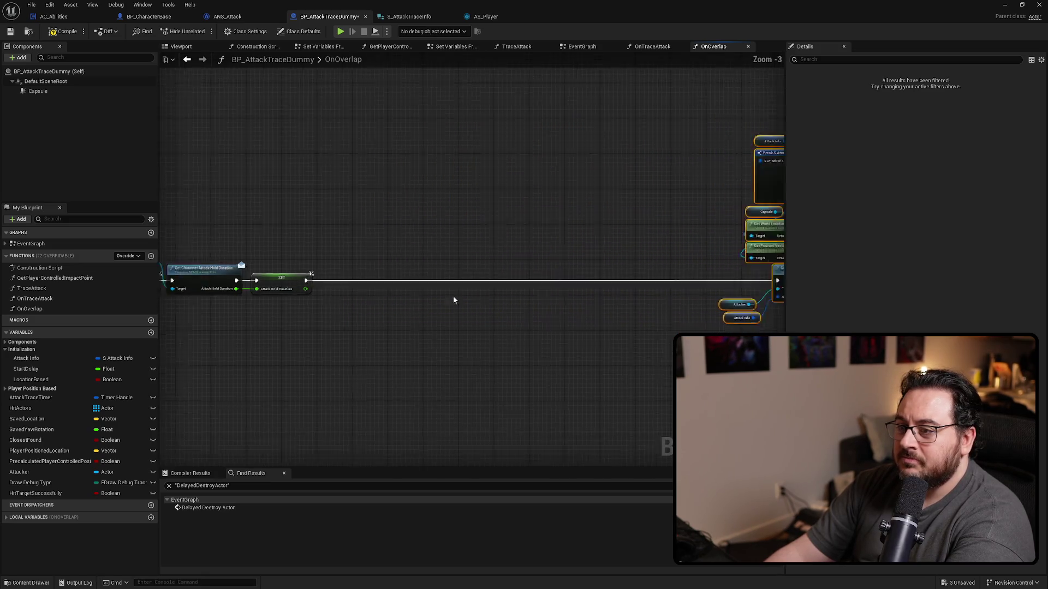
{"action": "mouse_move", "coordinate": [471, 301]}
{"action": "left_mouse_down"}
{"action": "mouse_move", "coordinate": [605, 344]}
{"action": "mouse_move", "coordinate": [354, 169]}
{"action": "mouse_move", "coordinate": [365, 126]}
{"action": "mouse_move", "coordinate": [381, 149]}
{"action": "mouse_move", "coordinate": [732, 232]}
{"action": "left_mouse_up"}
Select and reposition the SET, Check Has Tag and Branch nodes.
{"action": "scroll", "coordinate": [554, 342], "scroll_direction": "up", "scroll_amount": 3}
{"action": "left_click_drag", "start_coordinate": [506, 240], "coordinate": [541, 247]}
{"action": "mouse_move", "coordinate": [584, 176]}
{"action": "left_mouse_down"}
{"action": "mouse_move", "coordinate": [556, 200]}
{"action": "mouse_move", "coordinate": [362, 276]}
{"action": "mouse_move", "coordinate": [373, 295]}
{"action": "left_mouse_up"}
{"action": "left_click_drag", "start_coordinate": [554, 300], "coordinate": [299, 276]}
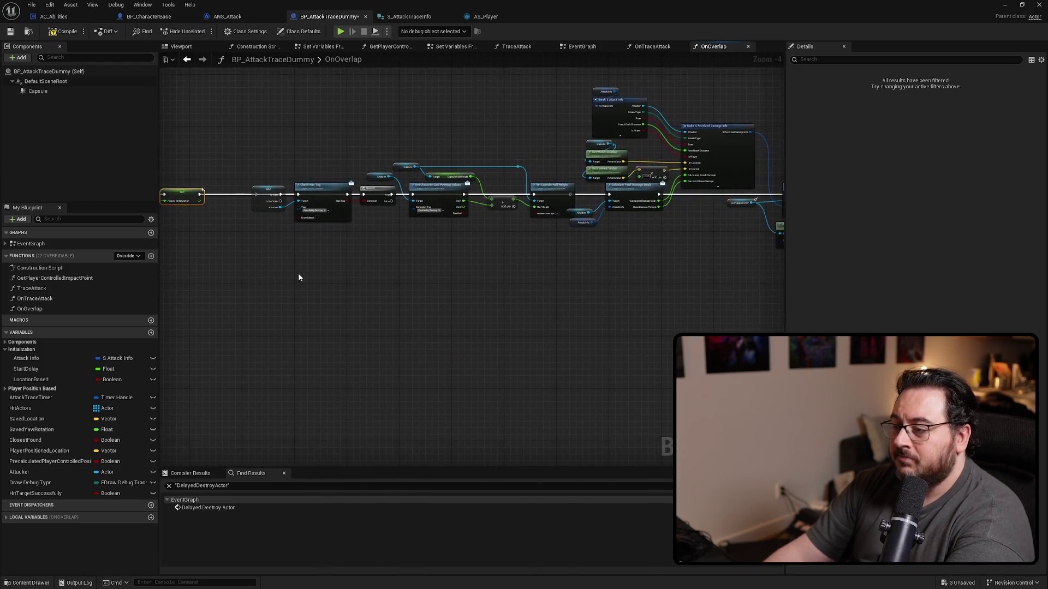
{"action": "mouse_move", "coordinate": [248, 138]}
{"action": "left_mouse_down"}
{"action": "mouse_move", "coordinate": [494, 245]}
{"action": "mouse_move", "coordinate": [546, 237]}
{"action": "mouse_move", "coordinate": [502, 237]}
{"action": "left_mouse_up"}
{"action": "scroll", "coordinate": [594, 206], "scroll_direction": "up", "scroll_amount": 1}
{"action": "mouse_move", "coordinate": [617, 218]}
{"action": "left_mouse_down"}
{"action": "mouse_move", "coordinate": [744, 220]}
{"action": "mouse_move", "coordinate": [240, 226]}
{"action": "mouse_move", "coordinate": [660, 209]}
{"action": "left_mouse_up"}
Connect Set Capsule Half Height to Calculate Total Damage Dealt.
{"action": "left_click_drag", "start_coordinate": [241, 283], "coordinate": [392, 253]}
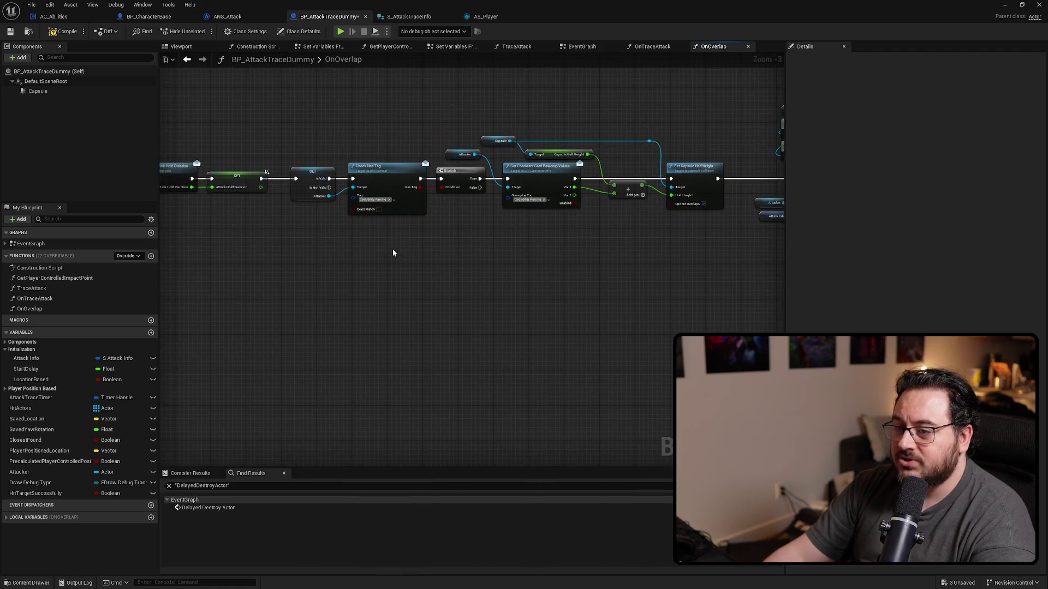
{"action": "mouse_move", "coordinate": [337, 208]}
{"action": "left_mouse_down"}
{"action": "mouse_move", "coordinate": [239, 224]}
{"action": "mouse_move", "coordinate": [643, 280]}
{"action": "mouse_move", "coordinate": [484, 315]}
{"action": "mouse_move", "coordinate": [312, 321]}
{"action": "mouse_move", "coordinate": [398, 320]}
{"action": "mouse_move", "coordinate": [623, 196]}
{"action": "mouse_move", "coordinate": [616, 228]}
{"action": "mouse_move", "coordinate": [582, 217]}
{"action": "mouse_move", "coordinate": [570, 232]}
{"action": "mouse_move", "coordinate": [579, 226]}
{"action": "mouse_move", "coordinate": [338, 303]}
{"action": "left_mouse_up"}
{"action": "left_click", "coordinate": [304, 308]}
{"action": "scroll", "coordinate": [477, 235], "scroll_direction": "up", "scroll_amount": 4}
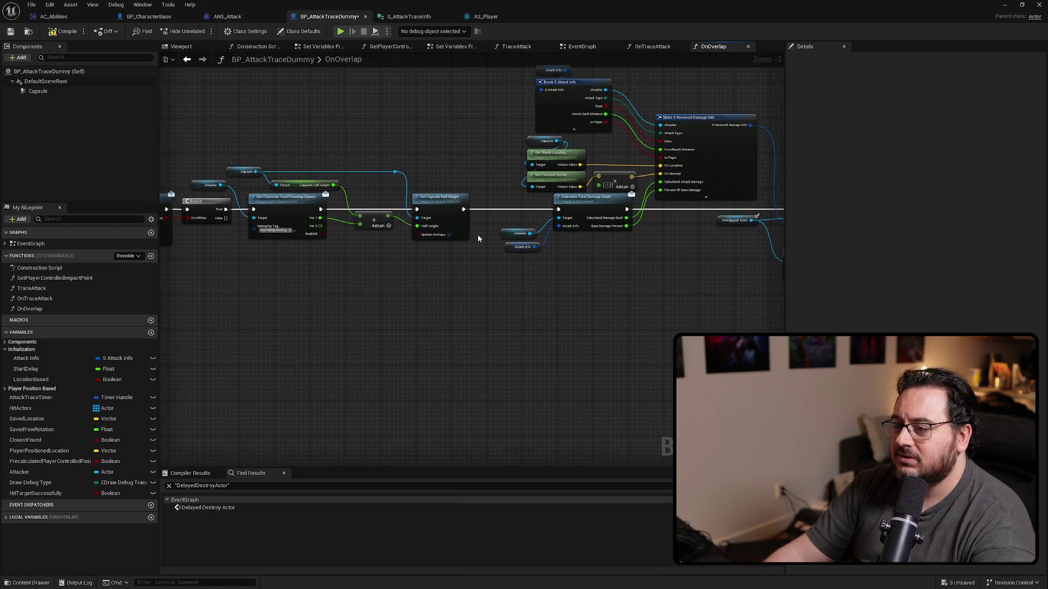
Make Attacker a Validated Get: Is Valid to Calculate Total Damage Dealt, Is Not Valid to Damaged.
{"action": "right_click", "coordinate": [509, 232]}
{"action": "left_click", "coordinate": [546, 446]}
{"action": "left_click_drag", "start_coordinate": [535, 232], "coordinate": [536, 185]}
{"action": "mouse_move", "coordinate": [595, 197]}
{"action": "left_mouse_down"}
{"action": "mouse_move", "coordinate": [513, 197]}
{"action": "mouse_move", "coordinate": [596, 198]}
{"action": "left_mouse_up"}
{"action": "mouse_move", "coordinate": [596, 198]}
{"action": "left_mouse_down"}
{"action": "mouse_move", "coordinate": [500, 306]}
{"action": "mouse_move", "coordinate": [412, 318]}
{"action": "left_mouse_up"}
{"action": "mouse_move", "coordinate": [258, 228]}
{"action": "left_mouse_down"}
{"action": "mouse_move", "coordinate": [561, 339]}
{"action": "mouse_move", "coordinate": [662, 229]}
{"action": "mouse_move", "coordinate": [648, 214]}
{"action": "left_mouse_up"}
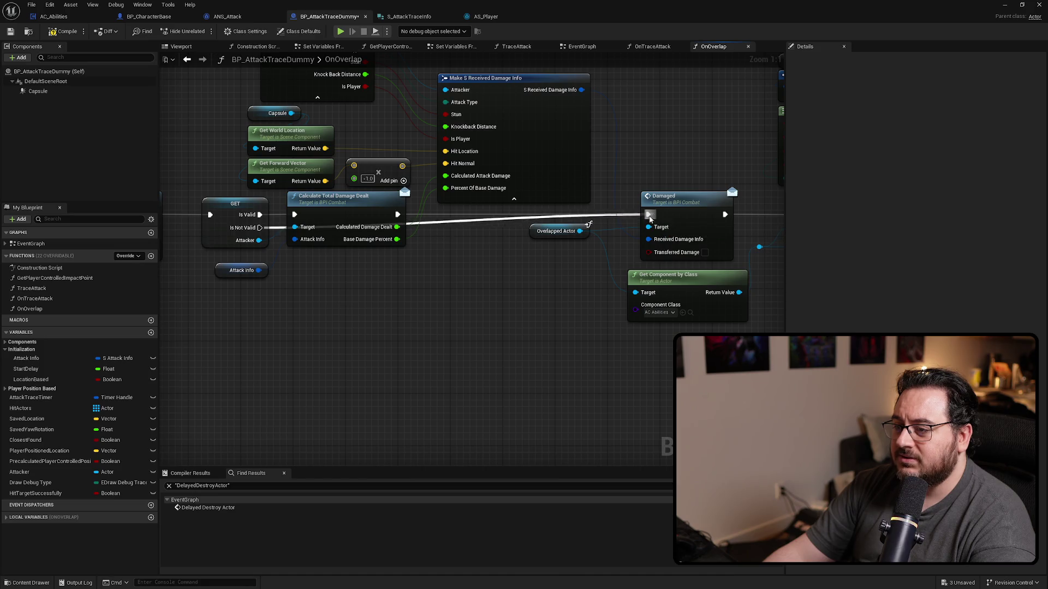
Add three reroute knots to tidy the validity exec wires.
{"action": "double_click", "coordinate": [429, 221]}
{"action": "mouse_move", "coordinate": [434, 222]}
{"action": "left_mouse_down"}
{"action": "mouse_move", "coordinate": [309, 267]}
{"action": "mouse_move", "coordinate": [300, 260]}
{"action": "mouse_move", "coordinate": [436, 255]}
{"action": "mouse_move", "coordinate": [417, 259]}
{"action": "mouse_move", "coordinate": [433, 265]}
{"action": "mouse_move", "coordinate": [465, 215]}
{"action": "left_mouse_up"}
{"action": "double_click", "coordinate": [327, 253]}
{"action": "double_click", "coordinate": [468, 217]}
Route the first GET's Is Not Valid output into a reroute on the Branch False wire.
{"action": "right_click", "coordinate": [431, 268]}
{"action": "key", "text": "Escape"}
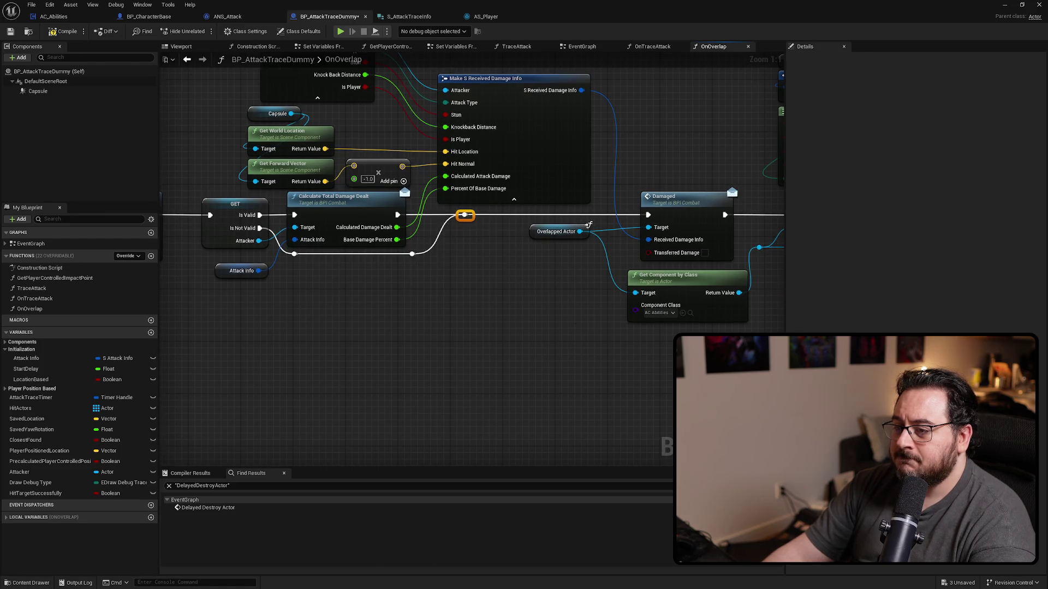
{"action": "scroll", "coordinate": [444, 320], "scroll_direction": "down", "scroll_amount": 3}
{"action": "scroll", "coordinate": [433, 254], "scroll_direction": "up", "scroll_amount": 2}
{"action": "mouse_move", "coordinate": [433, 254]}
{"action": "left_mouse_down"}
{"action": "mouse_move", "coordinate": [307, 240]}
{"action": "mouse_move", "coordinate": [603, 256]}
{"action": "mouse_move", "coordinate": [667, 215]}
{"action": "left_mouse_up"}
{"action": "double_click", "coordinate": [324, 224]}
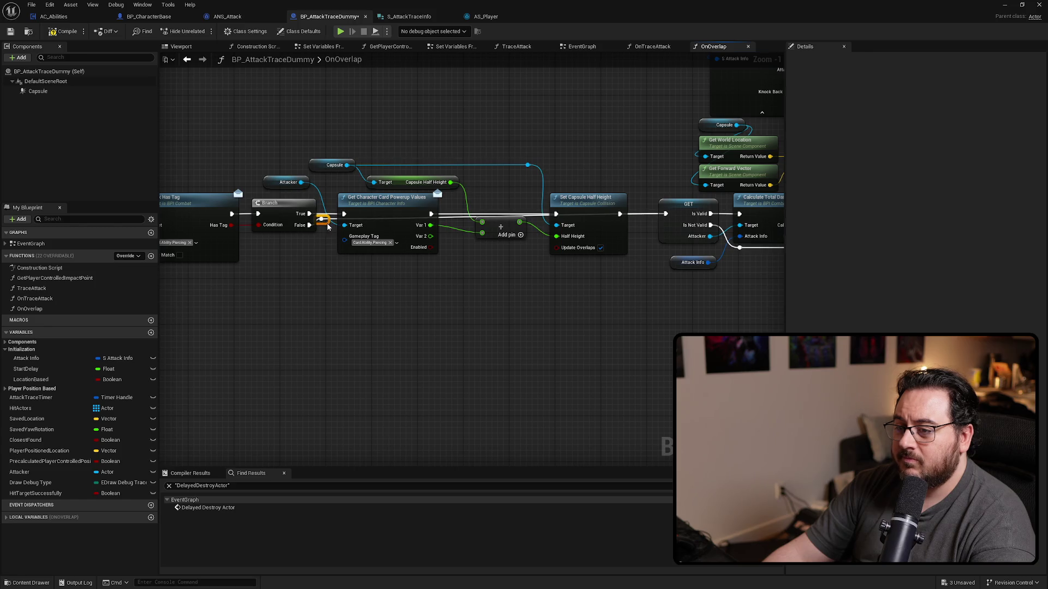
{"action": "left_click_drag", "start_coordinate": [333, 271], "coordinate": [361, 265]}
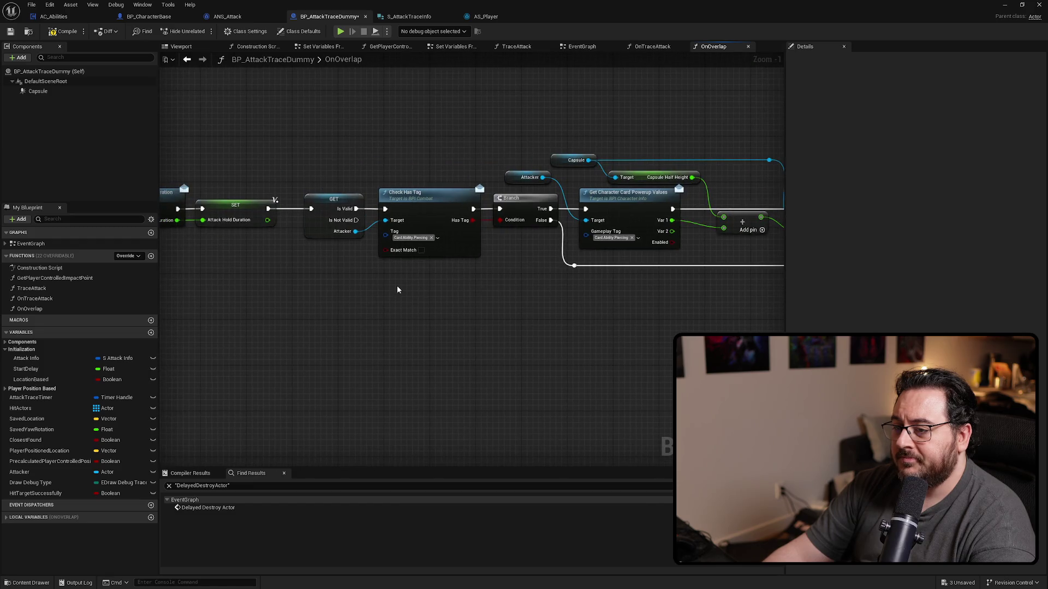
{"action": "mouse_move", "coordinate": [368, 204]}
{"action": "left_mouse_down"}
{"action": "mouse_move", "coordinate": [601, 260]}
{"action": "mouse_move", "coordinate": [586, 250]}
{"action": "left_mouse_up"}
{"action": "double_click", "coordinate": [551, 246]}
Make the tag-check Attacker a Validated Get, routing Is Not Valid straight to On Attack Hit.
{"action": "mouse_move", "coordinate": [477, 293]}
{"action": "left_mouse_down"}
{"action": "mouse_move", "coordinate": [540, 297]}
{"action": "mouse_move", "coordinate": [311, 342]}
{"action": "mouse_move", "coordinate": [482, 336]}
{"action": "mouse_move", "coordinate": [316, 344]}
{"action": "left_mouse_up"}
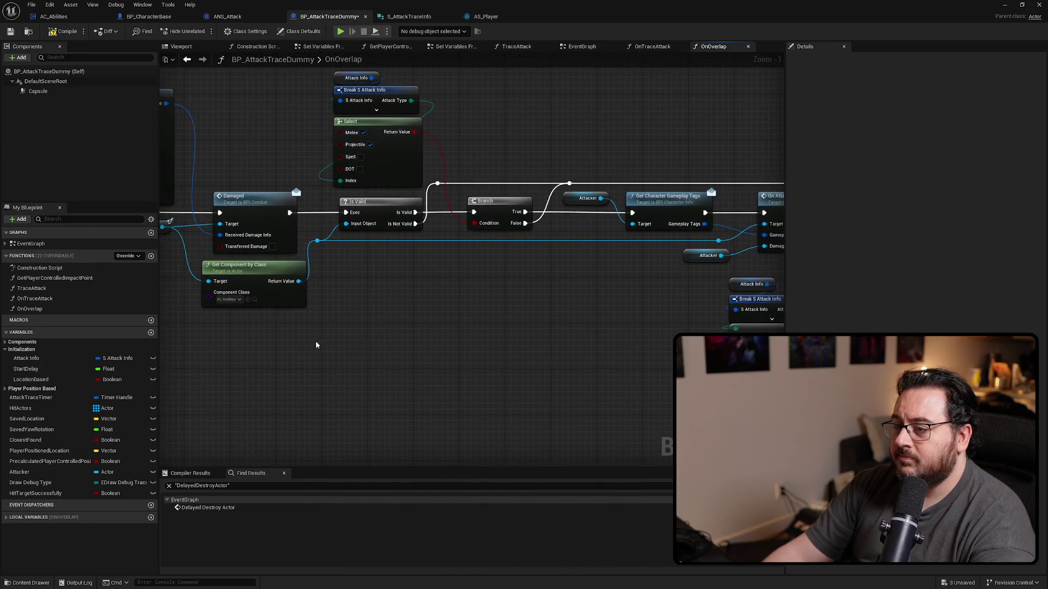
{"action": "mouse_move", "coordinate": [566, 349]}
{"action": "left_mouse_down"}
{"action": "mouse_move", "coordinate": [496, 279]}
{"action": "mouse_move", "coordinate": [456, 195]}
{"action": "left_mouse_up"}
{"action": "right_click", "coordinate": [468, 189]}
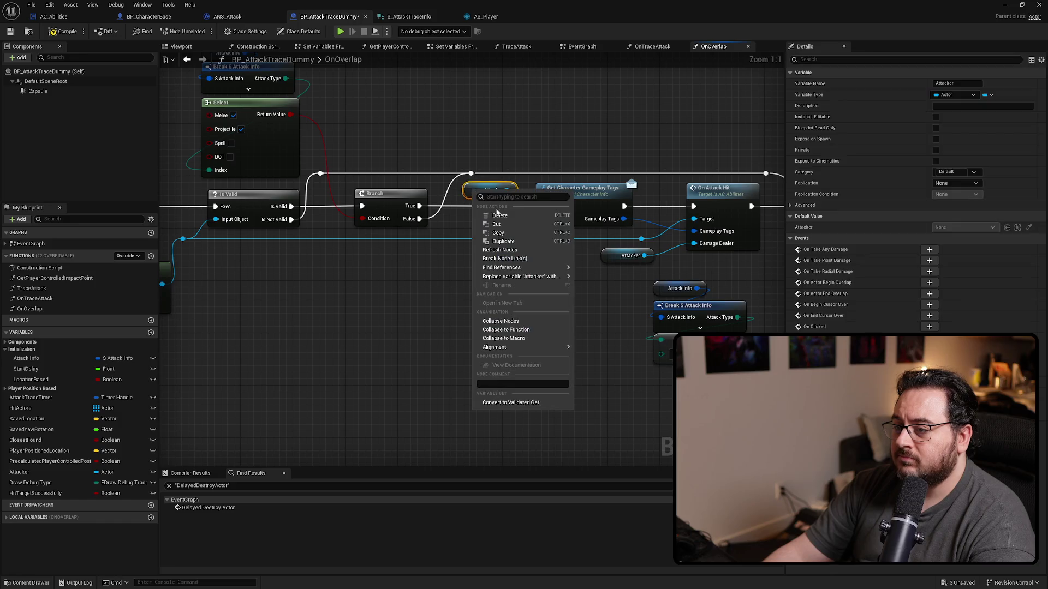
{"action": "left_click", "coordinate": [503, 400]}
{"action": "left_click_drag", "start_coordinate": [480, 204], "coordinate": [543, 207]}
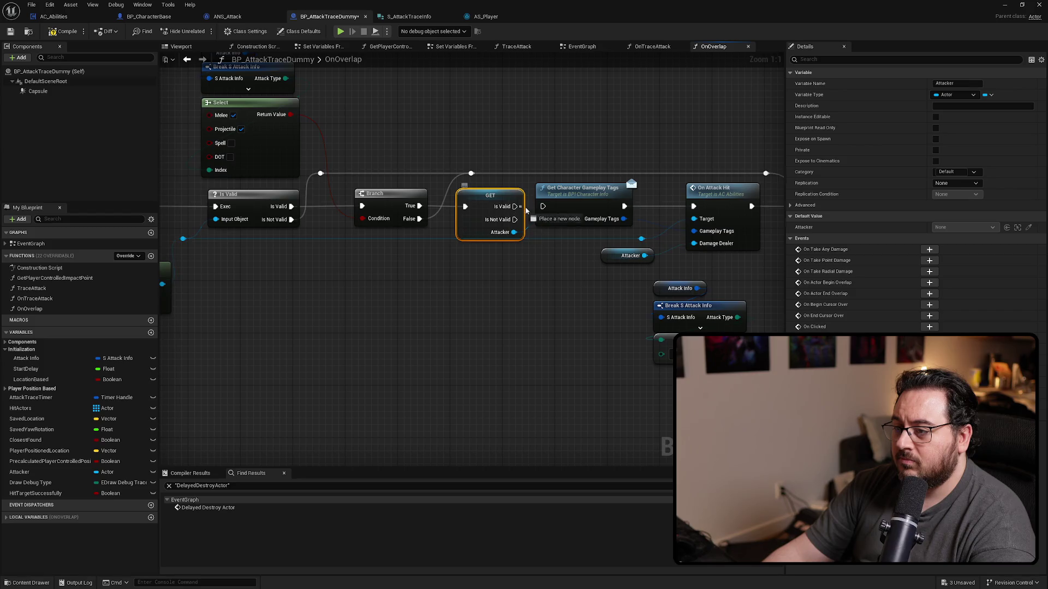
{"action": "left_click_drag", "start_coordinate": [560, 262], "coordinate": [432, 287]}
{"action": "left_click_drag", "start_coordinate": [396, 241], "coordinate": [576, 227]}
{"action": "double_click", "coordinate": [425, 254]}
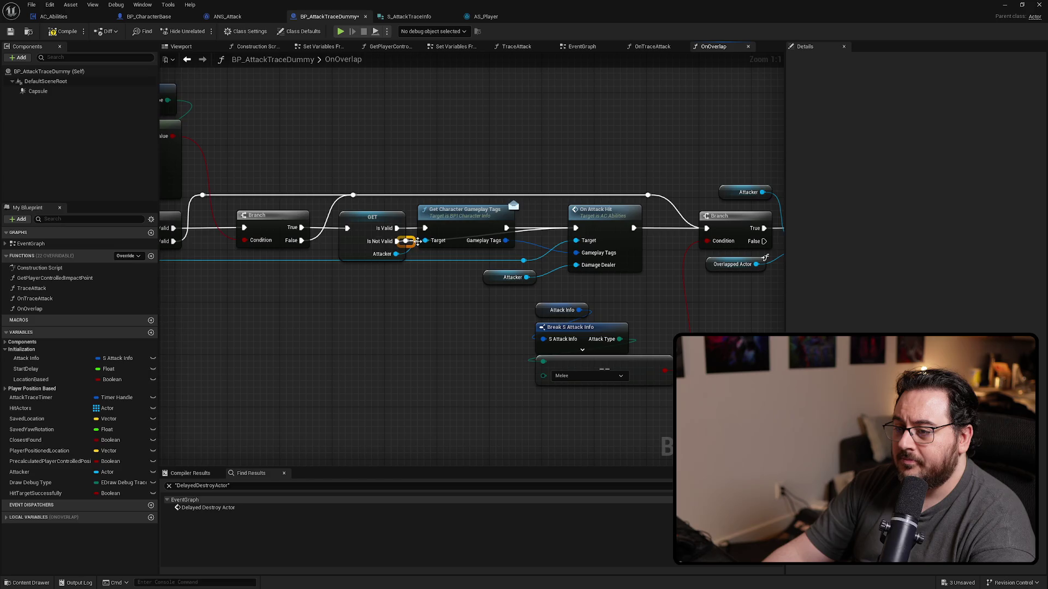
{"action": "left_click_drag", "start_coordinate": [426, 254], "coordinate": [439, 249]}
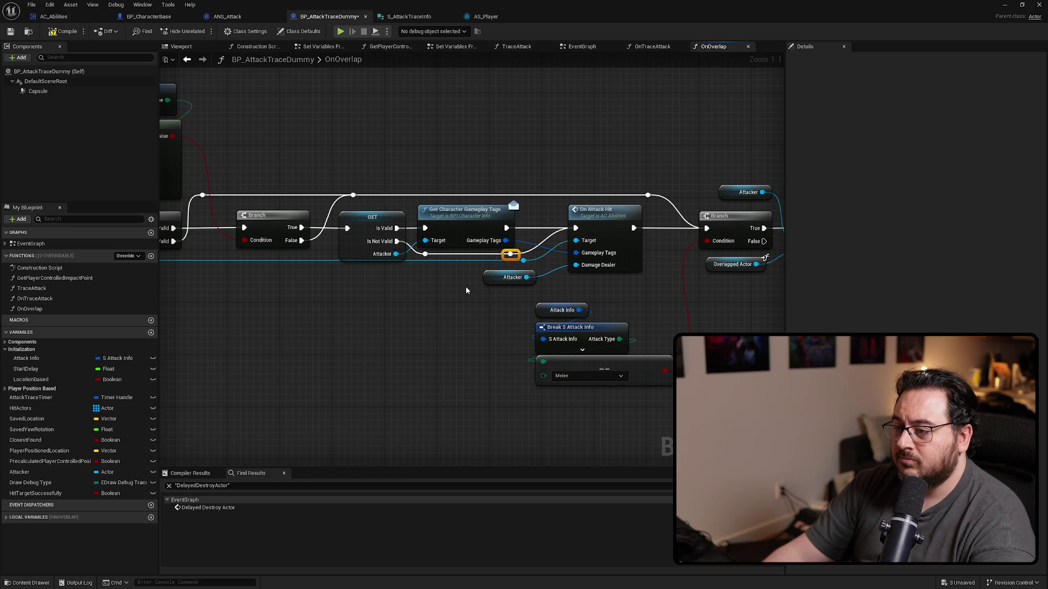
Guard Execute Melee Abilities with a validated Attacker GET feeding its Is Valid output.
{"action": "left_click_drag", "start_coordinate": [466, 291], "coordinate": [215, 299]}
{"action": "scroll", "coordinate": [231, 316], "scroll_direction": "down", "scroll_amount": 1}
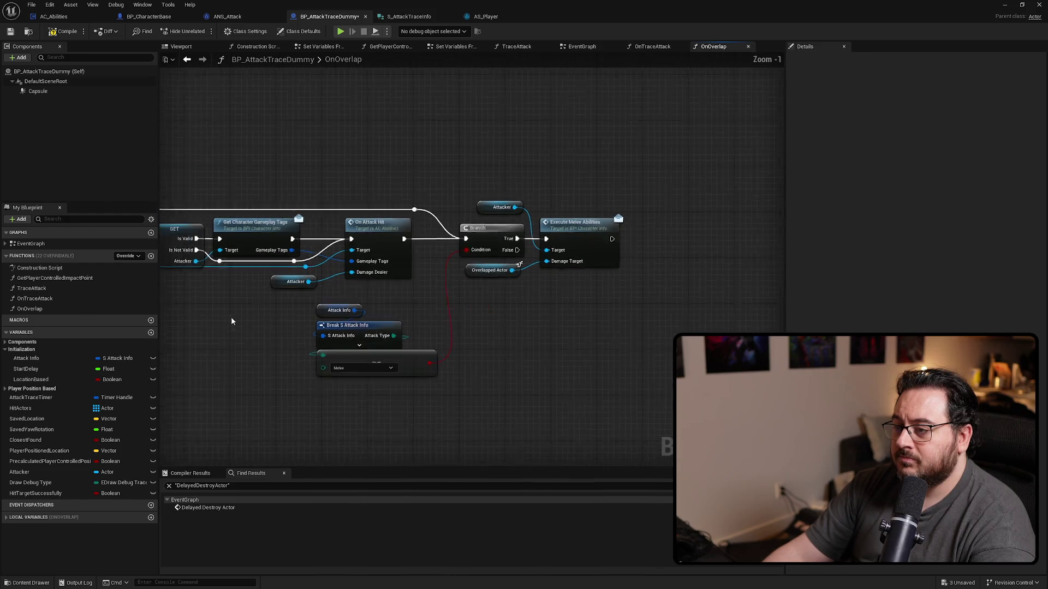
{"action": "scroll", "coordinate": [231, 321], "scroll_direction": "up", "scroll_amount": 1}
{"action": "left_click", "coordinate": [452, 273]}
{"action": "left_click", "coordinate": [567, 230], "text": "ctrl"}
{"action": "left_click_drag", "start_coordinate": [566, 230], "coordinate": [678, 230]}
{"action": "left_click", "coordinate": [535, 197]}
{"action": "right_click", "coordinate": [443, 200]}
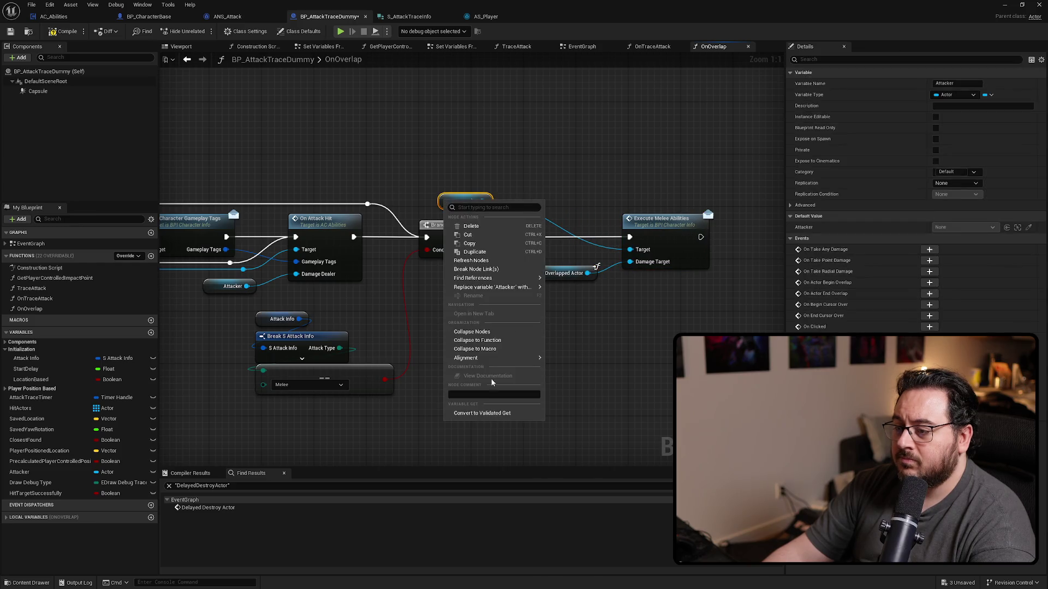
{"action": "left_click", "coordinate": [491, 413]}
{"action": "mouse_move", "coordinate": [472, 201]}
{"action": "left_mouse_down"}
{"action": "mouse_move", "coordinate": [544, 227]}
{"action": "mouse_move", "coordinate": [519, 237]}
{"action": "mouse_move", "coordinate": [630, 237]}
{"action": "left_mouse_up"}
{"action": "left_click_drag", "start_coordinate": [547, 278], "coordinate": [515, 292]}
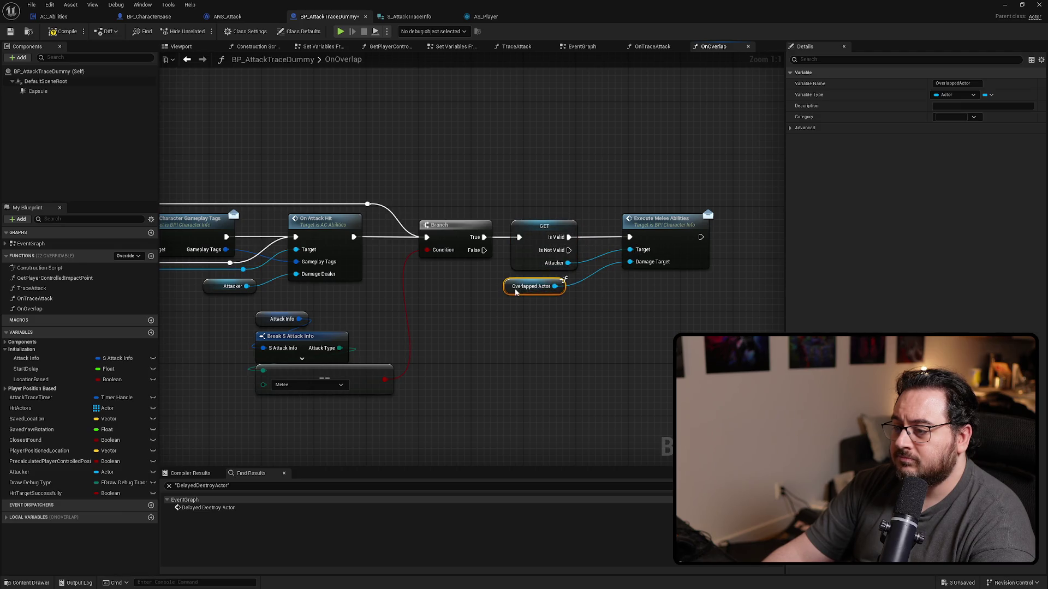
Review the guarded graph around Execute Melee Abilities and the Damaged call.
{"action": "left_click", "coordinate": [673, 236]}
{"action": "scroll", "coordinate": [621, 272], "scroll_direction": "down", "scroll_amount": 5}
{"action": "scroll", "coordinate": [578, 279], "scroll_direction": "up", "scroll_amount": 4}
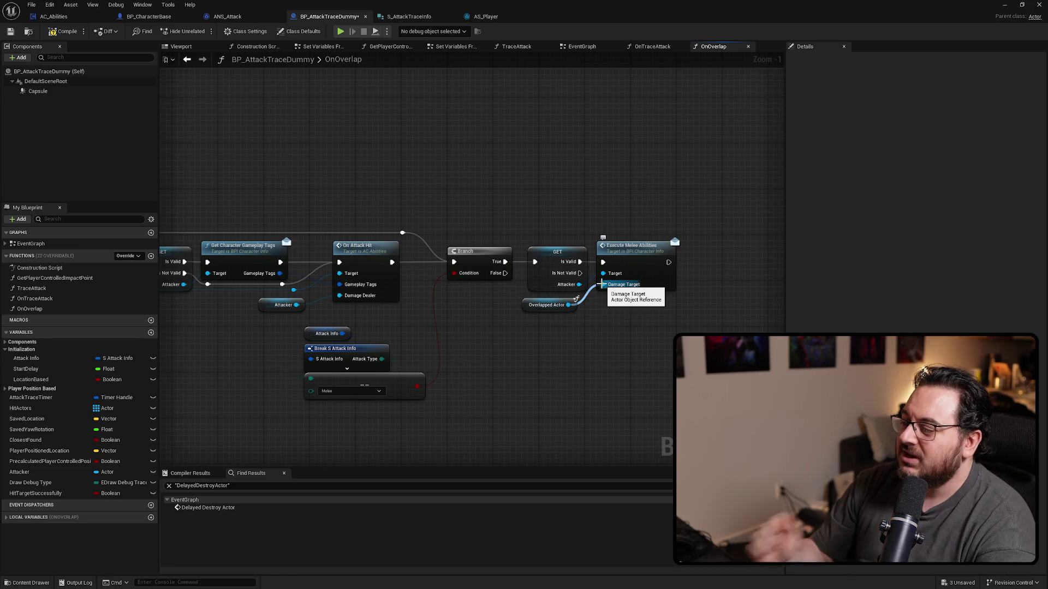
{"action": "mouse_move", "coordinate": [533, 319]}
{"action": "left_mouse_down"}
{"action": "mouse_move", "coordinate": [545, 297]}
{"action": "mouse_move", "coordinate": [515, 343]}
{"action": "mouse_move", "coordinate": [524, 316]}
{"action": "left_mouse_up"}
{"action": "scroll", "coordinate": [524, 316], "scroll_direction": "down", "scroll_amount": 3}
{"action": "mouse_move", "coordinate": [386, 304]}
{"action": "left_mouse_down"}
{"action": "mouse_move", "coordinate": [741, 284]}
{"action": "mouse_move", "coordinate": [659, 289]}
{"action": "left_mouse_up"}
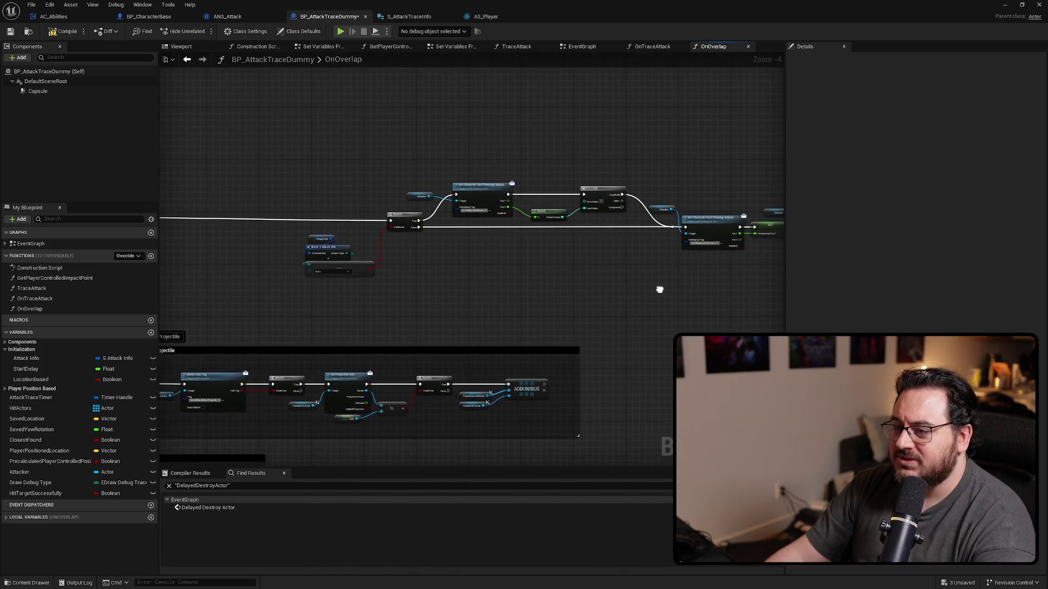
Add a reroute point on the main execution wire of the OnOverlap graph.
{"action": "scroll", "coordinate": [473, 223], "scroll_direction": "up", "scroll_amount": 3}
{"action": "double_click", "coordinate": [467, 235]}
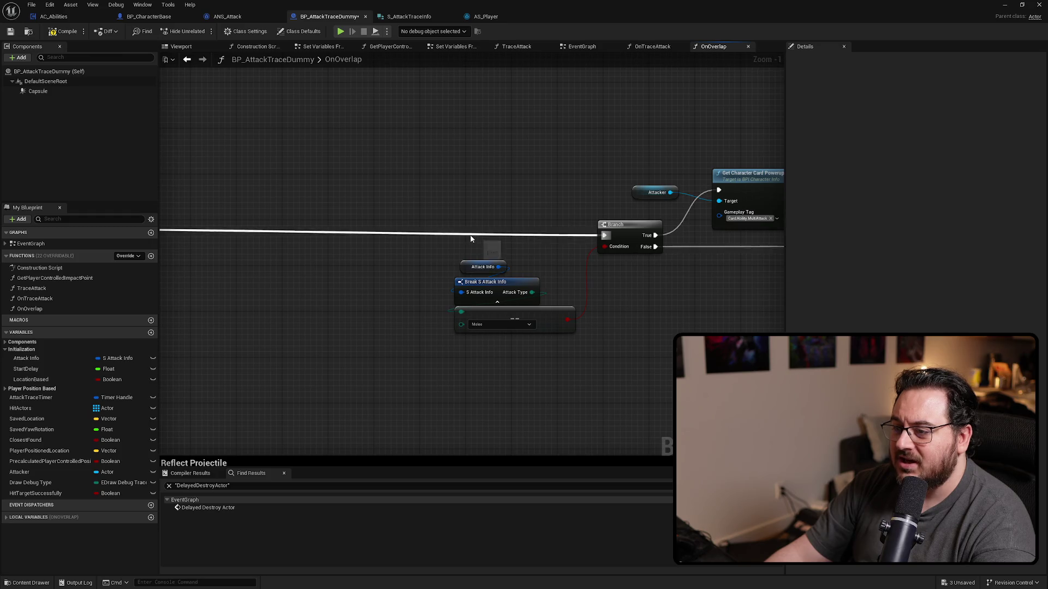
{"action": "scroll", "coordinate": [473, 234], "scroll_direction": "down", "scroll_amount": 8}
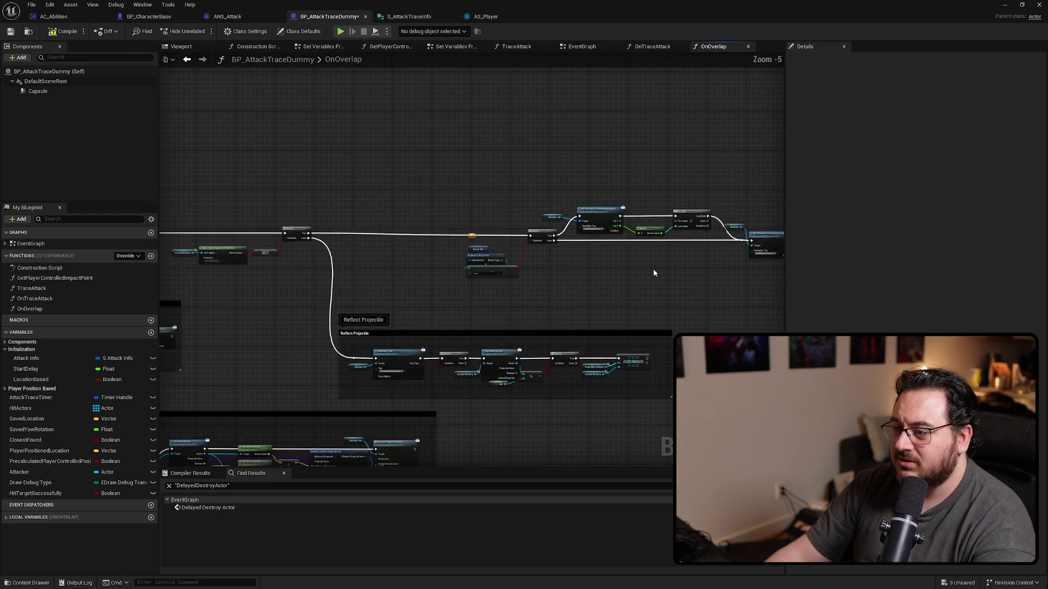
{"action": "scroll", "coordinate": [634, 188], "scroll_direction": "down", "scroll_amount": 1}
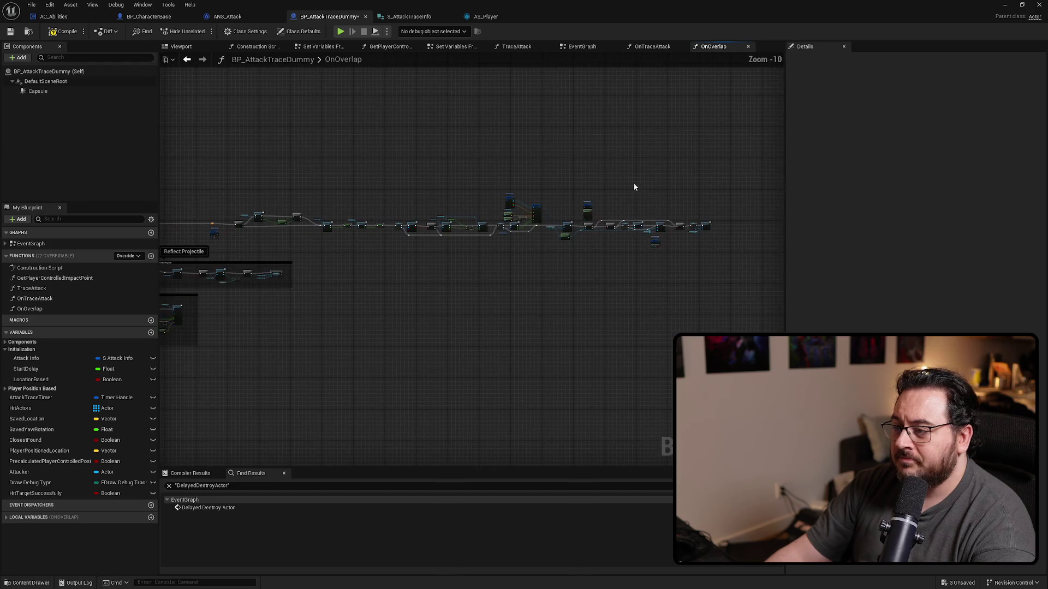
{"action": "mouse_move", "coordinate": [724, 184]}
{"action": "left_mouse_down"}
{"action": "mouse_move", "coordinate": [311, 257]}
{"action": "mouse_move", "coordinate": [204, 238]}
{"action": "left_mouse_up"}
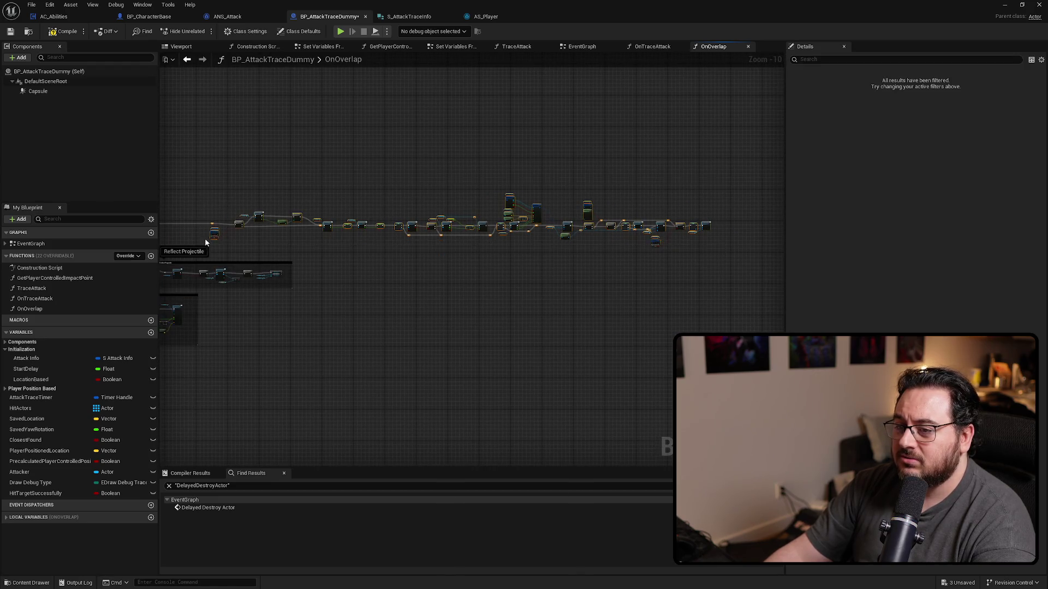
Move the Reflect Projectile comment group below the main chain and shift a node up-left.
{"action": "scroll", "coordinate": [572, 295], "scroll_direction": "up", "scroll_amount": 4}
{"action": "scroll", "coordinate": [572, 295], "scroll_direction": "up", "scroll_amount": 3}
{"action": "mouse_move", "coordinate": [676, 254]}
{"action": "left_mouse_down"}
{"action": "mouse_move", "coordinate": [503, 148]}
{"action": "mouse_move", "coordinate": [473, 199]}
{"action": "mouse_move", "coordinate": [473, 243]}
{"action": "mouse_move", "coordinate": [444, 136]}
{"action": "left_mouse_up"}
{"action": "scroll", "coordinate": [473, 199], "scroll_direction": "down", "scroll_amount": 1}
{"action": "left_click", "coordinate": [461, 234]}
{"action": "scroll", "coordinate": [480, 276], "scroll_direction": "down", "scroll_amount": 3}
{"action": "left_click_drag", "start_coordinate": [484, 281], "coordinate": [326, 324]}
{"action": "scroll", "coordinate": [391, 251], "scroll_direction": "down", "scroll_amount": 3}
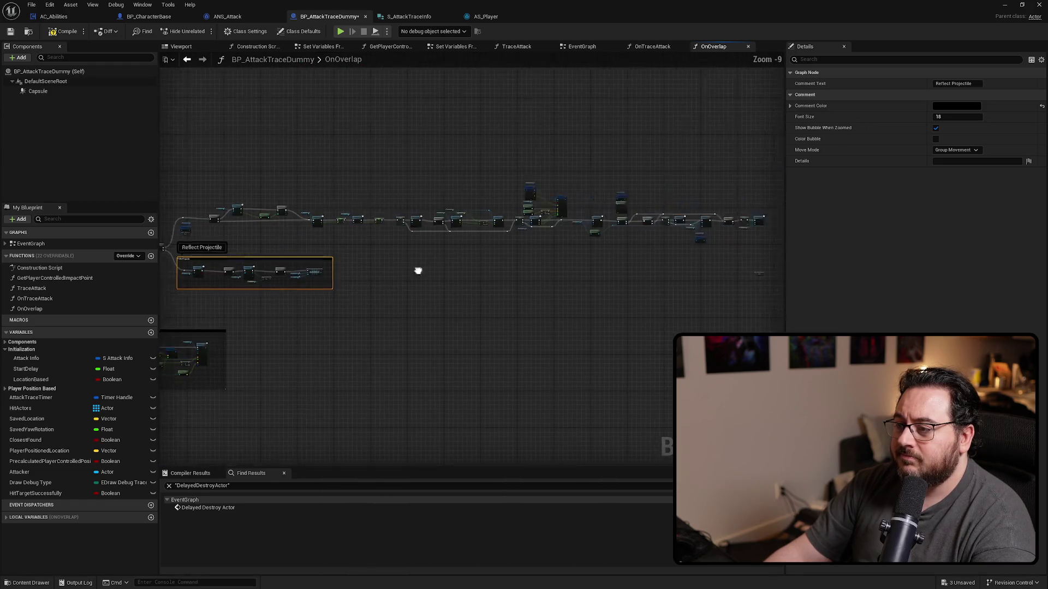
{"action": "scroll", "coordinate": [604, 259], "scroll_direction": "up", "scroll_amount": 7}
{"action": "left_click_drag", "start_coordinate": [606, 245], "coordinate": [399, 160]}
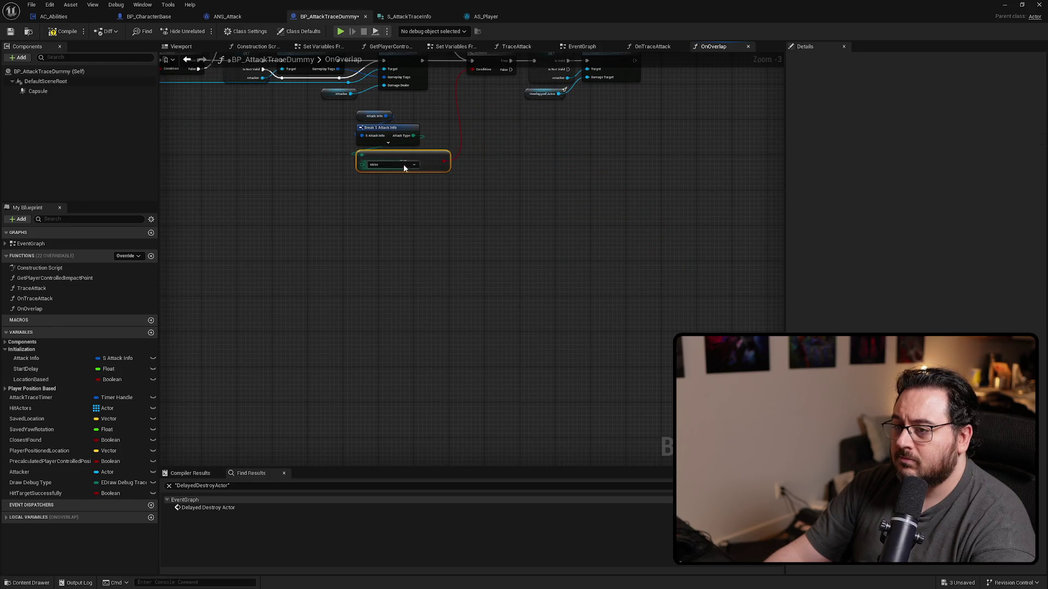
Marquee-select the whole melee attack chain, nudge it up-right, and wrap it in a comment.
{"action": "scroll", "coordinate": [404, 164], "scroll_direction": "down", "scroll_amount": 7}
{"action": "left_click_drag", "start_coordinate": [683, 216], "coordinate": [136, 284]}
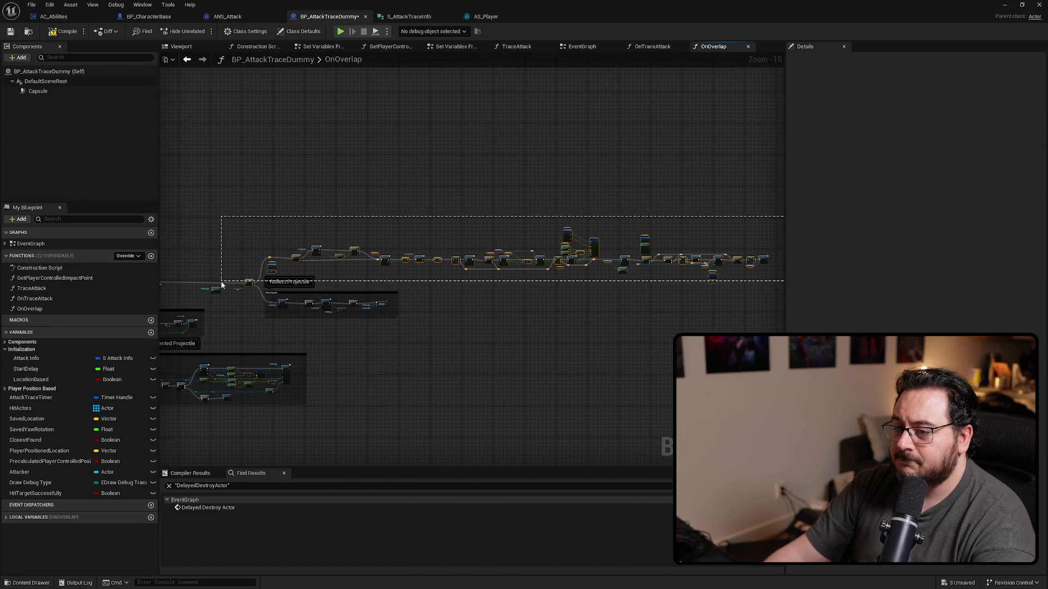
{"action": "scroll", "coordinate": [334, 260], "scroll_direction": "up", "scroll_amount": 8}
{"action": "mouse_move", "coordinate": [334, 260]}
{"action": "left_mouse_down"}
{"action": "mouse_move", "coordinate": [490, 243]}
{"action": "mouse_move", "coordinate": [556, 211]}
{"action": "mouse_move", "coordinate": [538, 268]}
{"action": "left_mouse_up"}
{"action": "scroll", "coordinate": [588, 217], "scroll_direction": "down", "scroll_amount": 2}
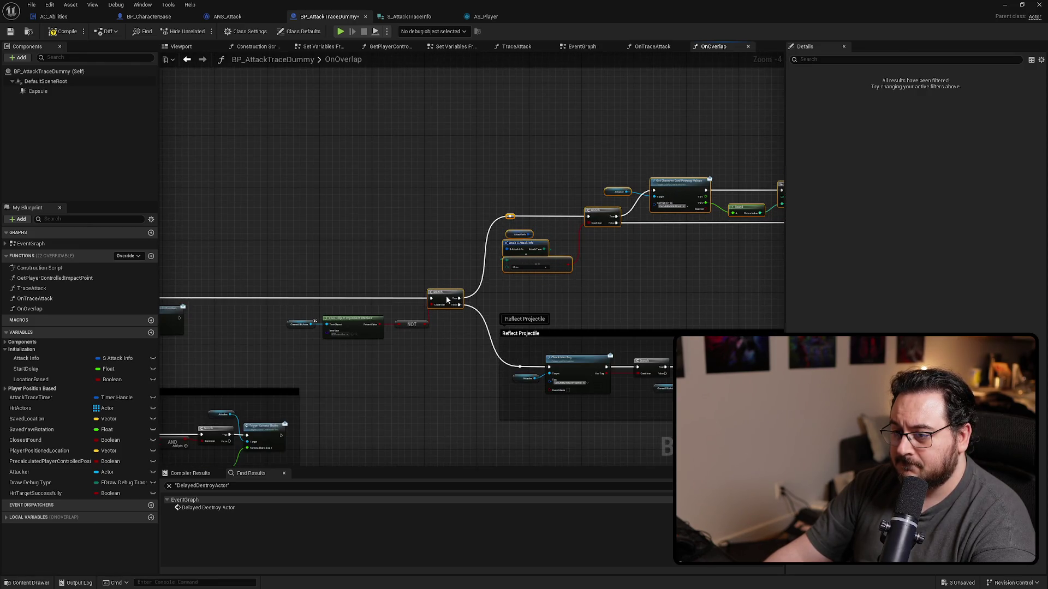
{"action": "scroll", "coordinate": [381, 312], "scroll_direction": "up", "scroll_amount": 1}
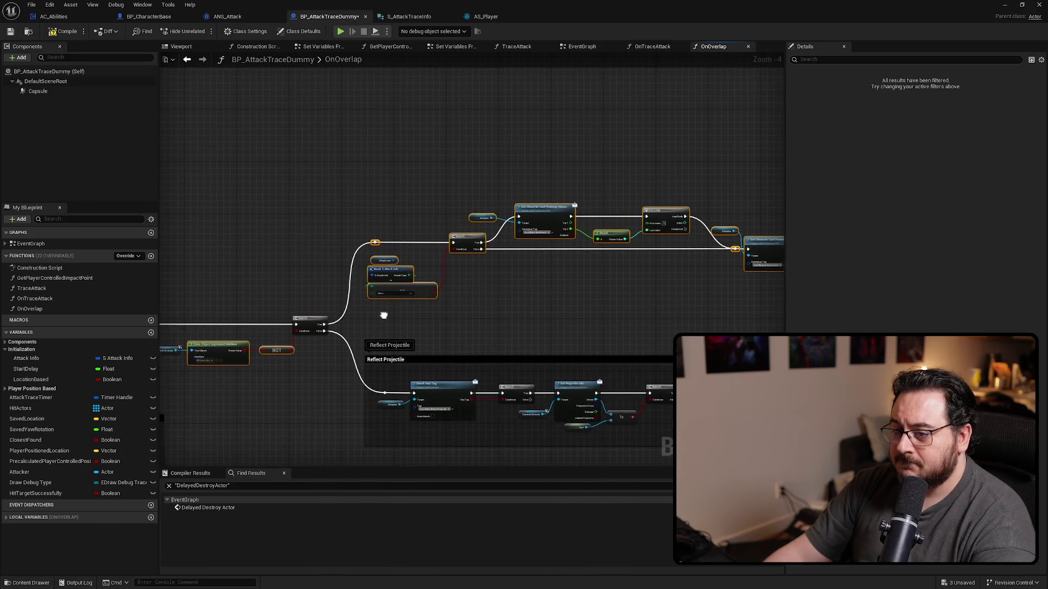
{"action": "scroll", "coordinate": [313, 353], "scroll_direction": "down", "scroll_amount": 1}
{"action": "left_click_drag", "start_coordinate": [385, 327], "coordinate": [386, 326]}
{"action": "scroll", "coordinate": [444, 311], "scroll_direction": "up", "scroll_amount": 3}
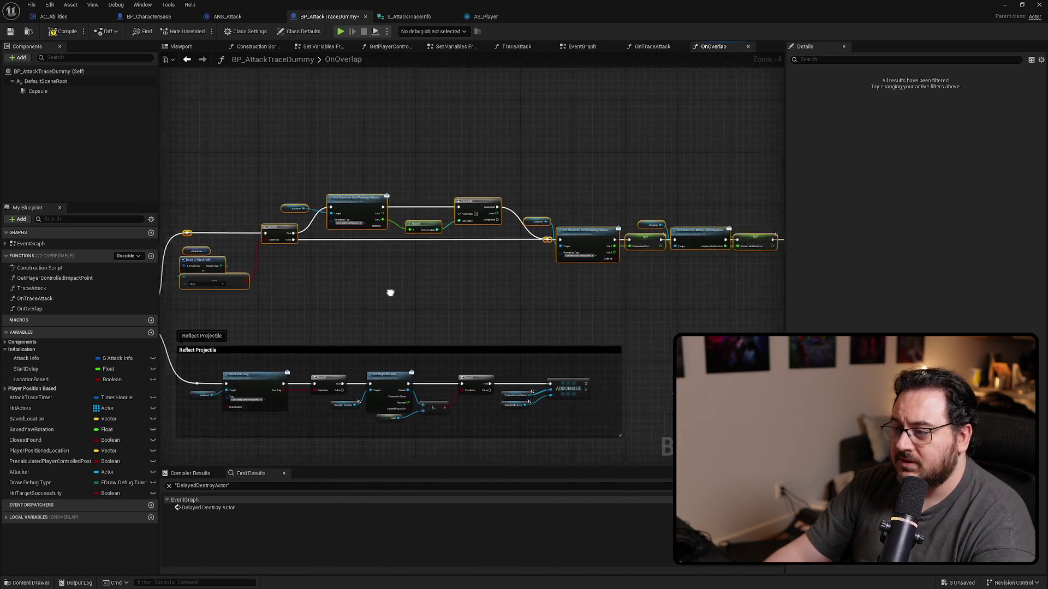
{"action": "scroll", "coordinate": [412, 288], "scroll_direction": "down", "scroll_amount": 4}
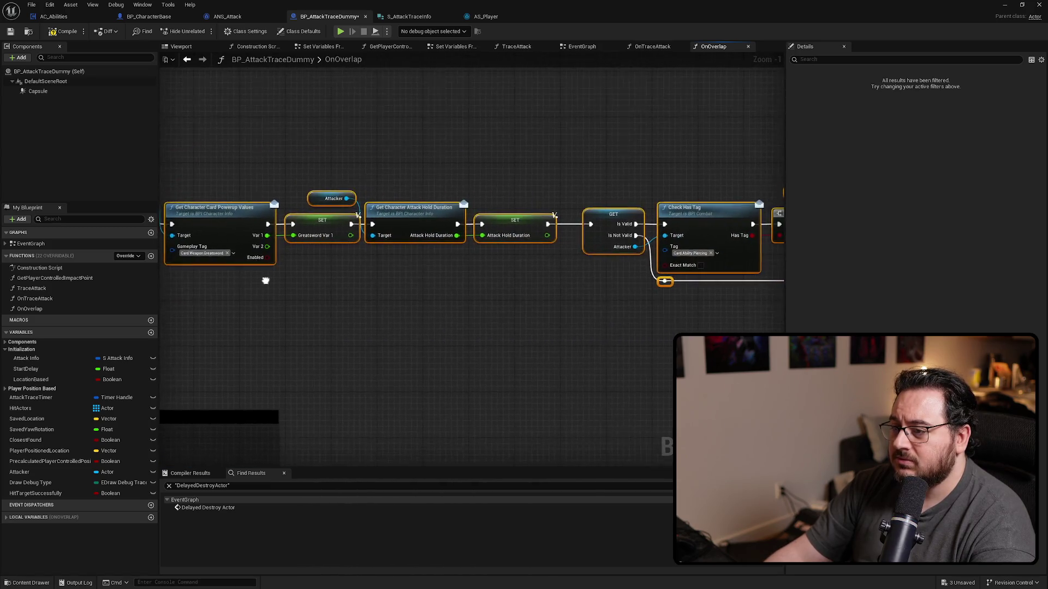
{"action": "left_click_drag", "start_coordinate": [399, 252], "coordinate": [421, 218]}
{"action": "key", "text": "c"}
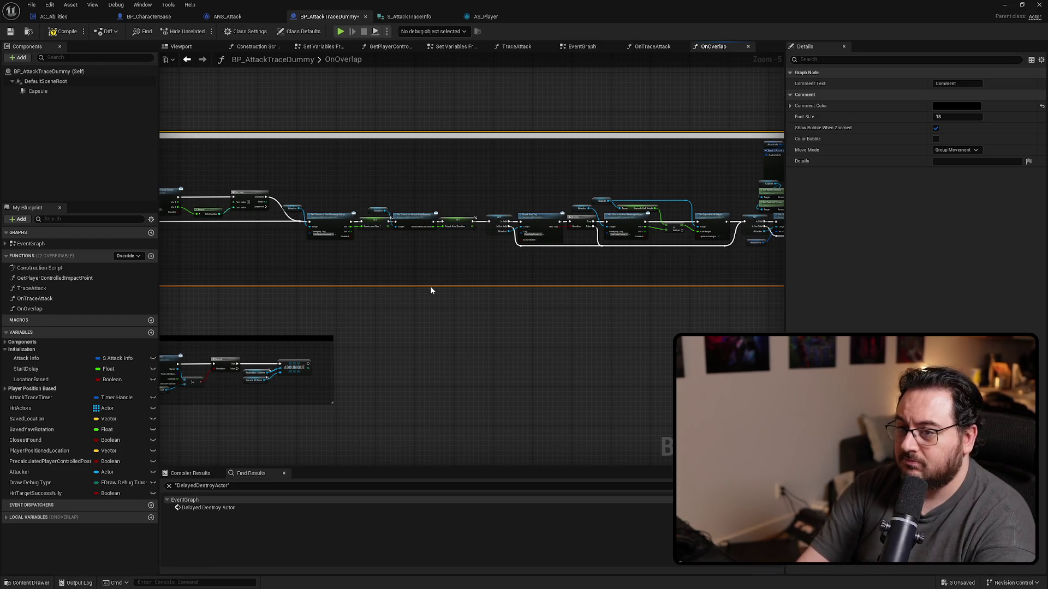
{"action": "type", "text": "Melee Attack"}
Title the comment 'Melee Attack' and widen and lengthen its box to fit the chain.
{"action": "key", "text": "Return"}
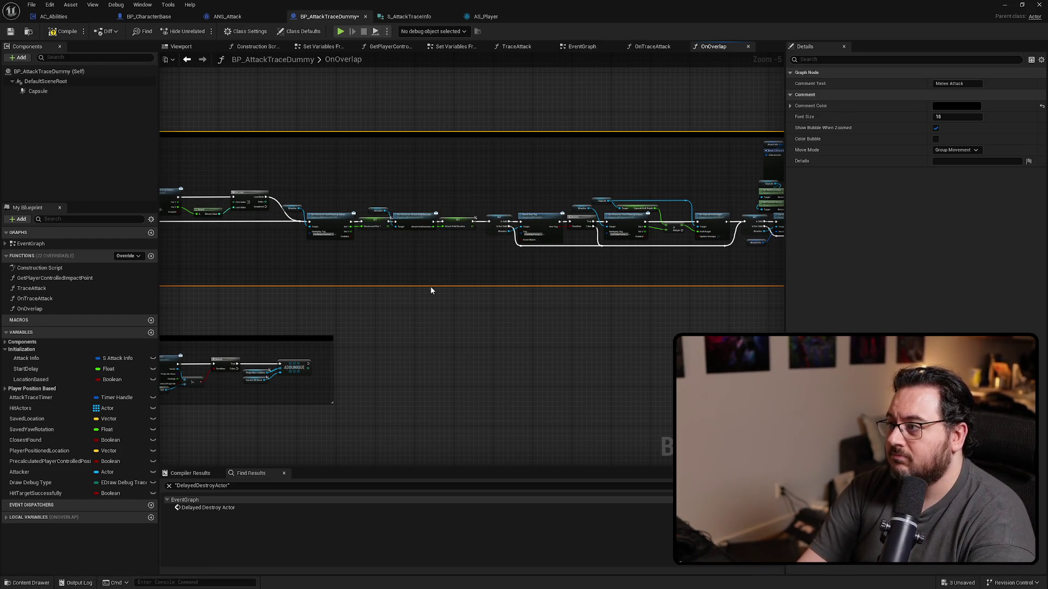
{"action": "scroll", "coordinate": [431, 290], "scroll_direction": "down", "scroll_amount": 5}
{"action": "left_click", "coordinate": [442, 274]}
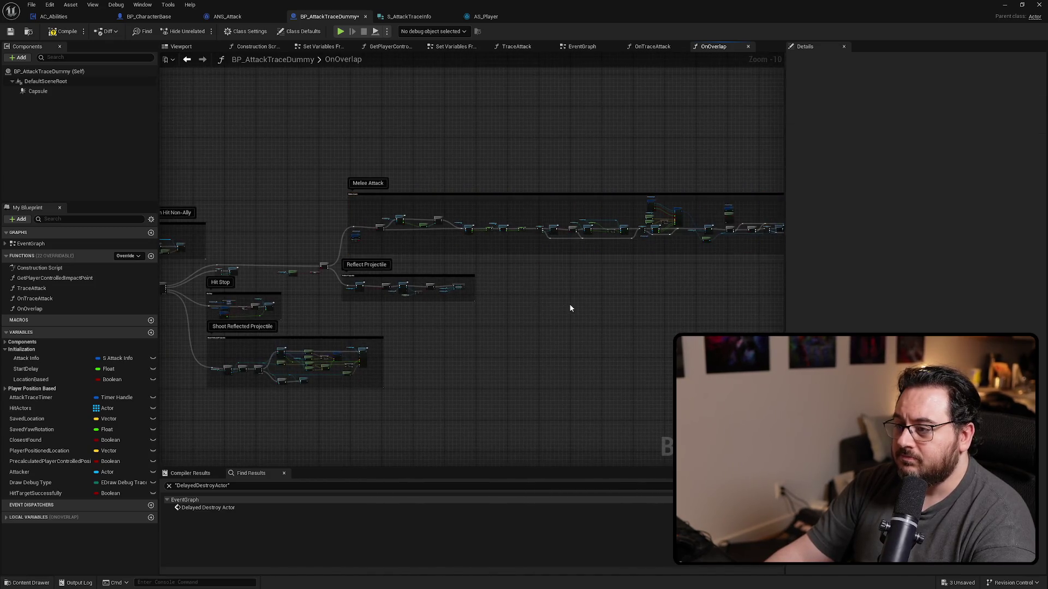
{"action": "scroll", "coordinate": [568, 303], "scroll_direction": "up", "scroll_amount": 2}
{"action": "scroll", "coordinate": [633, 243], "scroll_direction": "up", "scroll_amount": 5}
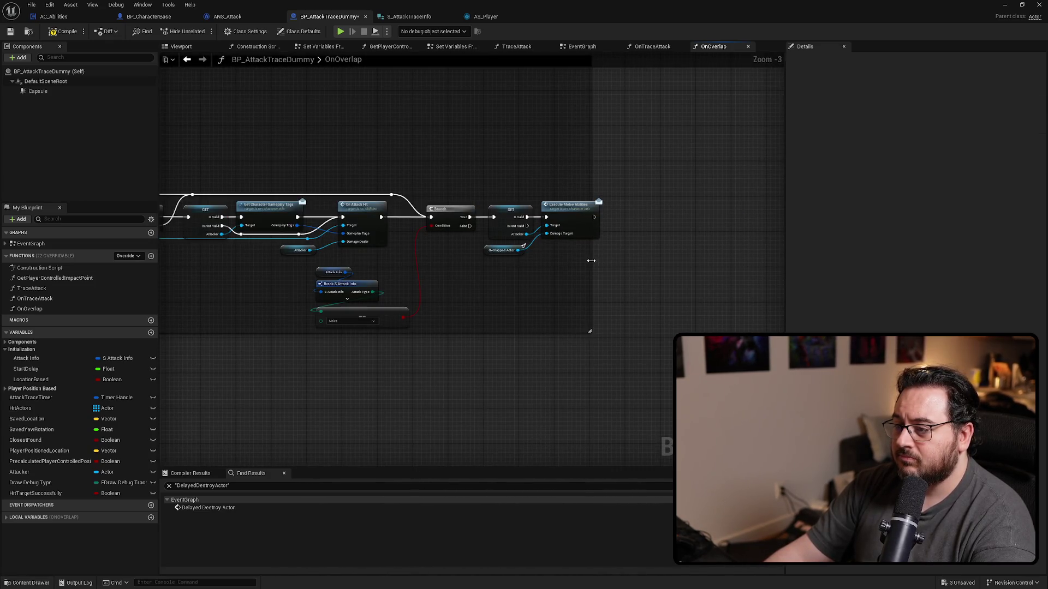
{"action": "left_click_drag", "start_coordinate": [590, 261], "coordinate": [635, 267]}
{"action": "left_click_drag", "start_coordinate": [550, 333], "coordinate": [541, 349]}
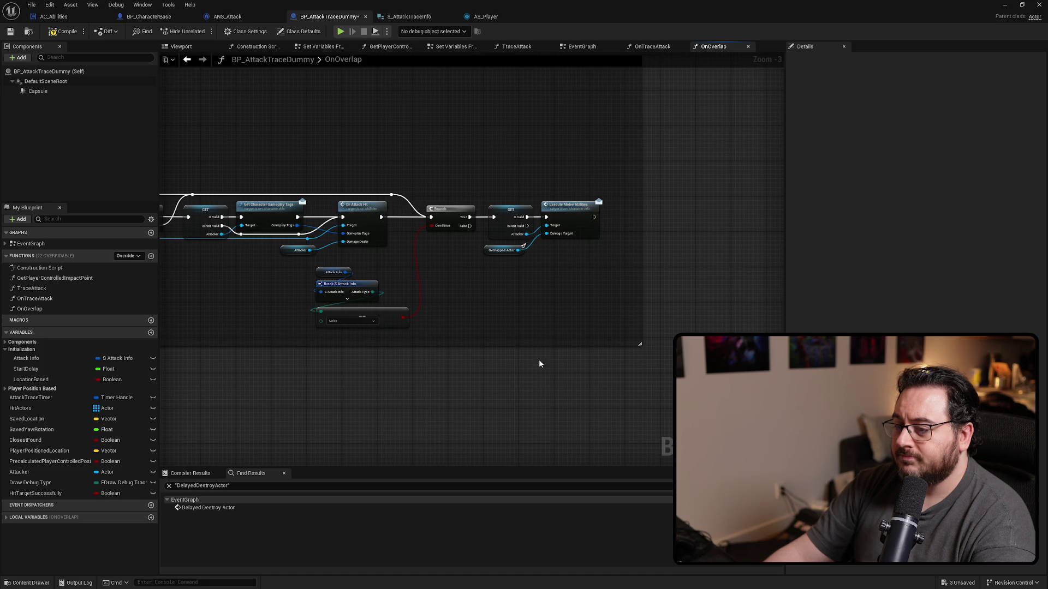
Lower the two Hit Stop nodes, then bring the Play Sound On Hit Non-Ally section into view.
{"action": "scroll", "coordinate": [753, 253], "scroll_direction": "down", "scroll_amount": 2}
{"action": "scroll", "coordinate": [392, 360], "scroll_direction": "up", "scroll_amount": 3}
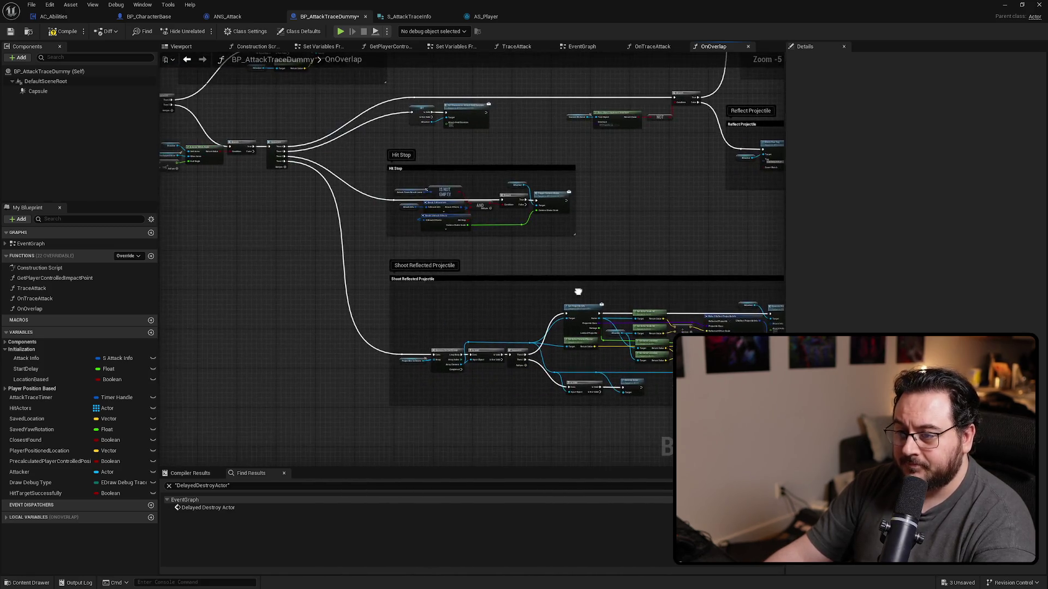
{"action": "left_click_drag", "start_coordinate": [570, 216], "coordinate": [414, 161]}
{"action": "left_click_drag", "start_coordinate": [502, 158], "coordinate": [493, 193]}
{"action": "mouse_move", "coordinate": [586, 214]}
{"action": "left_mouse_down"}
{"action": "mouse_move", "coordinate": [728, 235]}
{"action": "mouse_move", "coordinate": [349, 236]}
{"action": "mouse_move", "coordinate": [654, 241]}
{"action": "mouse_move", "coordinate": [636, 147]}
{"action": "mouse_move", "coordinate": [574, 134]}
{"action": "mouse_move", "coordinate": [621, 145]}
{"action": "mouse_move", "coordinate": [643, 109]}
{"action": "mouse_move", "coordinate": [606, 231]}
{"action": "mouse_move", "coordinate": [236, 248]}
{"action": "mouse_move", "coordinate": [296, 267]}
{"action": "mouse_move", "coordinate": [619, 275]}
{"action": "mouse_move", "coordinate": [470, 290]}
{"action": "left_mouse_up"}
{"action": "scroll", "coordinate": [580, 299], "scroll_direction": "down", "scroll_amount": 2}
{"action": "scroll", "coordinate": [469, 290], "scroll_direction": "down", "scroll_amount": 2}
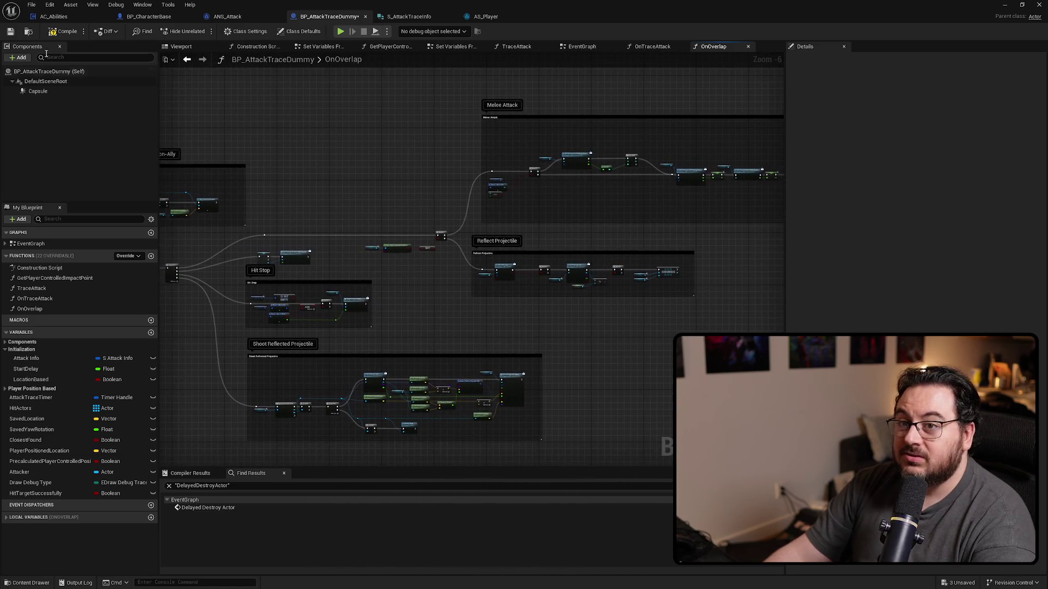
{"action": "left_click_drag", "start_coordinate": [320, 150], "coordinate": [457, 186]}
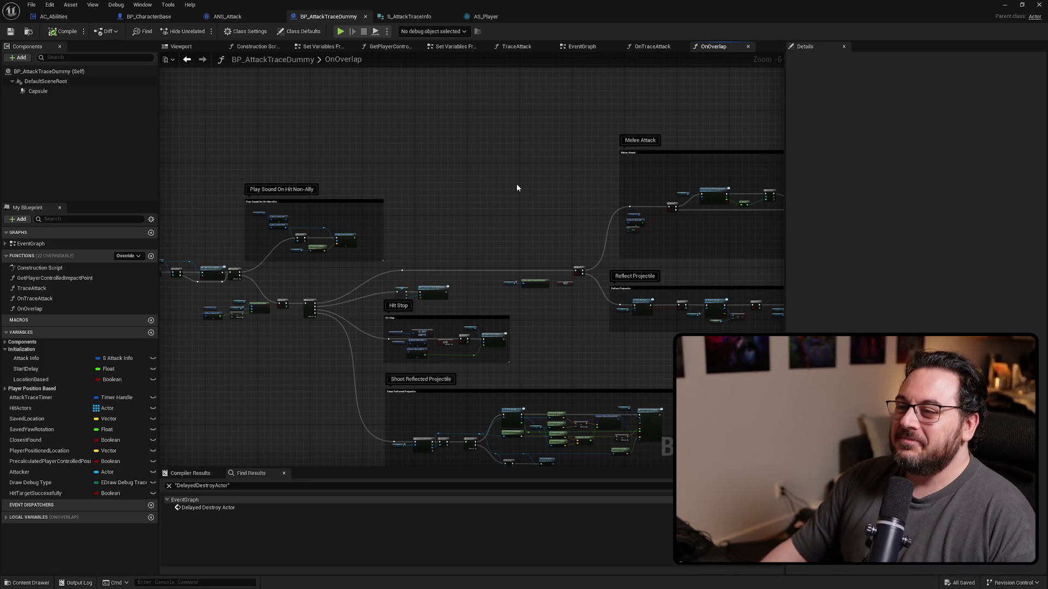
Restore the BP_AttackTraceDummy editor from full screen to a smaller window.
{"action": "double_click", "coordinate": [580, 13]}
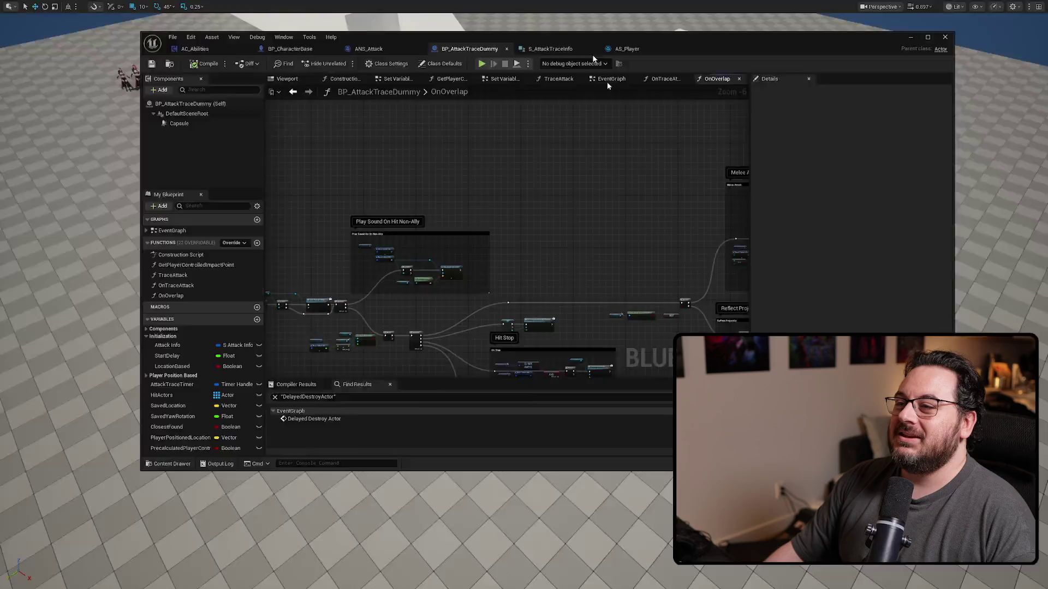
Return the level editor to its normal layout and browse Characters > Enemy > Bosses > Drakothrax.
{"action": "left_click", "coordinate": [122, 82]}
{"action": "key", "text": "F11"}
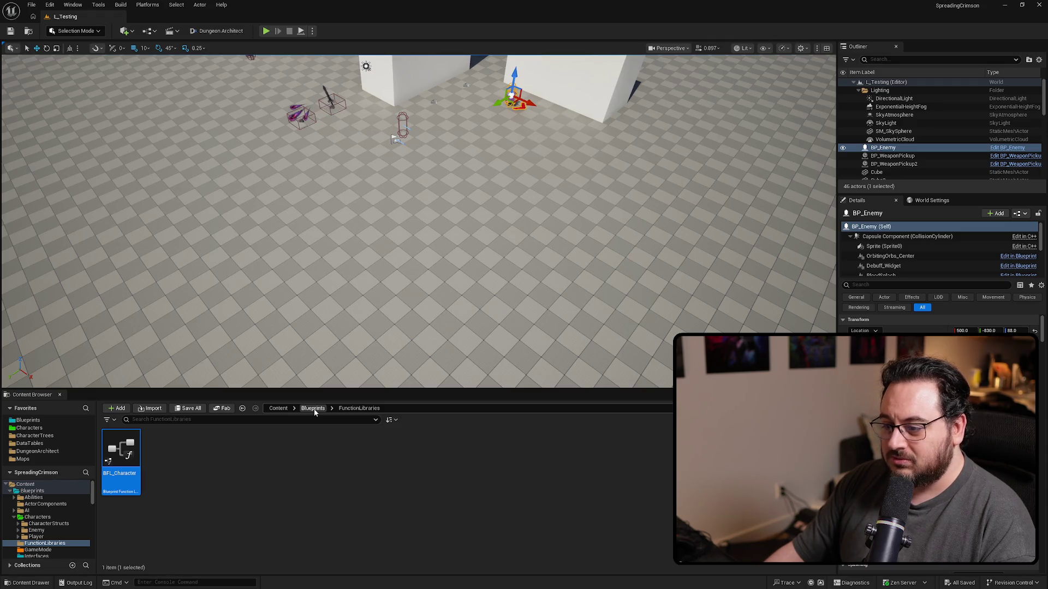
{"action": "left_click", "coordinate": [24, 429]}
{"action": "double_click", "coordinate": [163, 448]}
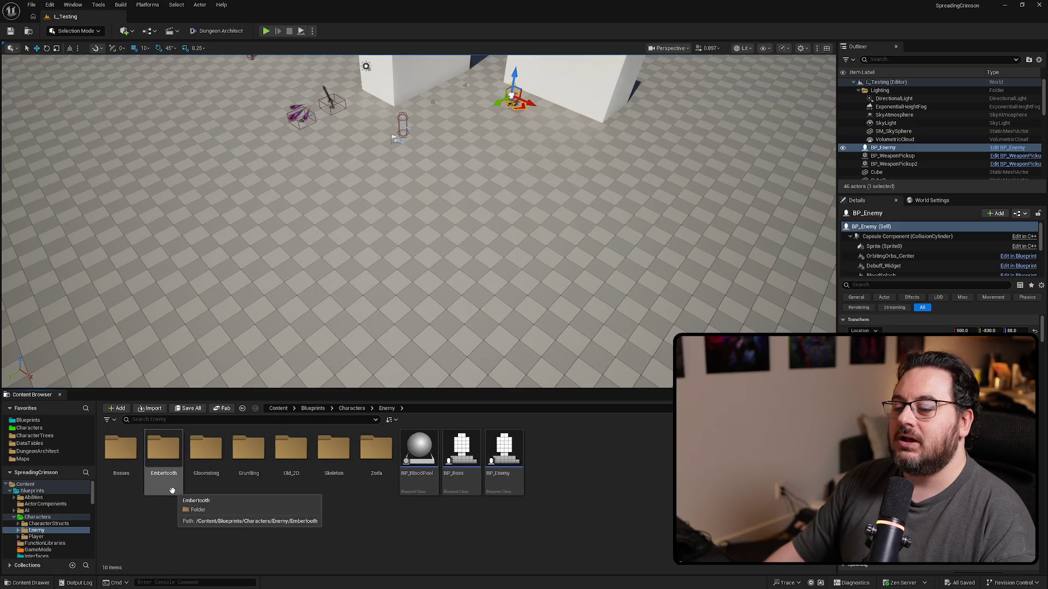
{"action": "left_click", "coordinate": [36, 428]}
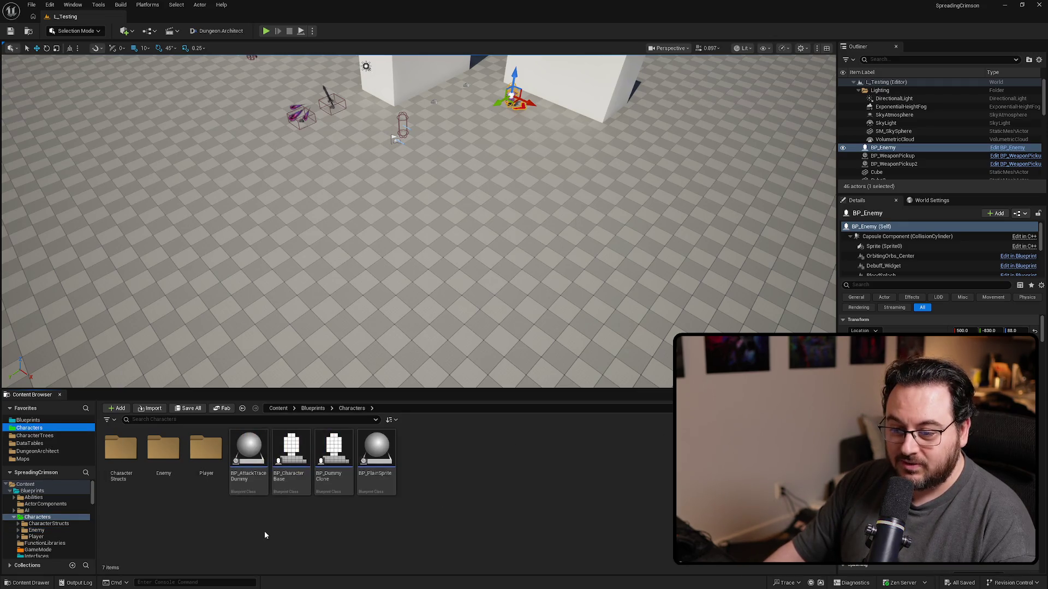
{"action": "double_click", "coordinate": [163, 456]}
{"action": "double_click", "coordinate": [127, 463]}
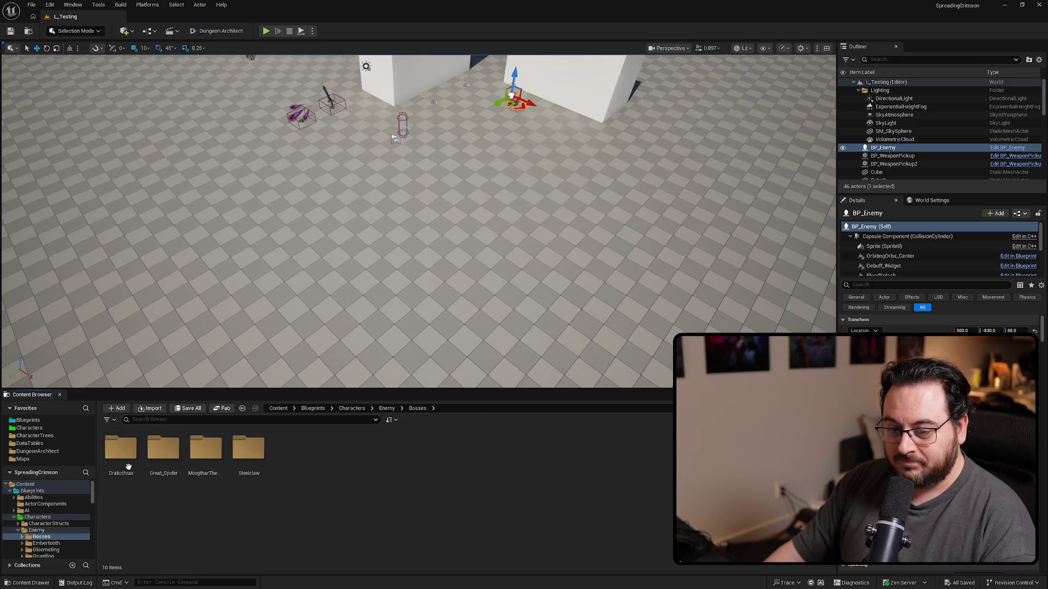
{"action": "double_click", "coordinate": [125, 455]}
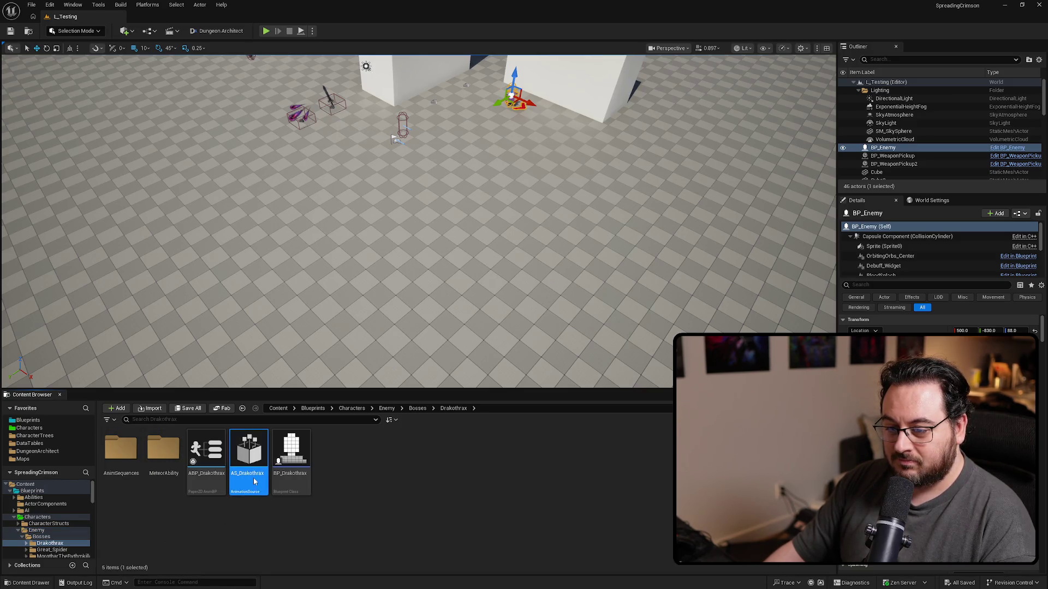
Open the AS_GreatSpider, Spiderlings and MorgtharTheRythmkiller sources, then select AS_Steelclaw.
{"action": "key", "text": "alt+Left"}
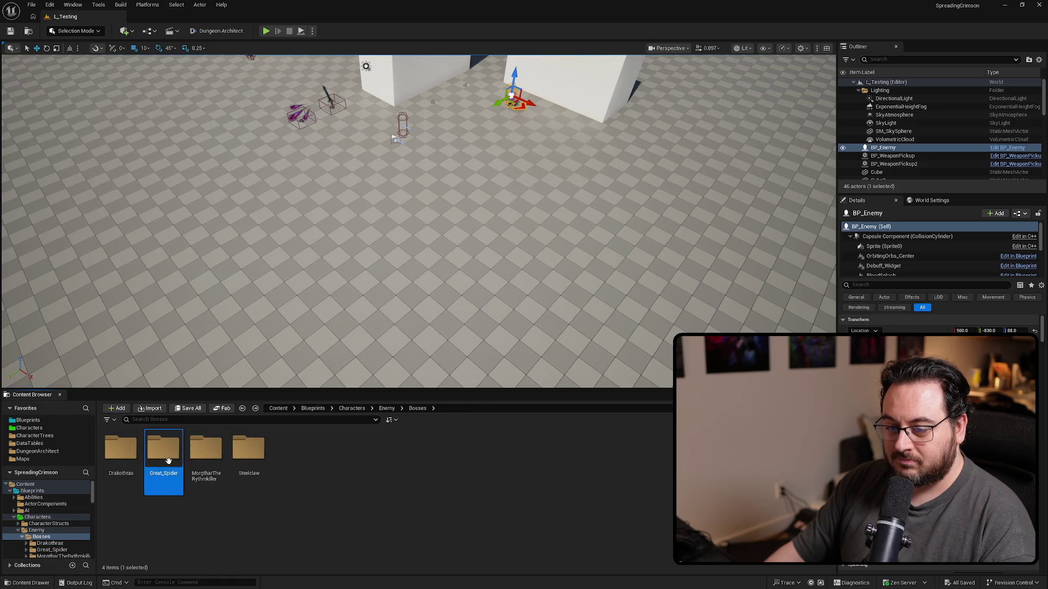
{"action": "double_click", "coordinate": [166, 458]}
{"action": "double_click", "coordinate": [376, 456]}
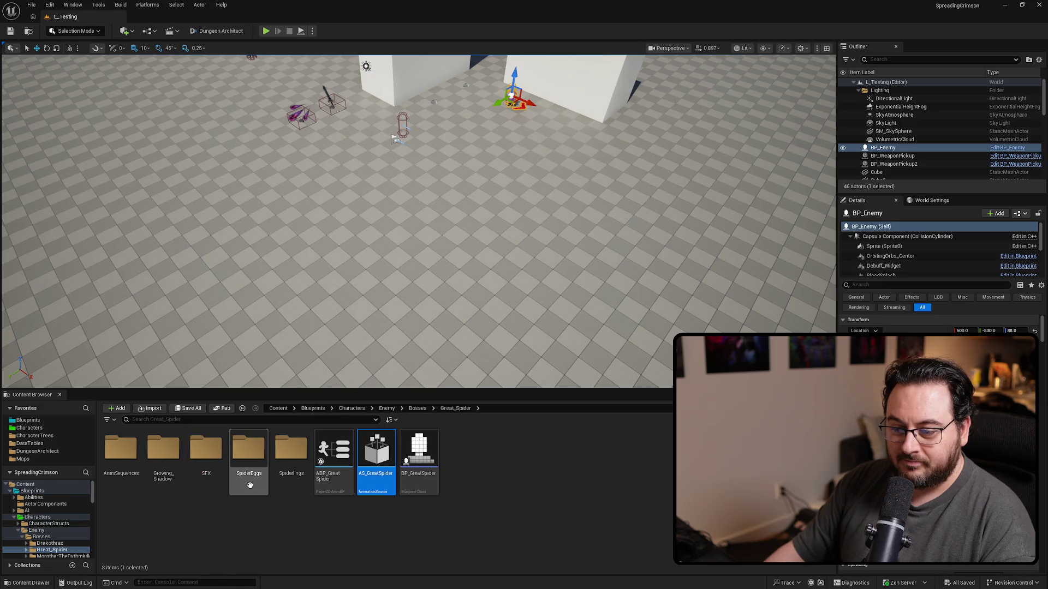
{"action": "double_click", "coordinate": [291, 458]}
{"action": "double_click", "coordinate": [223, 489]}
{"action": "key", "text": "alt+Left"}
{"action": "key", "text": "alt+Left"}
{"action": "double_click", "coordinate": [205, 464]}
{"action": "double_click", "coordinate": [461, 458]}
{"action": "key", "text": "alt+Left"}
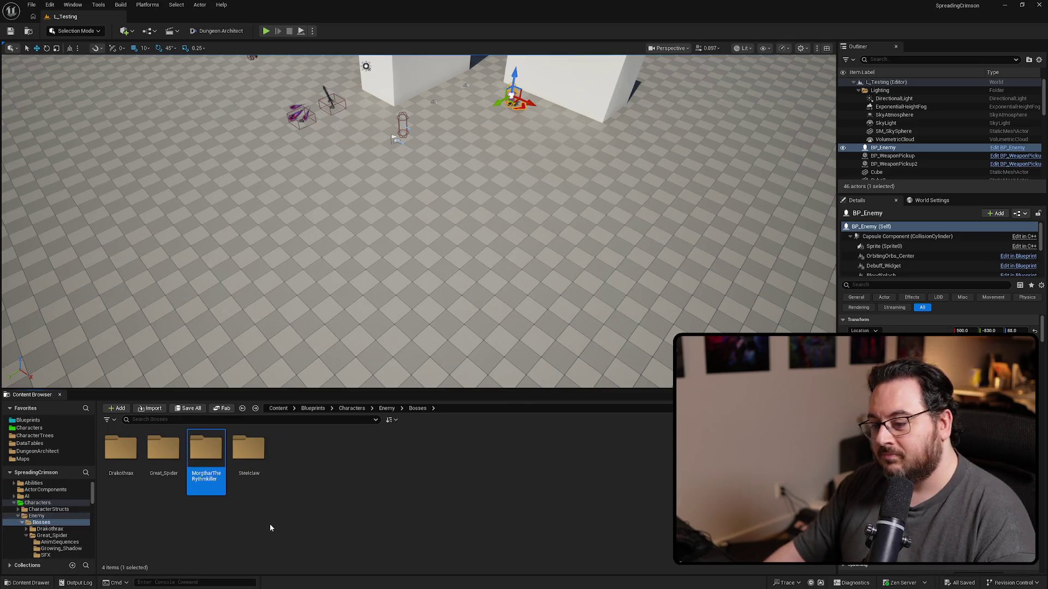
{"action": "double_click", "coordinate": [249, 456]}
{"action": "left_click", "coordinate": [254, 492]}
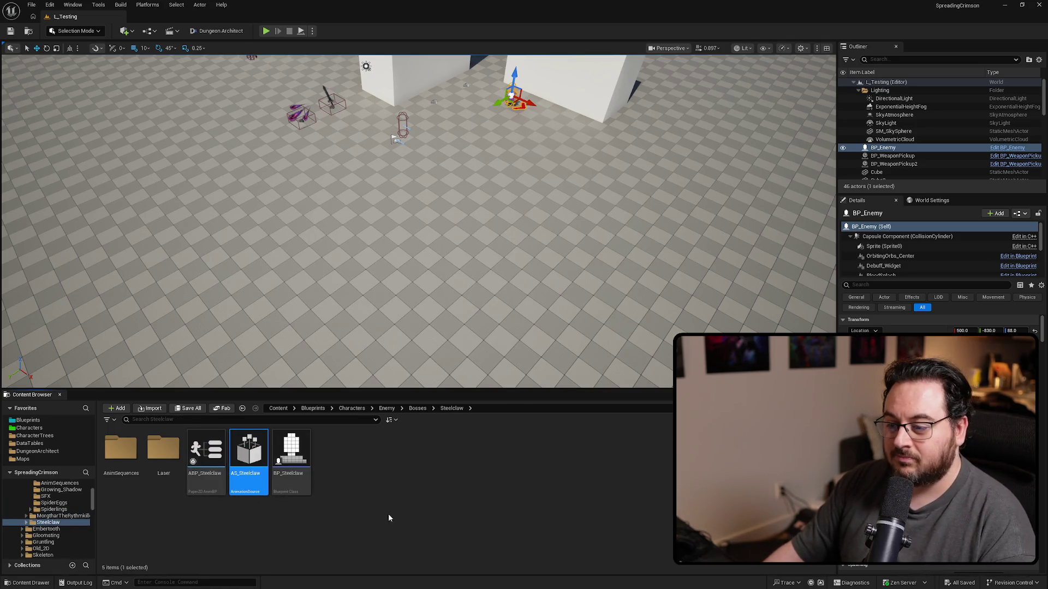
Open AS_Embertooth and locate AS_Gloomsting and AS_Gruntling in their Enemy folders.
{"action": "key", "text": "alt+Left"}
{"action": "key", "text": "alt+Left"}
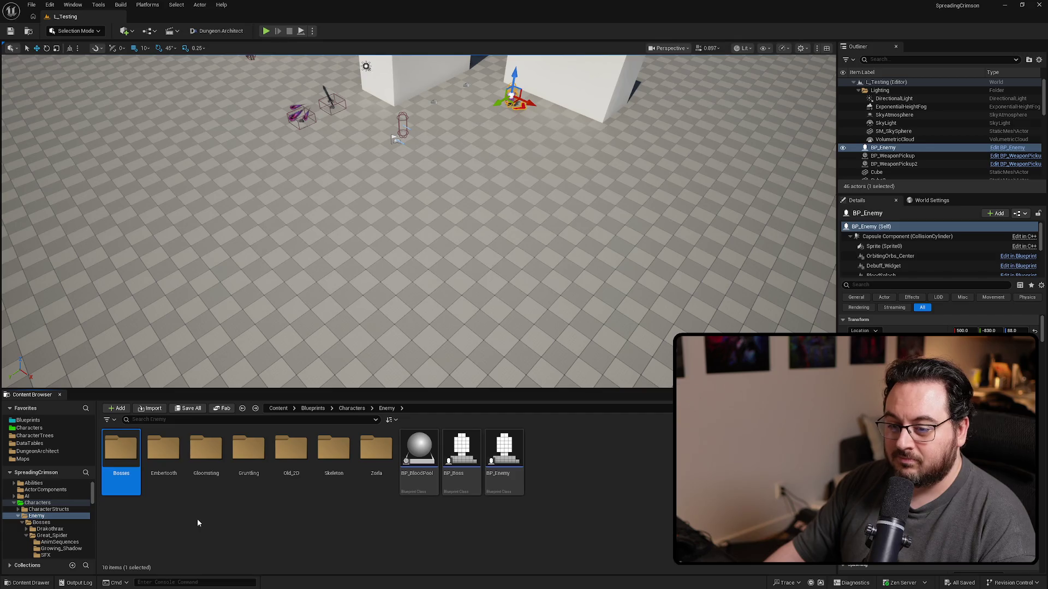
{"action": "double_click", "coordinate": [167, 479]}
{"action": "double_click", "coordinate": [249, 461]}
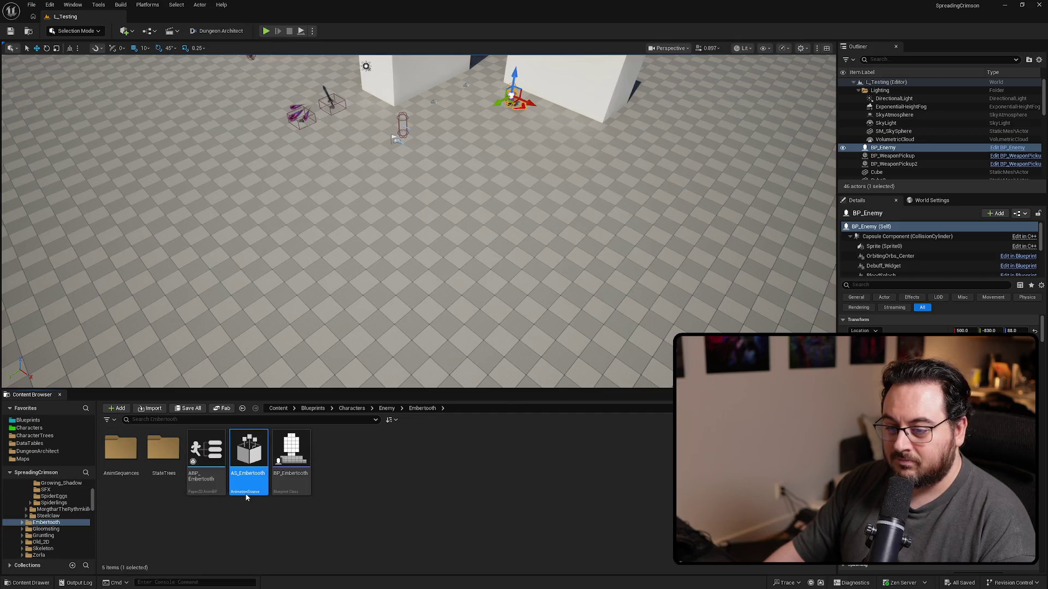
{"action": "key", "text": "alt+Left"}
{"action": "double_click", "coordinate": [208, 464]}
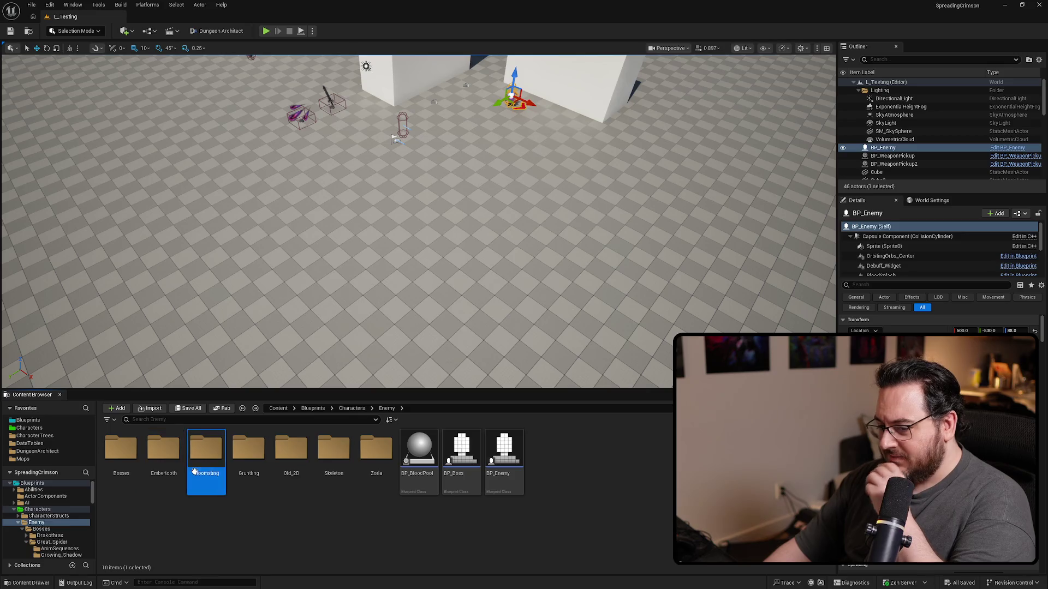
{"action": "left_click", "coordinate": [286, 464]}
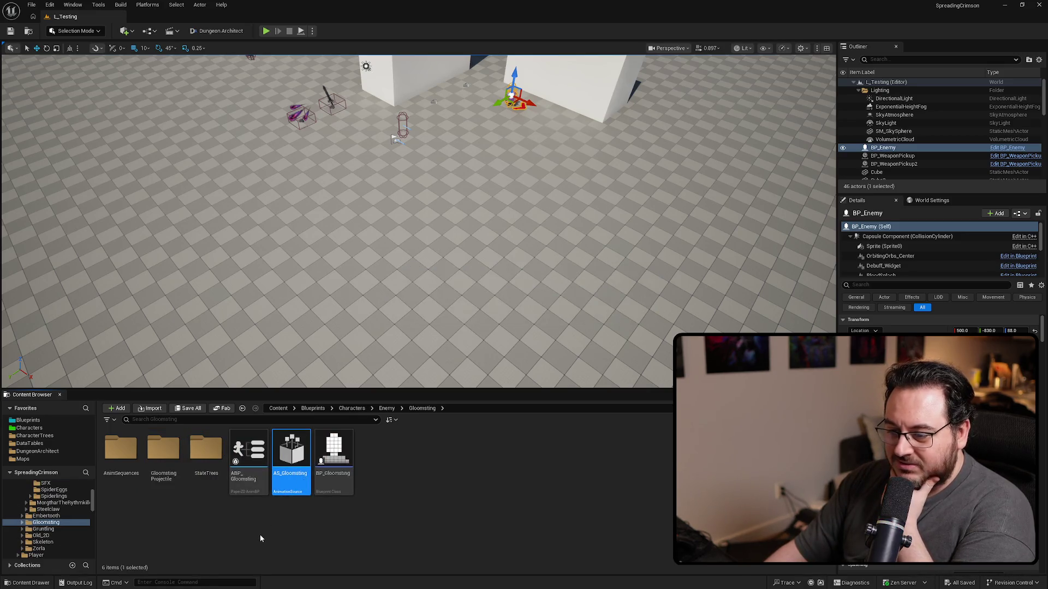
{"action": "key", "text": "alt+Left"}
{"action": "double_click", "coordinate": [248, 463]}
{"action": "left_click", "coordinate": [258, 484]}
{"action": "key", "text": "alt+Left"}
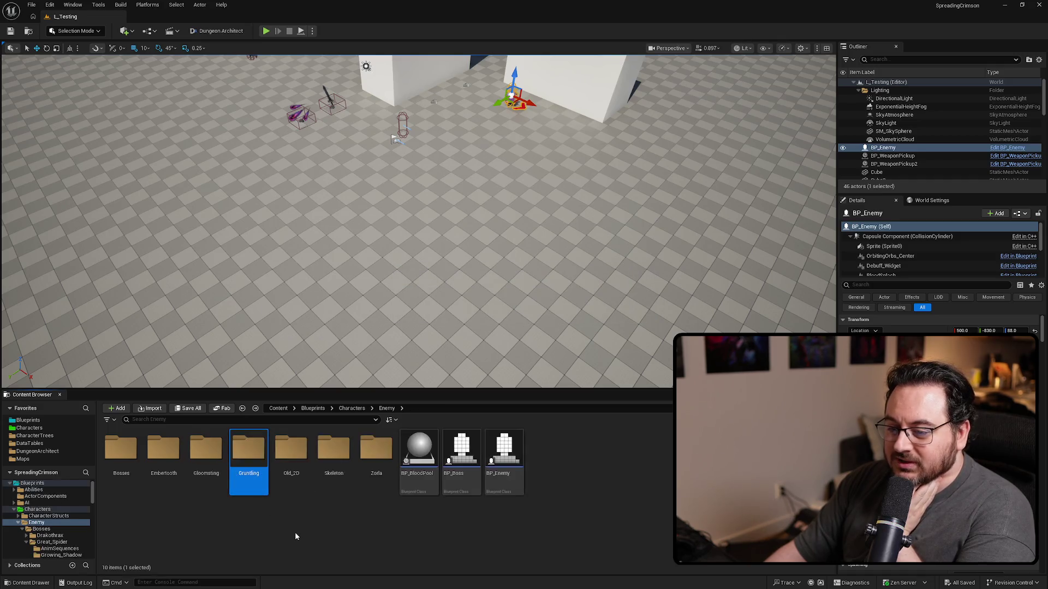
Open the Old_2D AS_FlyingEye, AS_Goblin and AS_Mushroom animation sources.
{"action": "double_click", "coordinate": [283, 473]}
{"action": "double_click", "coordinate": [131, 470]}
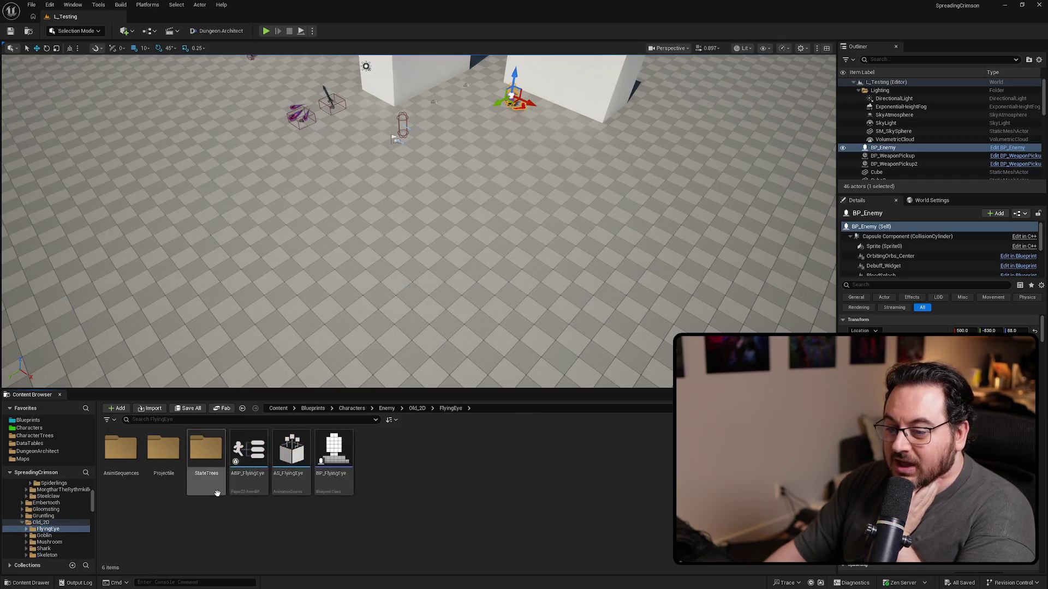
{"action": "left_click", "coordinate": [298, 492]}
{"action": "key", "text": "alt+Left"}
{"action": "double_click", "coordinate": [164, 461]}
{"action": "double_click", "coordinate": [287, 489]}
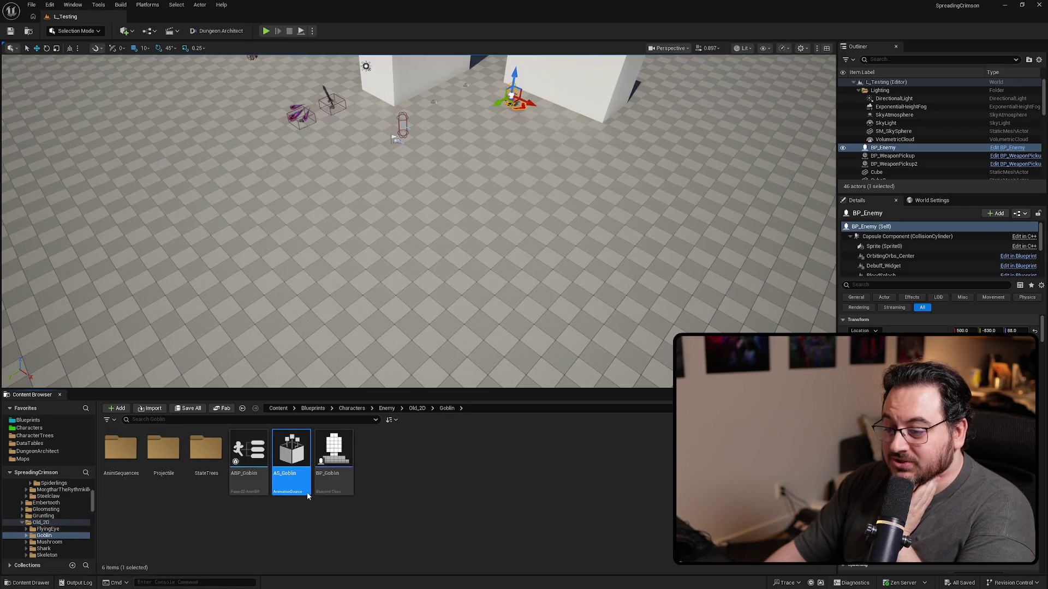
{"action": "key", "text": "alt+Left"}
{"action": "double_click", "coordinate": [219, 480]}
{"action": "left_click", "coordinate": [210, 480]}
Open the Old_2D AS_Shark and old AS_Skeleton animation sources.
{"action": "key", "text": "alt+Left"}
{"action": "double_click", "coordinate": [263, 473]}
{"action": "double_click", "coordinate": [217, 491]}
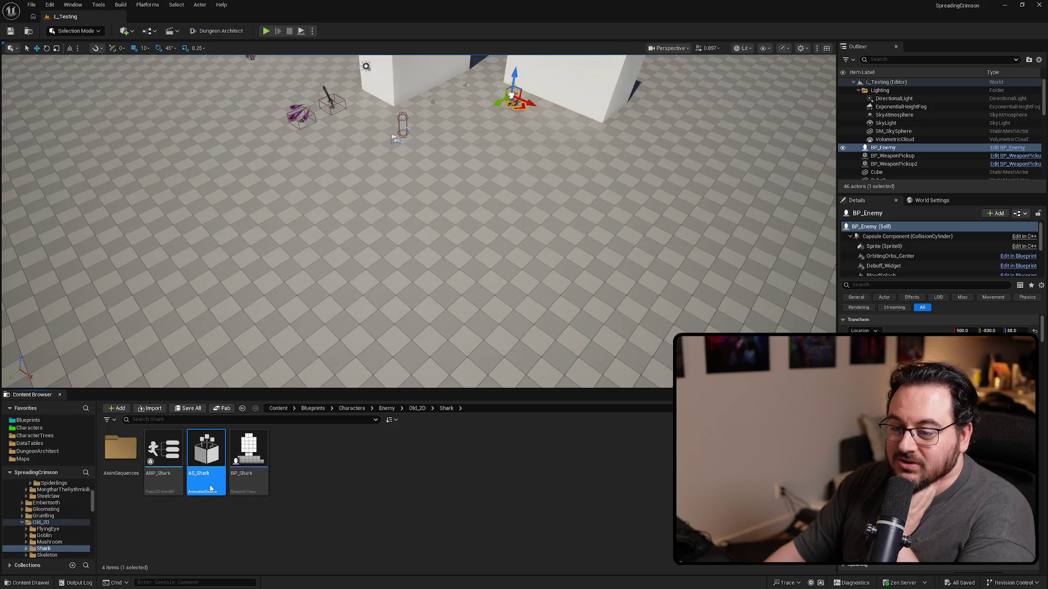
{"action": "key", "text": "alt+Left"}
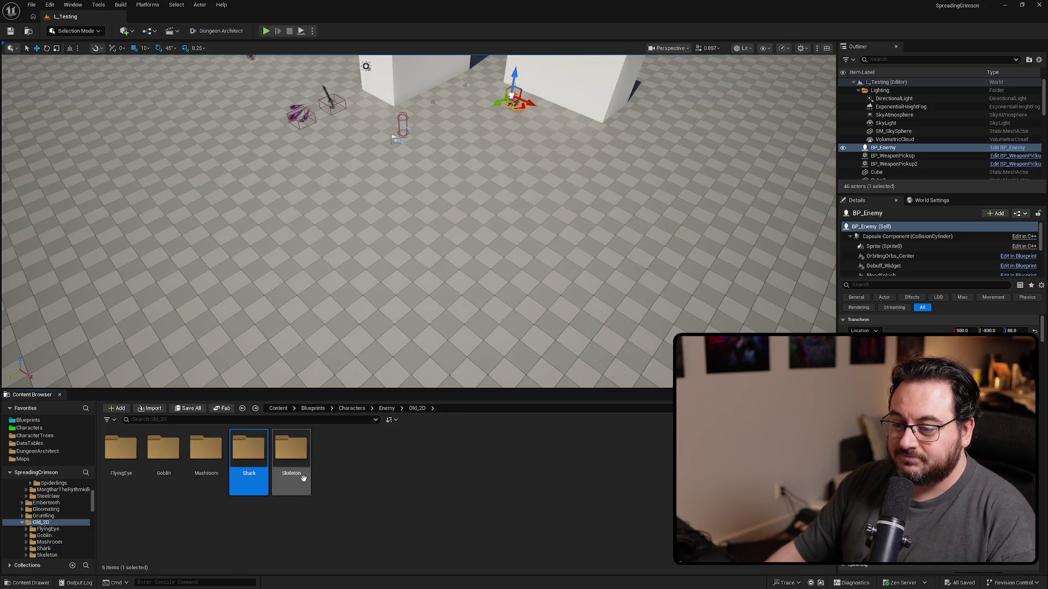
{"action": "double_click", "coordinate": [289, 456]}
{"action": "double_click", "coordinate": [215, 475]}
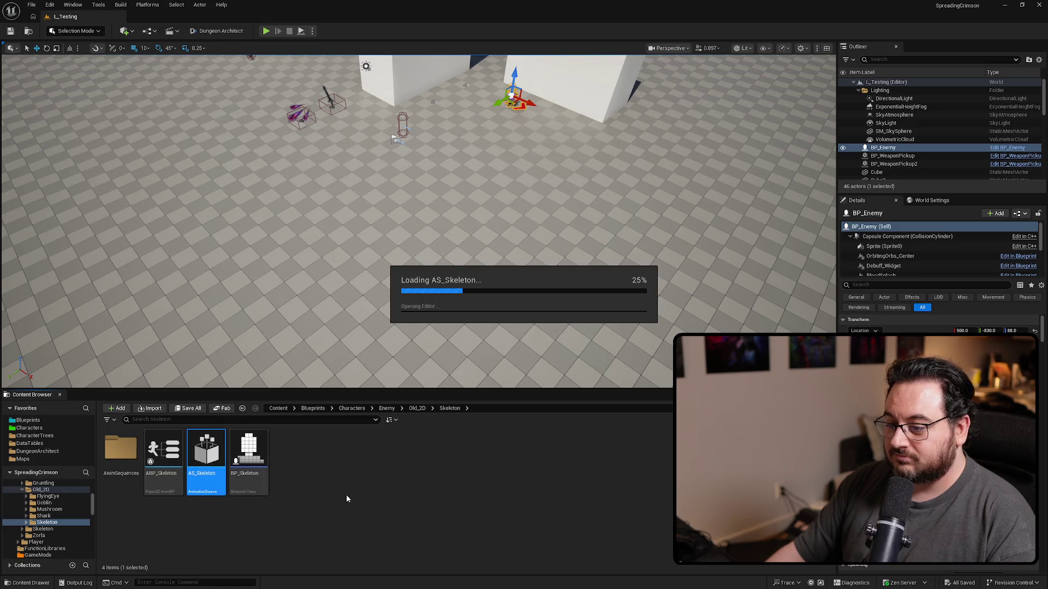
{"action": "key", "text": "alt+Left"}
{"action": "key", "text": "alt+Left"}
Visit the newer Skeleton folder, then open AS_Zorla from the Zorla folder.
{"action": "double_click", "coordinate": [291, 458]}
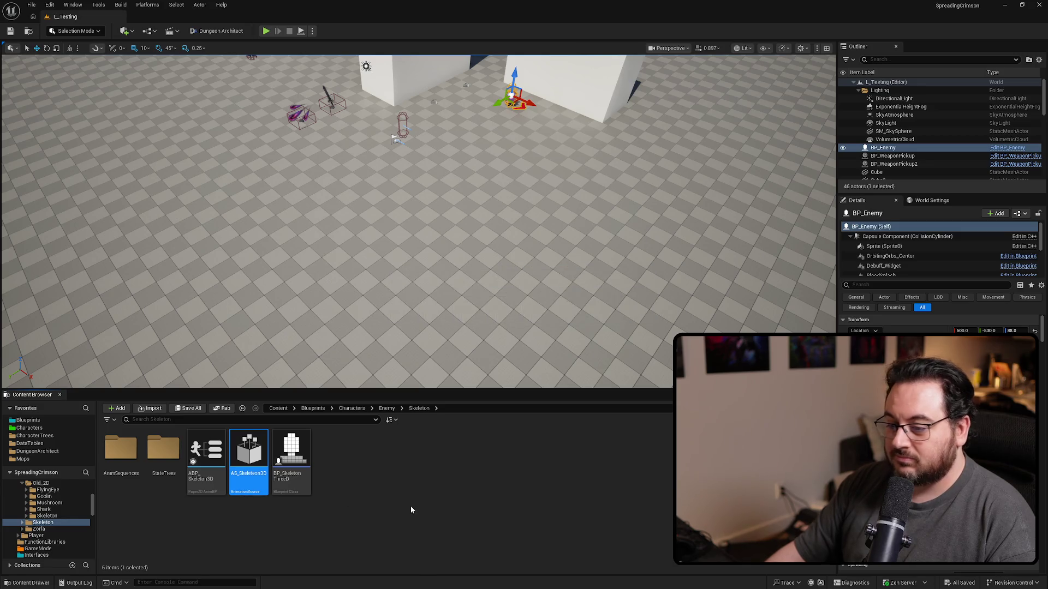
{"action": "key", "text": "alt+Left"}
{"action": "double_click", "coordinate": [382, 483]}
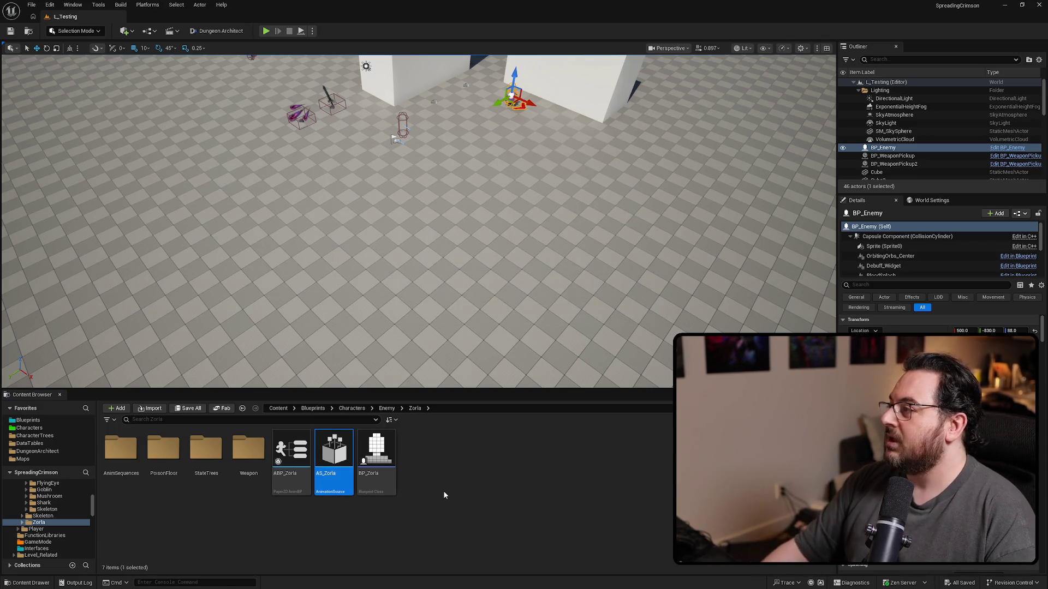
{"action": "key", "text": "Return"}
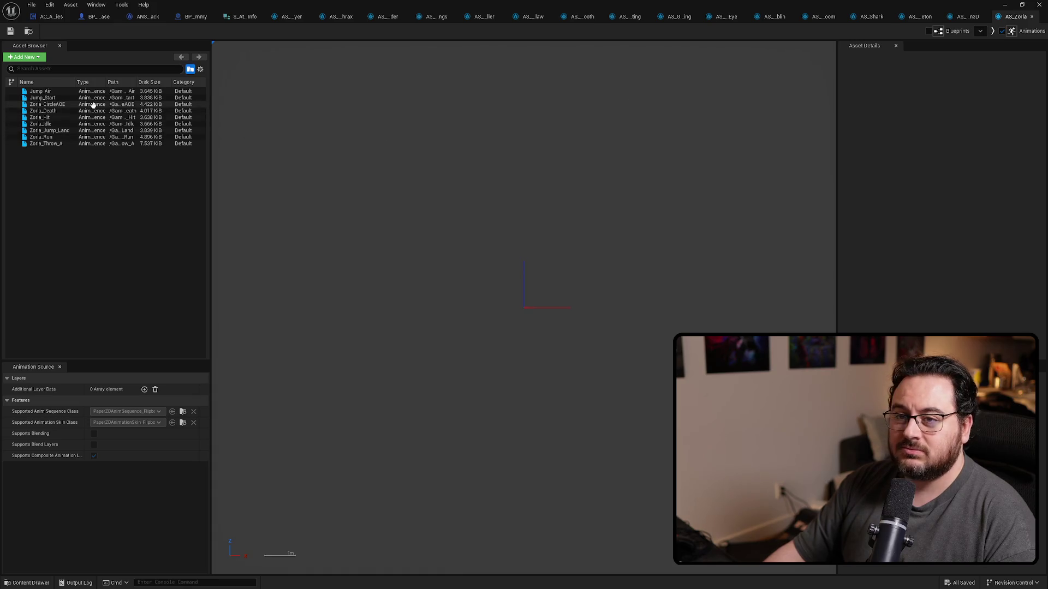
Preview Zorla_Throw_A, then open Skeleton_Attack_01 in AS_Skeleton3D.
{"action": "double_click", "coordinate": [65, 143]}
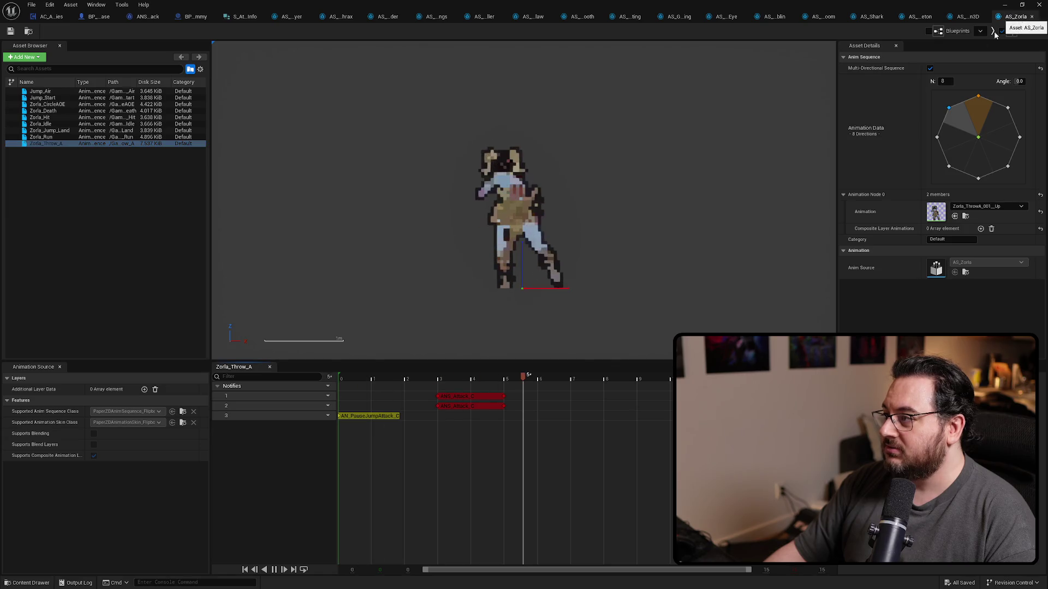
{"action": "left_click", "coordinate": [968, 16]}
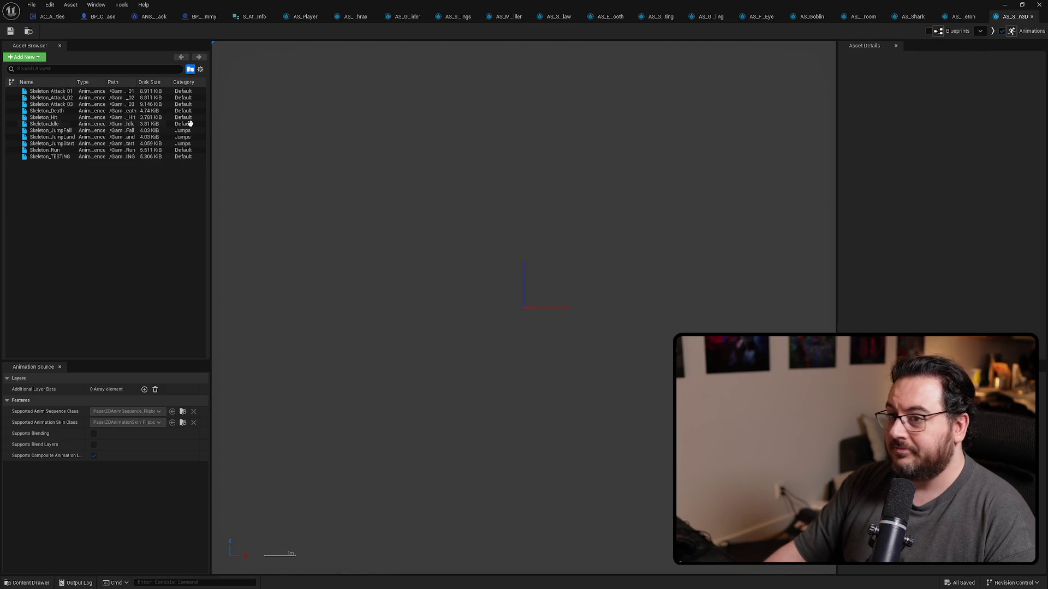
{"action": "left_click", "coordinate": [59, 92]}
{"action": "double_click", "coordinate": [59, 91]}
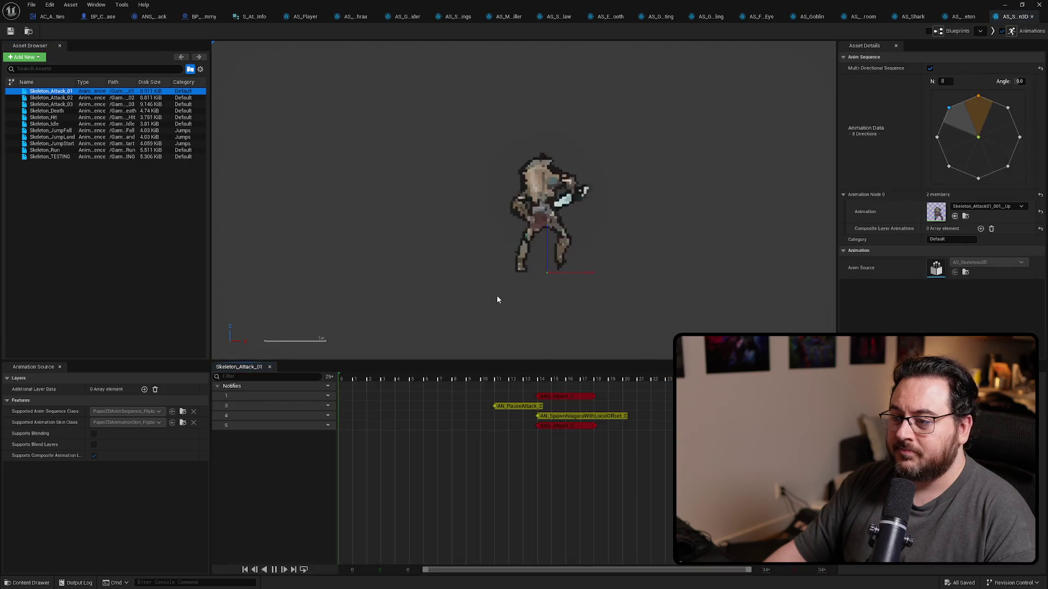
Set AttackTraceInfo StartOffset to 50 on both upper and lower ANS_Attack_C notifies.
{"action": "left_click", "coordinate": [561, 397]}
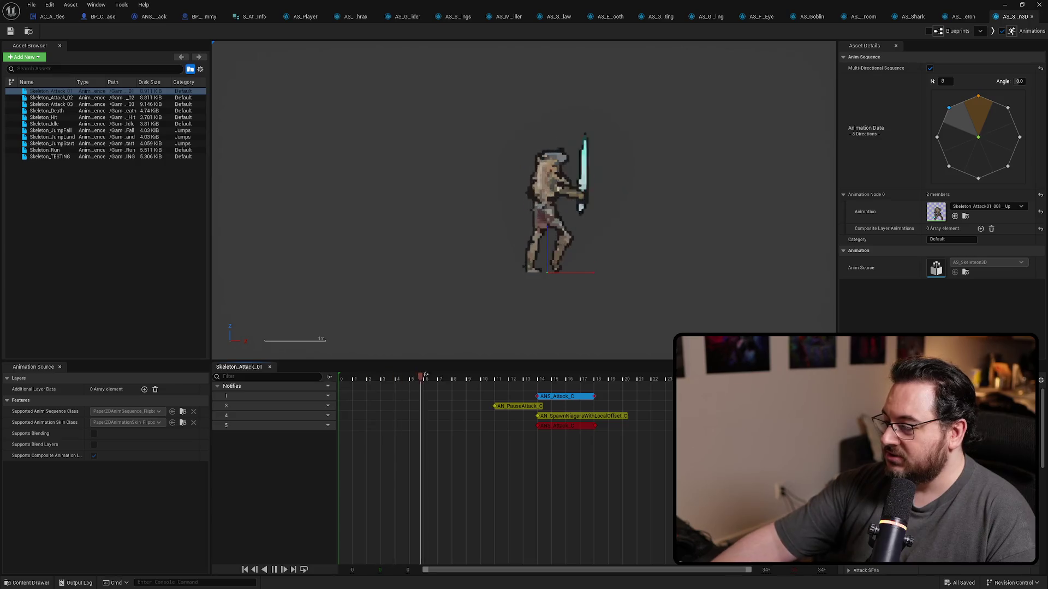
{"action": "scroll", "coordinate": [895, 491], "scroll_direction": "down", "scroll_amount": 5}
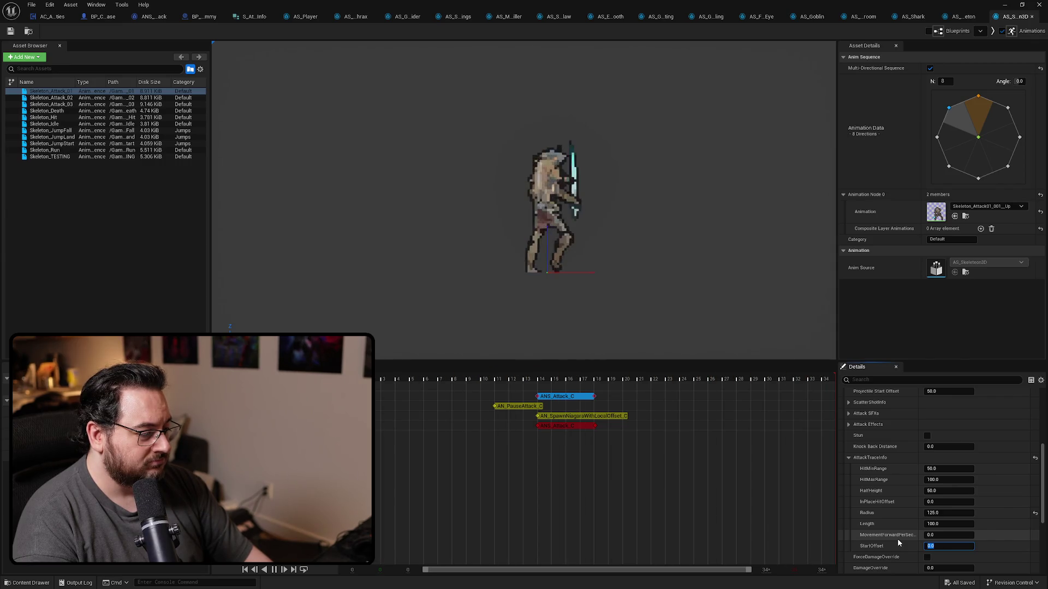
{"action": "type", "text": "50"}
{"action": "key", "text": "Return"}
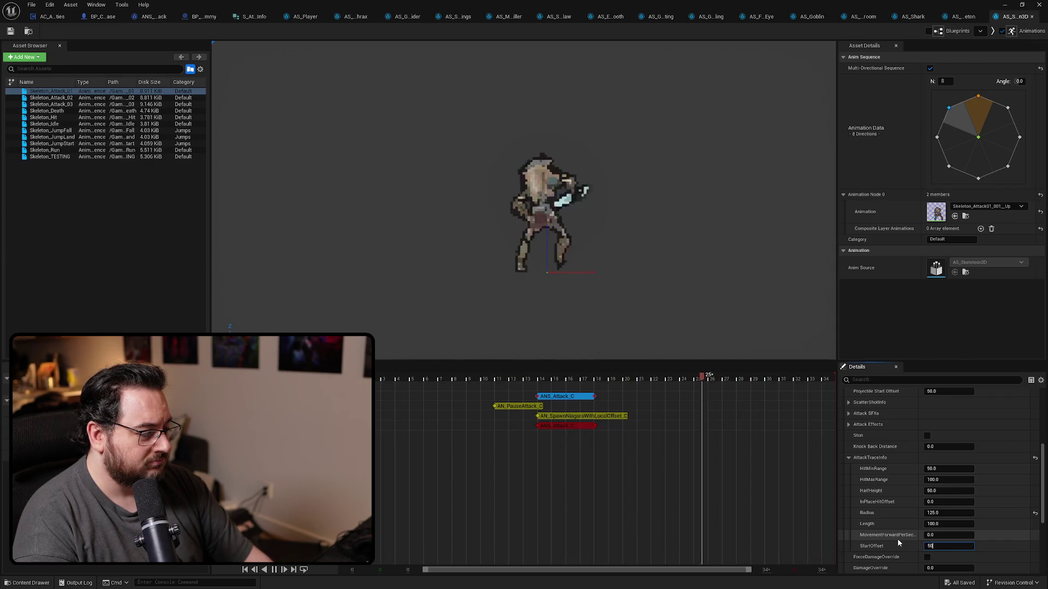
{"action": "left_click", "coordinate": [896, 542]}
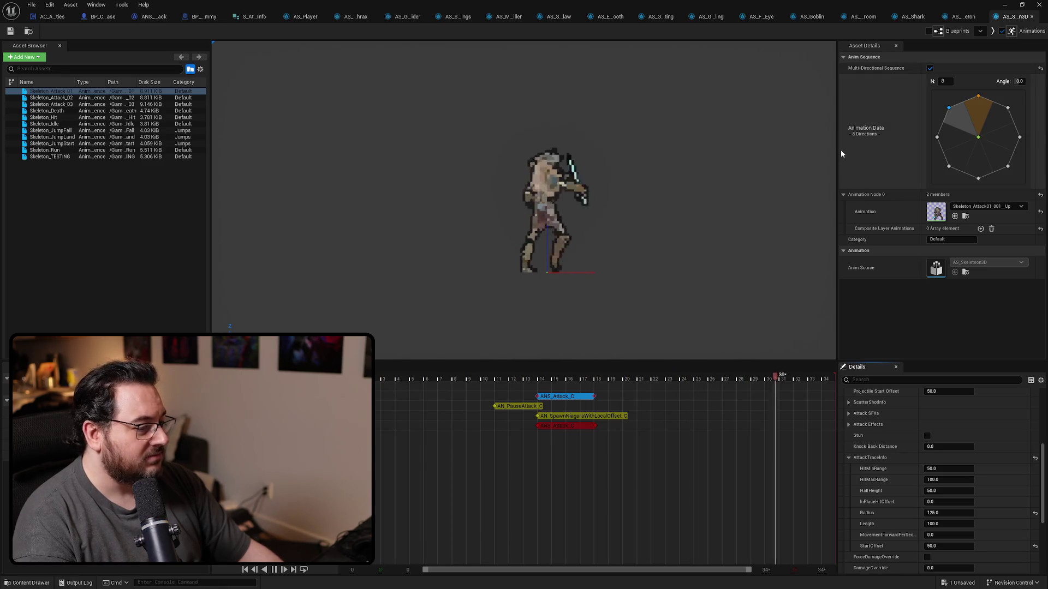
{"action": "left_click", "coordinate": [575, 426]}
{"action": "left_click", "coordinate": [941, 557]}
{"action": "type", "text": "50"}
{"action": "key", "text": "Return"}
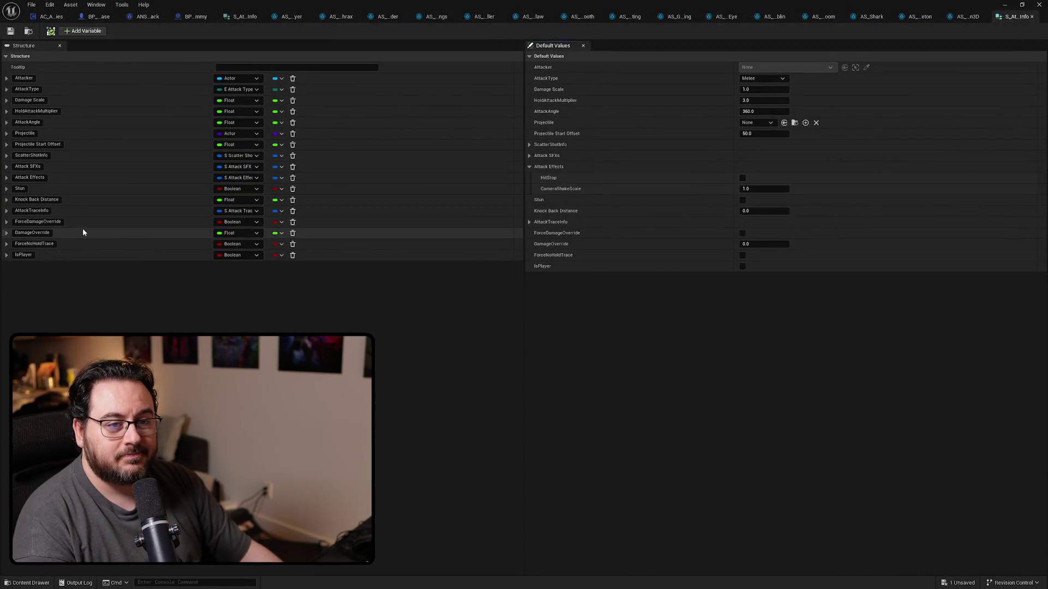
Make 50 the default AttackTraceInfo StartOffset in S_AttackInfo.
{"action": "left_click", "coordinate": [528, 222]}
{"action": "left_click", "coordinate": [755, 310]}
{"action": "key", "text": "Return"}
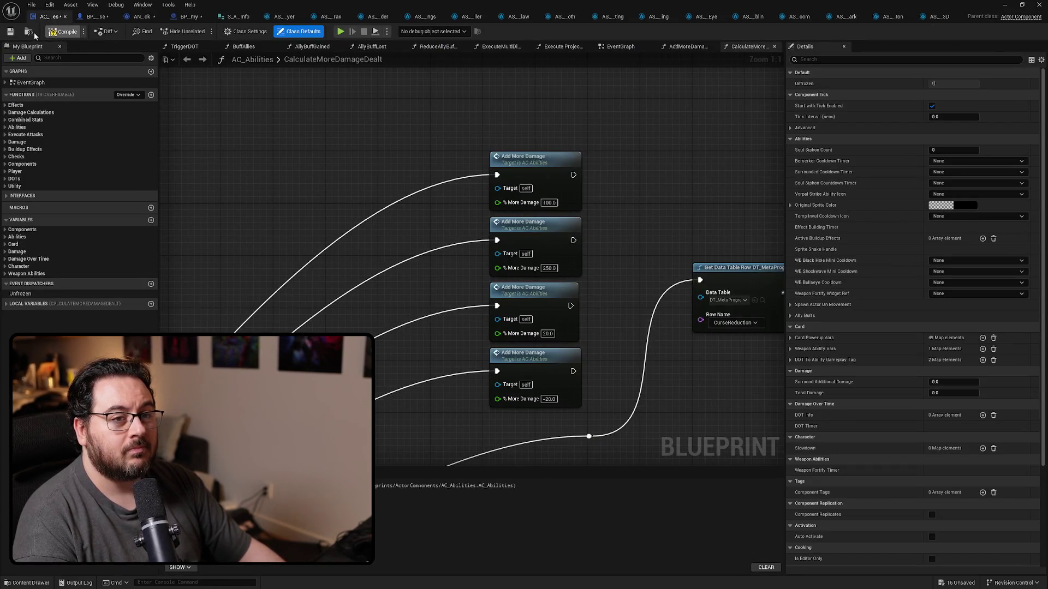
Save AC_Abilities and ANS_Attack, then reselect Skeleton_Attack_01's ANS_Attack_C notify.
{"action": "left_click", "coordinate": [10, 32]}
{"action": "left_click", "coordinate": [141, 17]}
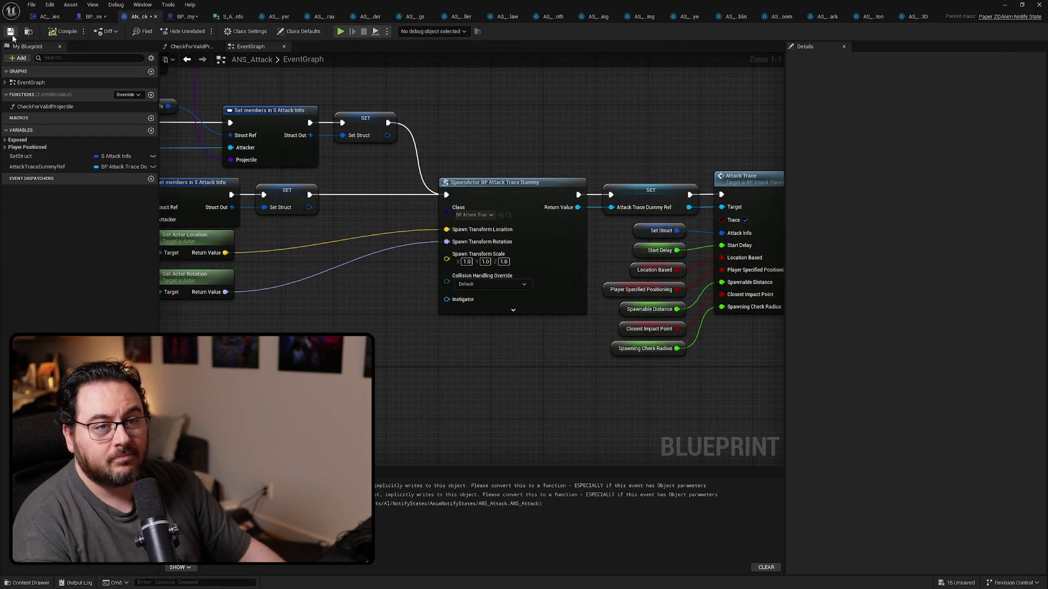
{"action": "left_click", "coordinate": [917, 17]}
{"action": "left_click", "coordinate": [580, 426]}
{"action": "scroll", "coordinate": [884, 513], "scroll_direction": "down", "scroll_amount": 6}
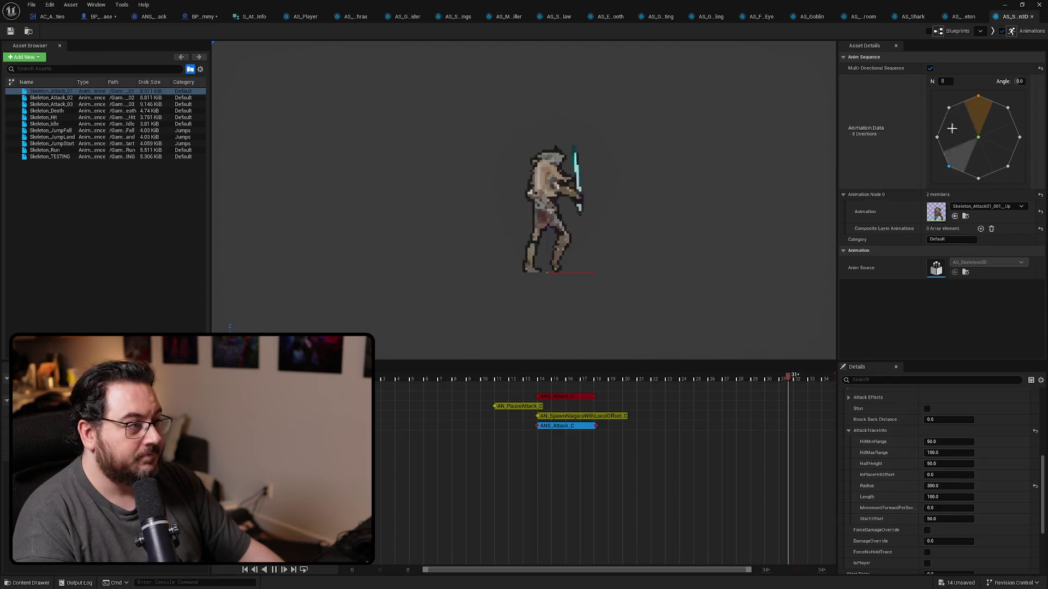
Inspect the ANS_Attack_C trace settings on Skeleton_Attack_02 and Skeleton_Attack_03.
{"action": "left_click", "coordinate": [81, 97]}
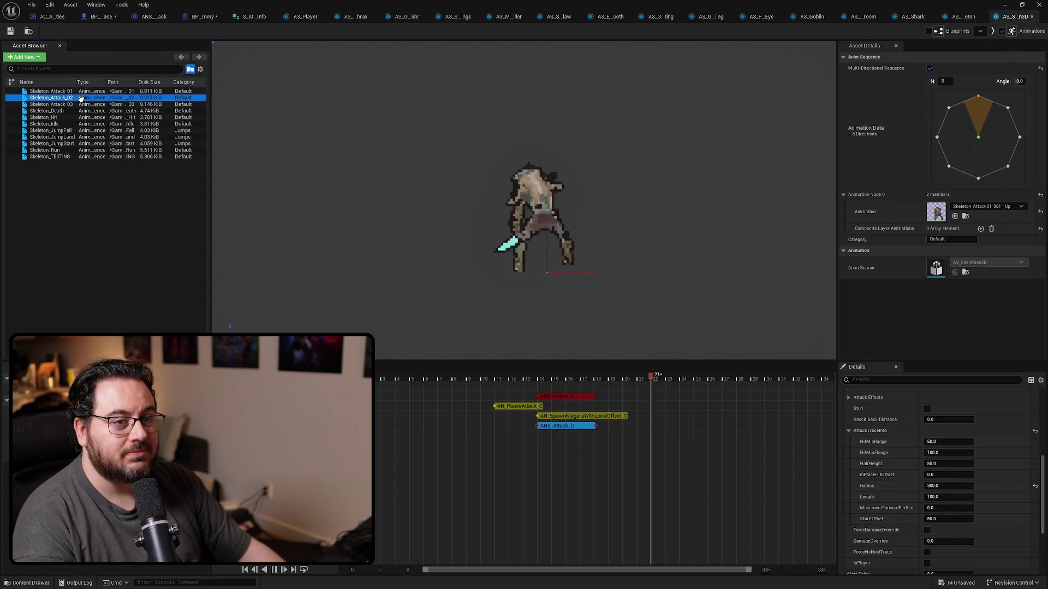
{"action": "left_click", "coordinate": [668, 398]}
{"action": "scroll", "coordinate": [879, 522], "scroll_direction": "down", "scroll_amount": 5}
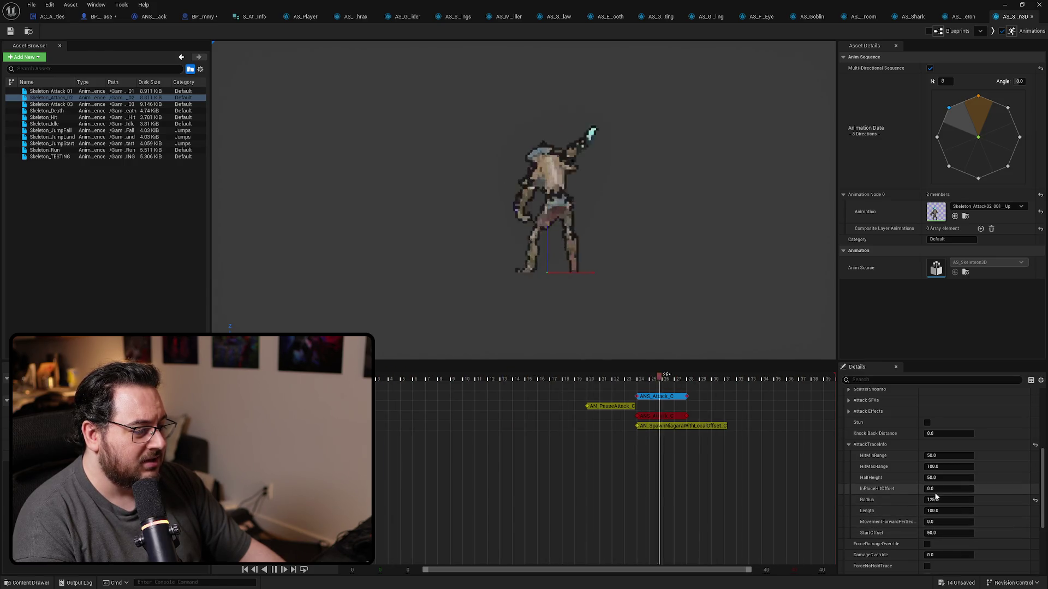
{"action": "left_click", "coordinate": [82, 104]}
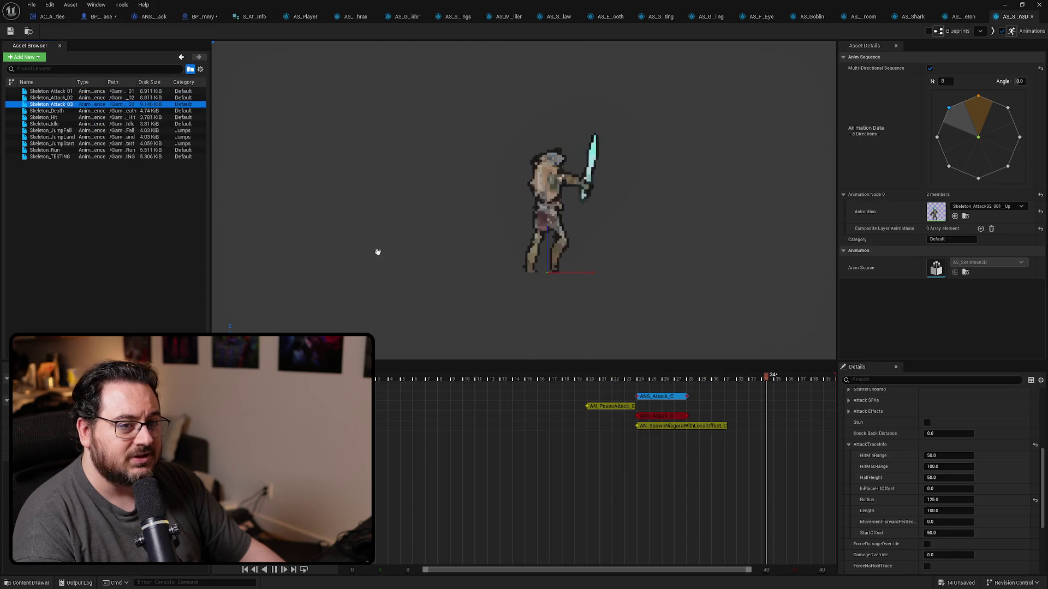
{"action": "left_click", "coordinate": [544, 397]}
{"action": "scroll", "coordinate": [933, 463], "scroll_direction": "down", "scroll_amount": 5}
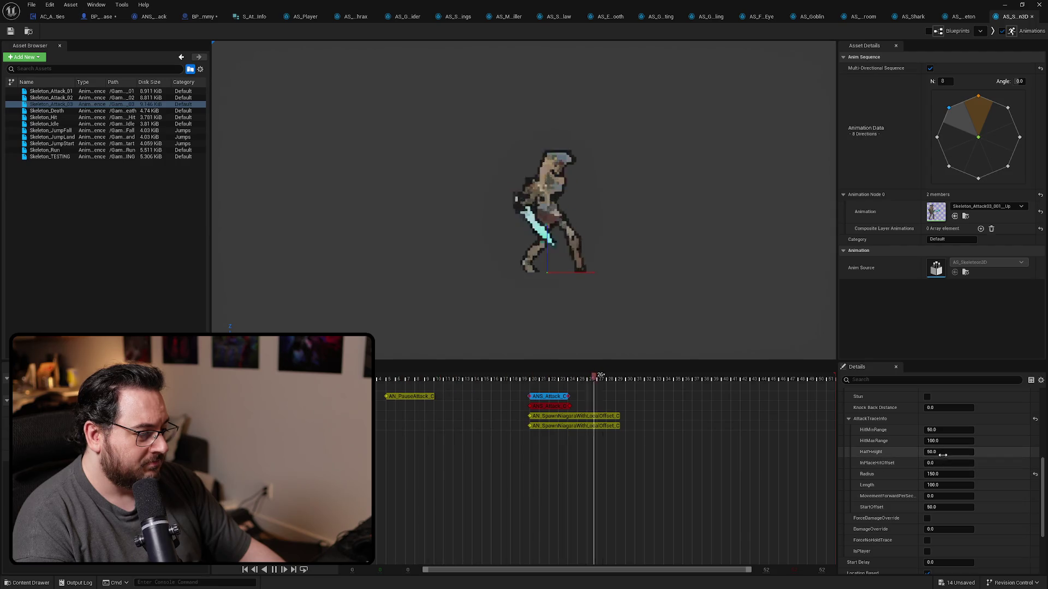
Recheck both ANS_Attack_C notifies on Skeleton_Attack_01.
{"action": "left_click", "coordinate": [66, 91]}
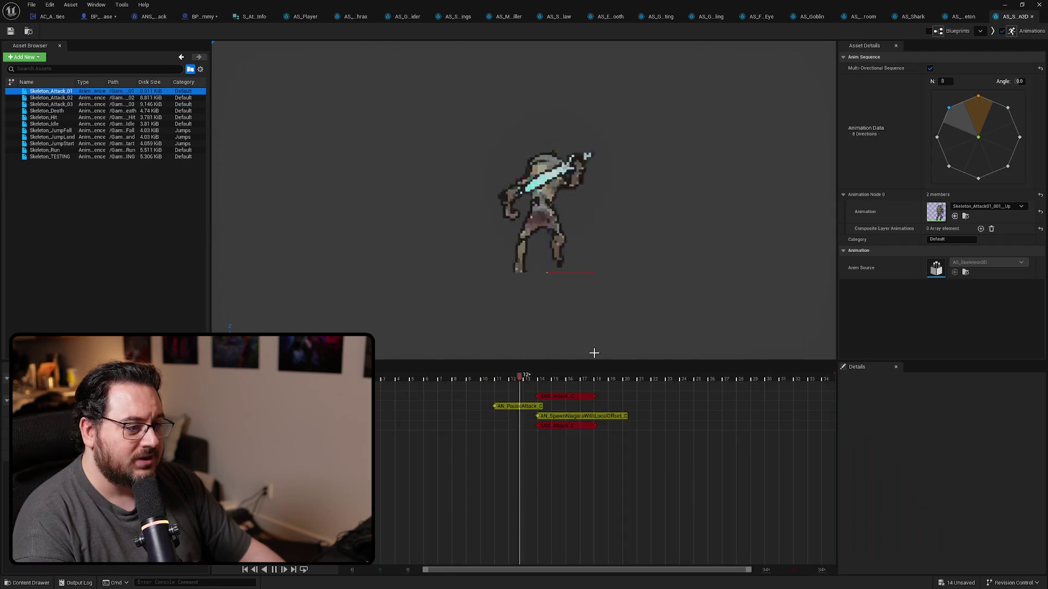
{"action": "left_click", "coordinate": [565, 396]}
{"action": "scroll", "coordinate": [871, 489], "scroll_direction": "down", "scroll_amount": 3}
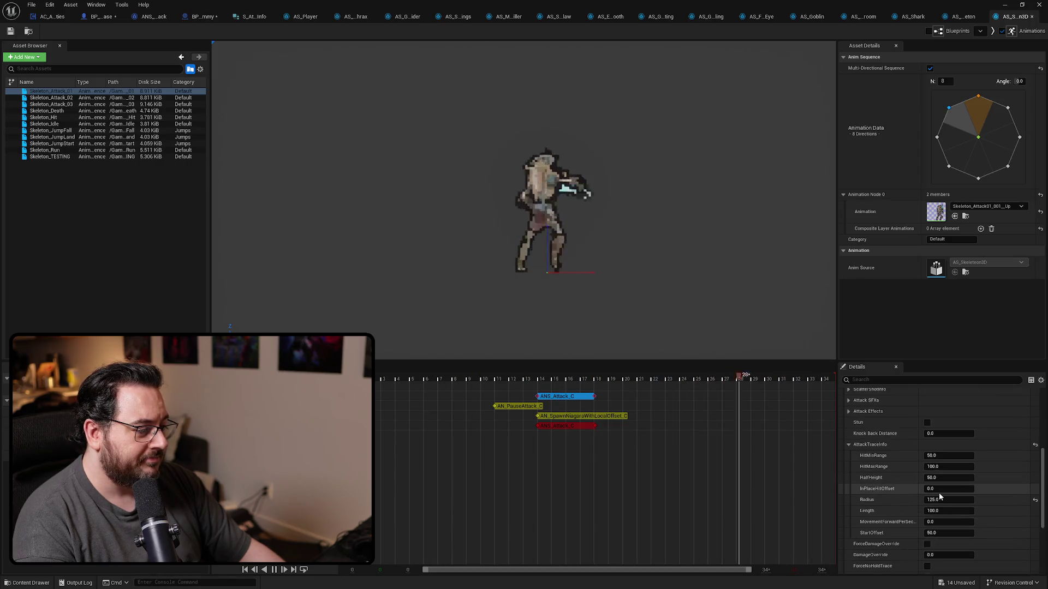
{"action": "left_click_drag", "start_coordinate": [543, 426], "coordinate": [542, 421]}
{"action": "left_click", "coordinate": [564, 427]}
{"action": "scroll", "coordinate": [872, 470], "scroll_direction": "down", "scroll_amount": 2}
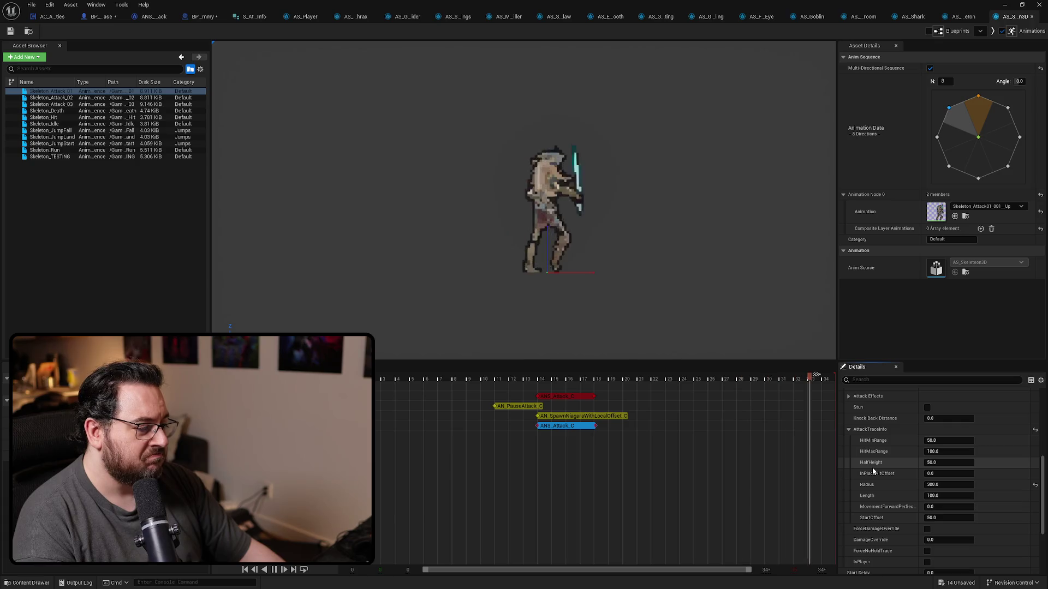
Save all assets, close AS_Skeleton3D, and review the old Skeleton_Attack notify before closing AS_Skeleton.
{"action": "key", "text": "ctrl+s"}
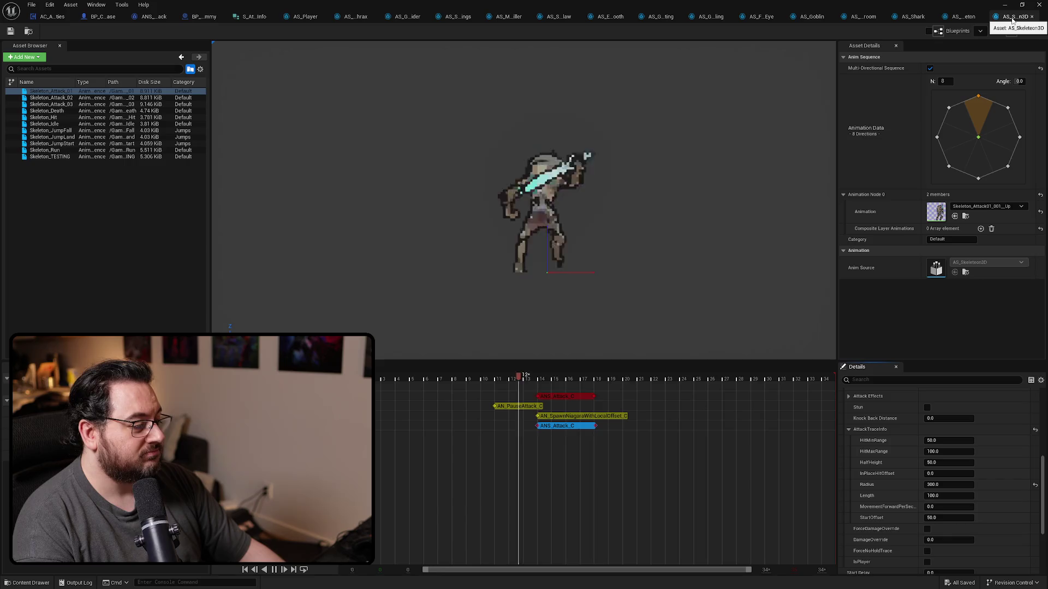
{"action": "key", "text": "ctrl+w"}
{"action": "left_click", "coordinate": [57, 91]}
{"action": "left_click", "coordinate": [542, 394]}
{"action": "scroll", "coordinate": [875, 493], "scroll_direction": "down", "scroll_amount": 5}
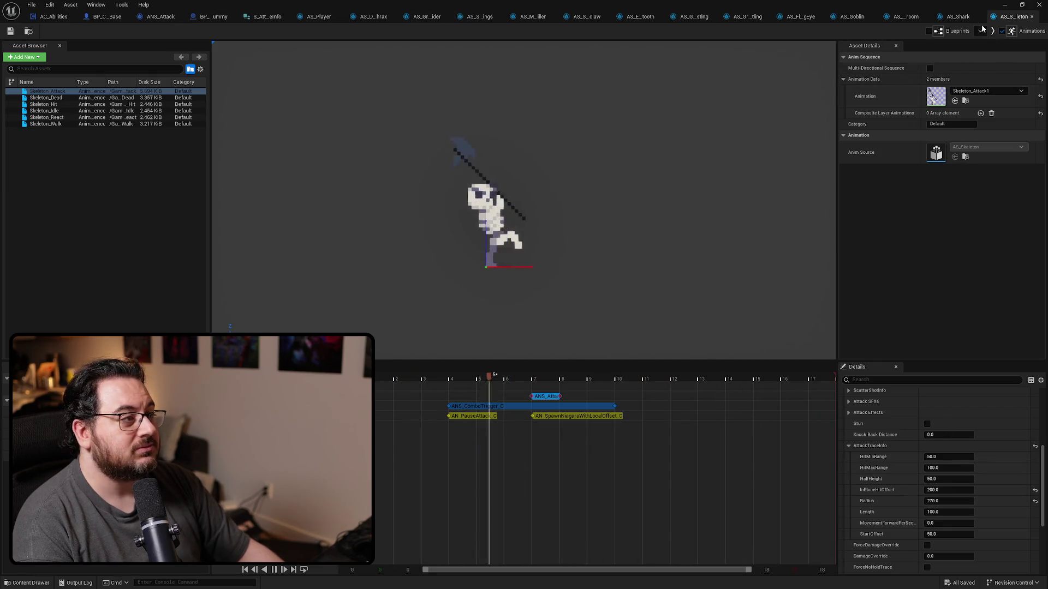
{"action": "left_click", "coordinate": [1031, 16]}
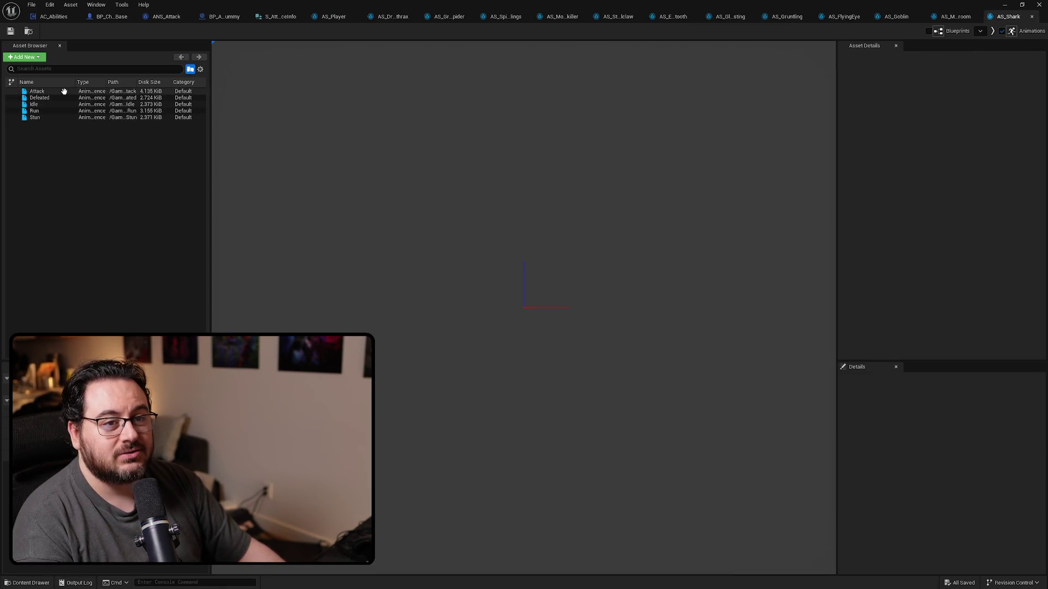
Review both attack notifies' trace settings, ending on Mushroom_Attack2 (Radius 100, StartOffset 50).
{"action": "left_click", "coordinate": [63, 91]}
{"action": "left_click", "coordinate": [562, 398]}
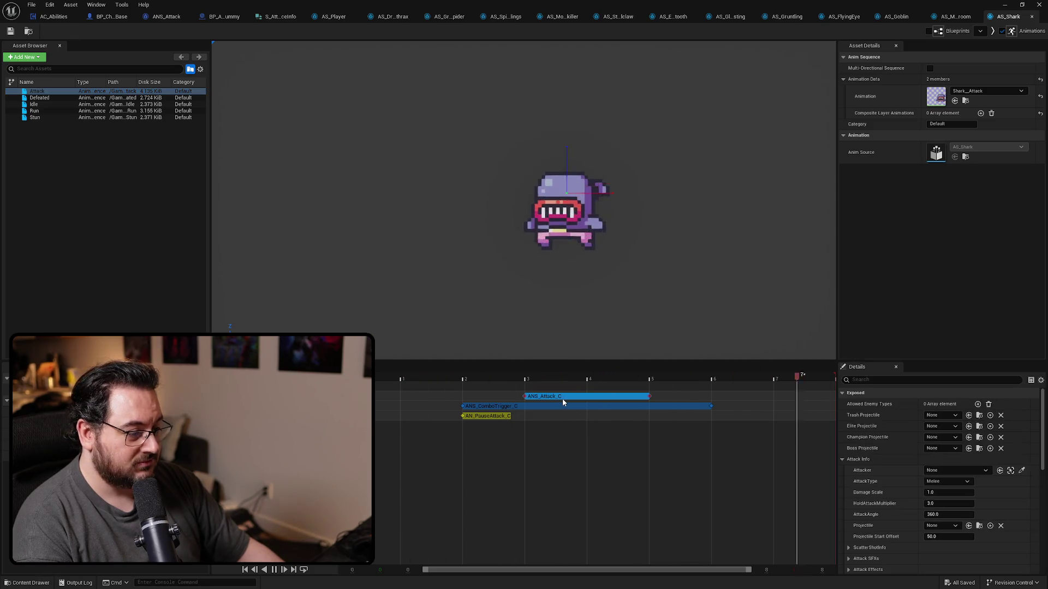
{"action": "scroll", "coordinate": [951, 509], "scroll_direction": "down", "scroll_amount": 6}
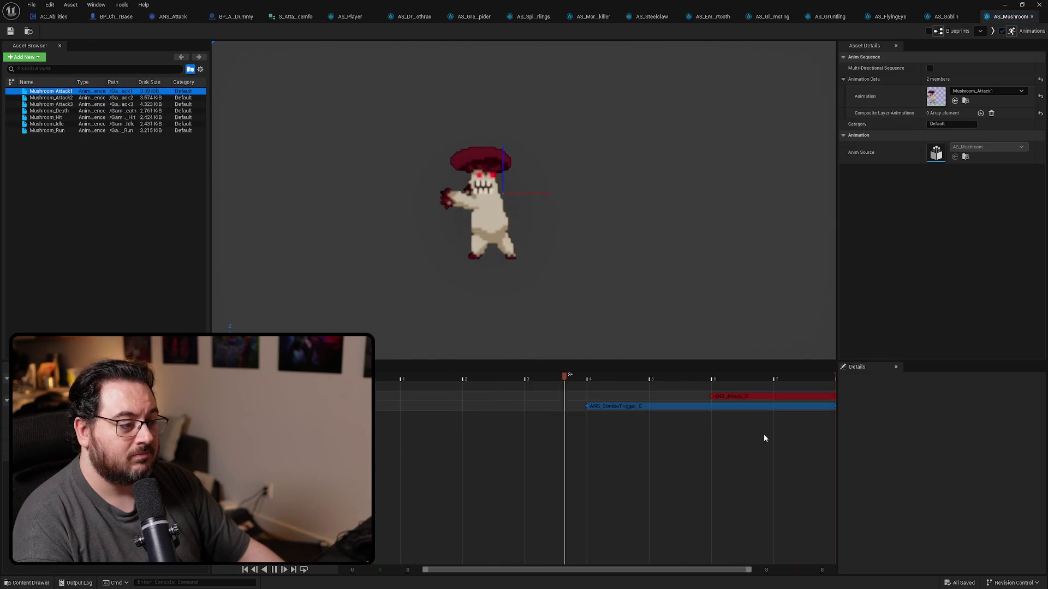
{"action": "scroll", "coordinate": [896, 486], "scroll_direction": "down", "scroll_amount": 5}
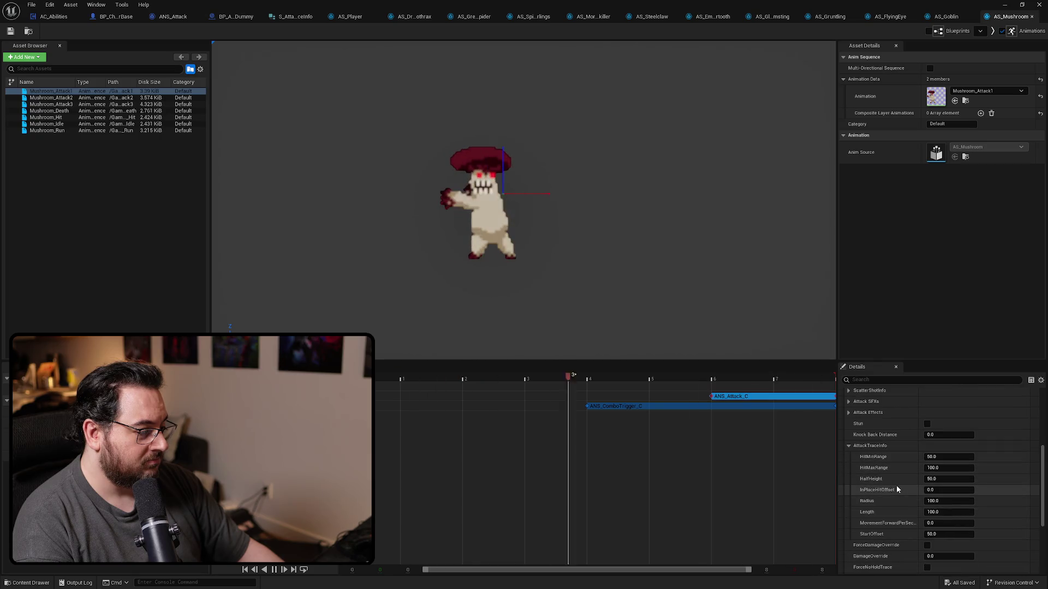
{"action": "left_click", "coordinate": [50, 98]}
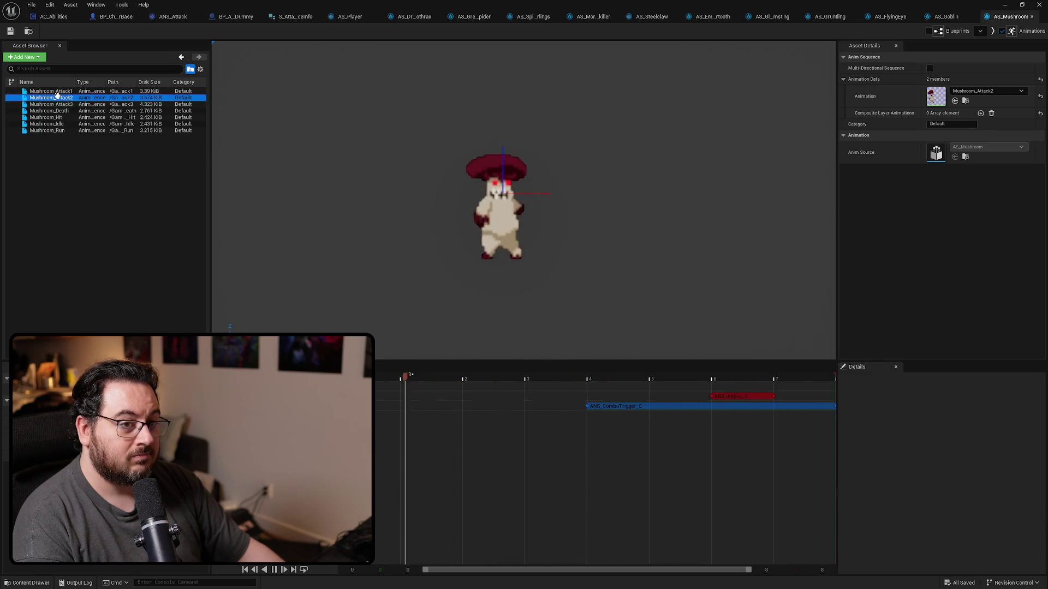
{"action": "left_click", "coordinate": [742, 396]}
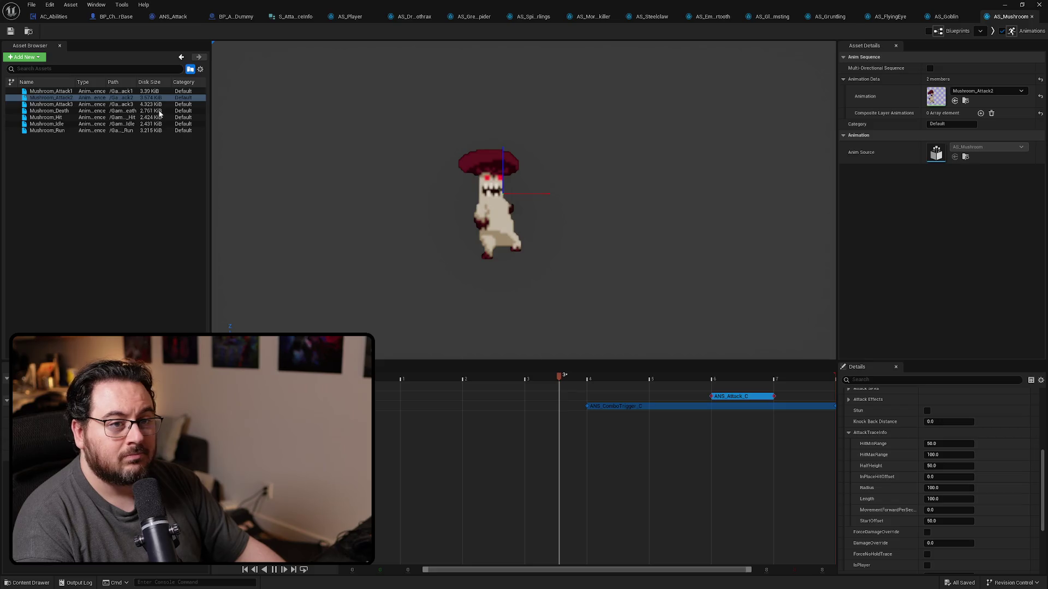
Review the ANS_Attack notify settings on GoblinAttack1 and GoblinAttack2.
{"action": "left_click", "coordinate": [71, 93]}
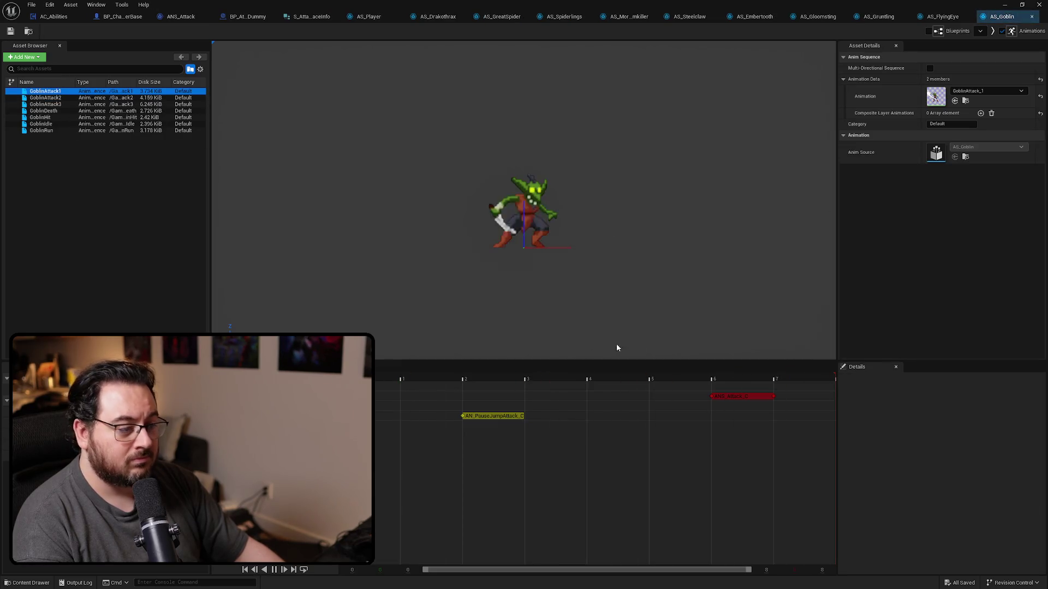
{"action": "left_click", "coordinate": [748, 398]}
{"action": "scroll", "coordinate": [852, 468], "scroll_direction": "down", "scroll_amount": 5}
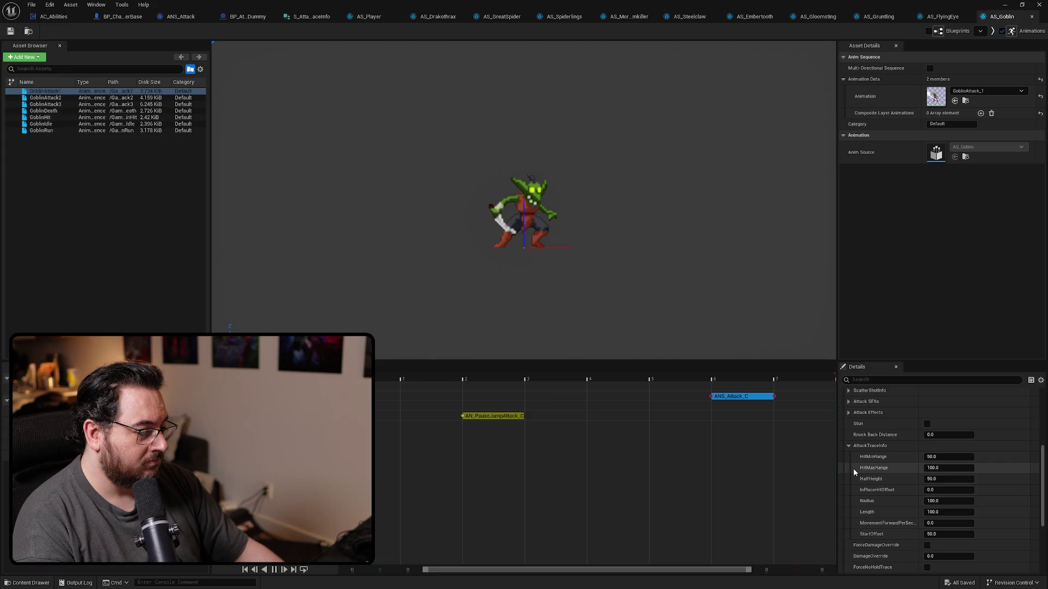
{"action": "scroll", "coordinate": [854, 467], "scroll_direction": "down", "scroll_amount": 2}
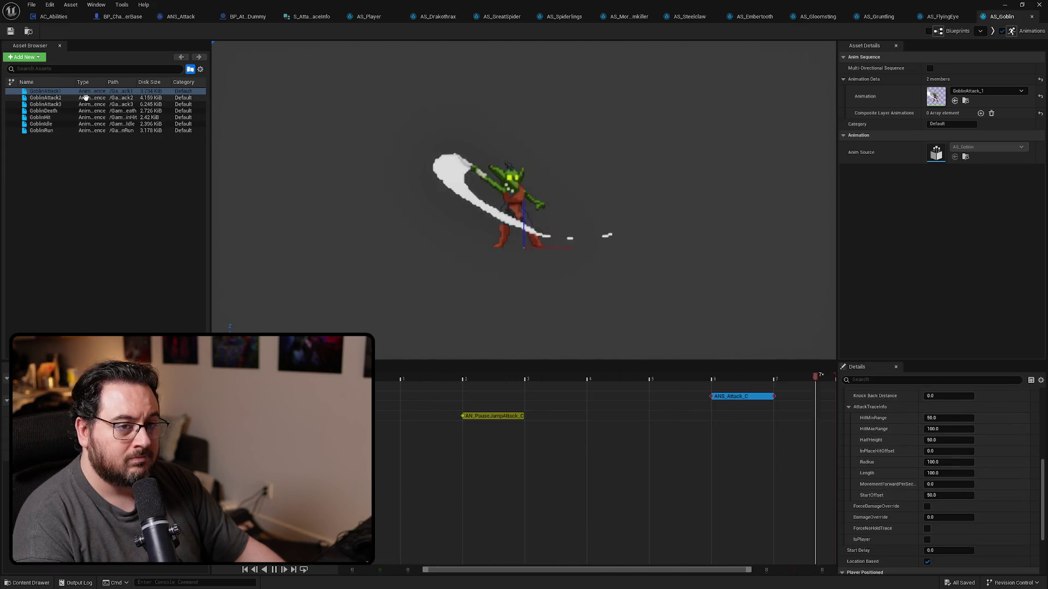
{"action": "left_click", "coordinate": [45, 98]}
{"action": "left_click", "coordinate": [742, 396]}
{"action": "scroll", "coordinate": [910, 498], "scroll_direction": "down", "scroll_amount": 5}
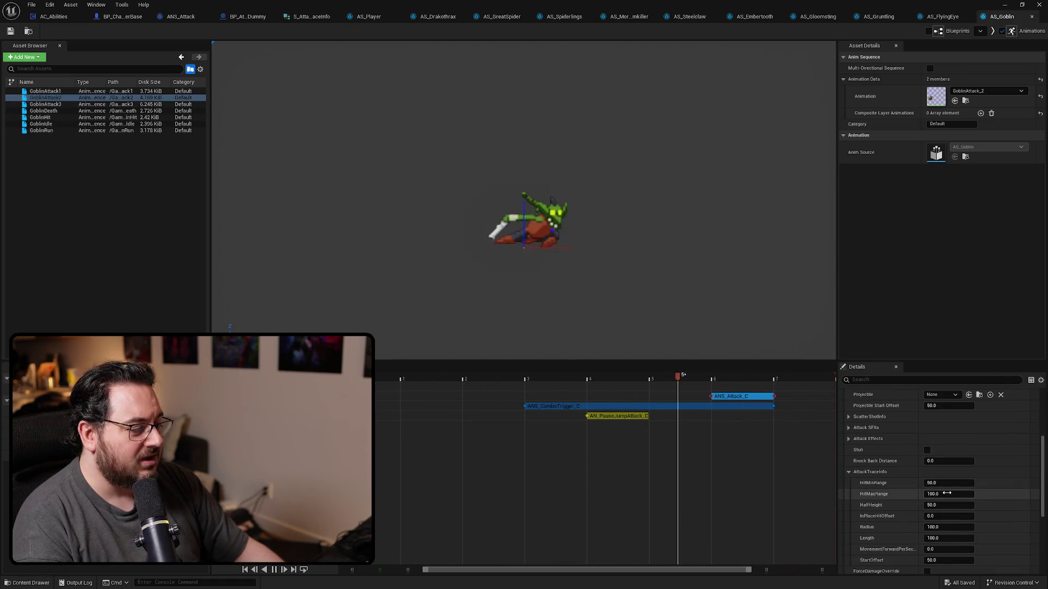
{"action": "scroll", "coordinate": [958, 496], "scroll_direction": "down", "scroll_amount": 3}
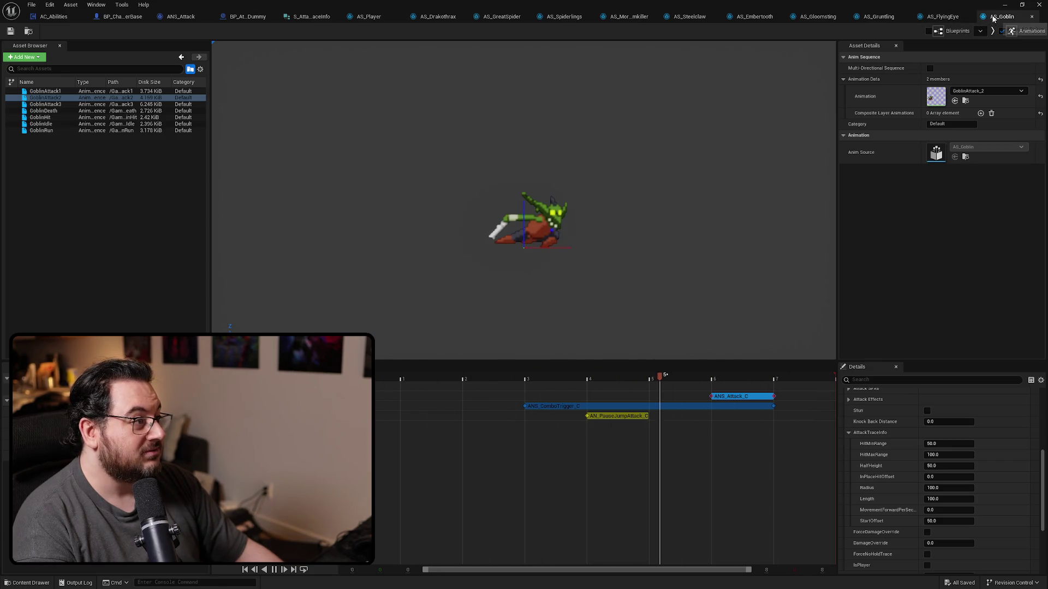
Close AS_Goblin, check FlyingEye_Attack1's attack notify, then close AS_FlyingEye.
{"action": "key", "text": "ctrl+w"}
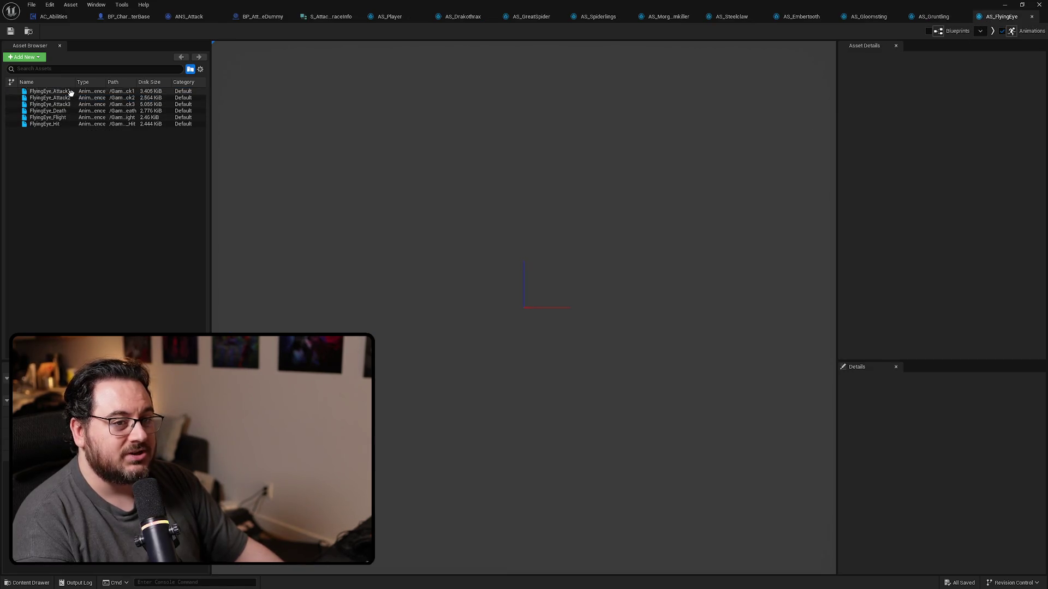
{"action": "double_click", "coordinate": [70, 92]}
{"action": "left_click", "coordinate": [766, 399]}
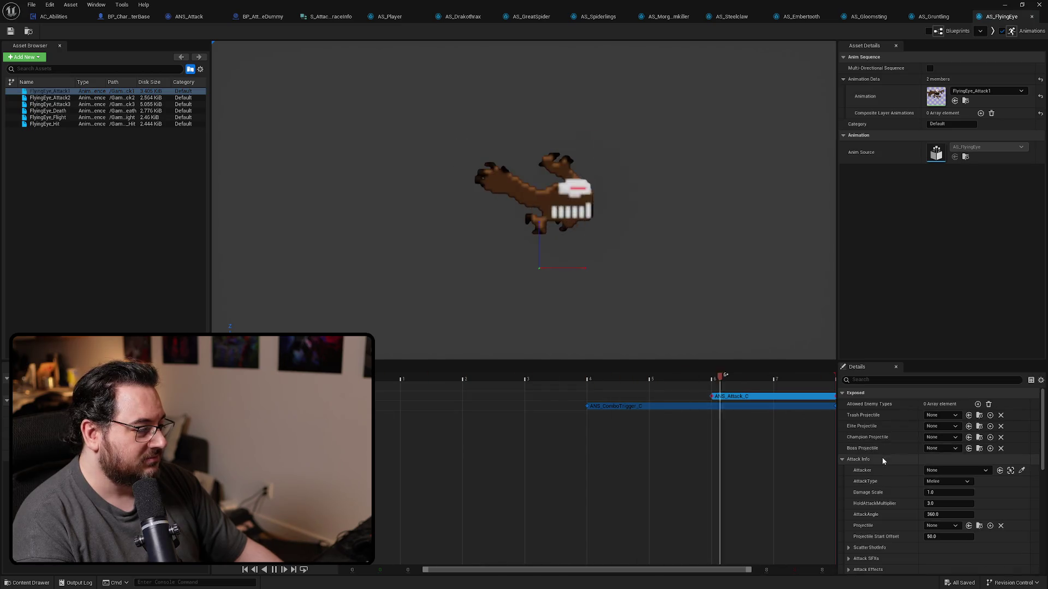
{"action": "scroll", "coordinate": [882, 461], "scroll_direction": "down", "scroll_amount": 5}
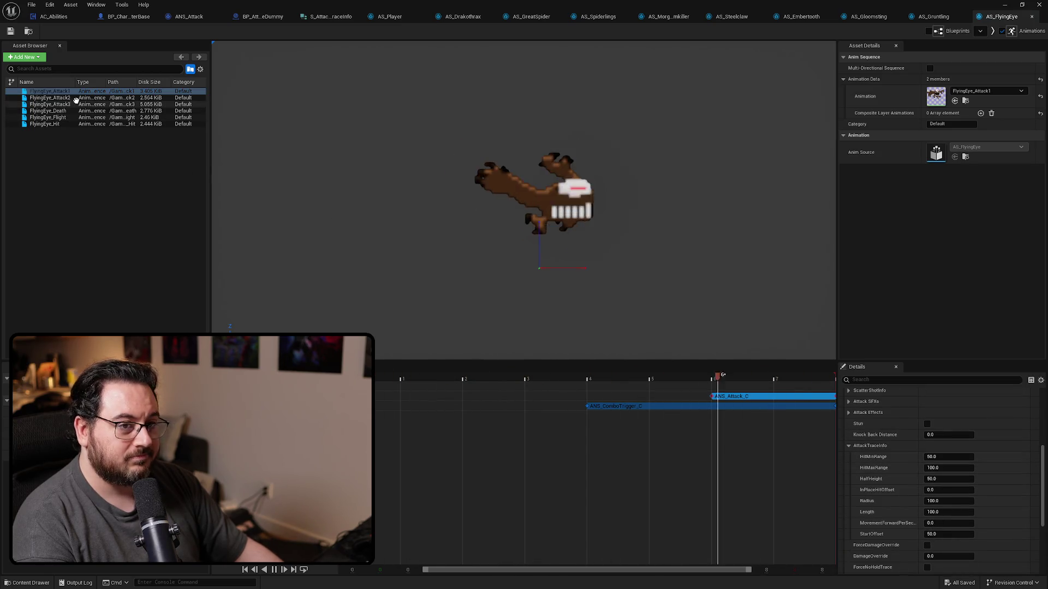
{"action": "key", "text": "ctrl+w"}
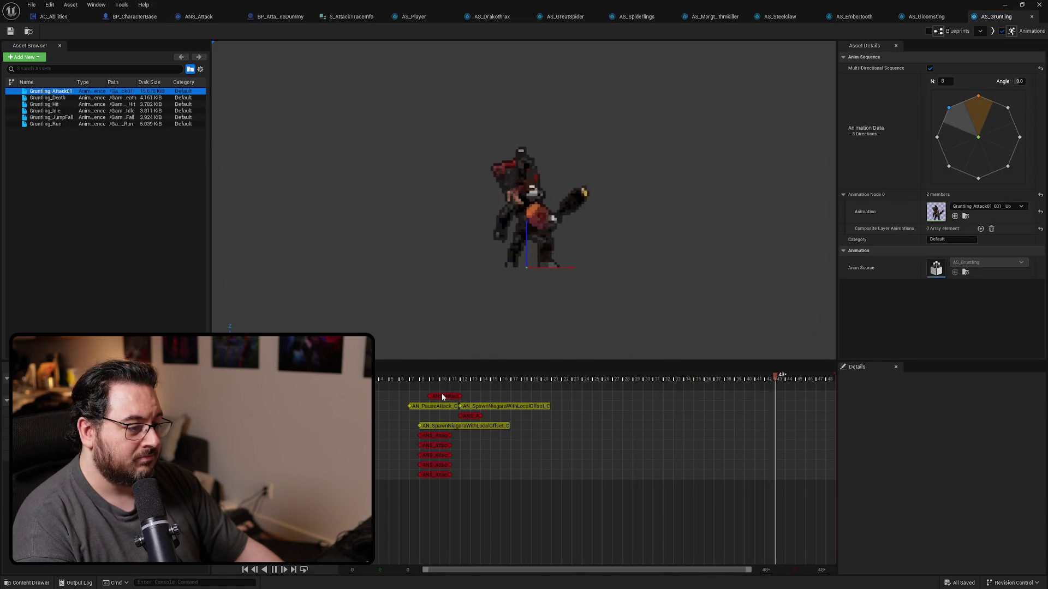
Set the first Gruntling_Attack01 attack notify's StartOffset to 150.
{"action": "left_click", "coordinate": [442, 395]}
{"action": "scroll", "coordinate": [879, 496], "scroll_direction": "down", "scroll_amount": 3}
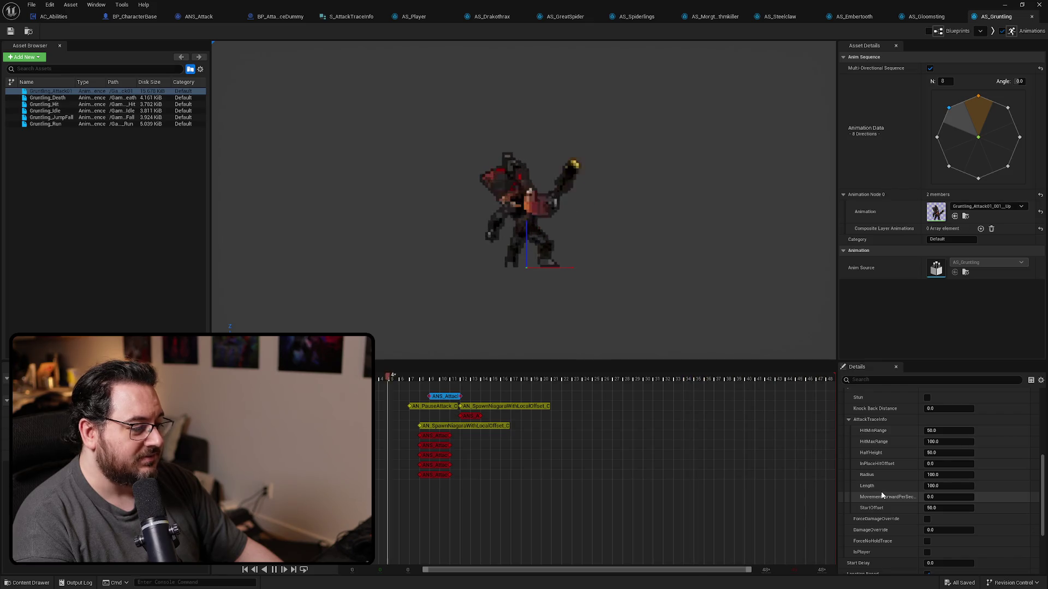
{"action": "left_click", "coordinate": [427, 454]}
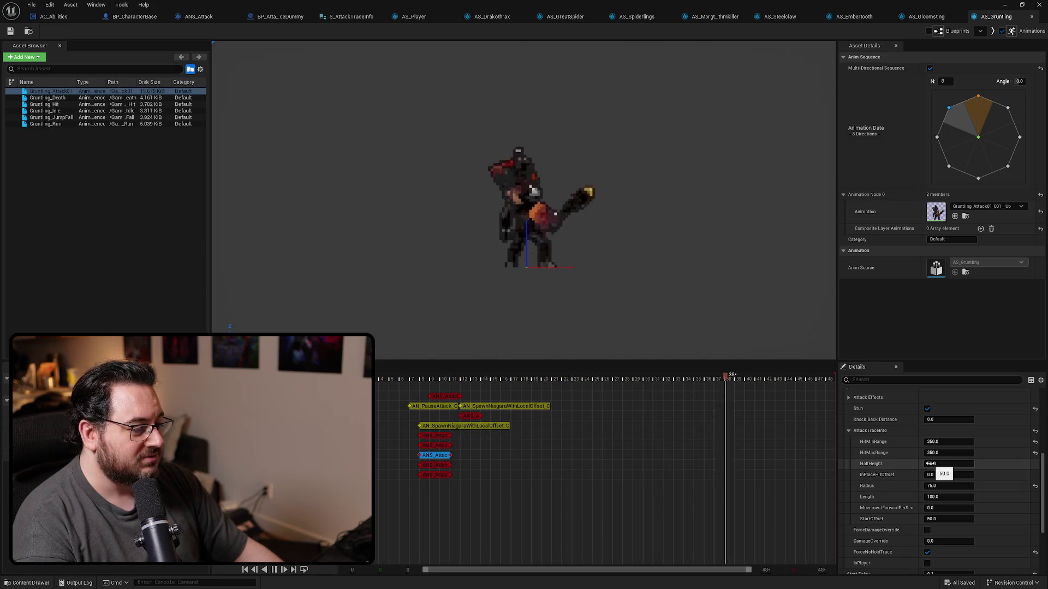
{"action": "left_click", "coordinate": [434, 435]}
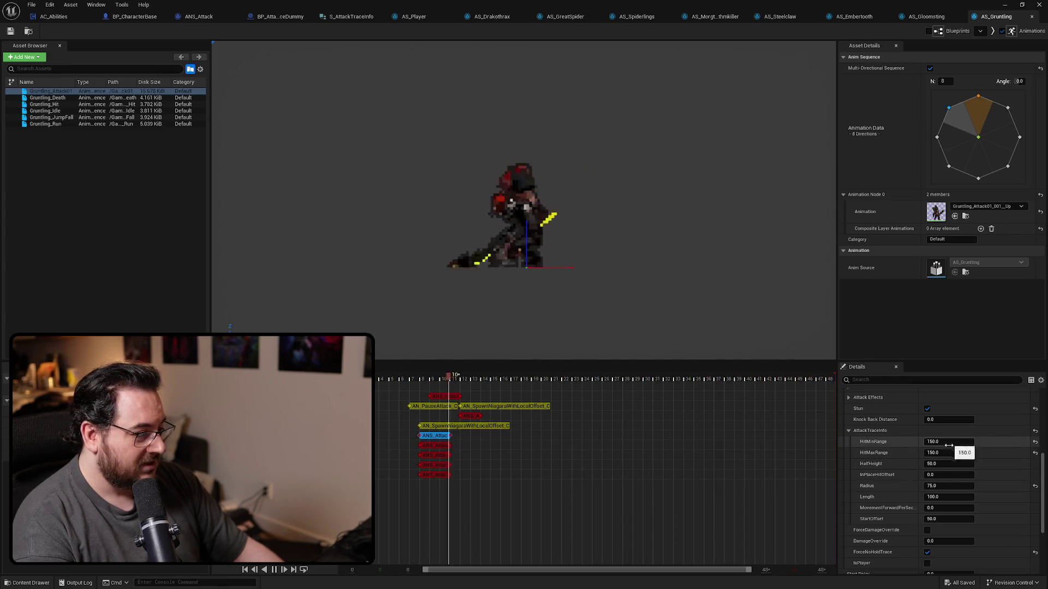
{"action": "left_click", "coordinate": [952, 519]}
{"action": "type", "text": "150"}
{"action": "key", "text": "Return"}
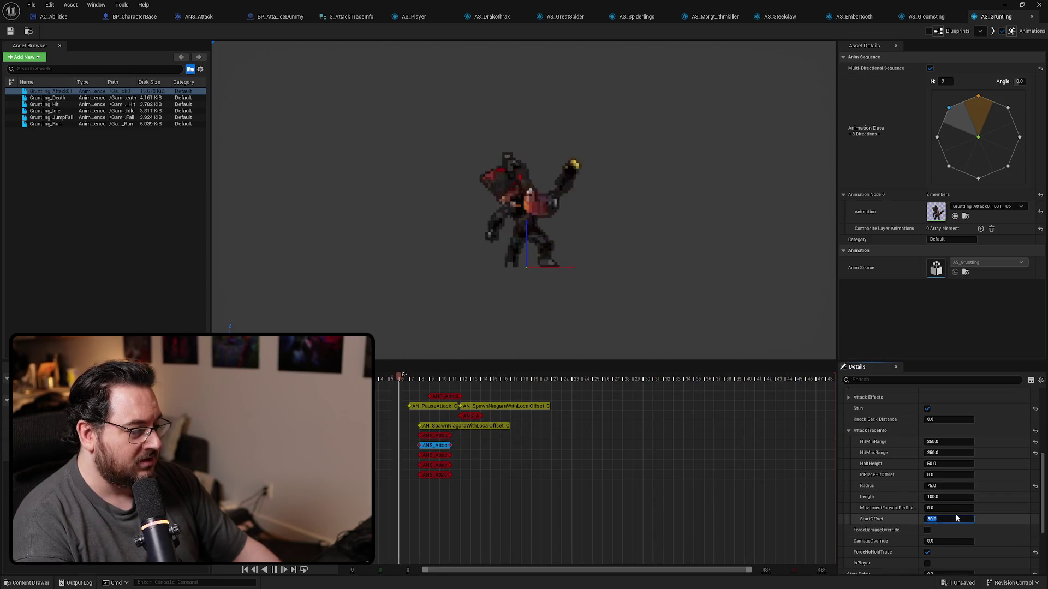
Set the remaining Gruntling notifies' StartOffsets through 450 and 550, then save.
{"action": "left_click", "coordinate": [436, 455]}
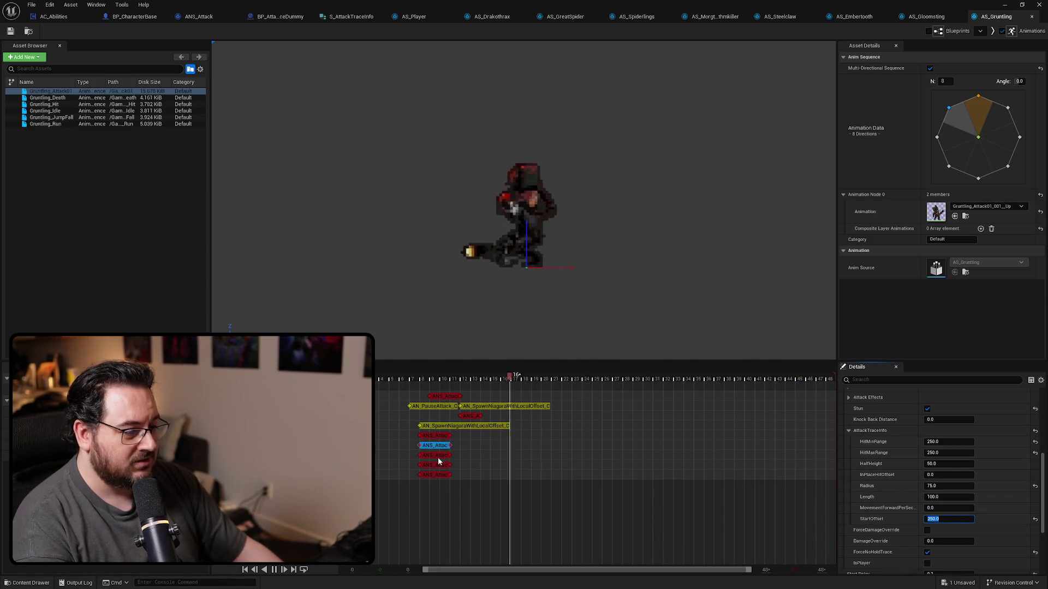
{"action": "left_click", "coordinate": [944, 518]}
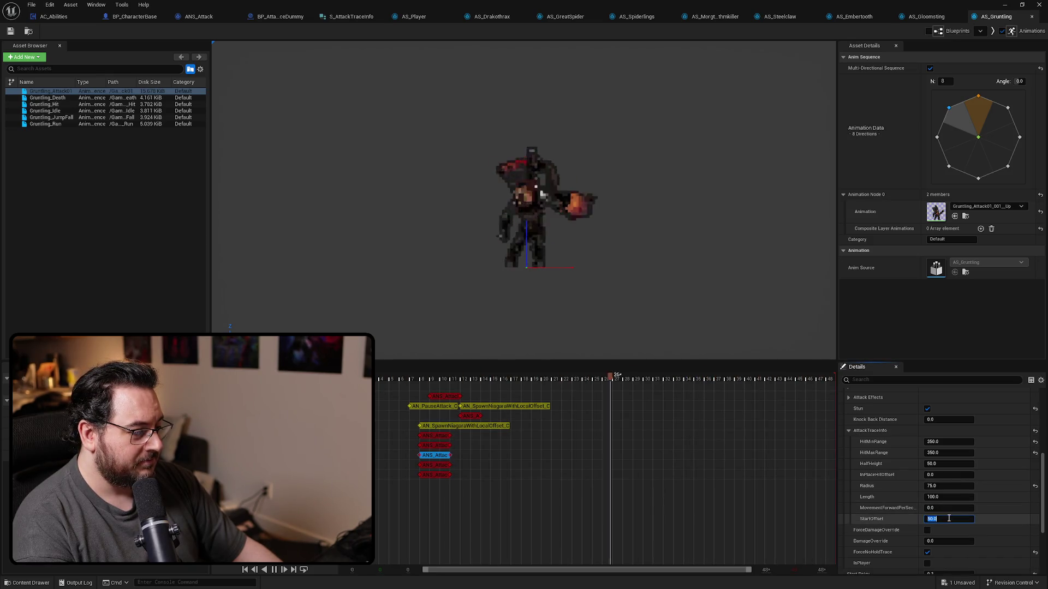
{"action": "type", "text": "350"}
{"action": "key", "text": "Return"}
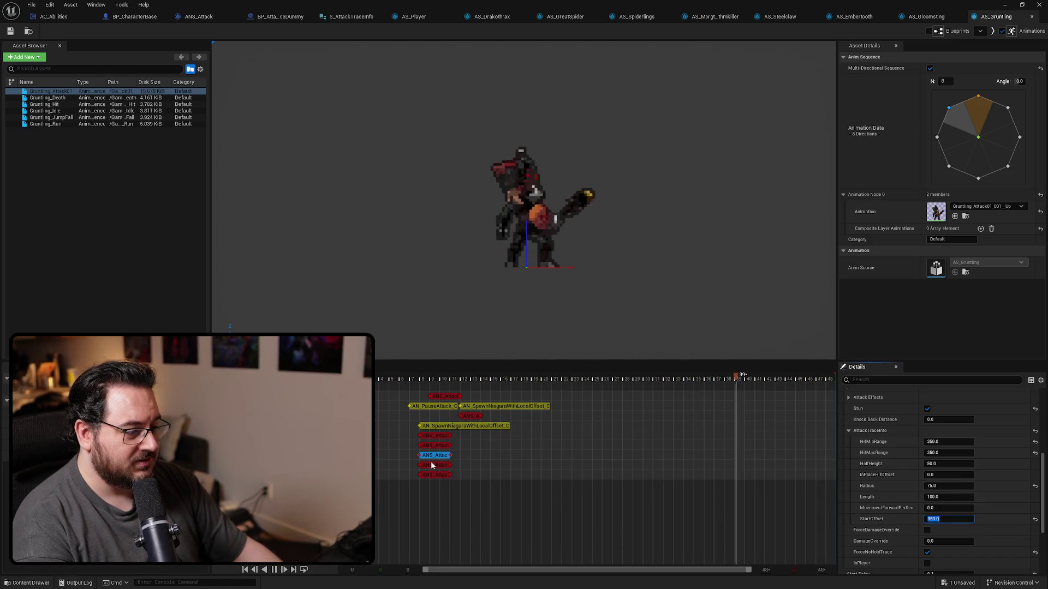
{"action": "left_click", "coordinate": [435, 465]}
{"action": "type", "text": "50"}
{"action": "key", "text": "Return"}
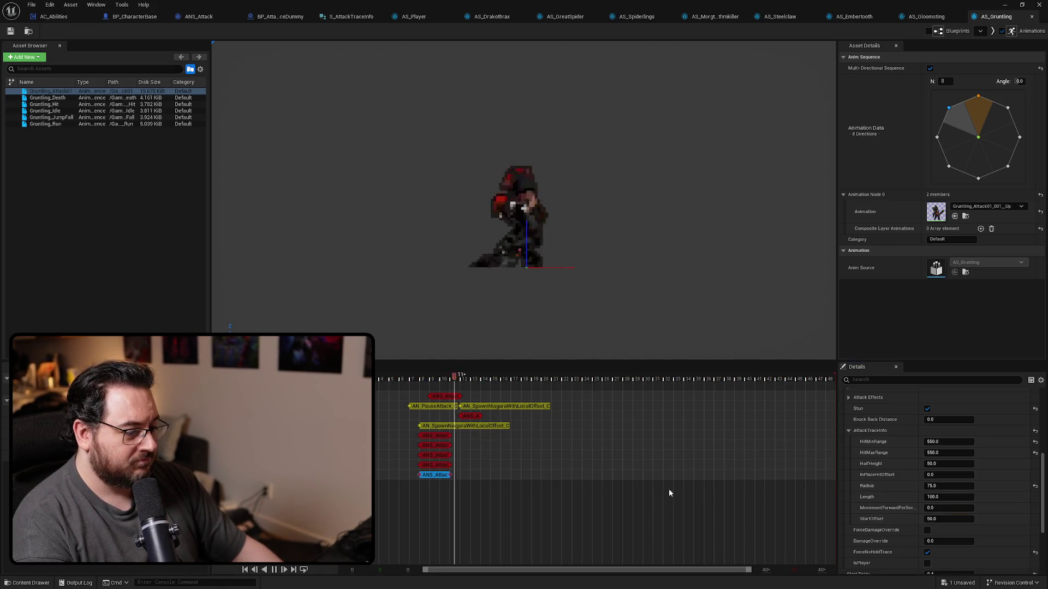
{"action": "type", "text": "50"}
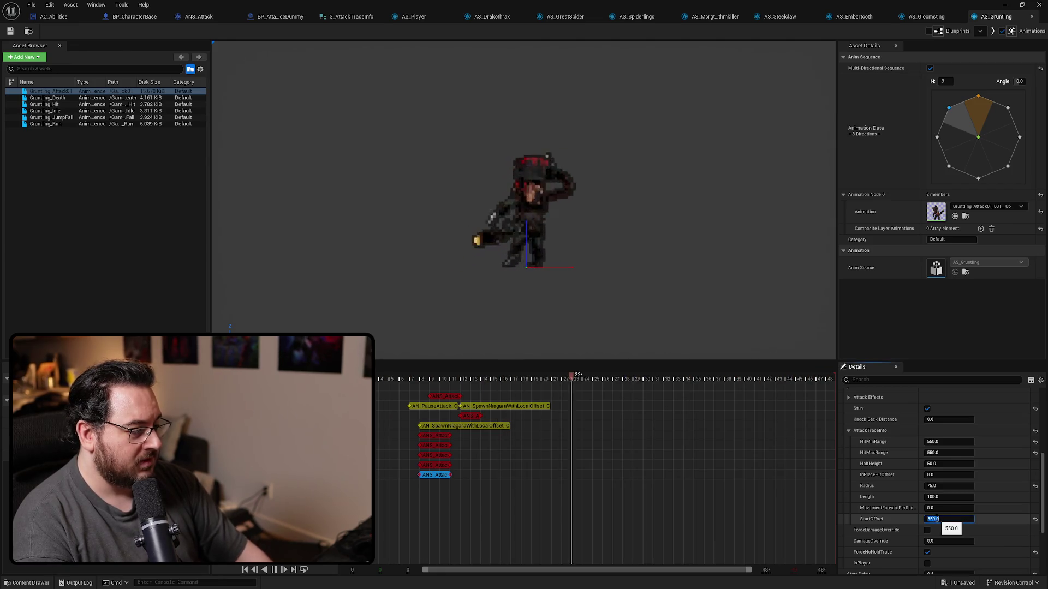
{"action": "key", "text": "Return"}
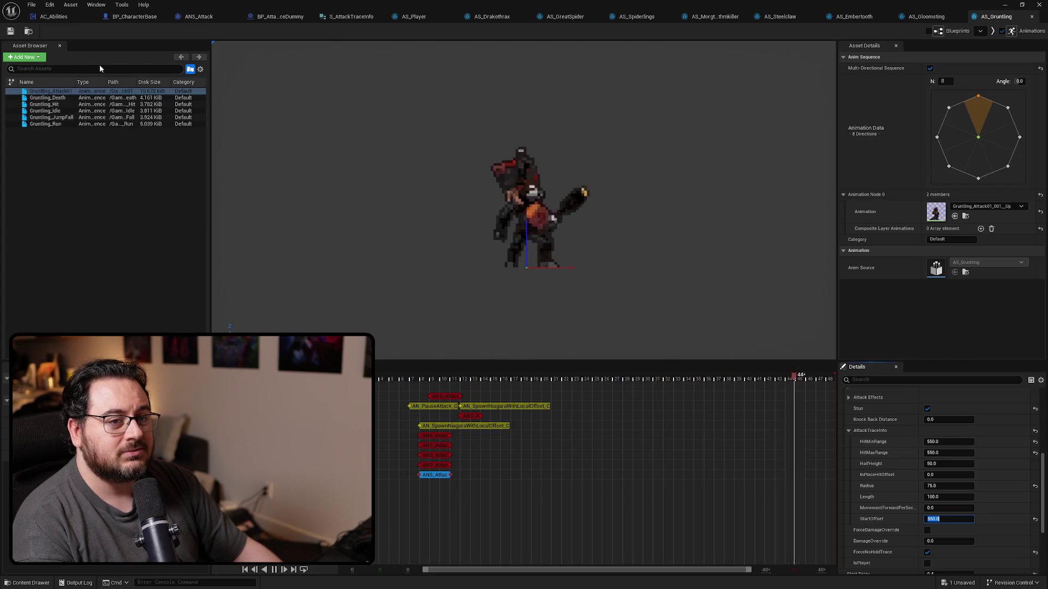
{"action": "left_click", "coordinate": [471, 416]}
{"action": "type", "text": "100"}
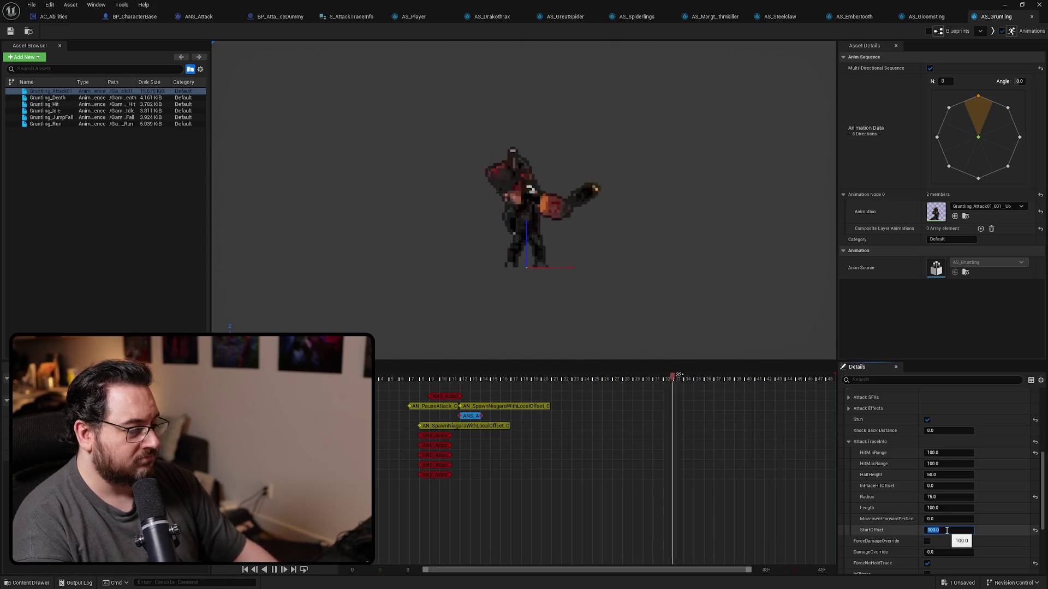
{"action": "left_click", "coordinate": [444, 396]}
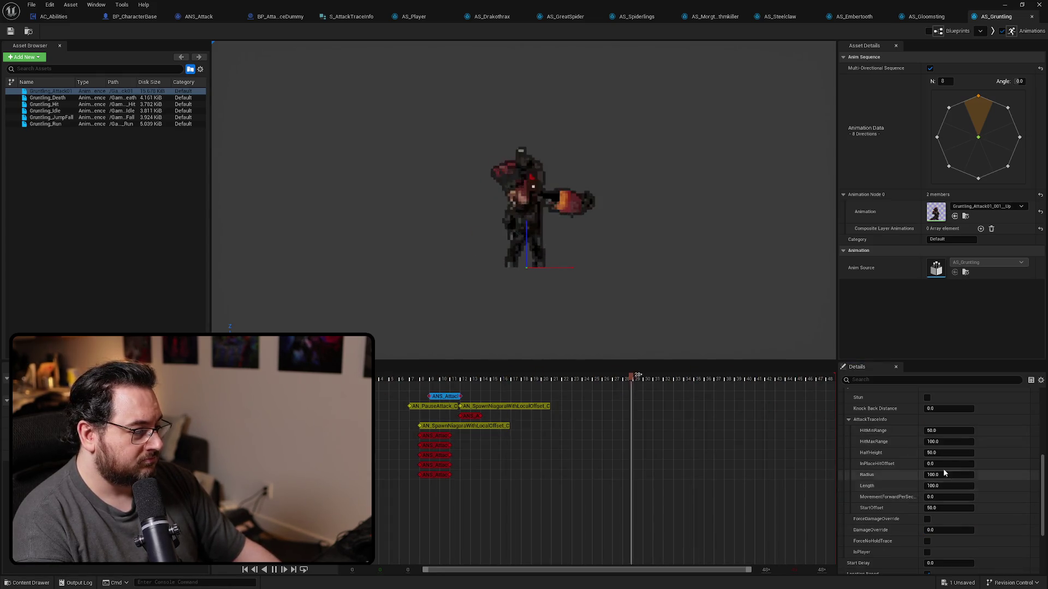
{"action": "key", "text": "ctrl+s"}
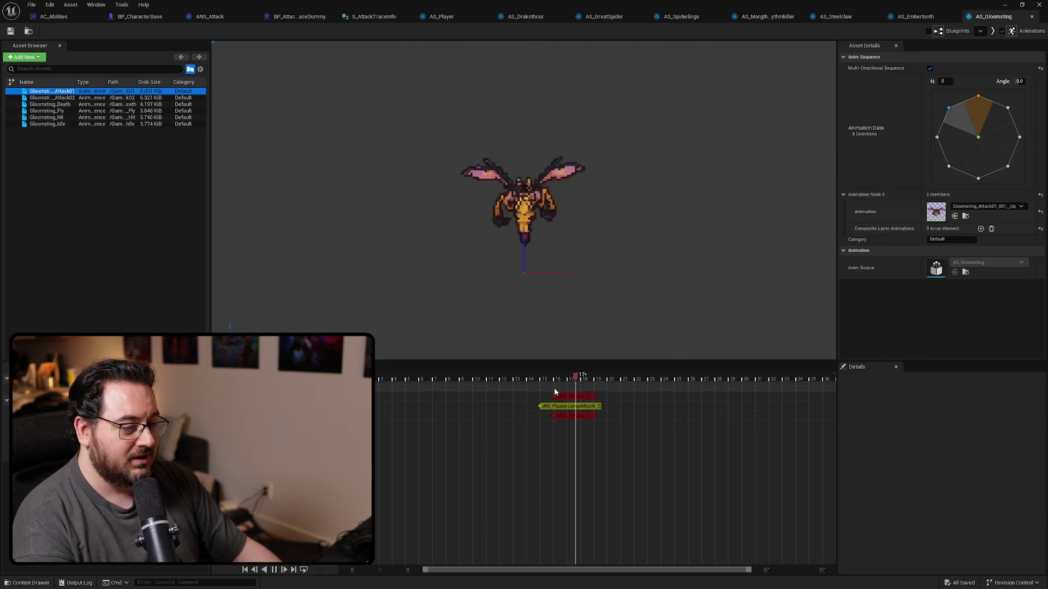
Set the Gloomsting second attack's ANS_Attack trace Length to 150, then close AS_Gloomsting.
{"action": "left_click", "coordinate": [91, 98]}
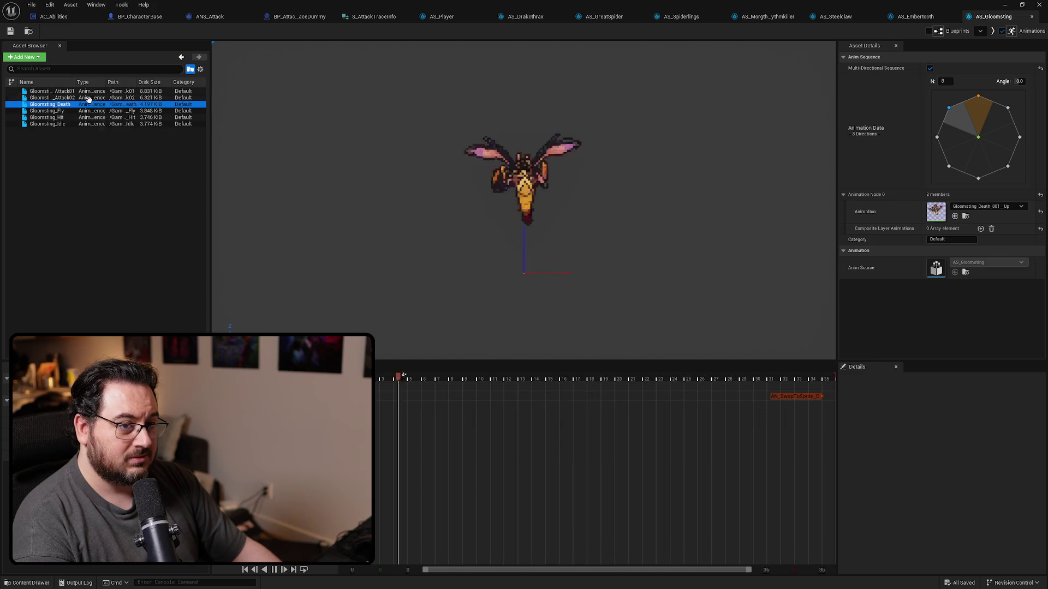
{"action": "left_click", "coordinate": [600, 396]}
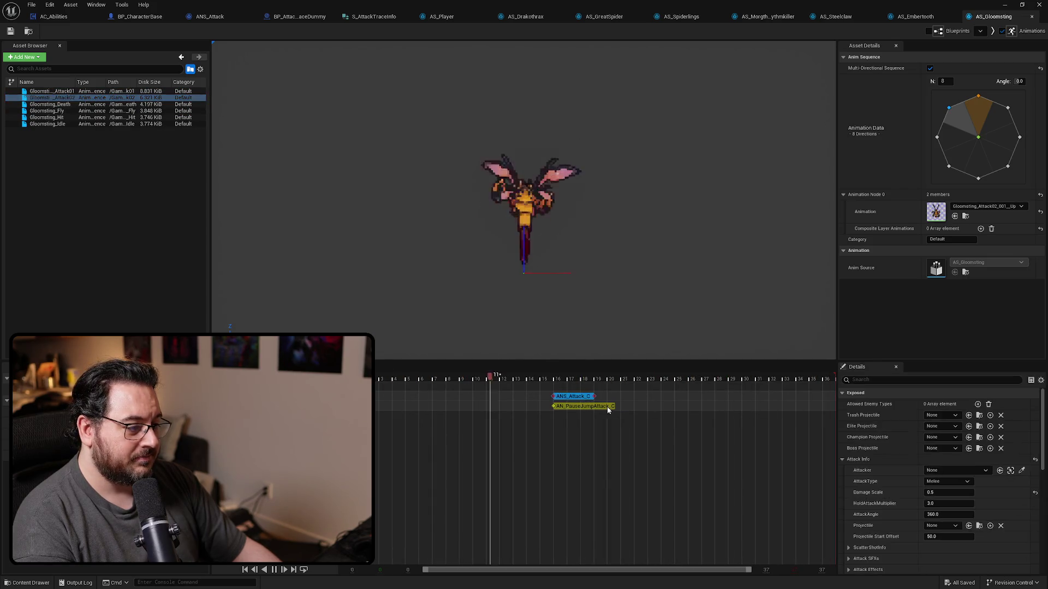
{"action": "scroll", "coordinate": [883, 502], "scroll_direction": "down", "scroll_amount": 5}
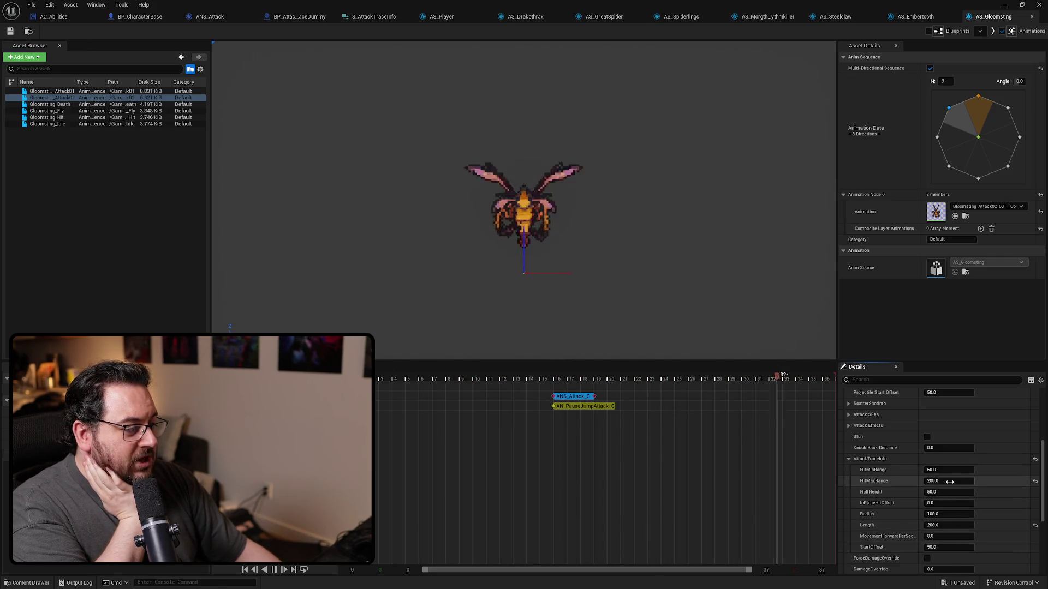
{"action": "left_click", "coordinate": [949, 525]}
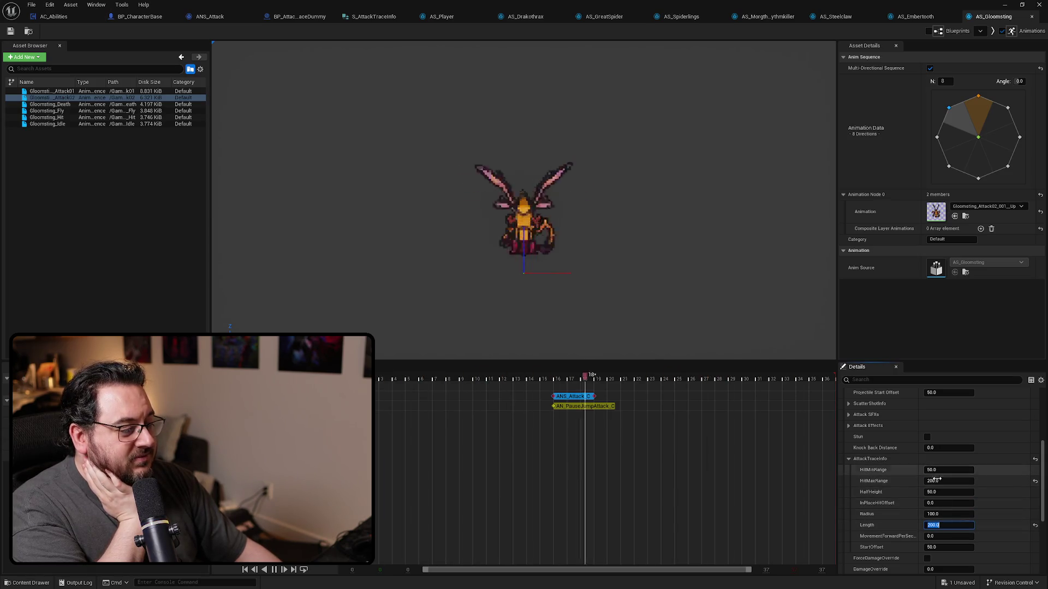
{"action": "type", "text": "150"}
{"action": "key", "text": "Return"}
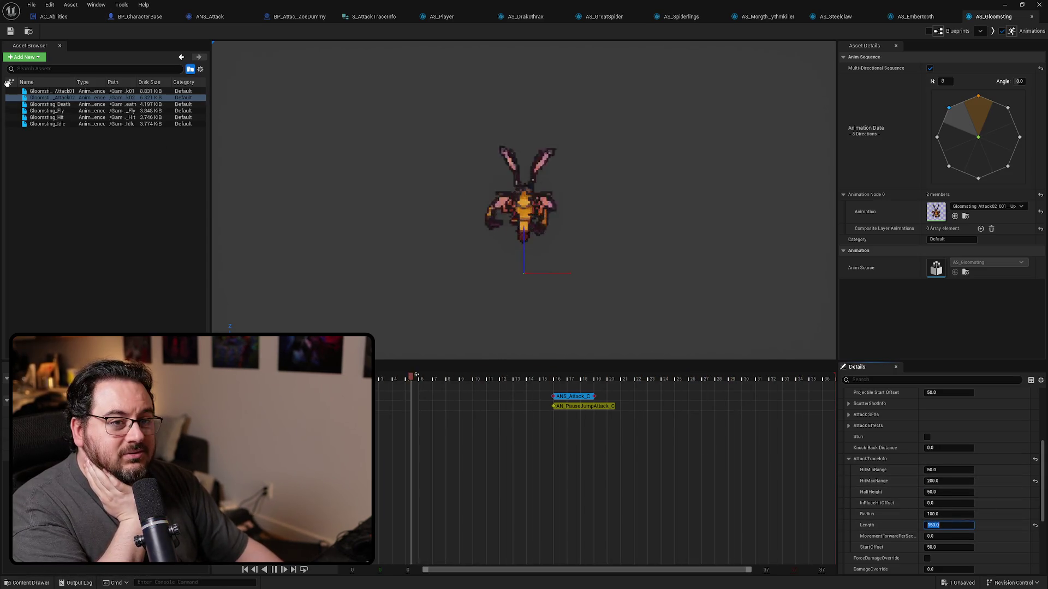
{"action": "middle_click", "coordinate": [997, 21]}
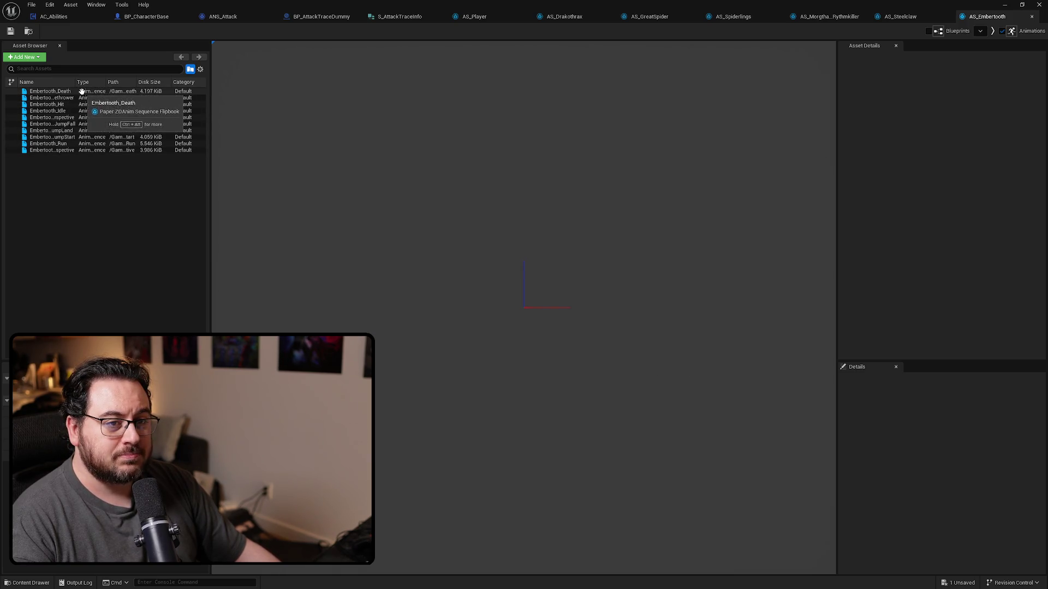
Close AS_Embertooth and set the Steelclaw_Melee attack notify's trace Length to 150.
{"action": "left_click", "coordinate": [77, 97]}
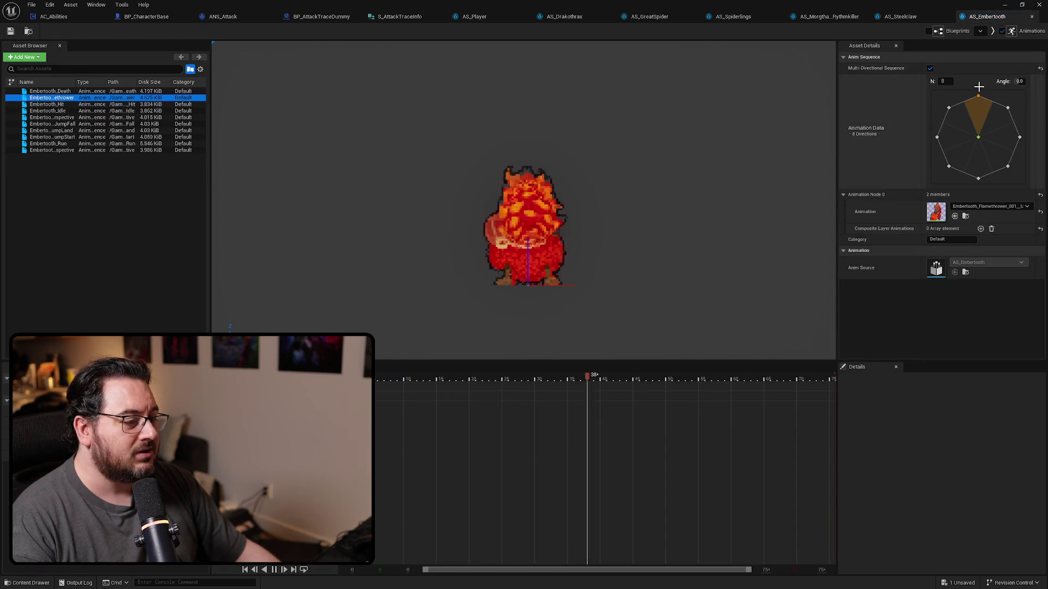
{"action": "key", "text": "ctrl+w"}
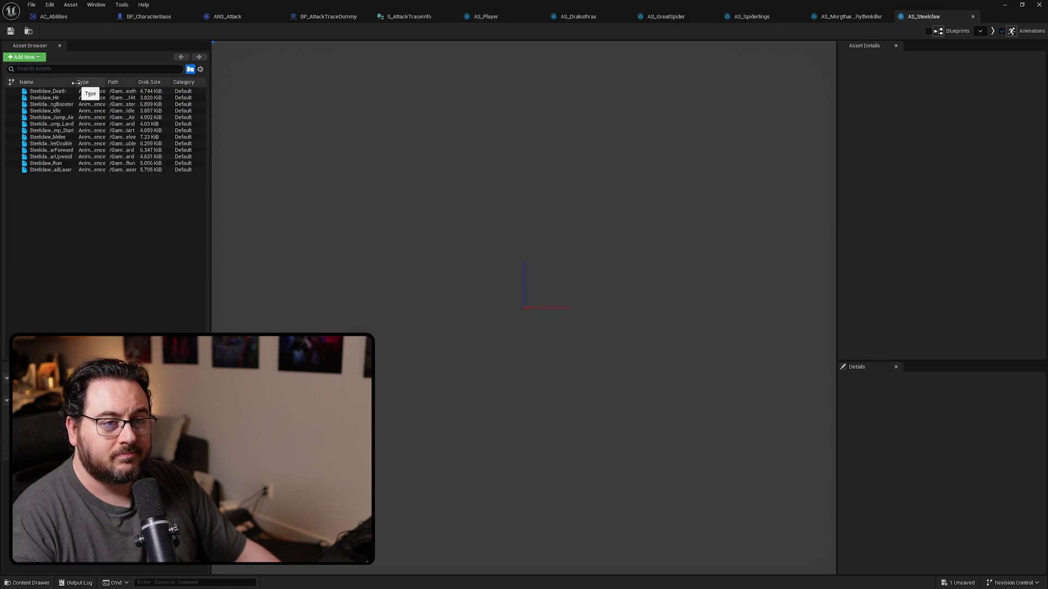
{"action": "left_click_drag", "start_coordinate": [75, 82], "coordinate": [118, 75]}
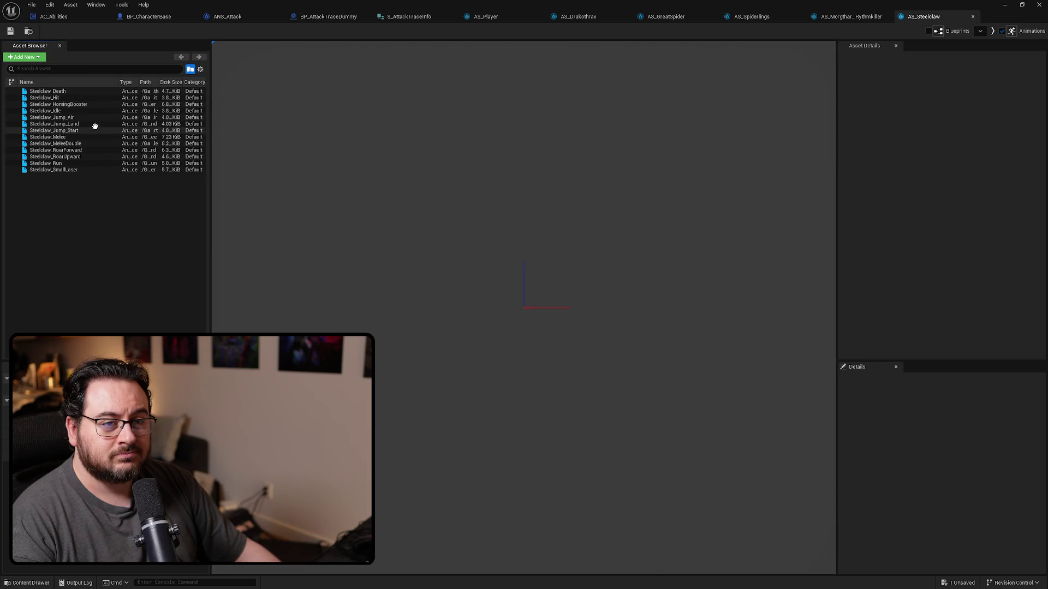
{"action": "left_click", "coordinate": [84, 137]}
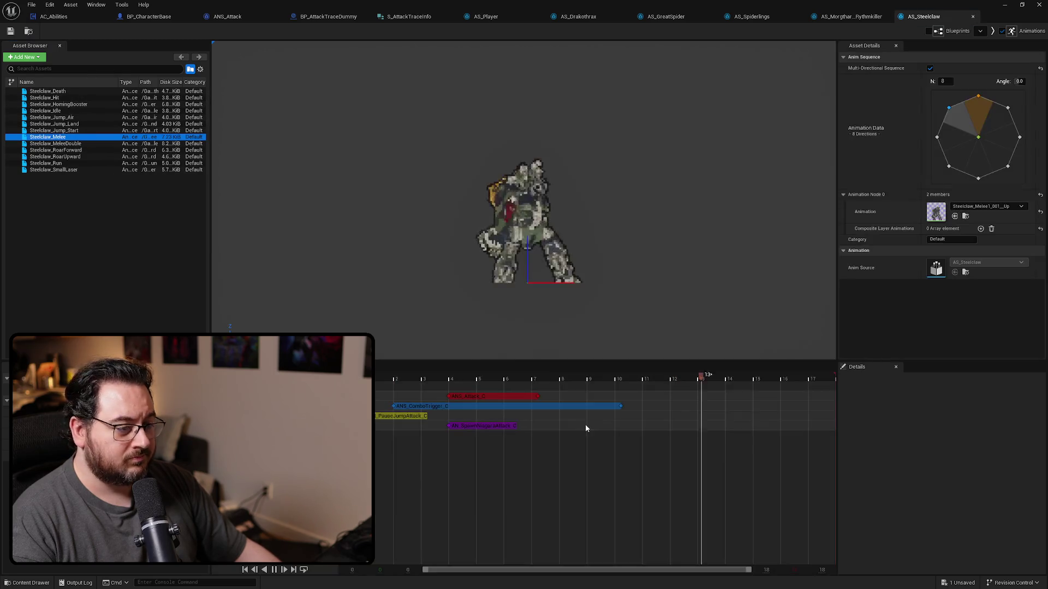
{"action": "left_click", "coordinate": [494, 397]}
{"action": "scroll", "coordinate": [882, 489], "scroll_direction": "down", "scroll_amount": 5}
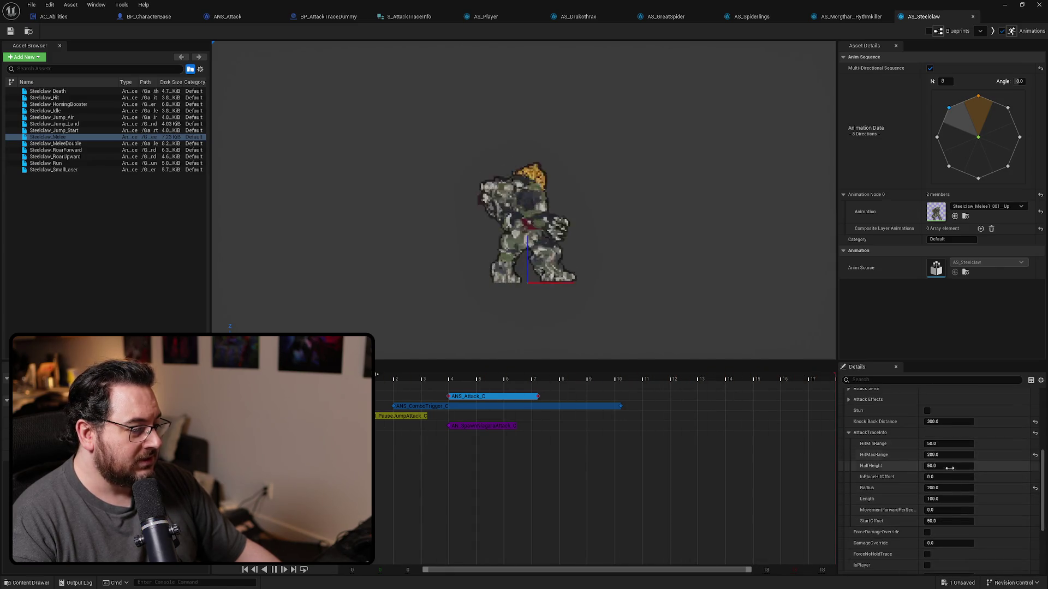
{"action": "left_click", "coordinate": [950, 499]}
{"action": "type", "text": "150"}
{"action": "key", "text": "Return"}
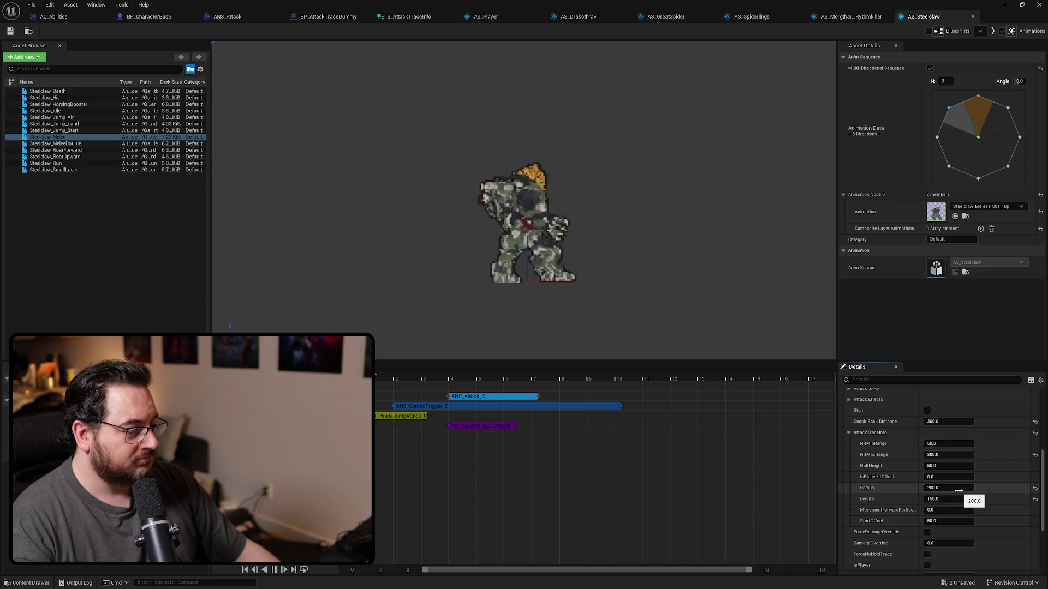
Set trace Length to 150 on both Steelclaw_MeleeDouble attack notifies.
{"action": "left_click", "coordinate": [89, 143]}
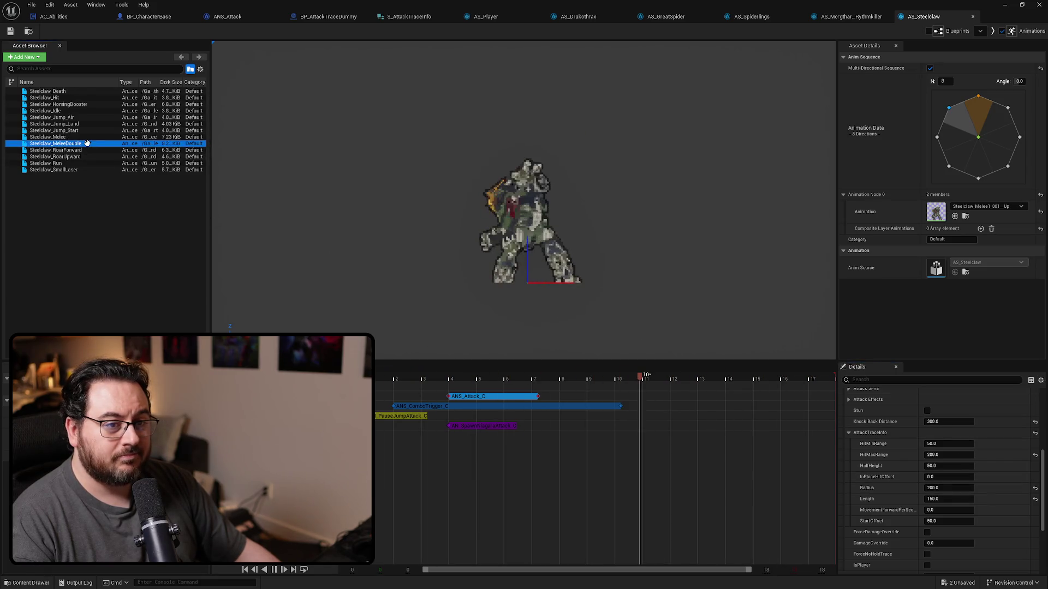
{"action": "scroll", "coordinate": [955, 473], "scroll_direction": "up", "scroll_amount": 5}
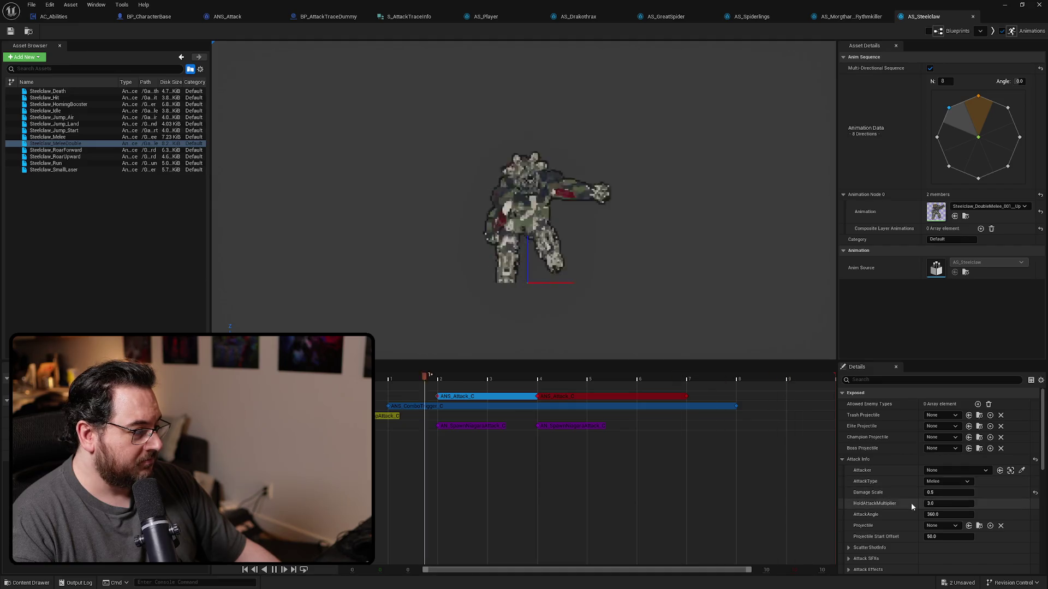
{"action": "scroll", "coordinate": [927, 507], "scroll_direction": "down", "scroll_amount": 5}
{"action": "left_click", "coordinate": [952, 499]}
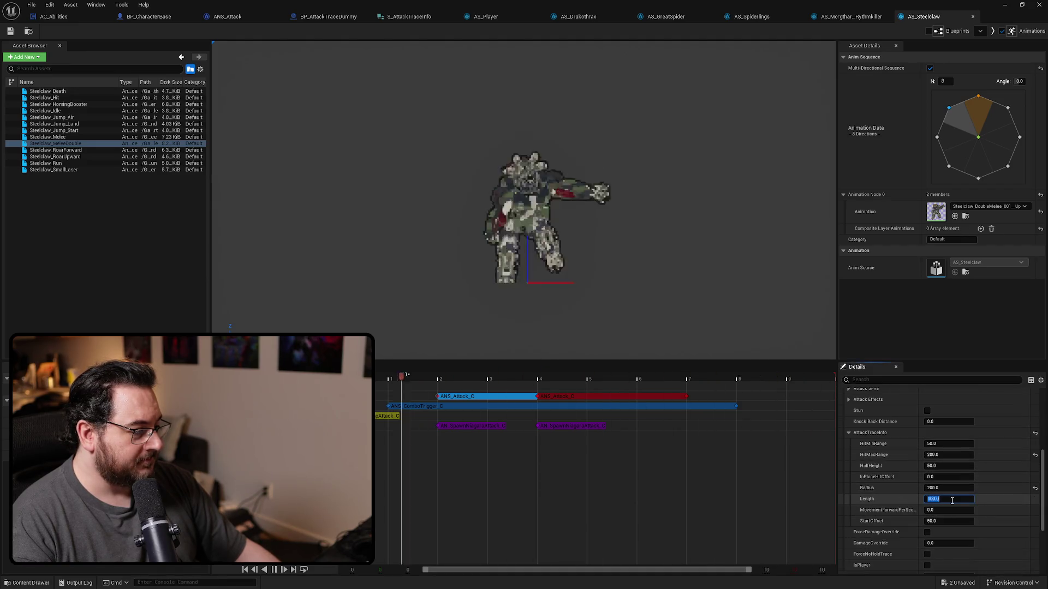
{"action": "type", "text": "150"}
{"action": "key", "text": "Return"}
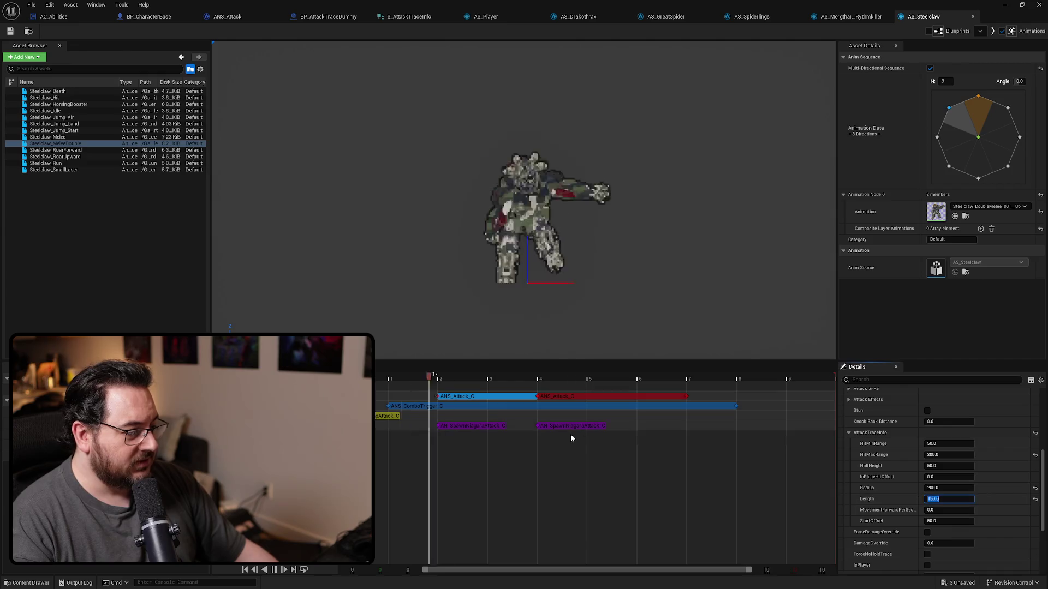
{"action": "left_click", "coordinate": [580, 398]}
{"action": "left_click", "coordinate": [940, 499]}
{"action": "type", "text": "150"}
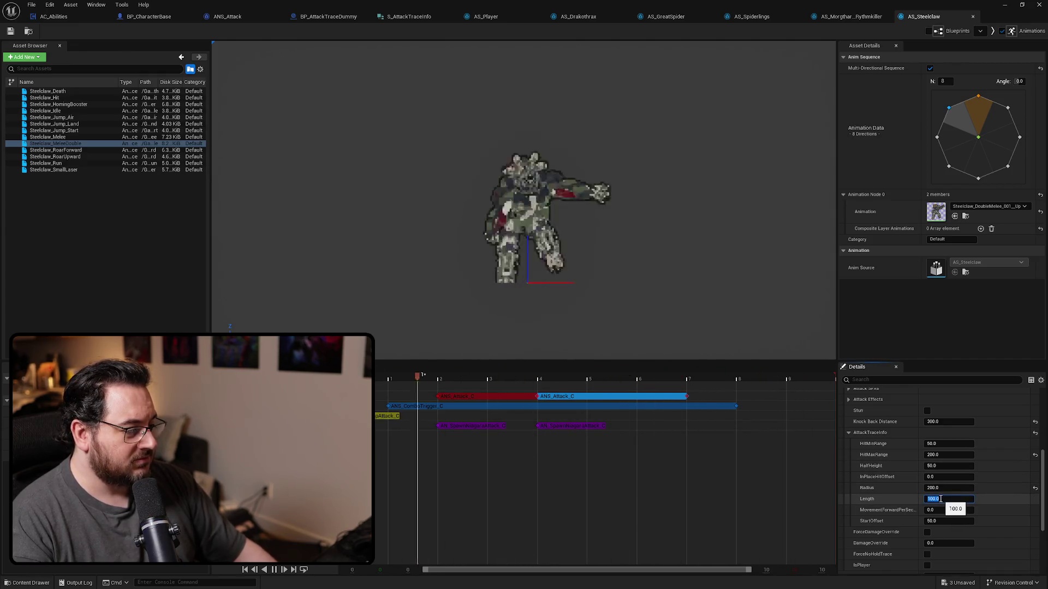
{"action": "key", "text": "Return"}
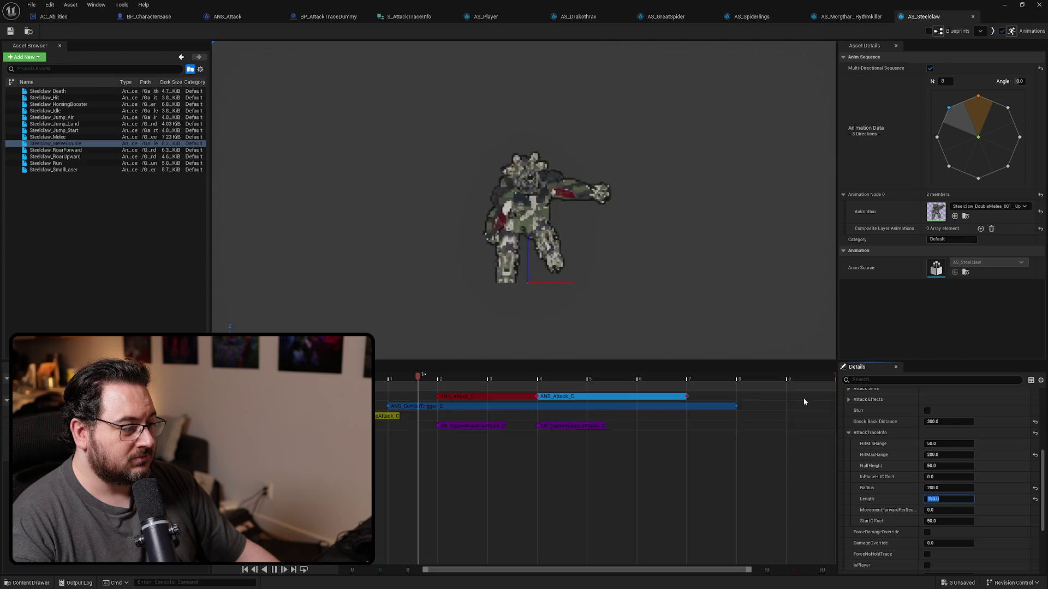
Check the Steelclaw_RoarForward and Steelclaw_RoarUpward notifies, then close AS_Steelclaw.
{"action": "left_click", "coordinate": [71, 150]}
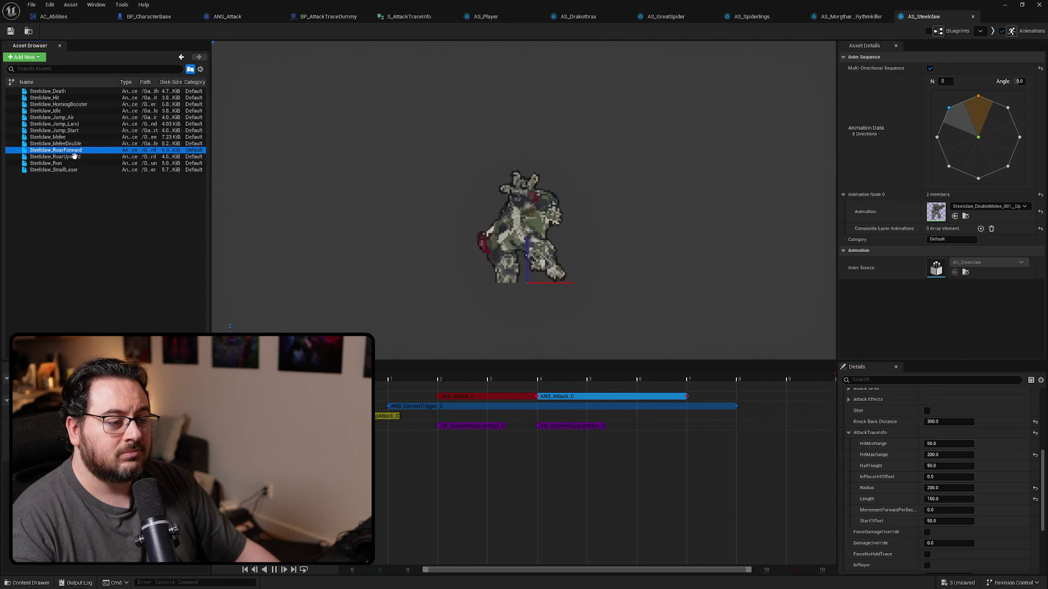
{"action": "double_click", "coordinate": [95, 149]}
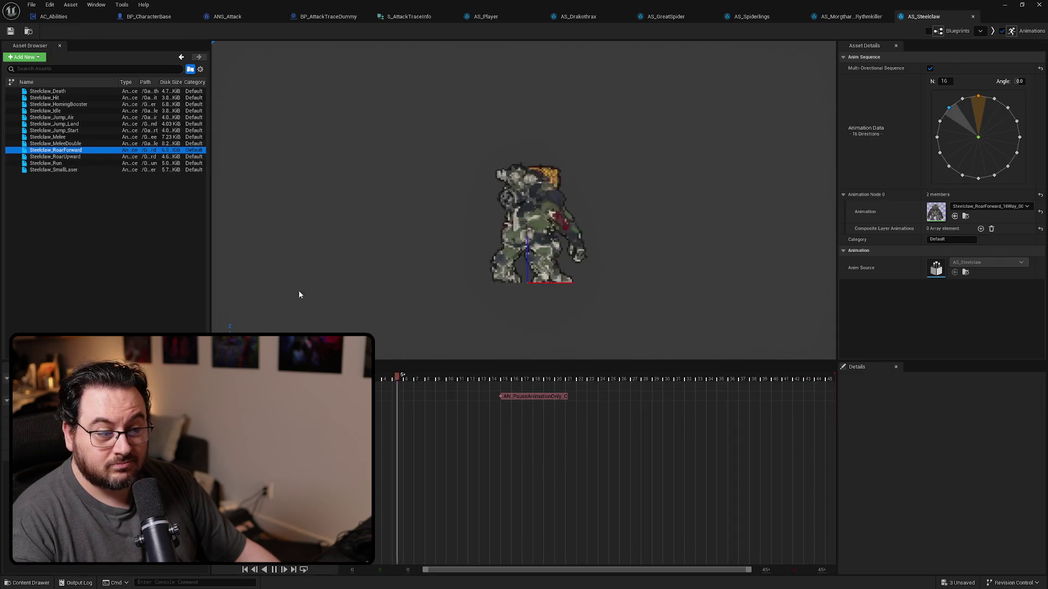
{"action": "left_click", "coordinate": [66, 156]}
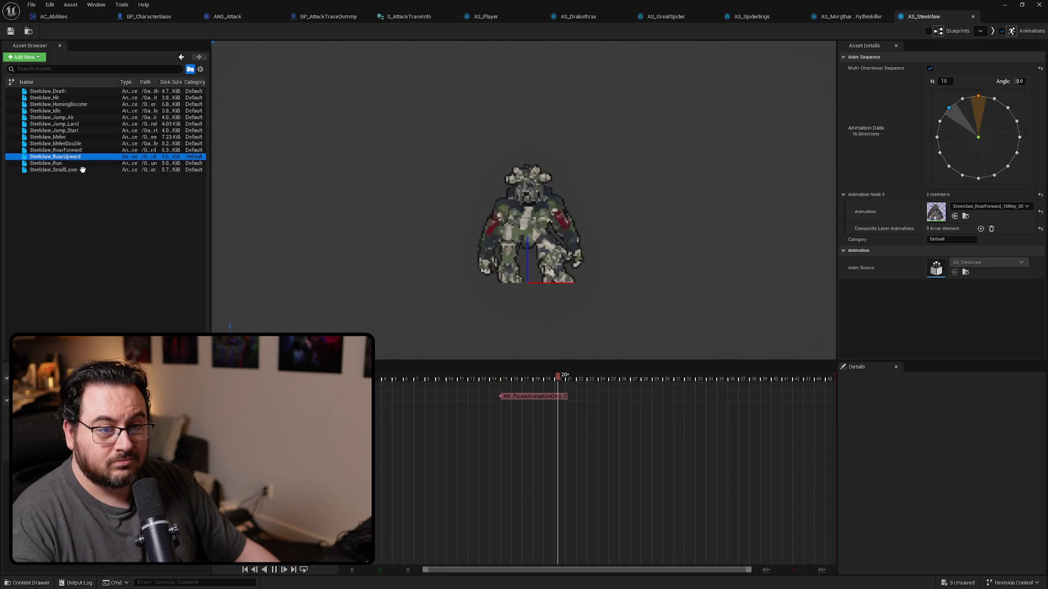
{"action": "double_click", "coordinate": [66, 156]}
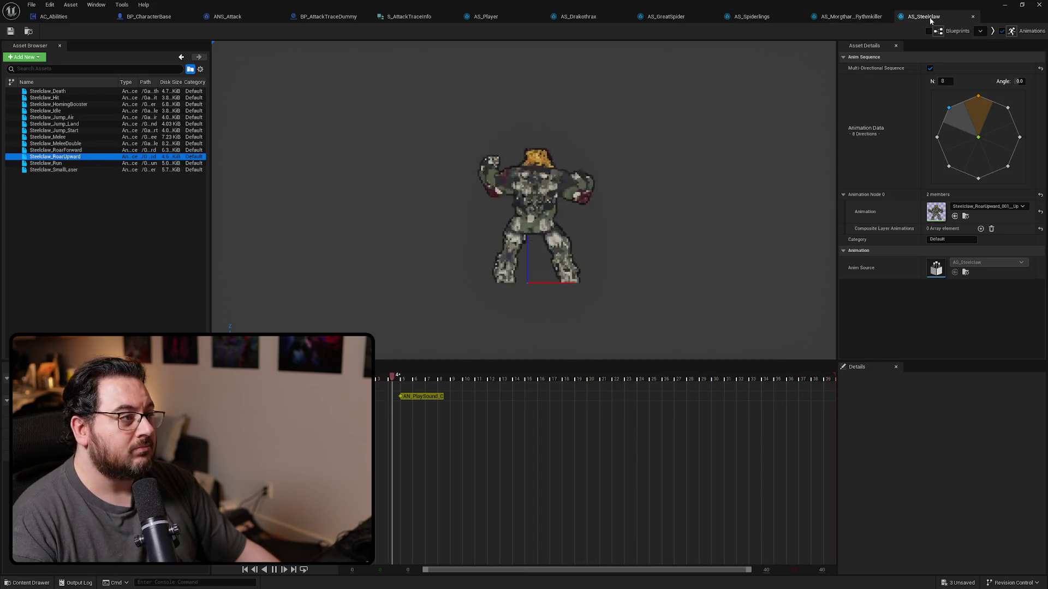
{"action": "left_click", "coordinate": [931, 20]}
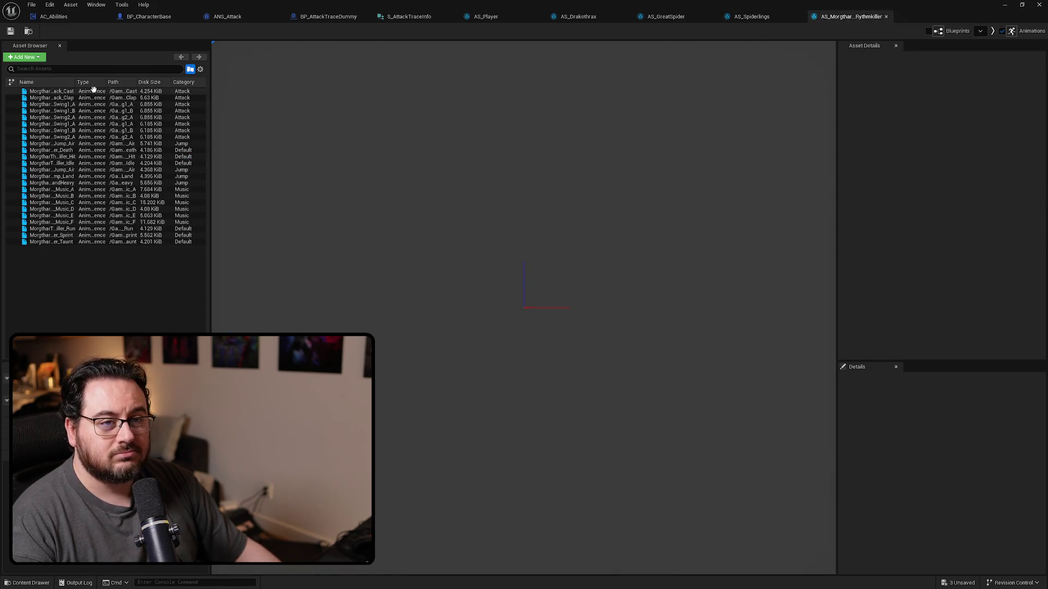
Inspect Morgthar's Attack_Clap notify and set Attack_Swing1_A's trace Length to 200.
{"action": "left_click_drag", "start_coordinate": [74, 82], "coordinate": [130, 82]}
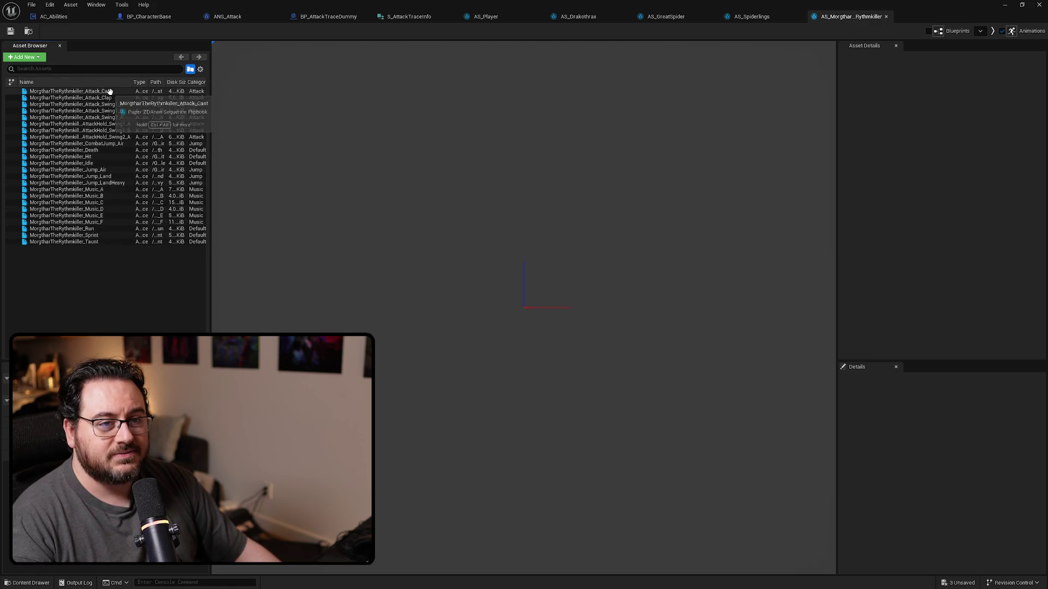
{"action": "left_click", "coordinate": [119, 98]}
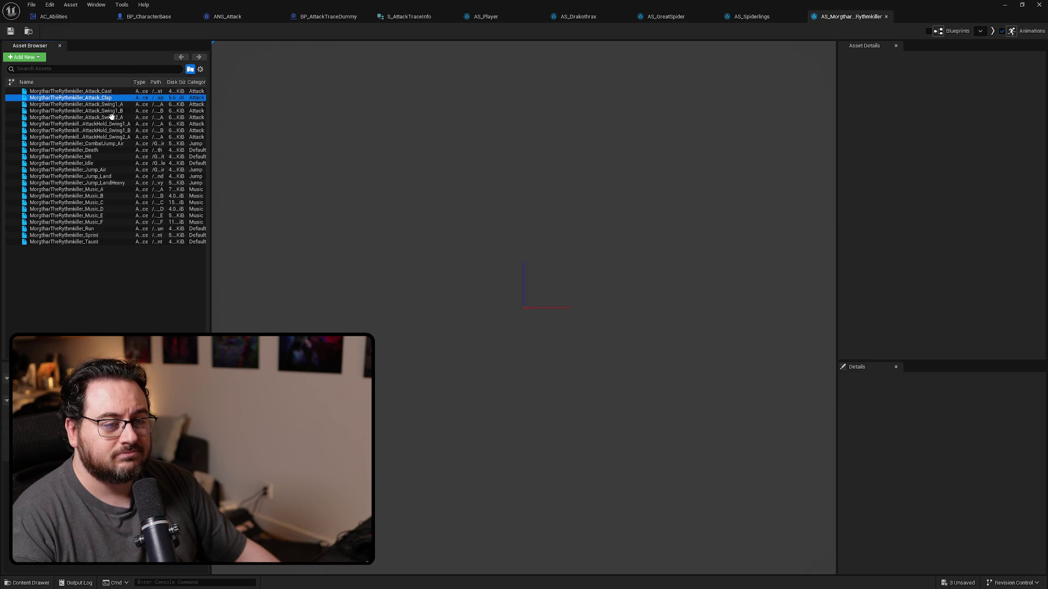
{"action": "left_click", "coordinate": [623, 395]}
{"action": "scroll", "coordinate": [900, 528], "scroll_direction": "down", "scroll_amount": 5}
{"action": "scroll", "coordinate": [905, 517], "scroll_direction": "down", "scroll_amount": 2}
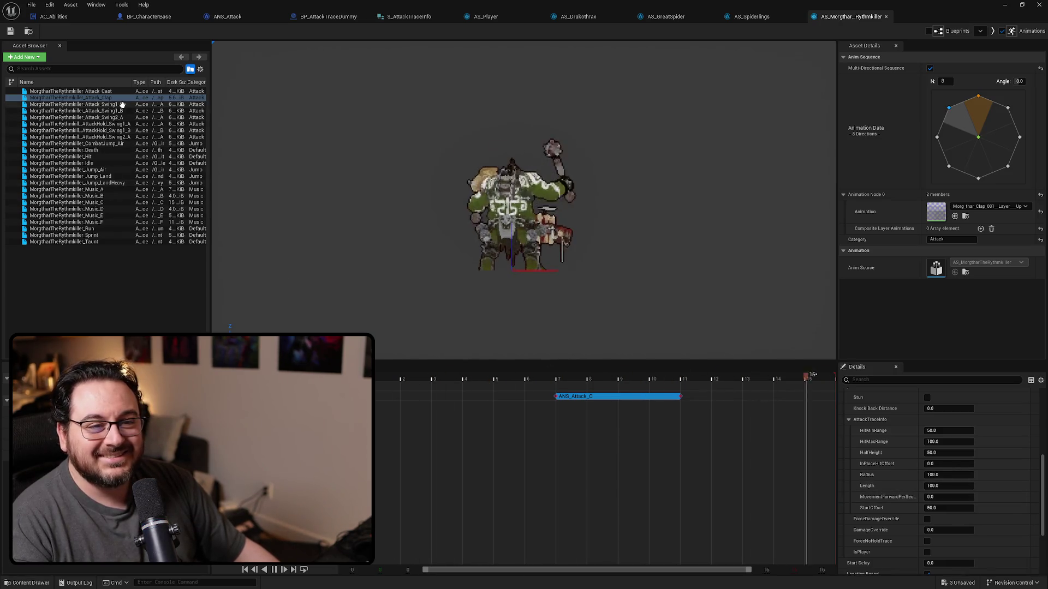
{"action": "left_click", "coordinate": [104, 105]}
{"action": "left_click", "coordinate": [521, 397]}
{"action": "scroll", "coordinate": [895, 491], "scroll_direction": "down", "scroll_amount": 5}
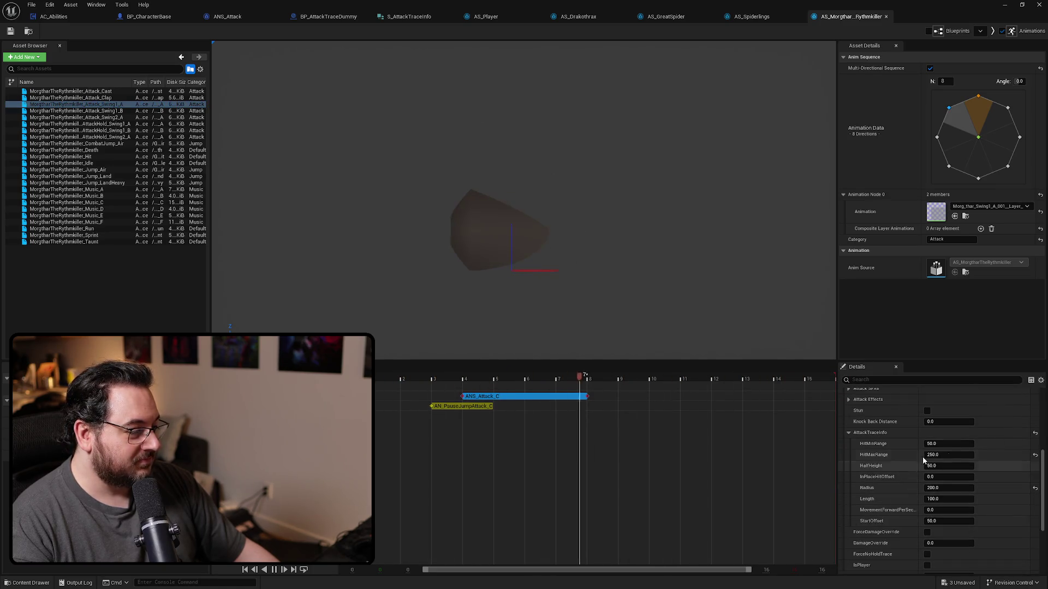
{"action": "left_click", "coordinate": [949, 499]}
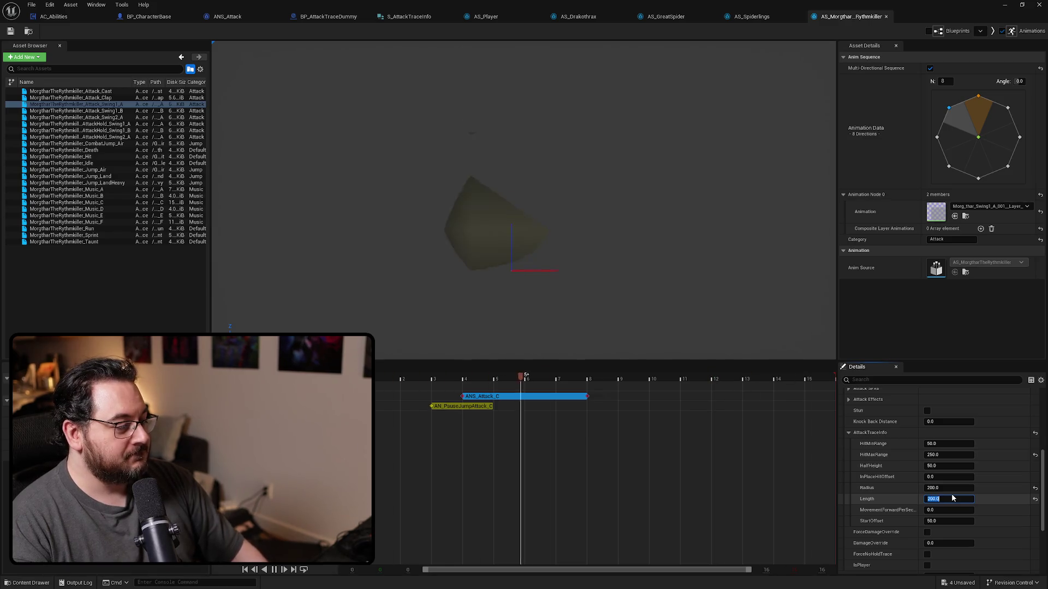
{"action": "type", "text": "200"}
{"action": "key", "text": "Return"}
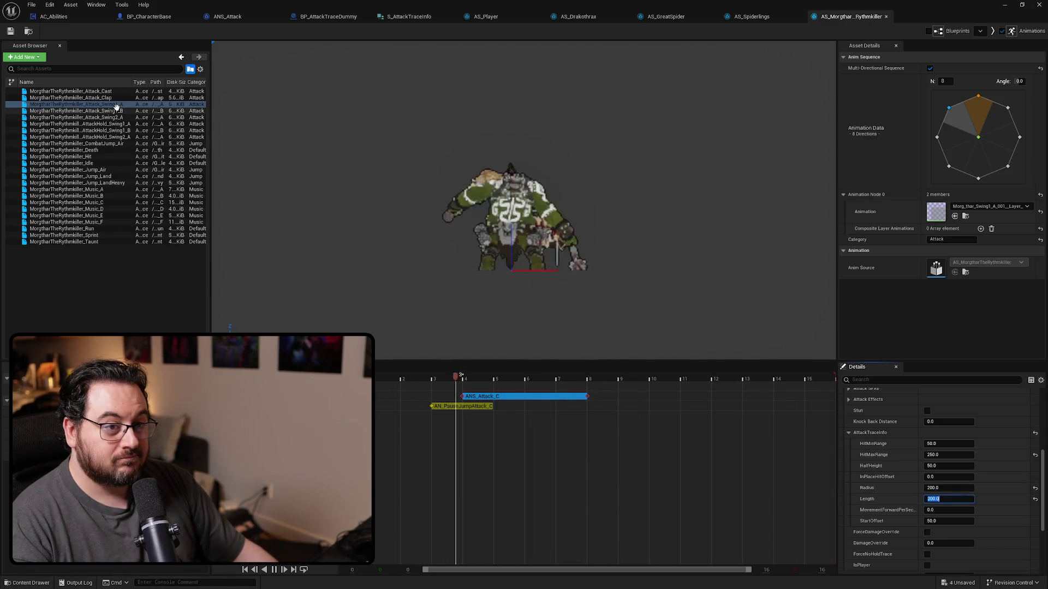
Set trace Length 200 on Attack_Swing1_B, Attack_Swing2_A and AttackHold_Swing1_A notifies.
{"action": "left_click", "coordinate": [116, 110]}
{"action": "left_click", "coordinate": [513, 396]}
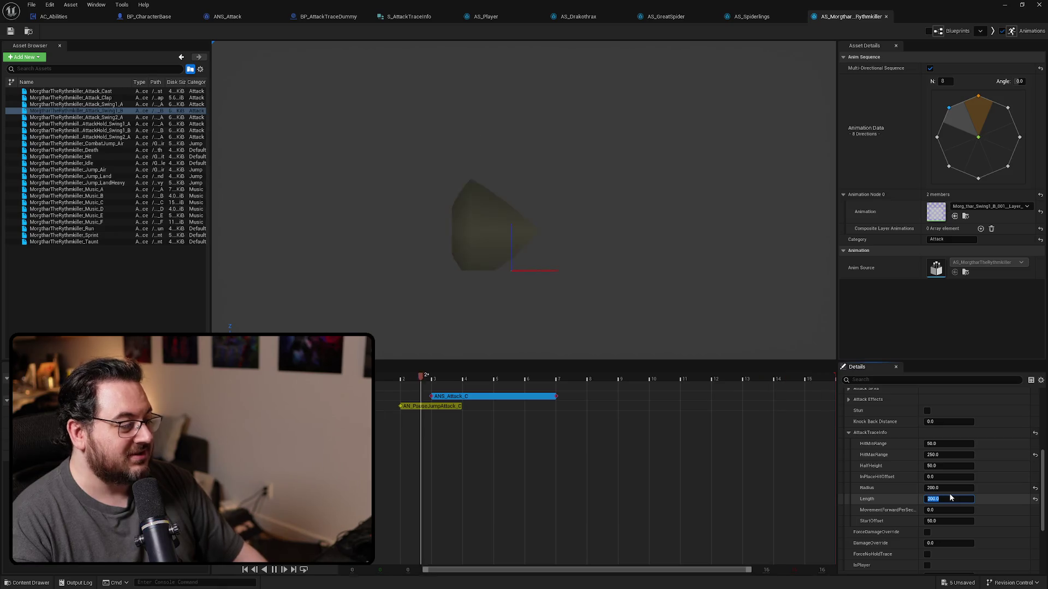
{"action": "left_click", "coordinate": [118, 117]}
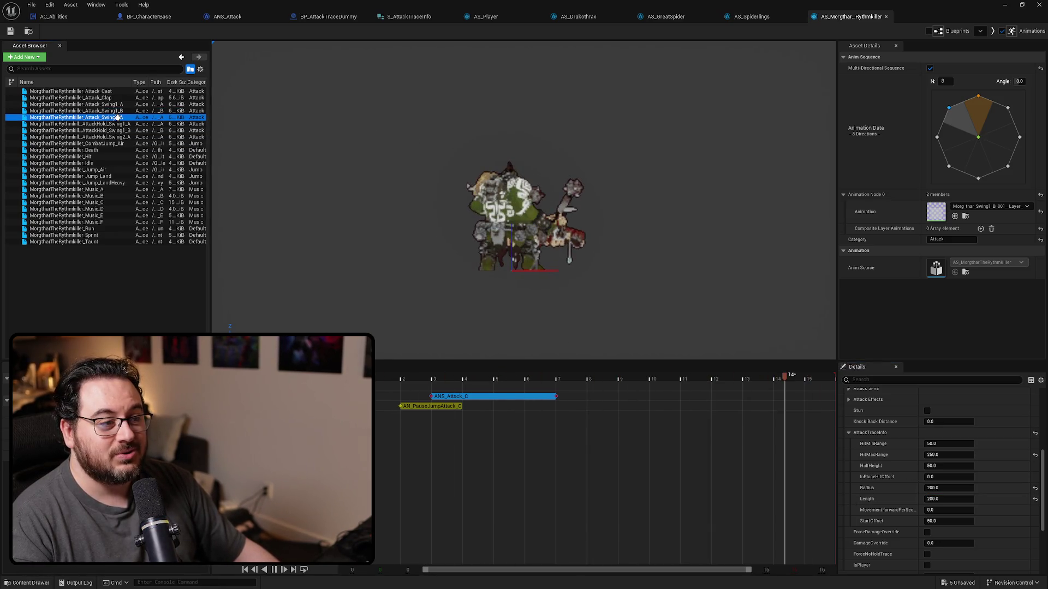
{"action": "left_click", "coordinate": [491, 397]}
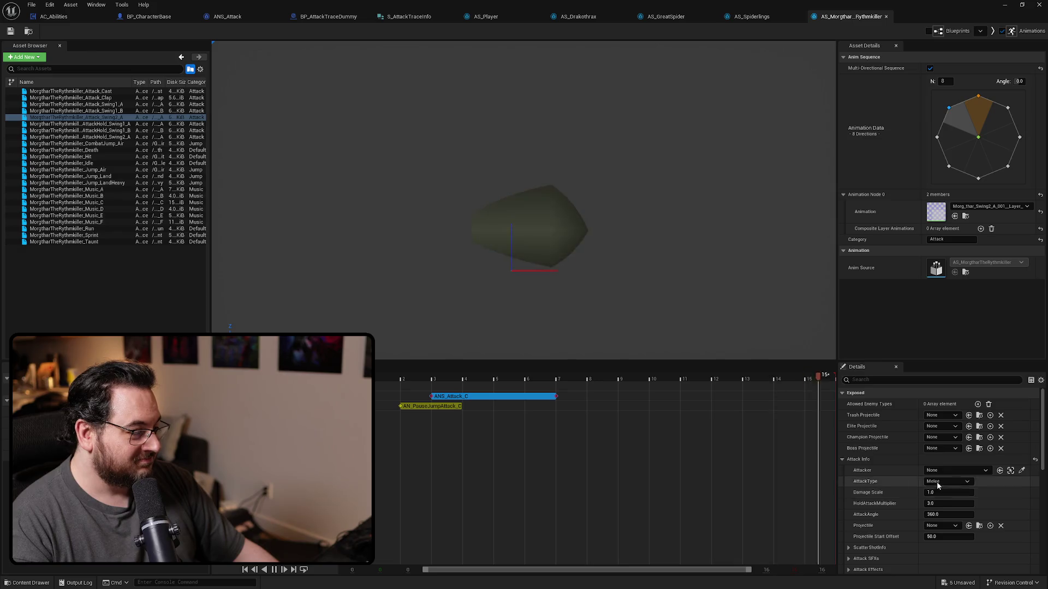
{"action": "scroll", "coordinate": [937, 486], "scroll_direction": "down", "scroll_amount": 5}
{"action": "type", "text": "200.0"}
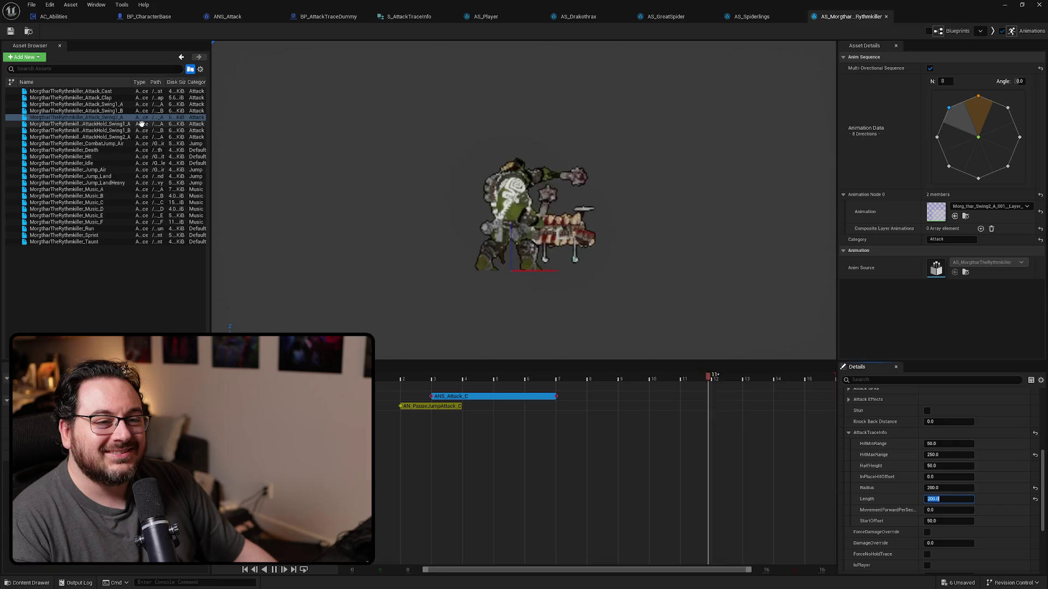
{"action": "left_click", "coordinate": [141, 124]}
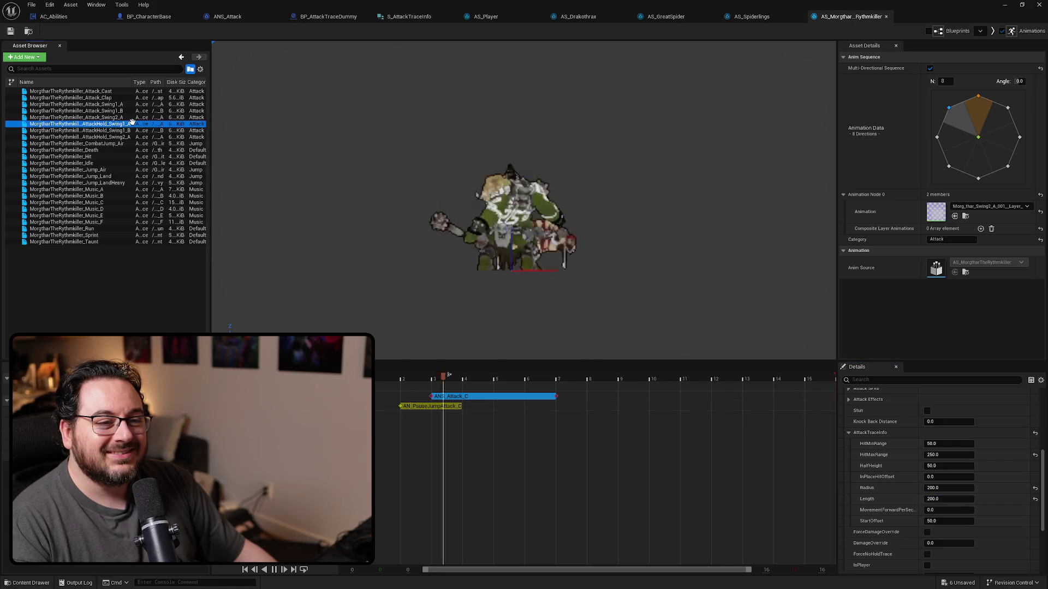
{"action": "left_click", "coordinate": [538, 398]}
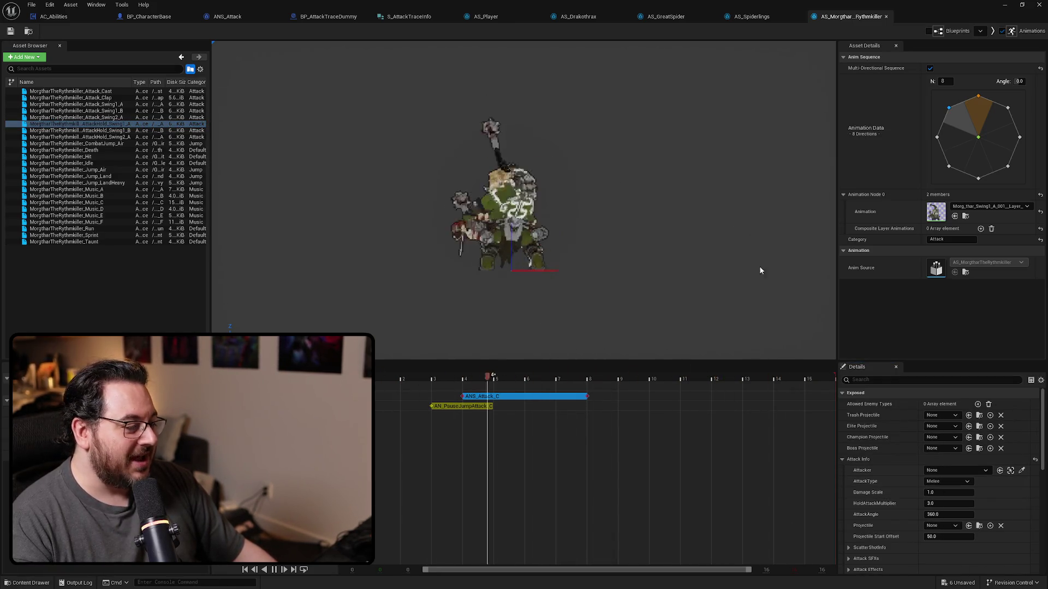
{"action": "scroll", "coordinate": [906, 502], "scroll_direction": "down", "scroll_amount": 5}
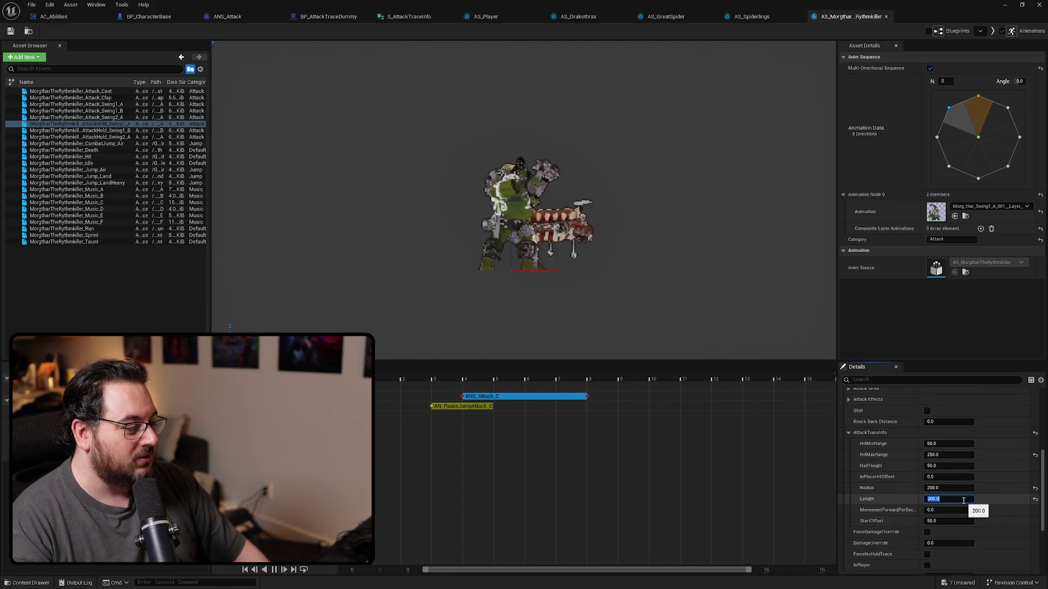
{"action": "left_click", "coordinate": [115, 131]}
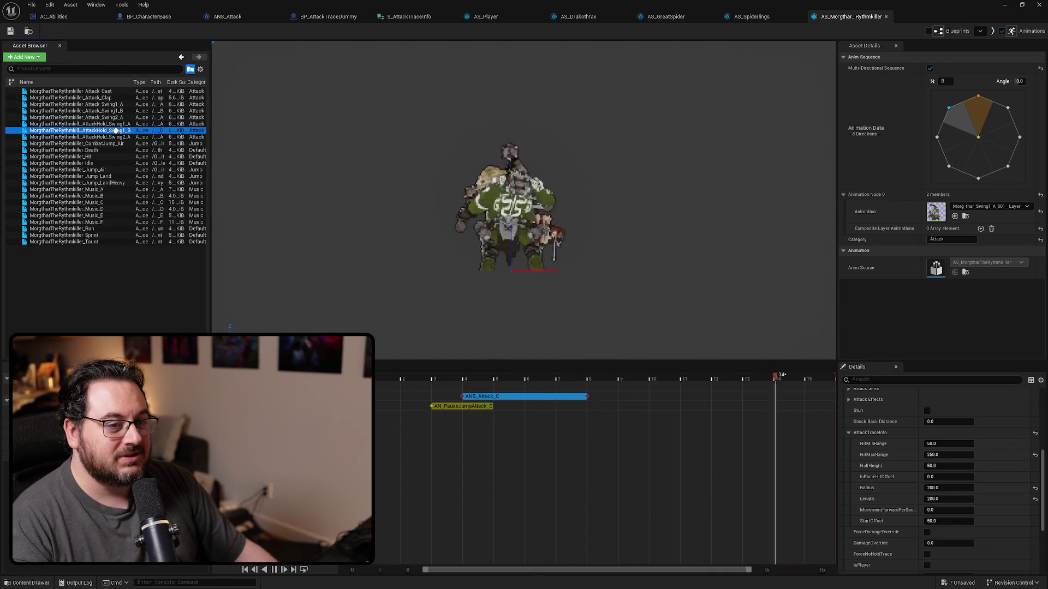
Set trace Length 200 on the AttackHold_Swing1_B and AttackHold_Swing2_A notifies.
{"action": "scroll", "coordinate": [892, 512], "scroll_direction": "up", "scroll_amount": 3}
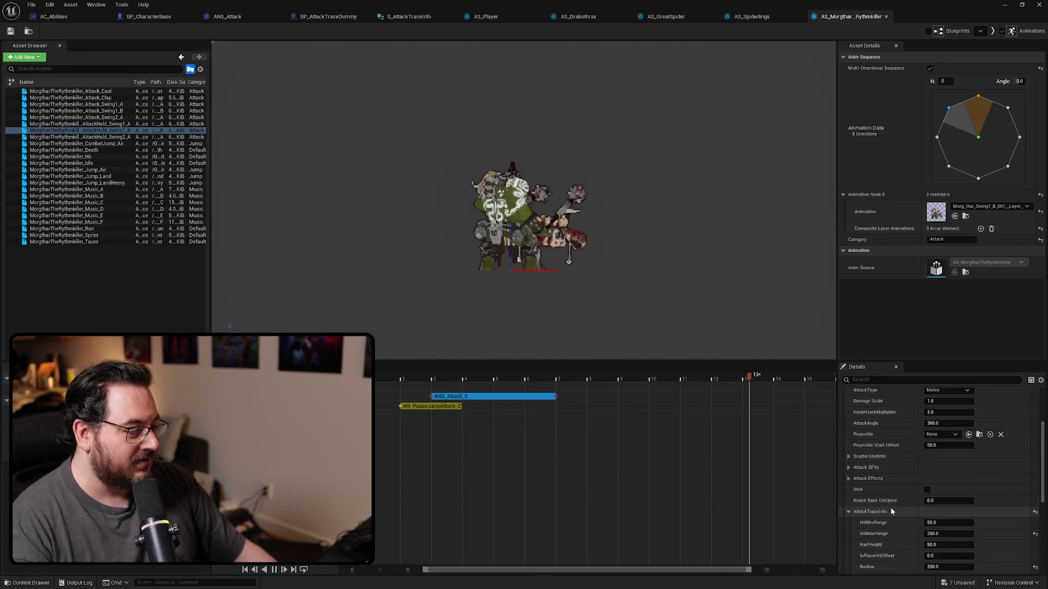
{"action": "scroll", "coordinate": [892, 511], "scroll_direction": "down", "scroll_amount": 3}
{"action": "left_click", "coordinate": [954, 499]}
{"action": "type", "text": "200"}
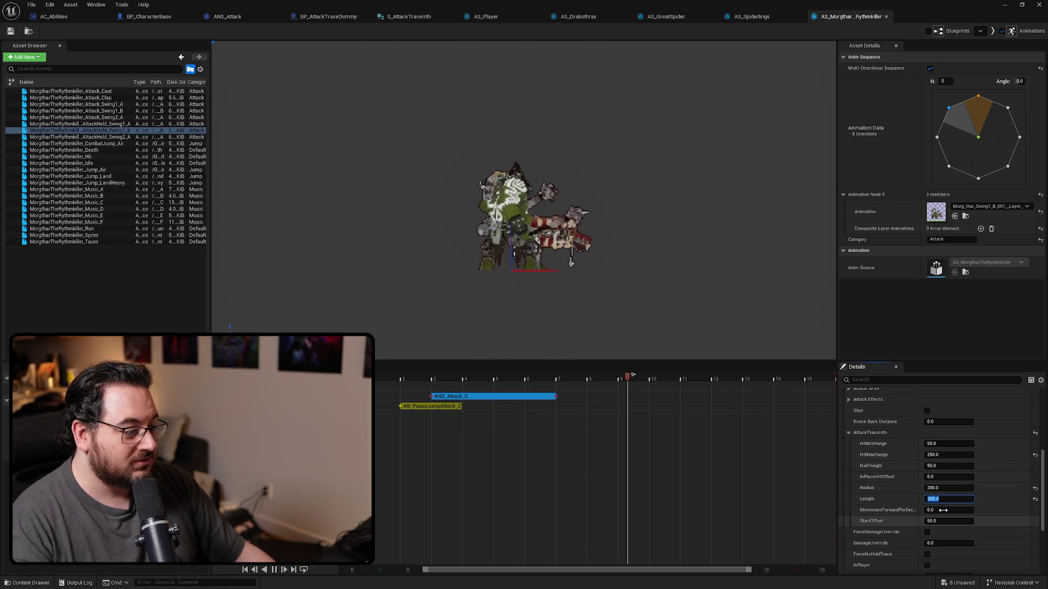
{"action": "left_click", "coordinate": [113, 136]}
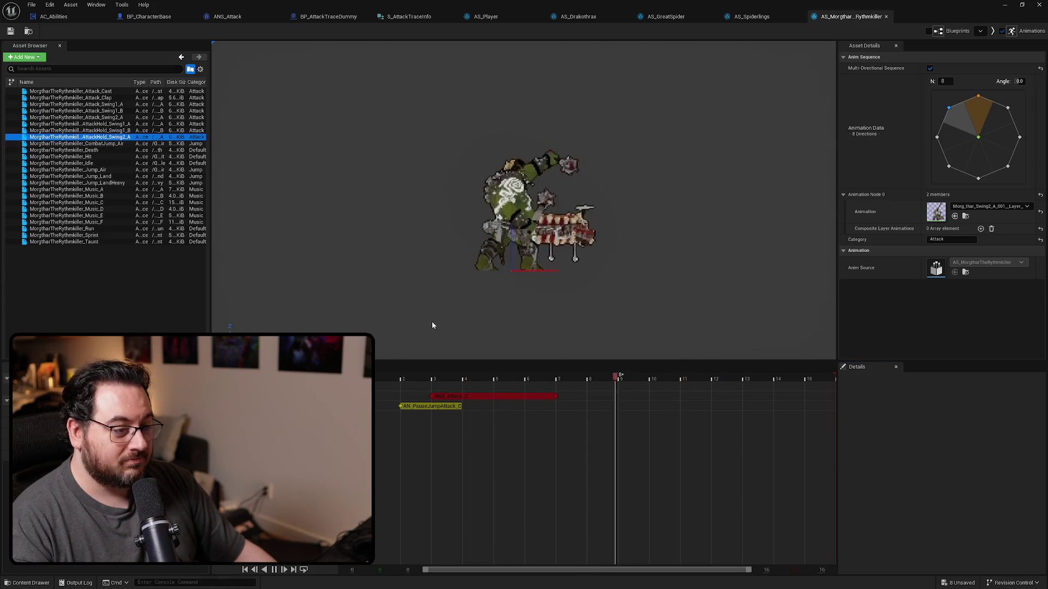
{"action": "left_click", "coordinate": [453, 396]}
{"action": "scroll", "coordinate": [873, 464], "scroll_direction": "down", "scroll_amount": 3}
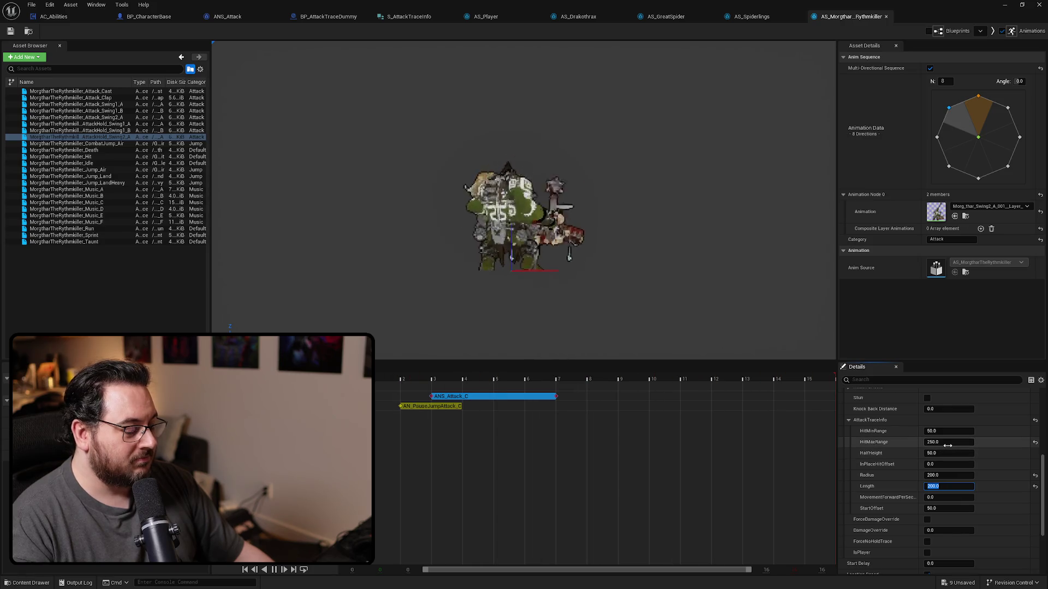
{"action": "left_click", "coordinate": [115, 144]}
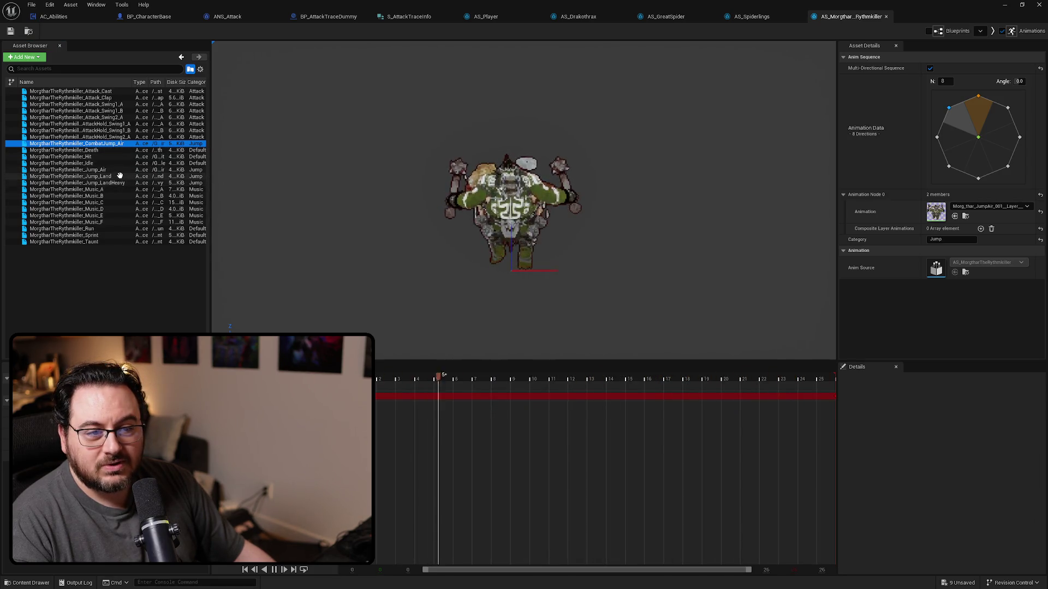
{"action": "left_click", "coordinate": [120, 269]}
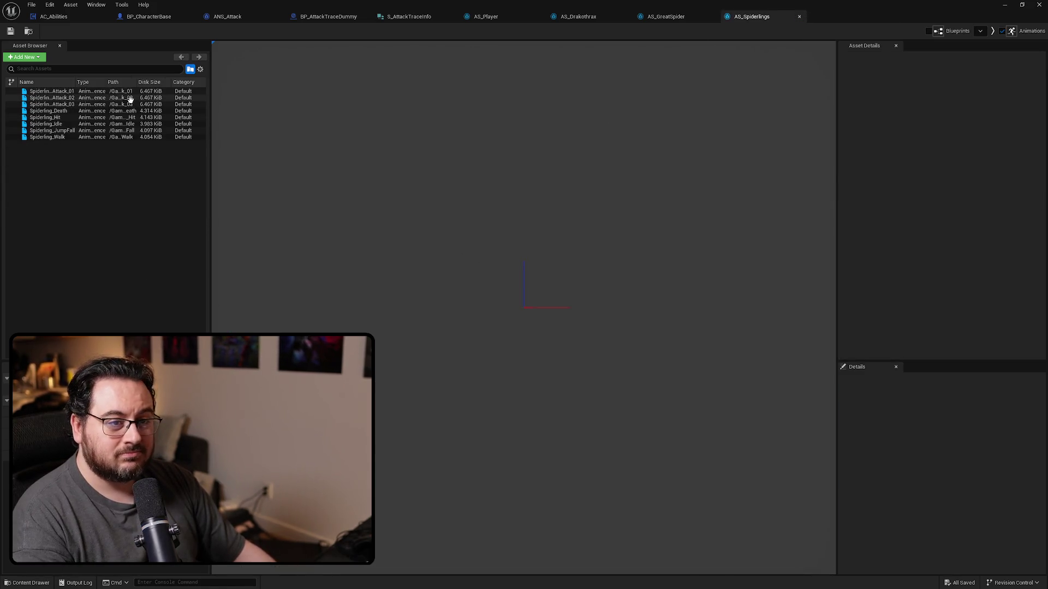
Inspect the ANS_Attack_C trace values on Spiderling Attack_01 and Attack_02, then close AS_Spiderlings.
{"action": "left_click", "coordinate": [72, 92]}
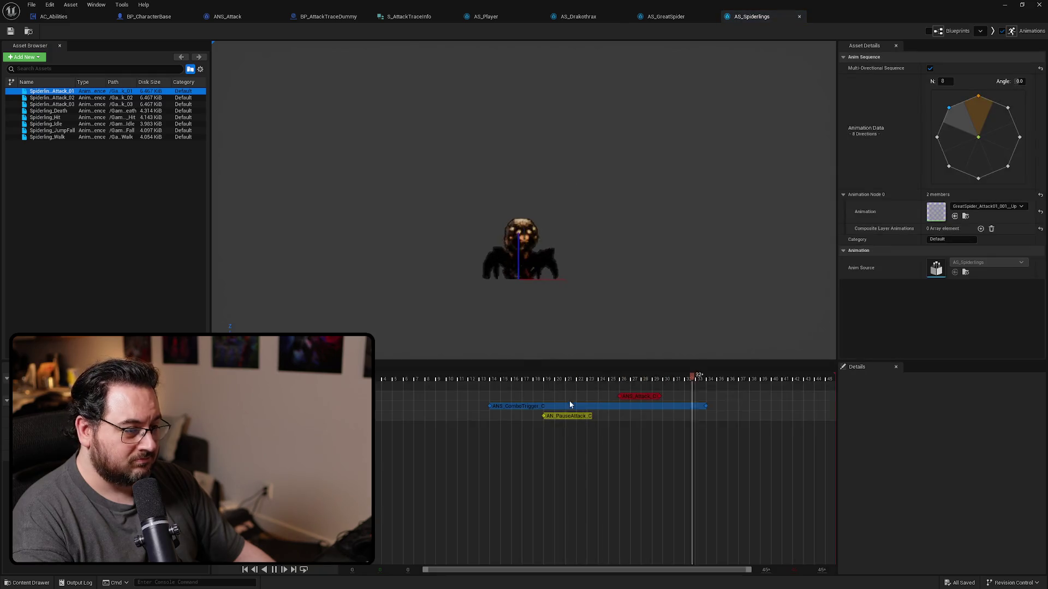
{"action": "left_click", "coordinate": [638, 398]}
{"action": "scroll", "coordinate": [879, 506], "scroll_direction": "down", "scroll_amount": 5}
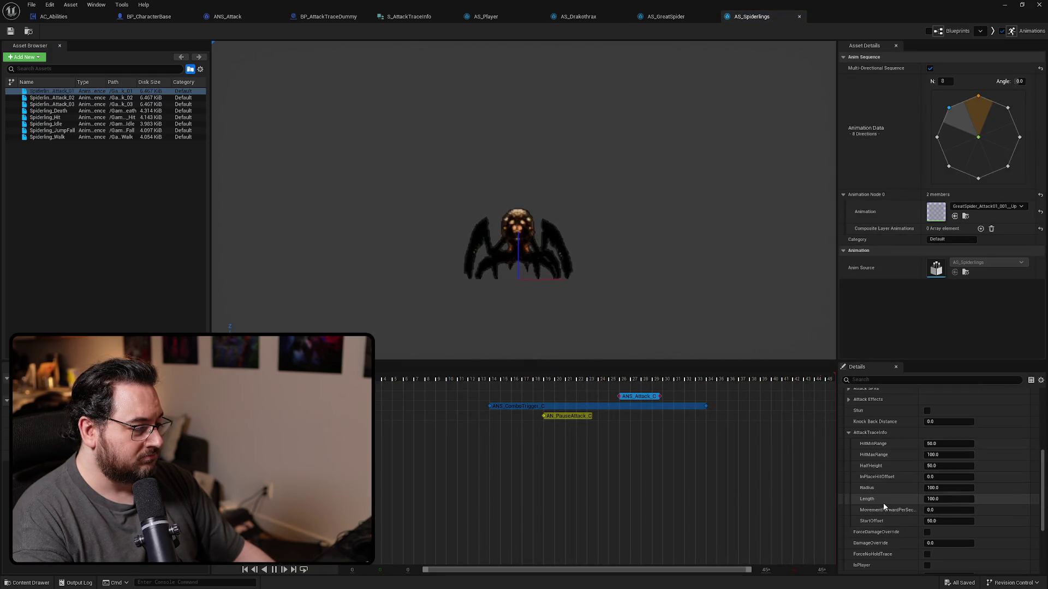
{"action": "left_click", "coordinate": [100, 97]}
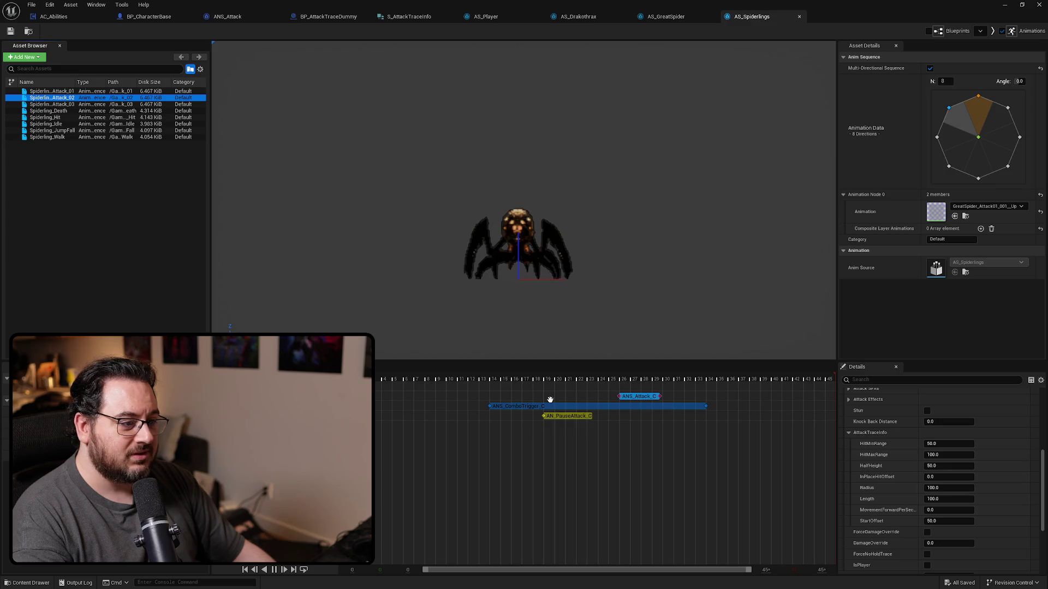
{"action": "left_click", "coordinate": [606, 397]}
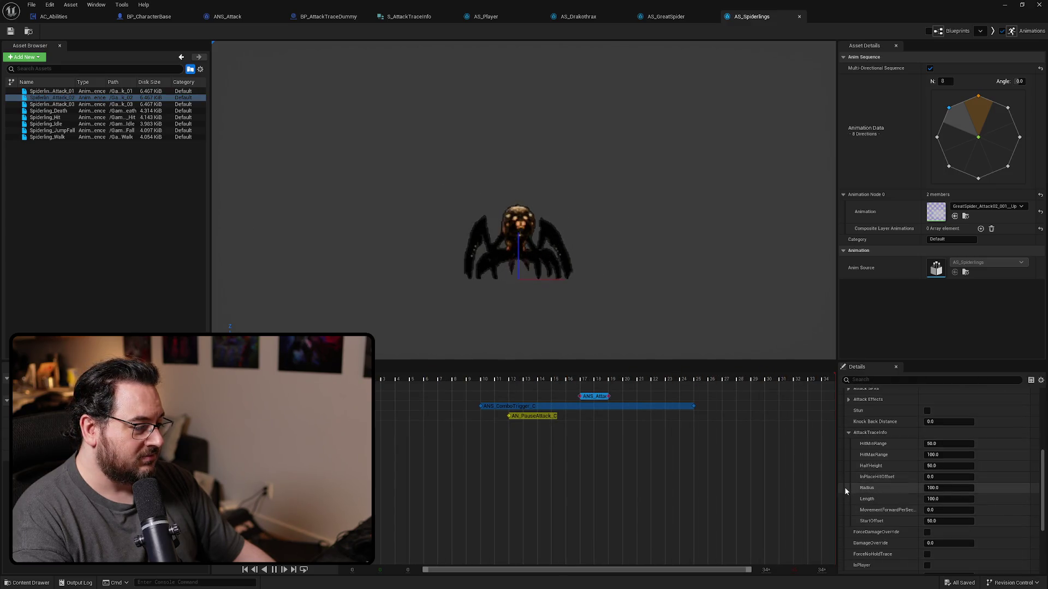
{"action": "left_click", "coordinate": [798, 17]}
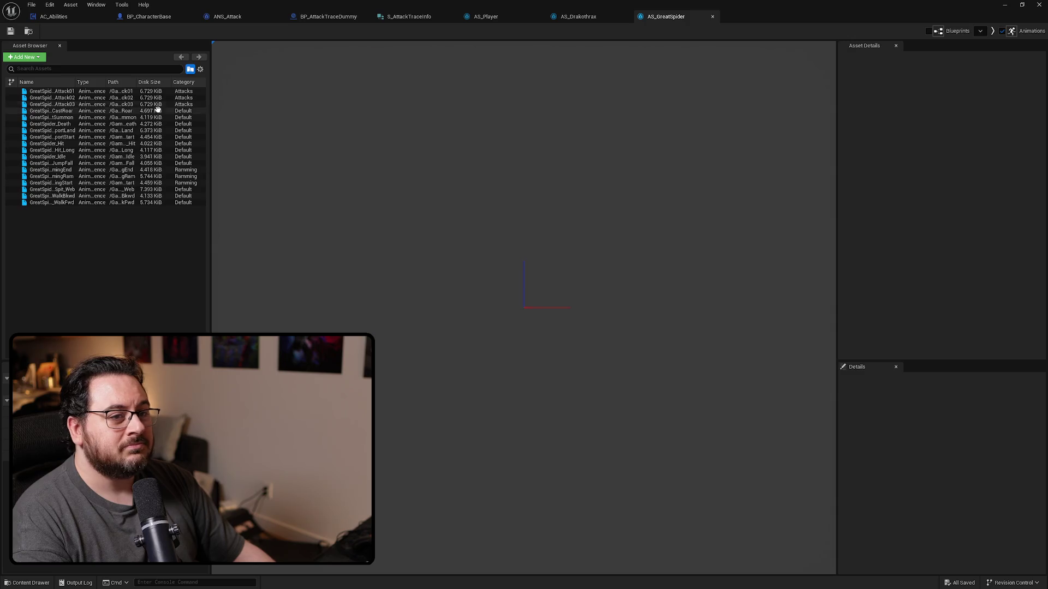
Set the attack trace Length to 250 on GreatSpider Attack01 and Attack02.
{"action": "left_click", "coordinate": [68, 92]}
{"action": "left_click", "coordinate": [651, 397]}
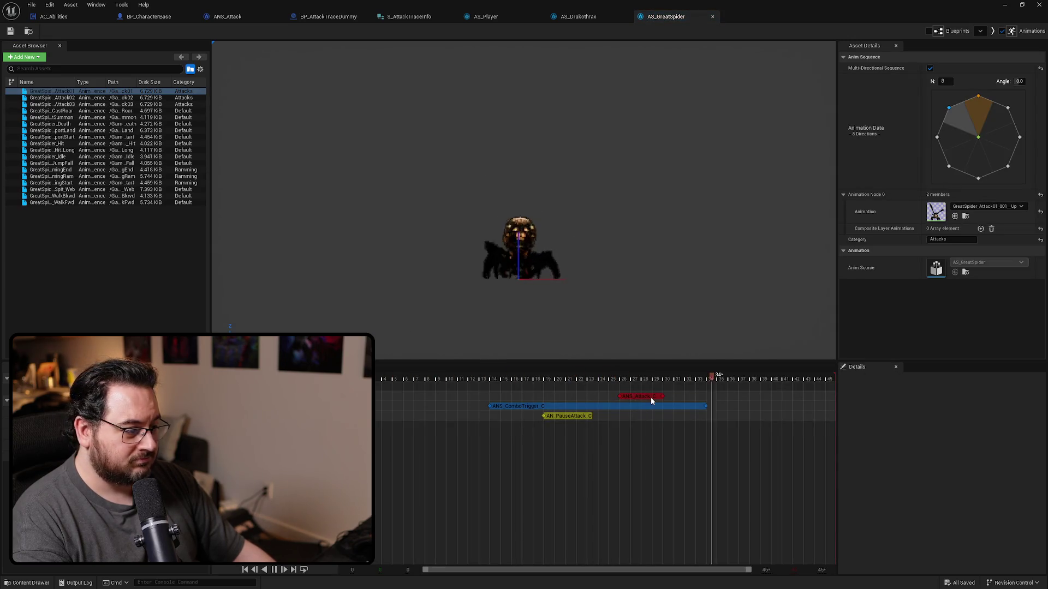
{"action": "scroll", "coordinate": [847, 454], "scroll_direction": "down", "scroll_amount": 5}
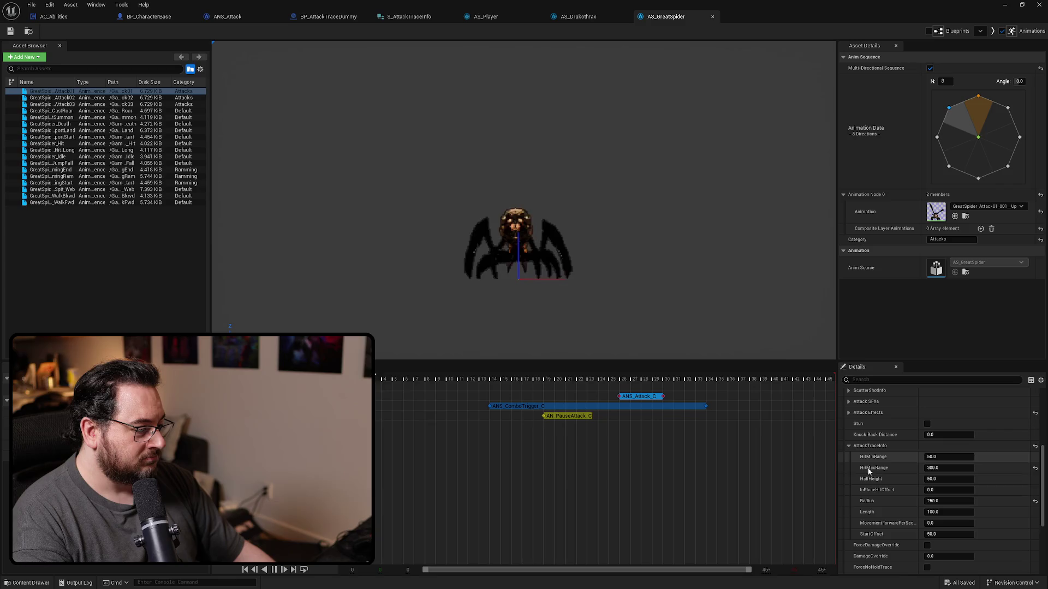
{"action": "left_click", "coordinate": [943, 512]}
{"action": "type", "text": "250"}
{"action": "key", "text": "Return"}
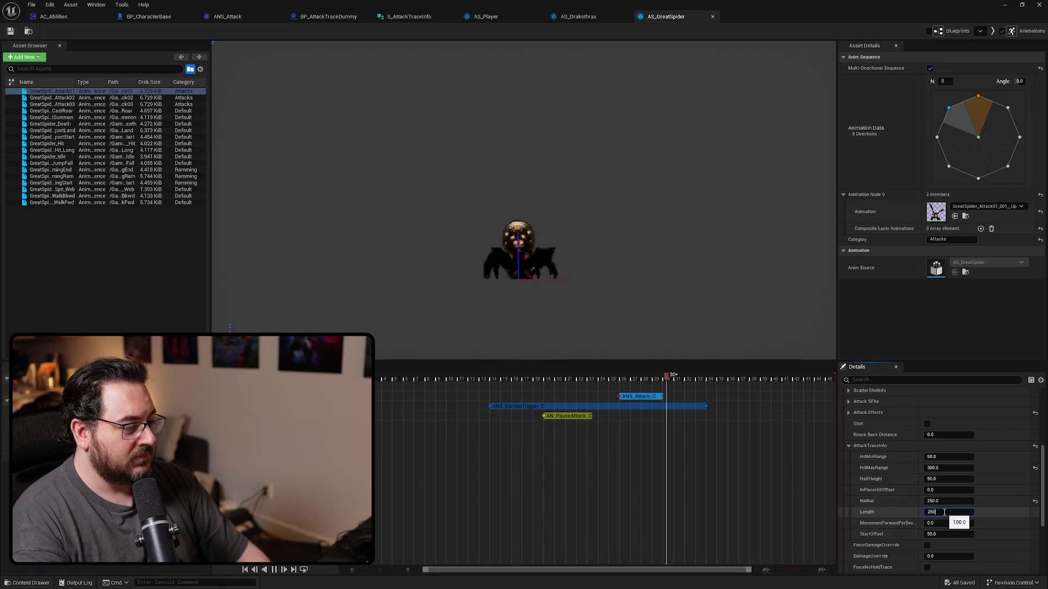
{"action": "left_click", "coordinate": [52, 98]}
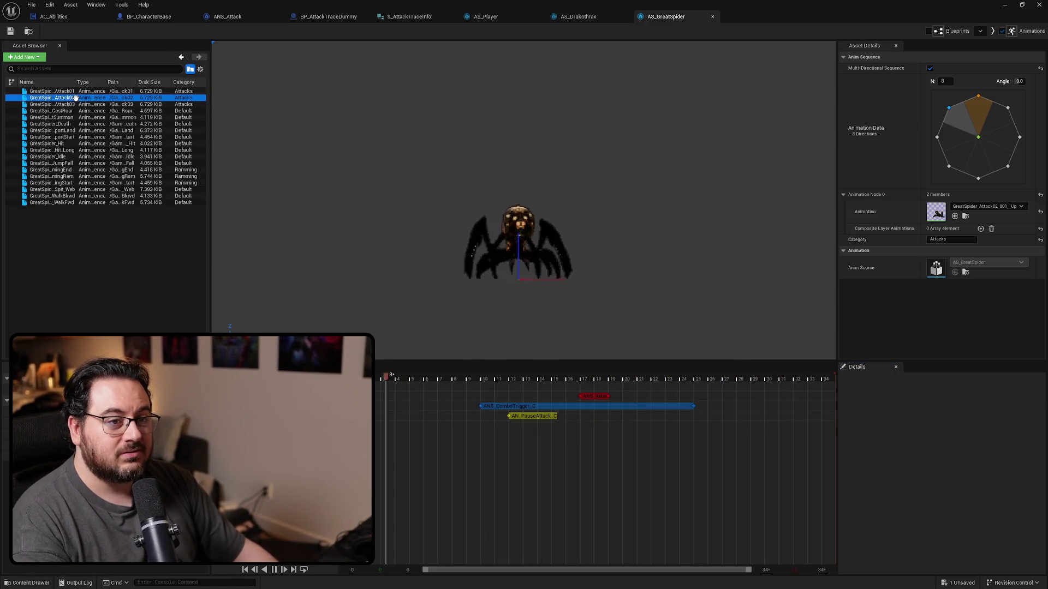
{"action": "left_click", "coordinate": [595, 396]}
{"action": "scroll", "coordinate": [880, 503], "scroll_direction": "down", "scroll_amount": 2}
{"action": "left_click", "coordinate": [947, 485]}
{"action": "type", "text": "250"}
{"action": "key", "text": "Return"}
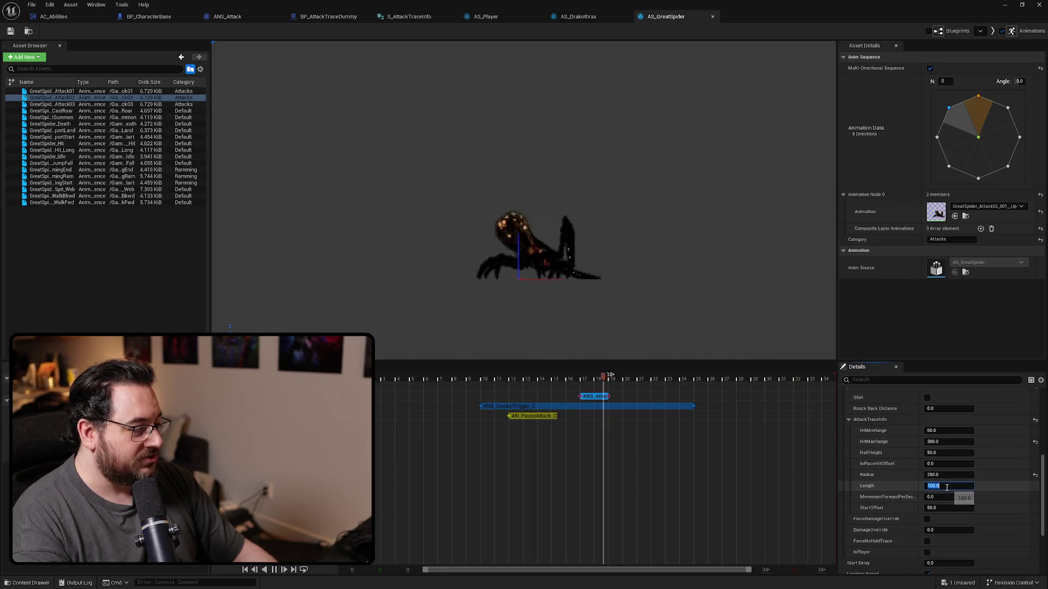
Set GreatSpider Attack03's trace Length to 250 and save all changes.
{"action": "left_click", "coordinate": [64, 104]}
{"action": "left_click", "coordinate": [595, 396]}
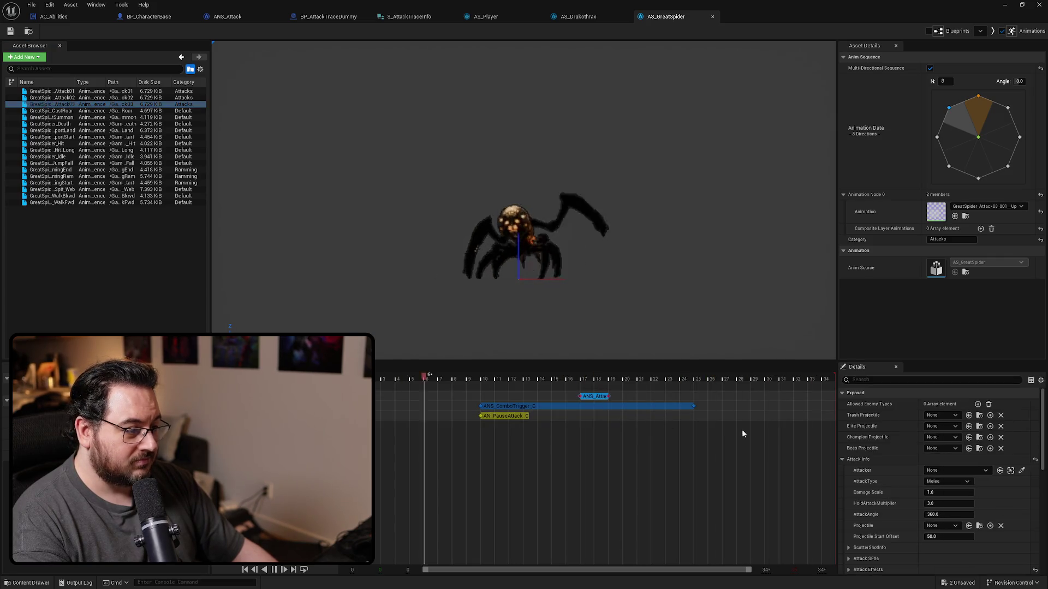
{"action": "scroll", "coordinate": [877, 496], "scroll_direction": "down", "scroll_amount": 2}
{"action": "key", "text": "Tab"}
{"action": "type", "text": "250"}
{"action": "key", "text": "Return"}
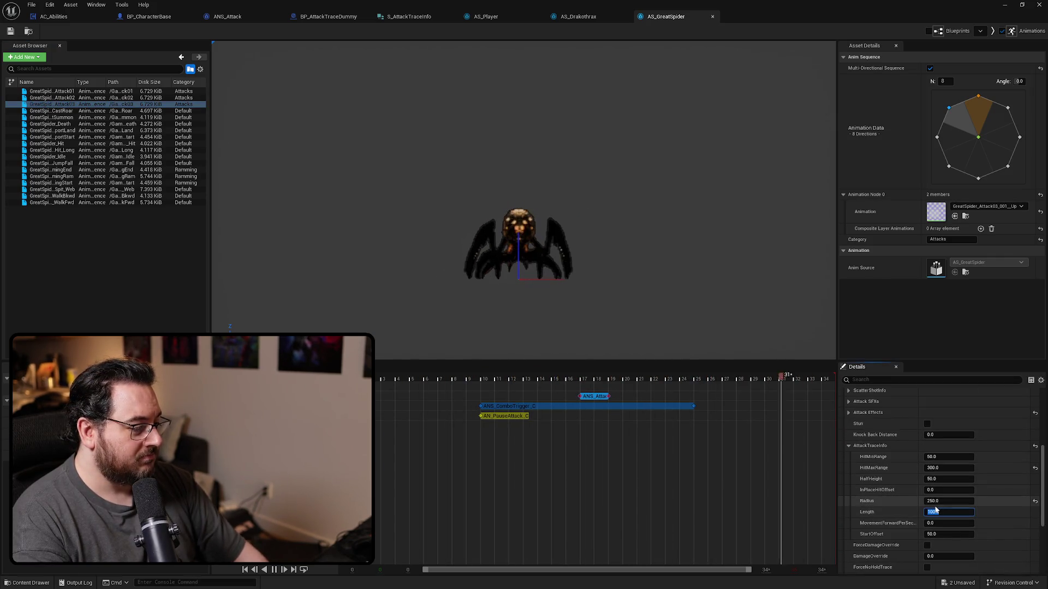
{"action": "left_click", "coordinate": [97, 208]}
{"action": "left_click_drag", "start_coordinate": [77, 82], "coordinate": [110, 83]}
{"action": "left_click", "coordinate": [123, 283]}
{"action": "key", "text": "ctrl+s"}
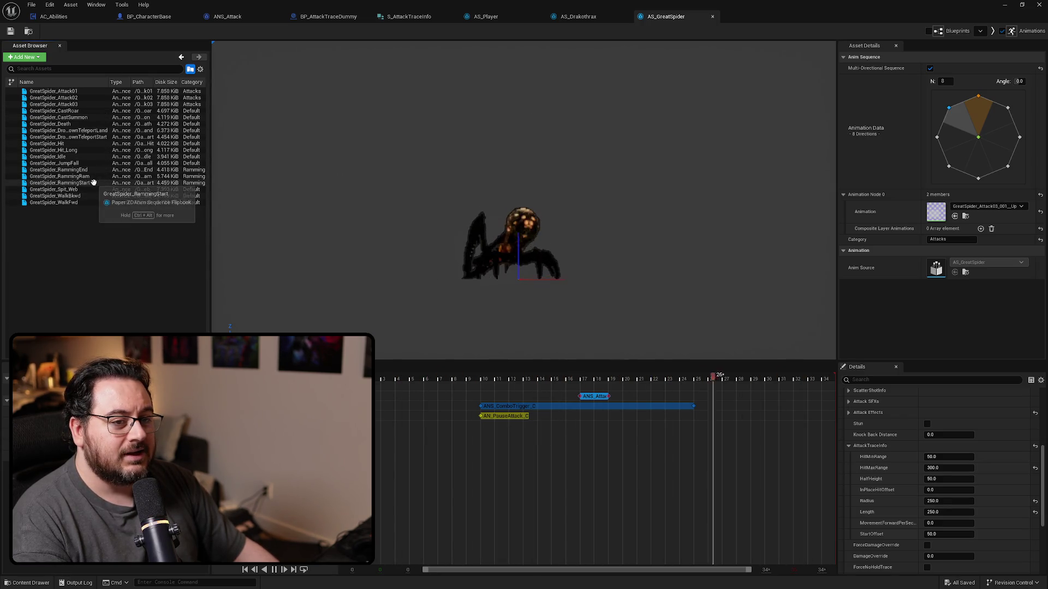
Check GreatSpider_RammingRam's attack notify values, then close AS_GreatSpider.
{"action": "left_click", "coordinate": [93, 176]}
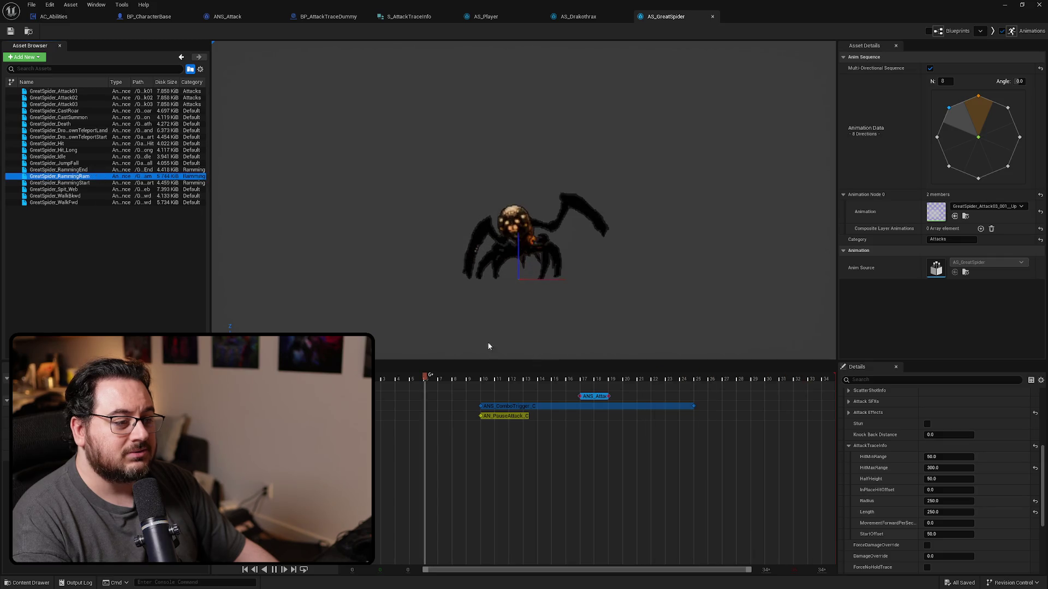
{"action": "scroll", "coordinate": [879, 467], "scroll_direction": "down", "scroll_amount": 5}
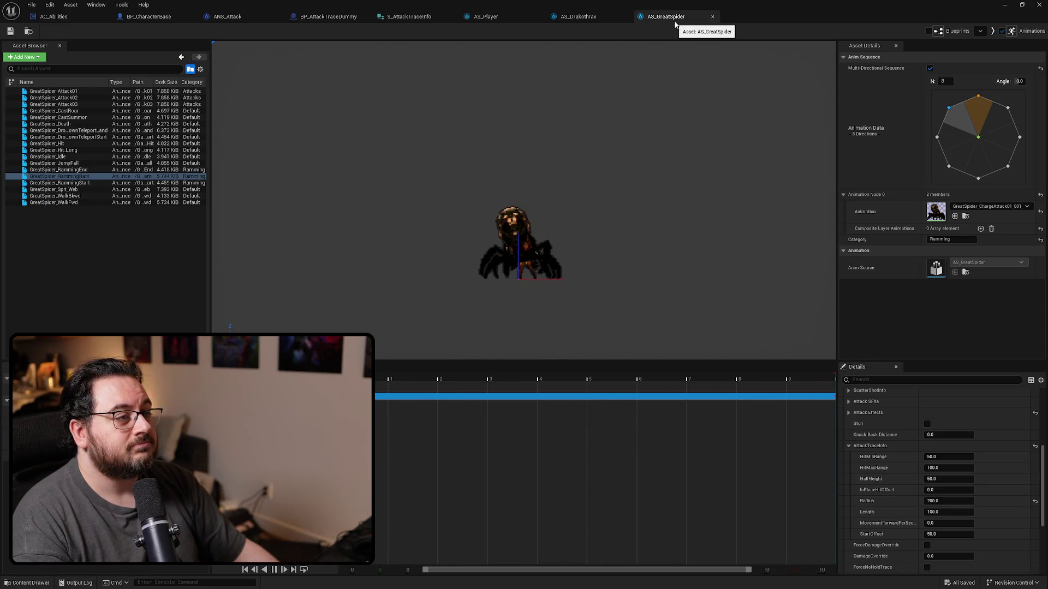
{"action": "left_click", "coordinate": [712, 16]}
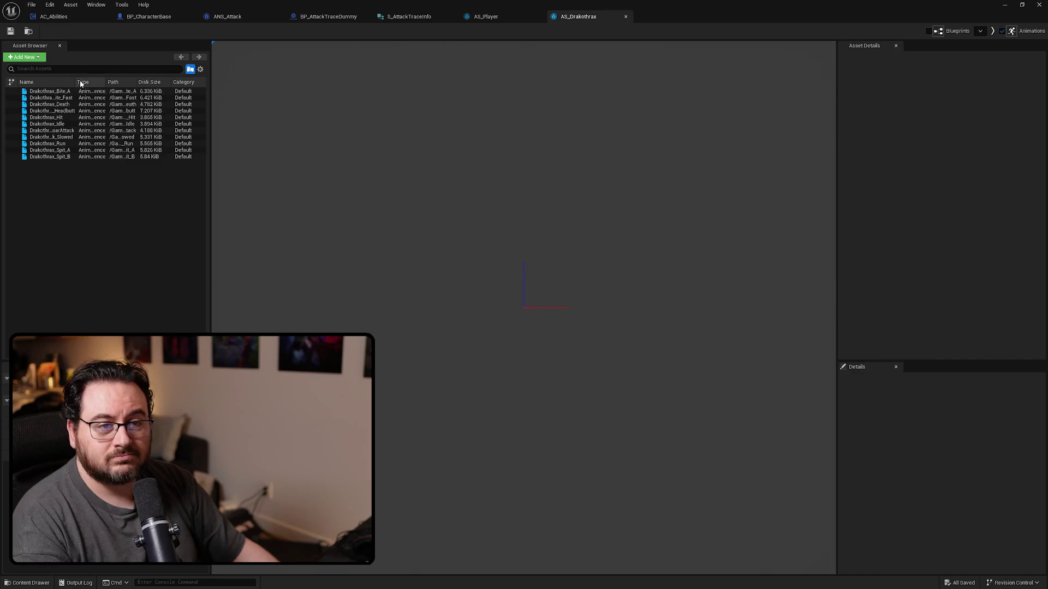
Set Drakothrax_Bite_A's attack trace Length and StartOffset to 200.
{"action": "left_click_drag", "start_coordinate": [76, 82], "coordinate": [109, 82]}
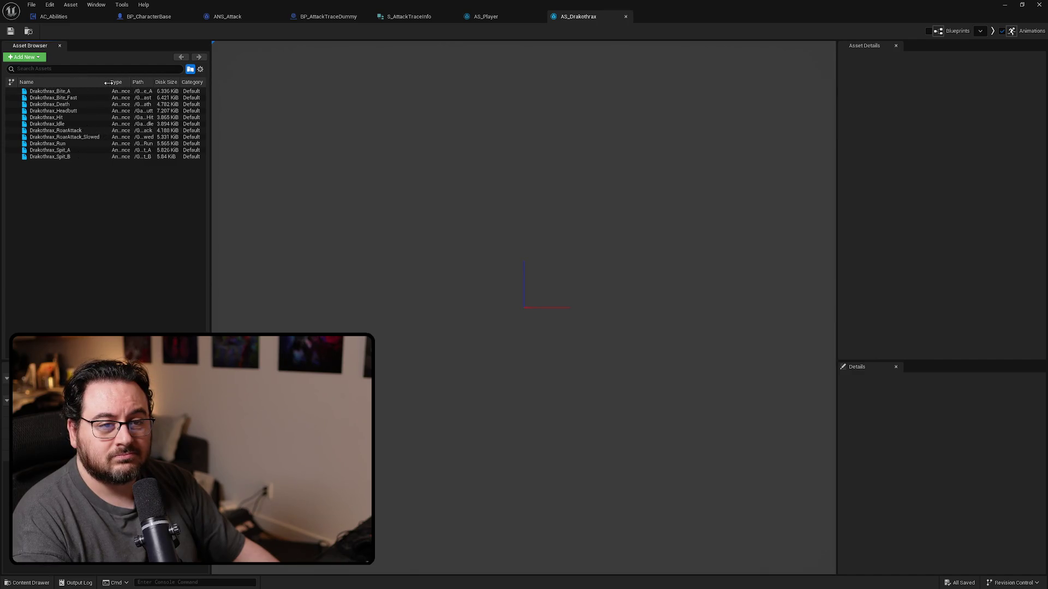
{"action": "left_click", "coordinate": [565, 396]}
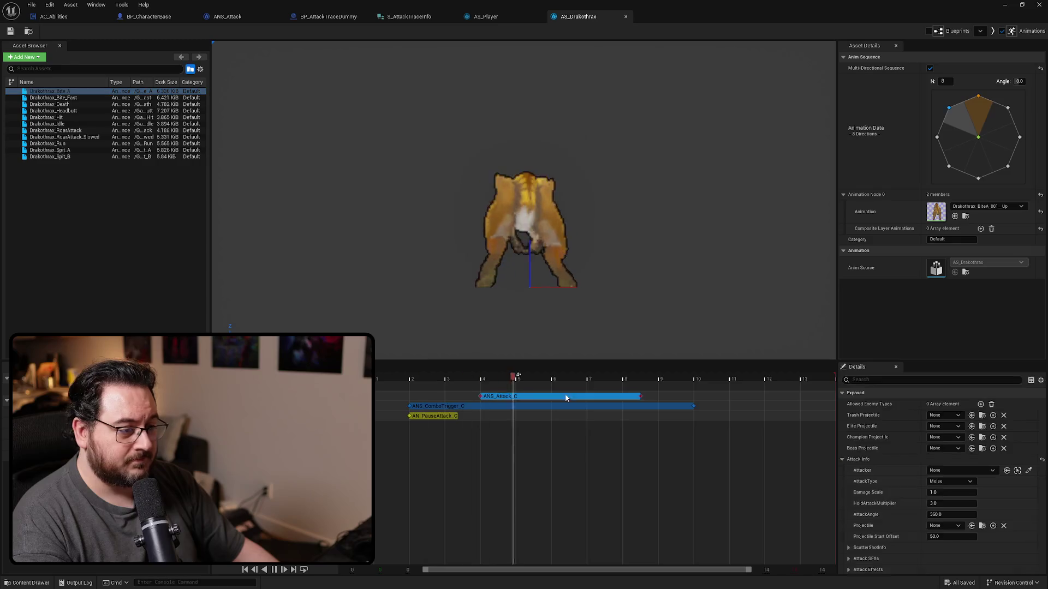
{"action": "scroll", "coordinate": [884, 518], "scroll_direction": "down", "scroll_amount": 3}
{"action": "left_click", "coordinate": [948, 512]}
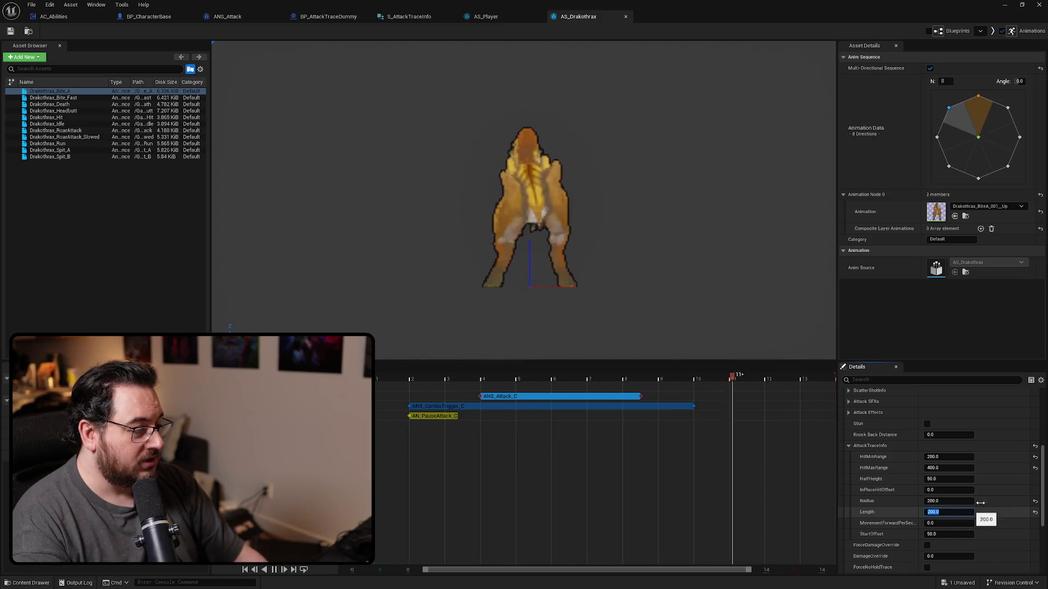
{"action": "type", "text": "200"}
{"action": "key", "text": "Return"}
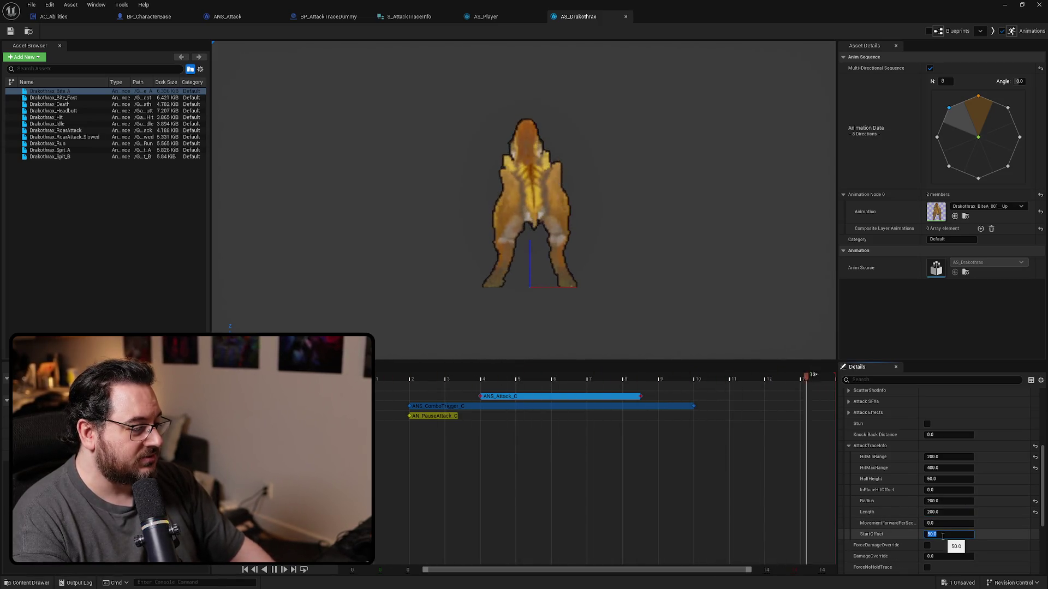
{"action": "type", "text": "200"}
{"action": "key", "text": "Return"}
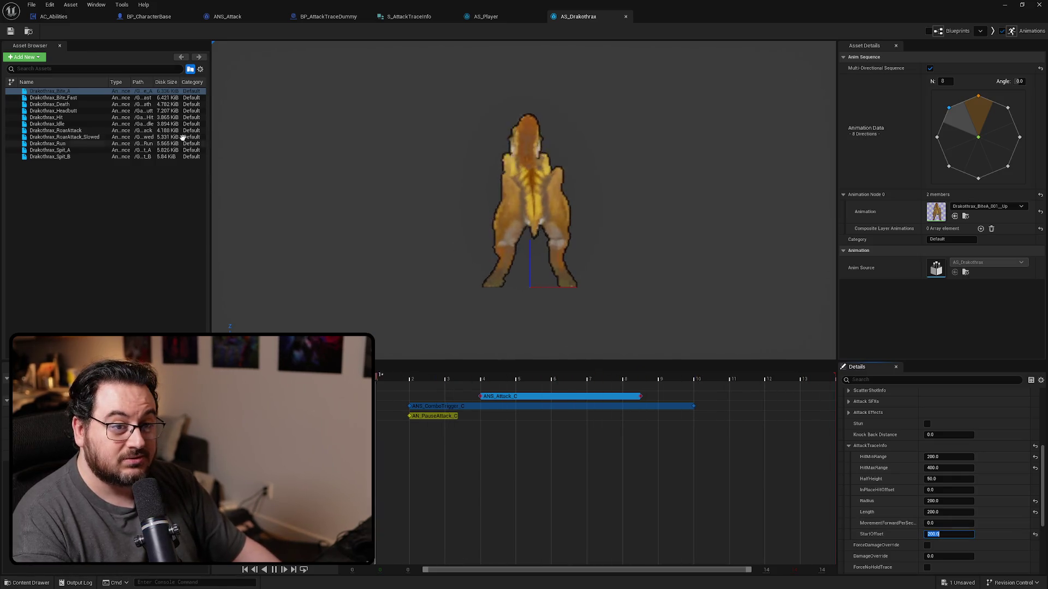
Set Drakothrax_Bite_Fast's attack trace Length and StartOffset to 200.
{"action": "left_click", "coordinate": [77, 98]}
{"action": "left_click", "coordinate": [524, 398]}
{"action": "scroll", "coordinate": [882, 482], "scroll_direction": "down", "scroll_amount": 5}
{"action": "scroll", "coordinate": [890, 489], "scroll_direction": "down", "scroll_amount": 3}
{"action": "left_click", "coordinate": [944, 447]}
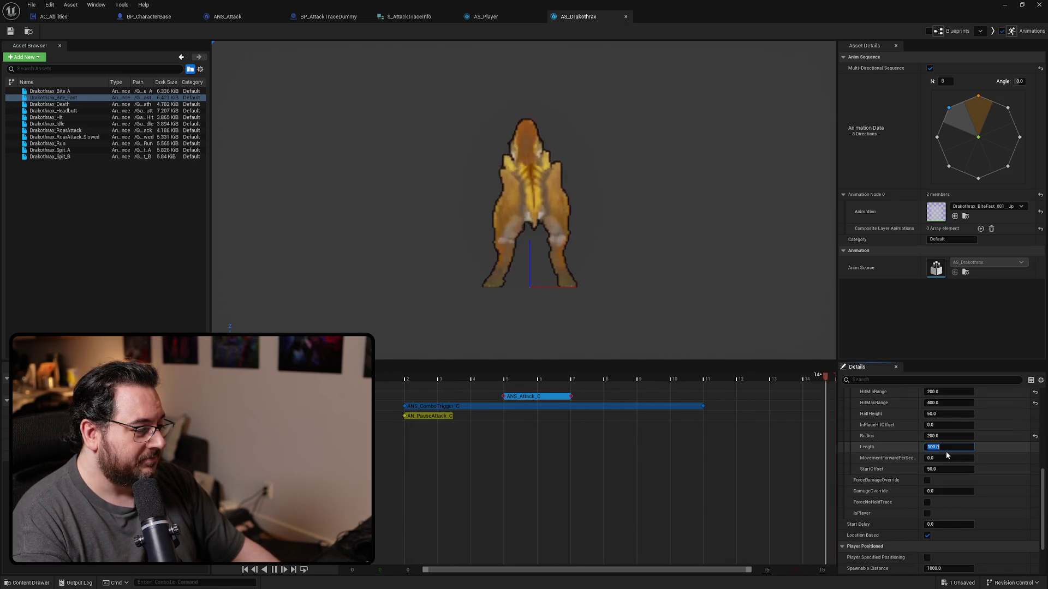
{"action": "type", "text": "2"}
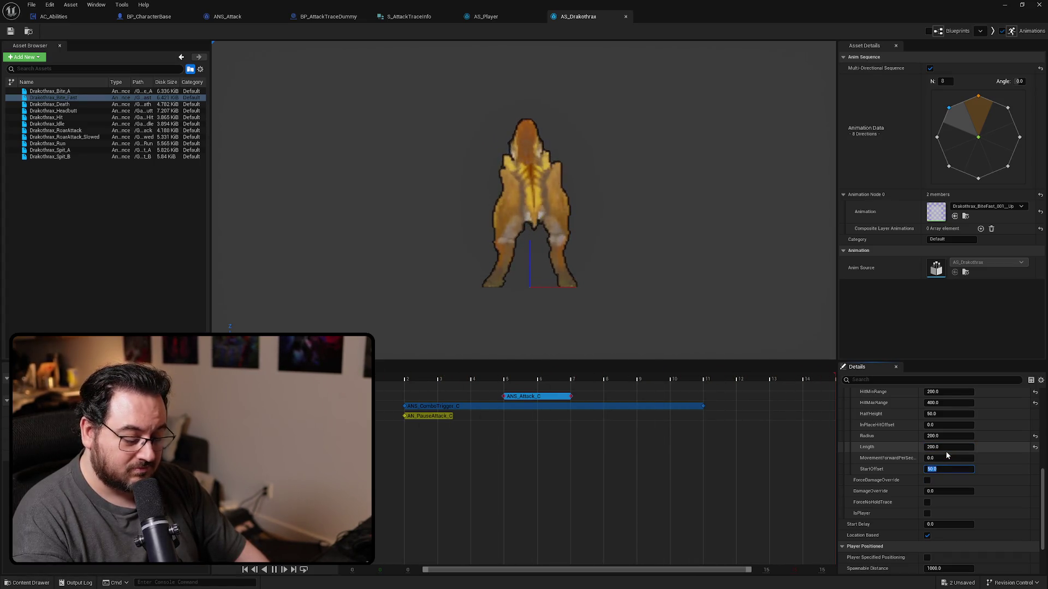
{"action": "type", "text": "0"}
{"action": "key", "text": "Return"}
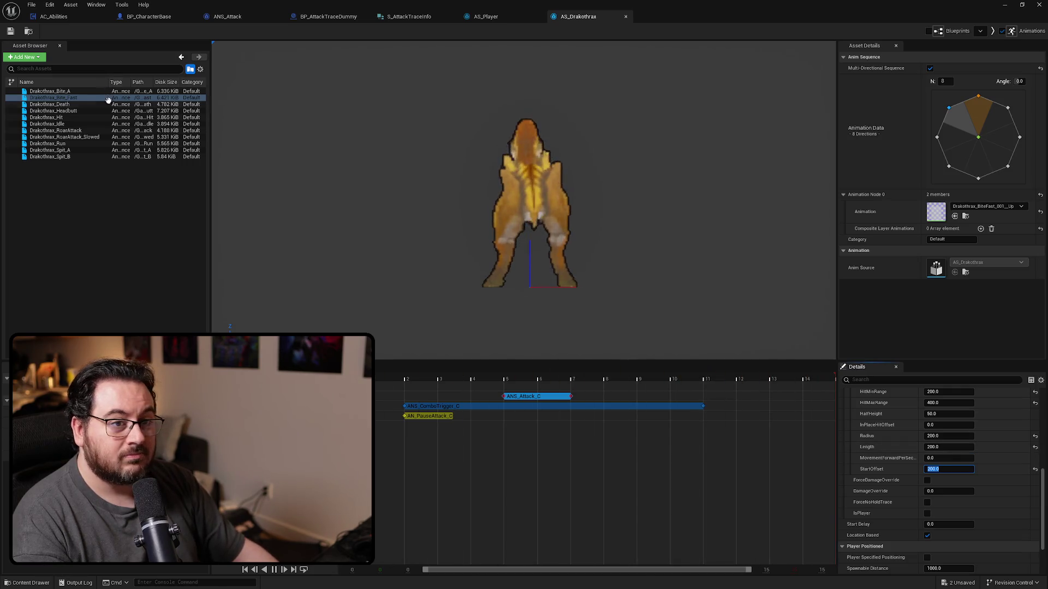
Save the Drakothrax animations and close the AS_Drakothrax editor.
{"action": "left_click", "coordinate": [98, 208]}
{"action": "key", "text": "ctrl+s"}
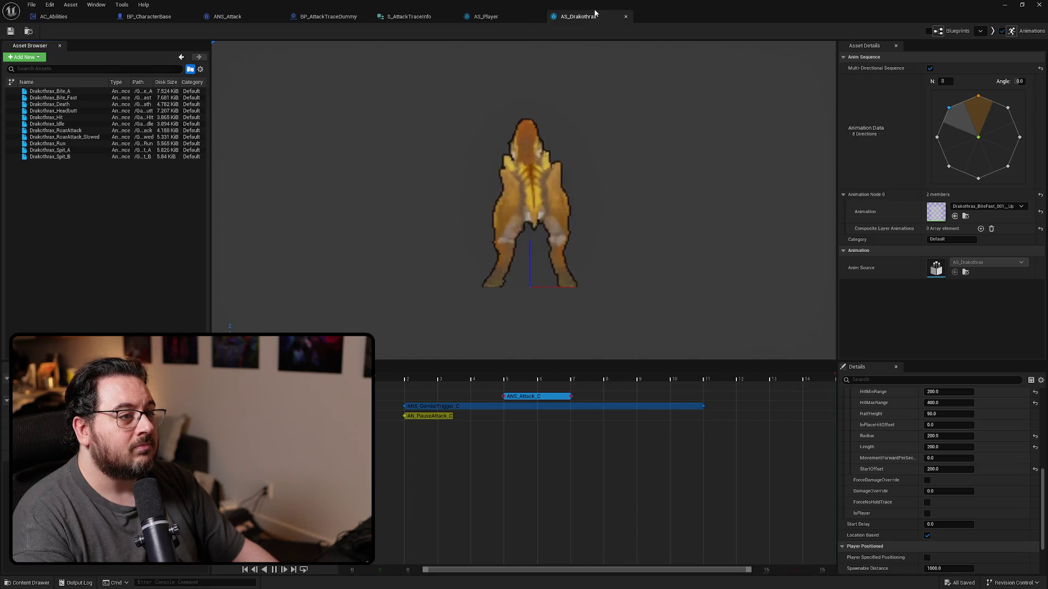
{"action": "key", "text": "ctrl+w"}
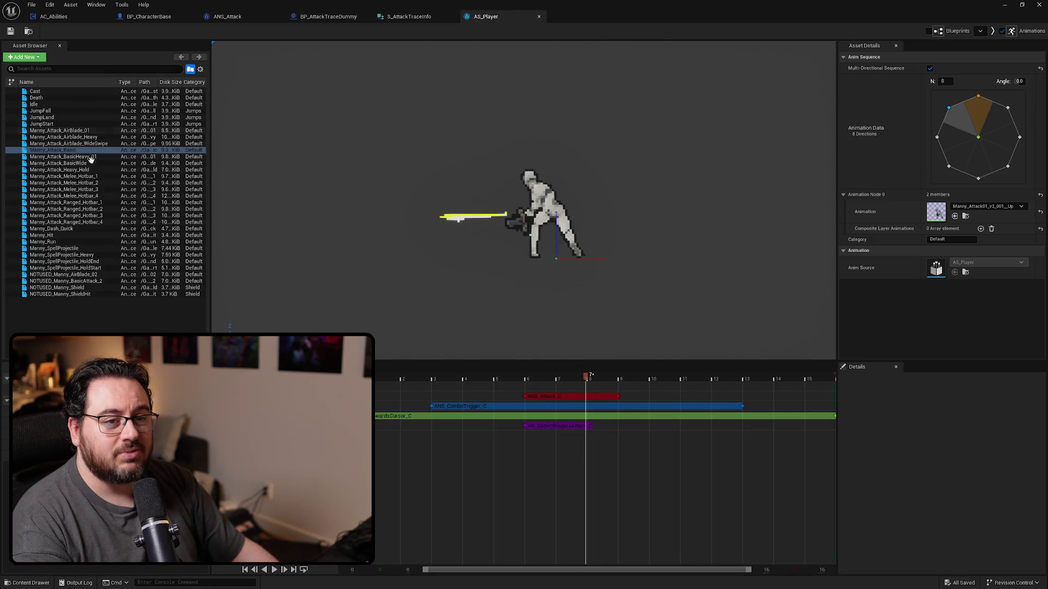
Set Manny_Attack_BasicHeavy_01's ANS_Attack_C trace Length to 500 and StartOffset to 100.
{"action": "left_click", "coordinate": [573, 396]}
{"action": "scroll", "coordinate": [963, 486], "scroll_direction": "down", "scroll_amount": 3}
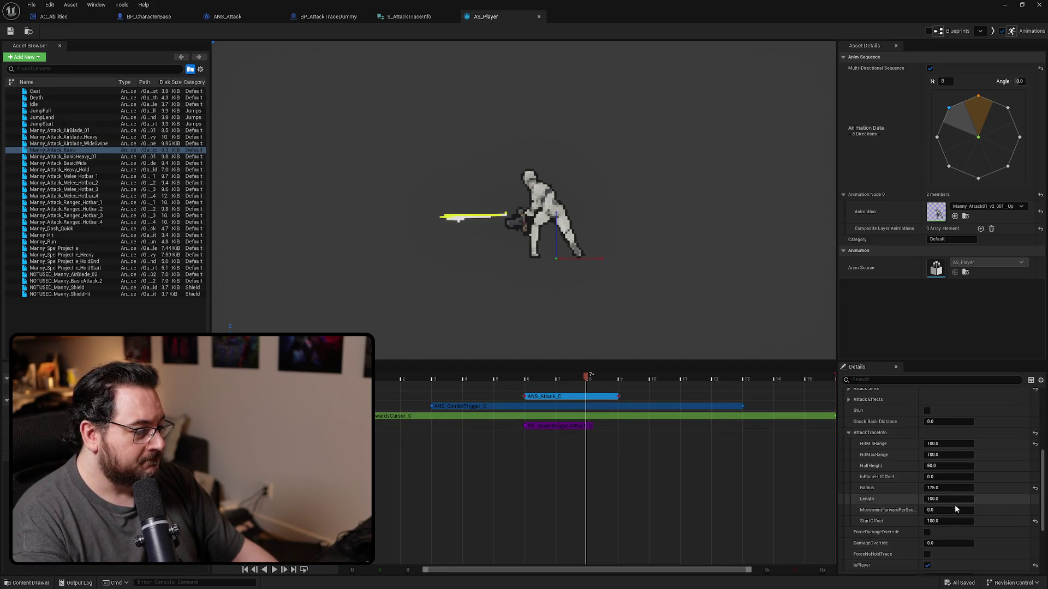
{"action": "double_click", "coordinate": [88, 156]}
{"action": "left_click", "coordinate": [551, 397]}
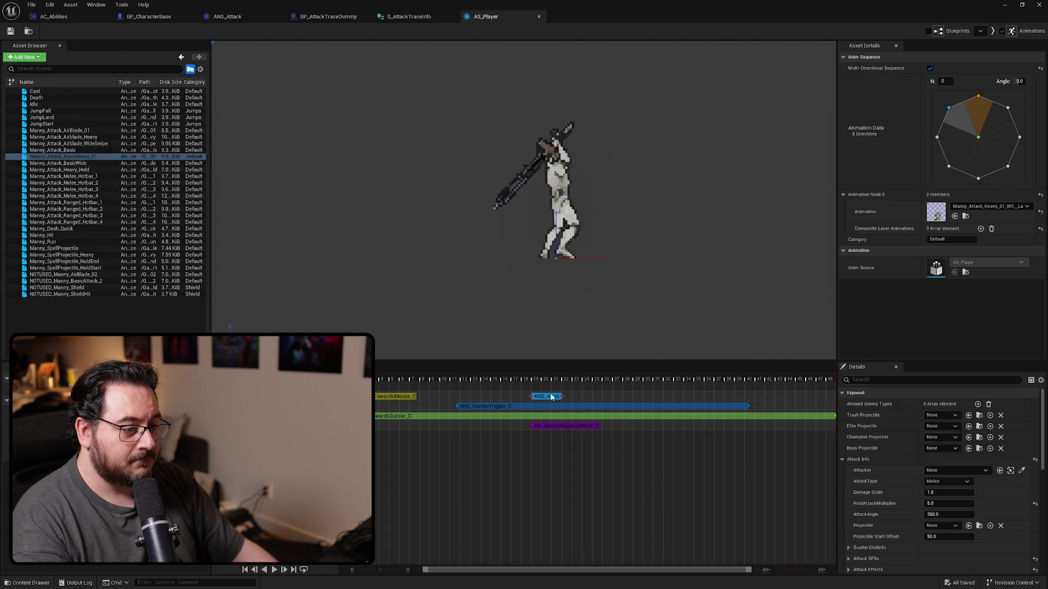
{"action": "scroll", "coordinate": [899, 473], "scroll_direction": "down", "scroll_amount": 5}
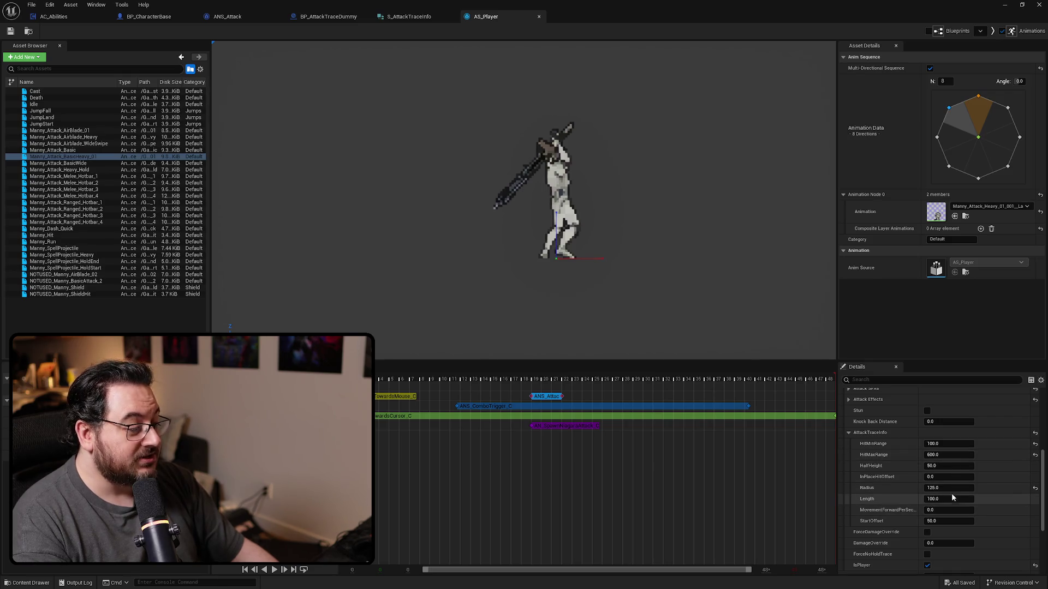
{"action": "type", "text": "500"}
{"action": "key", "text": "Return"}
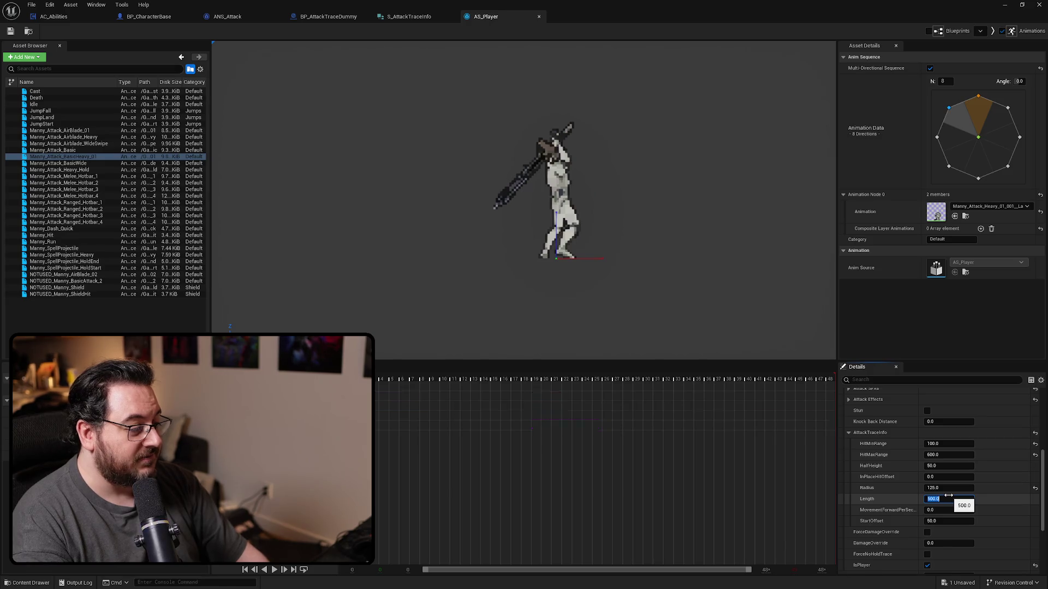
{"action": "left_click", "coordinate": [947, 521]}
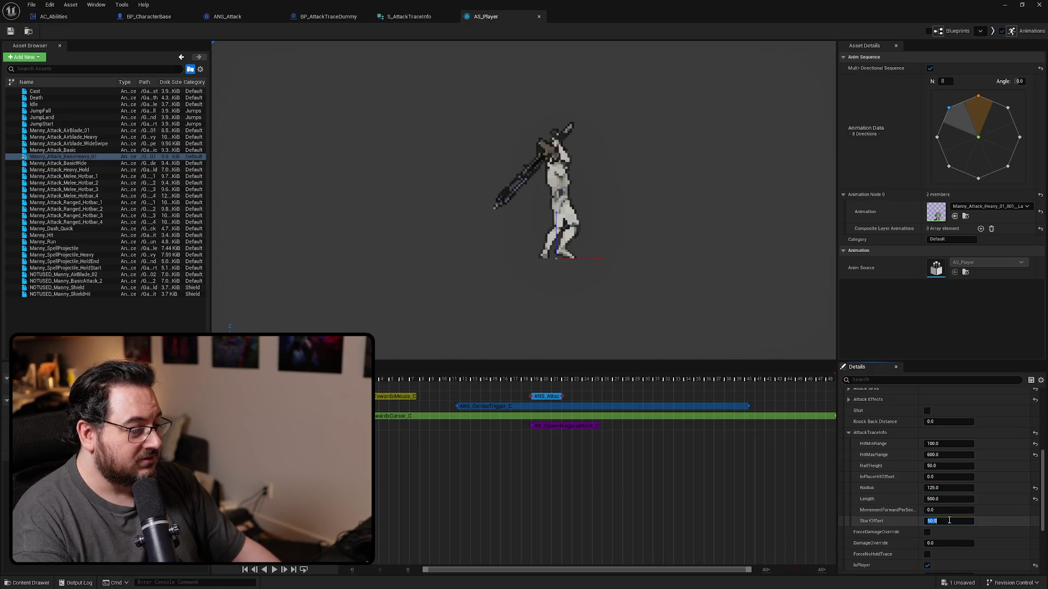
{"action": "type", "text": "10"}
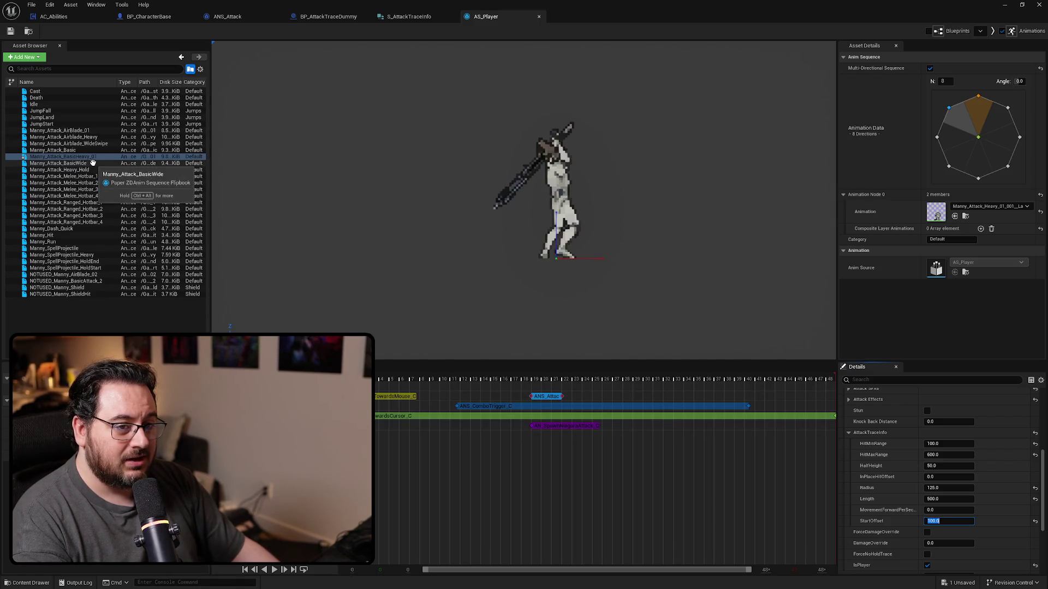
Check Manny_Attack_BasicWide's attack-trace values, then load Manny_Attack_Heavy_Hold.
{"action": "left_click", "coordinate": [93, 163]}
{"action": "left_click", "coordinate": [561, 400]}
{"action": "scroll", "coordinate": [857, 471], "scroll_direction": "down", "scroll_amount": 3}
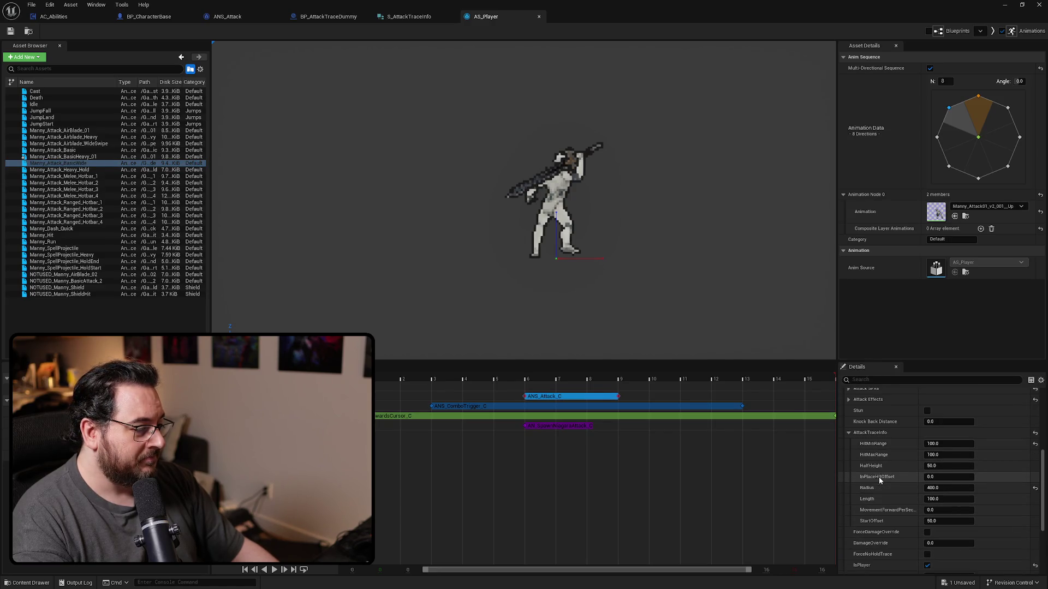
{"action": "left_click", "coordinate": [103, 168]}
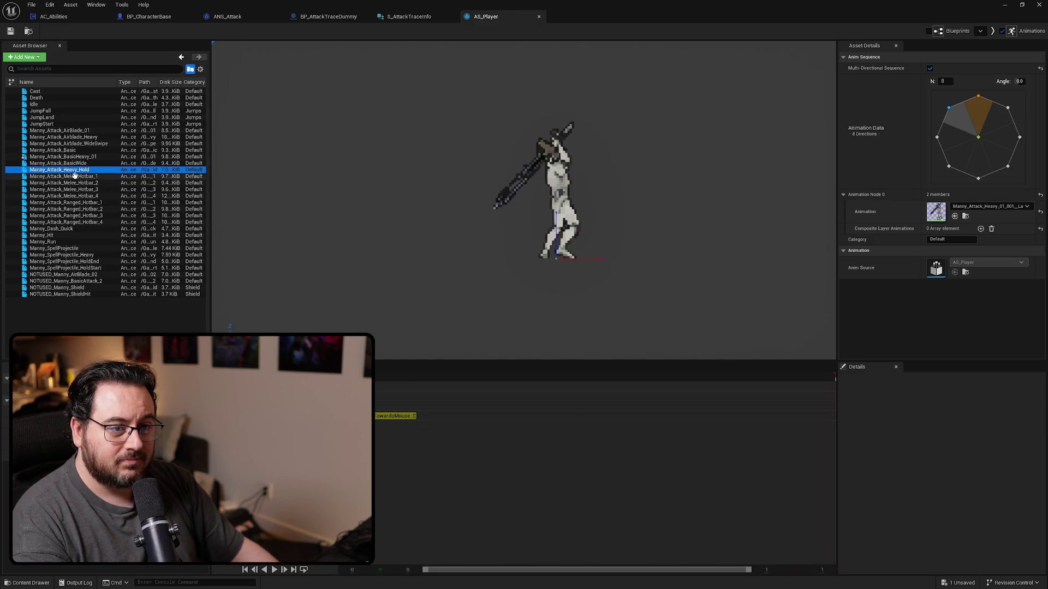
Set Manny_Attack_Melee_Hotbar_1's attack trace Length to 400 and StartOffset to 300.
{"action": "left_click", "coordinate": [74, 175]}
{"action": "left_click", "coordinate": [573, 396]}
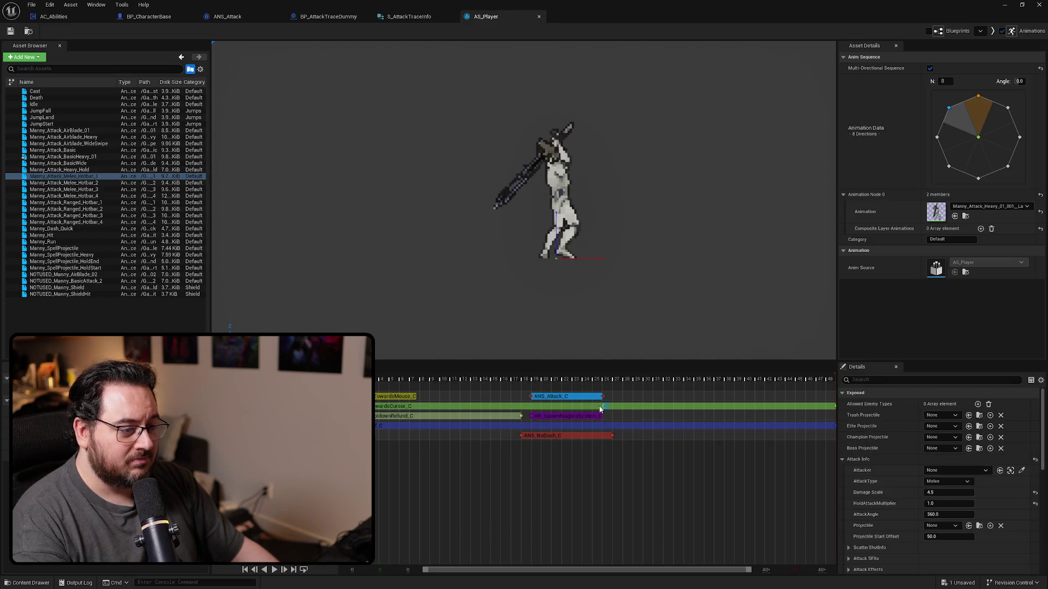
{"action": "scroll", "coordinate": [908, 493], "scroll_direction": "down", "scroll_amount": 5}
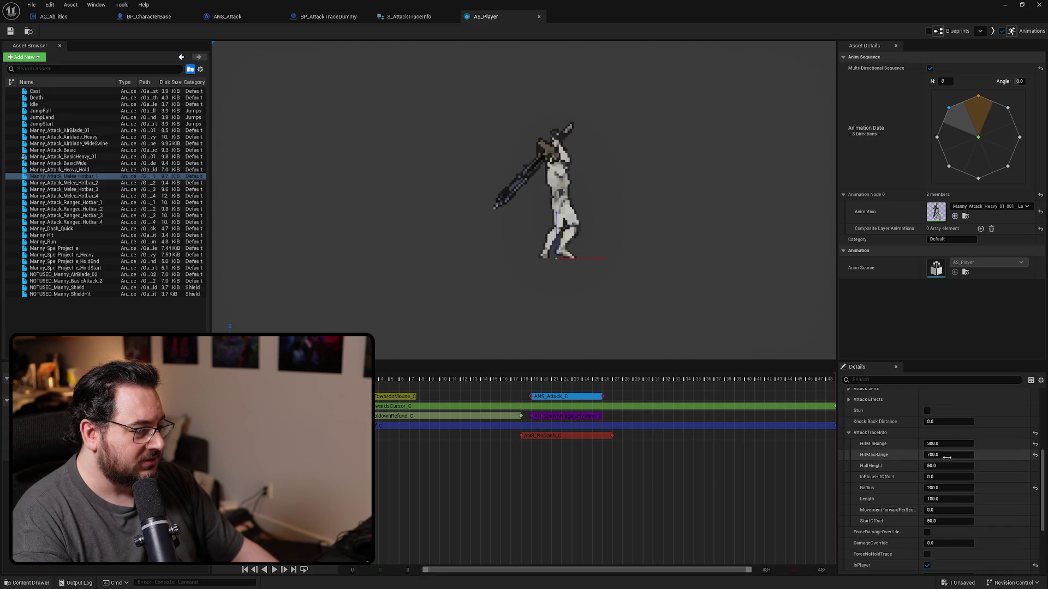
{"action": "left_click", "coordinate": [949, 499]}
{"action": "type", "text": "4"}
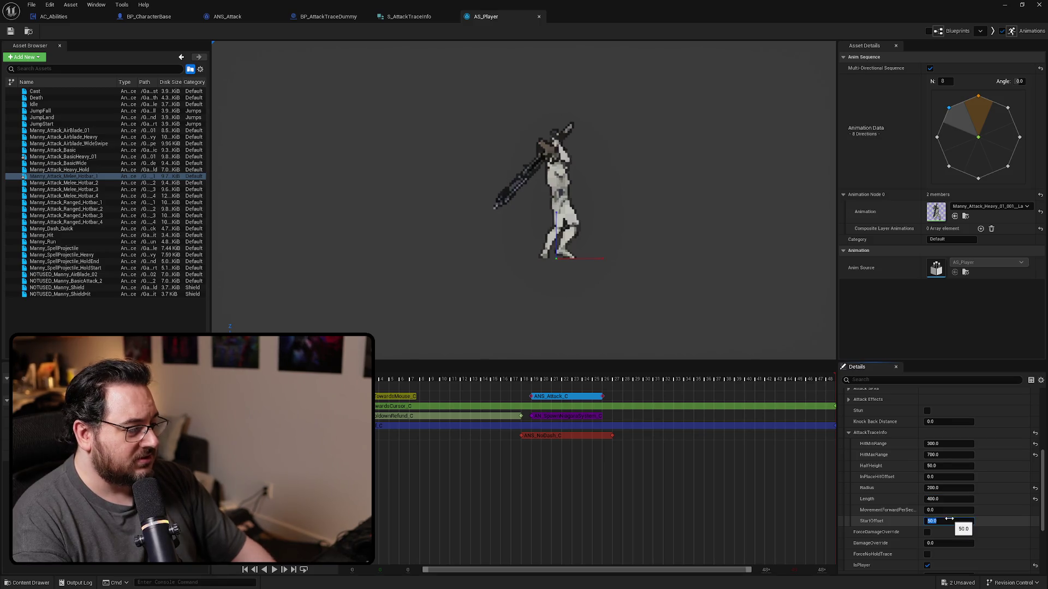
{"action": "type", "text": "300"}
{"action": "key", "text": "Return"}
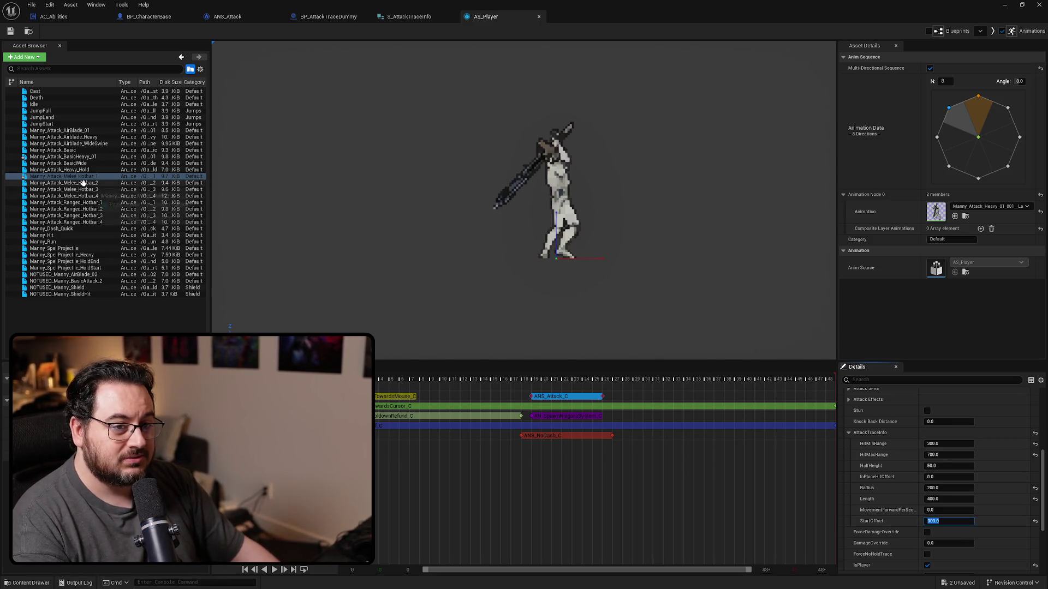
Set Manny_Attack_Melee_Hotbar_2's attack trace StartOffset to 0.
{"action": "left_click", "coordinate": [82, 182]}
{"action": "left_click", "coordinate": [566, 401]}
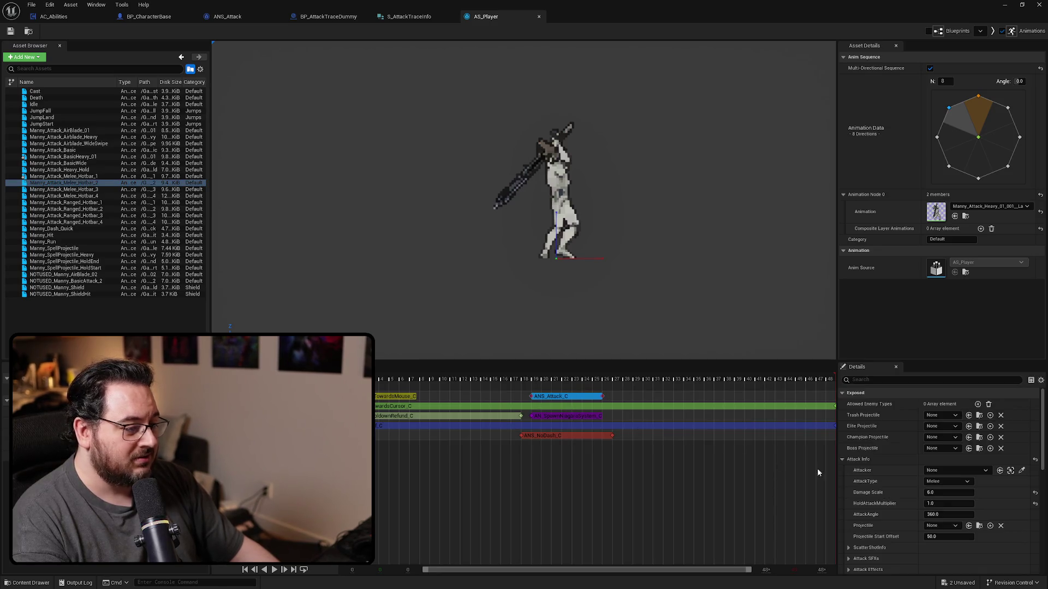
{"action": "scroll", "coordinate": [895, 480], "scroll_direction": "down", "scroll_amount": 5}
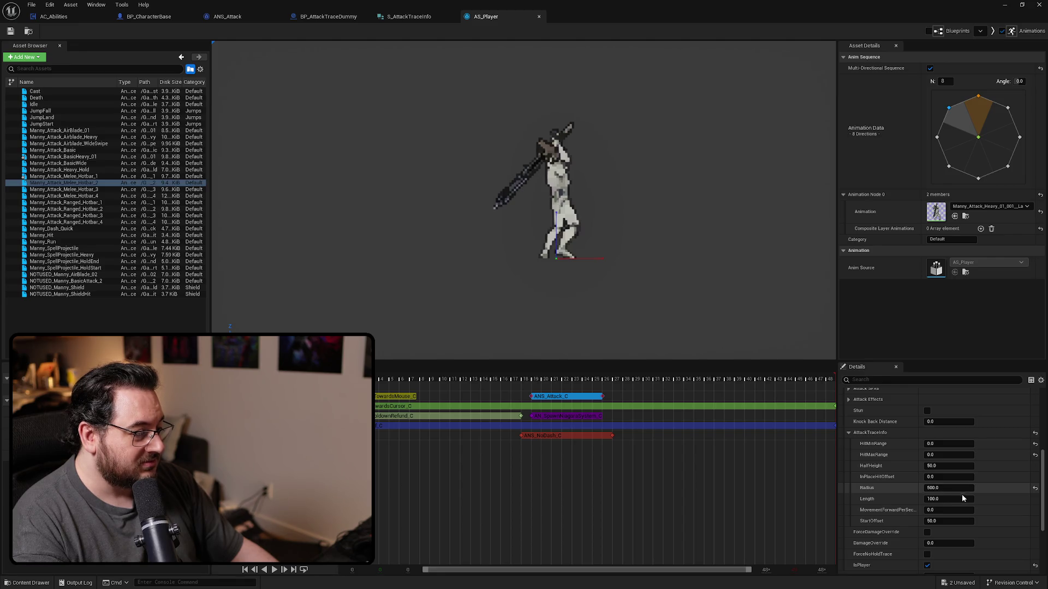
{"action": "left_click", "coordinate": [952, 517]}
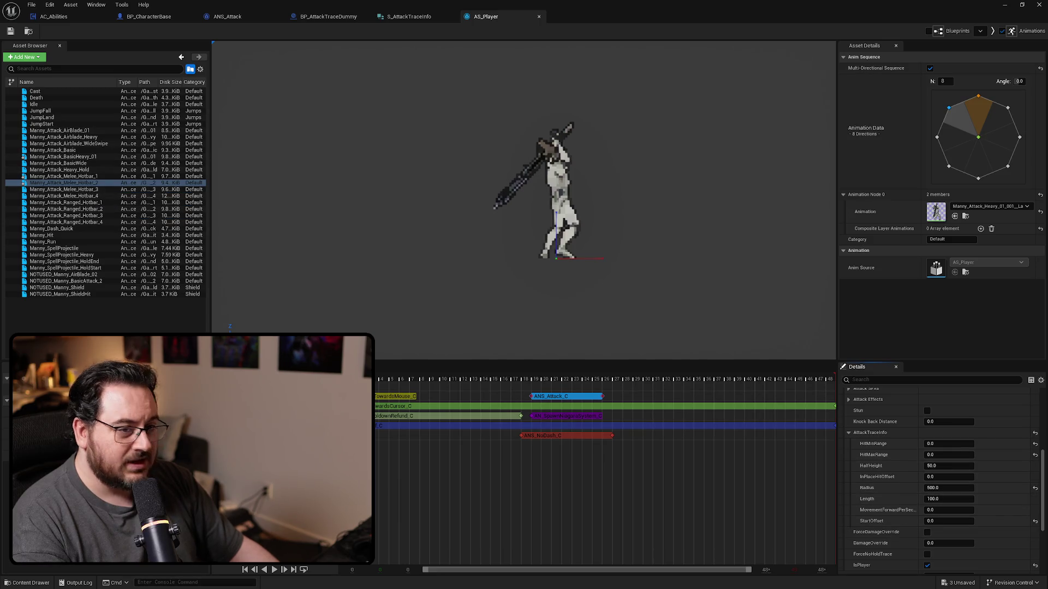
Load Manny_Attack_Melee_Hotbar_3 and select its attack notify's trace settings.
{"action": "left_click", "coordinate": [107, 190]}
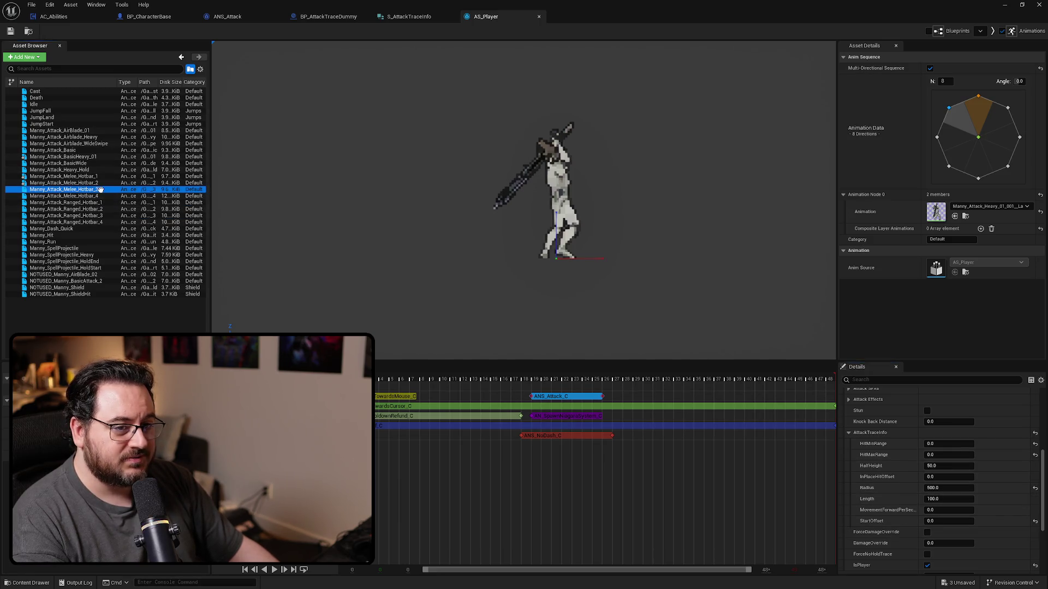
{"action": "left_click", "coordinate": [596, 400]}
{"action": "scroll", "coordinate": [882, 514], "scroll_direction": "down", "scroll_amount": 5}
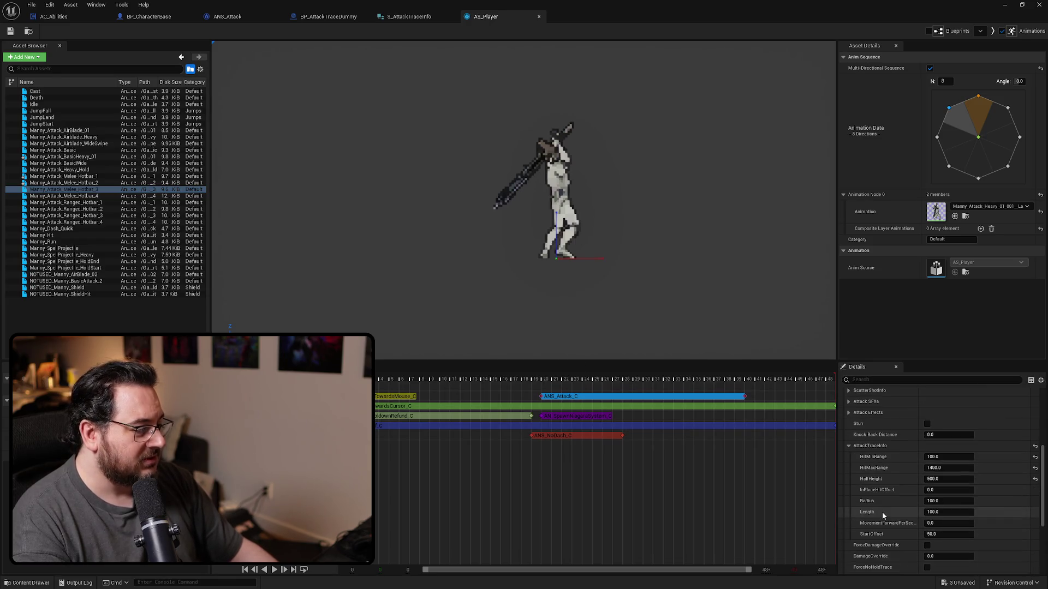